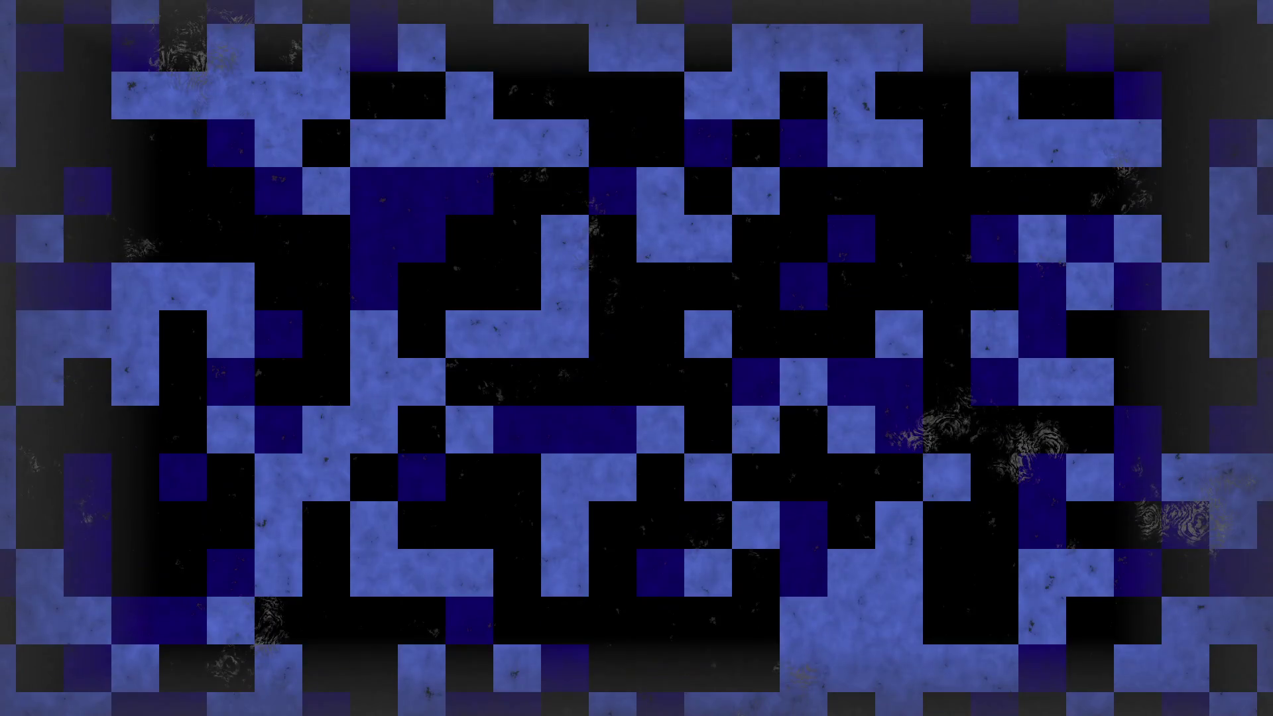
Step: Re-export the artwork as StatusScreen.png, confirming the overwrite and the format warning
click(500, 309)
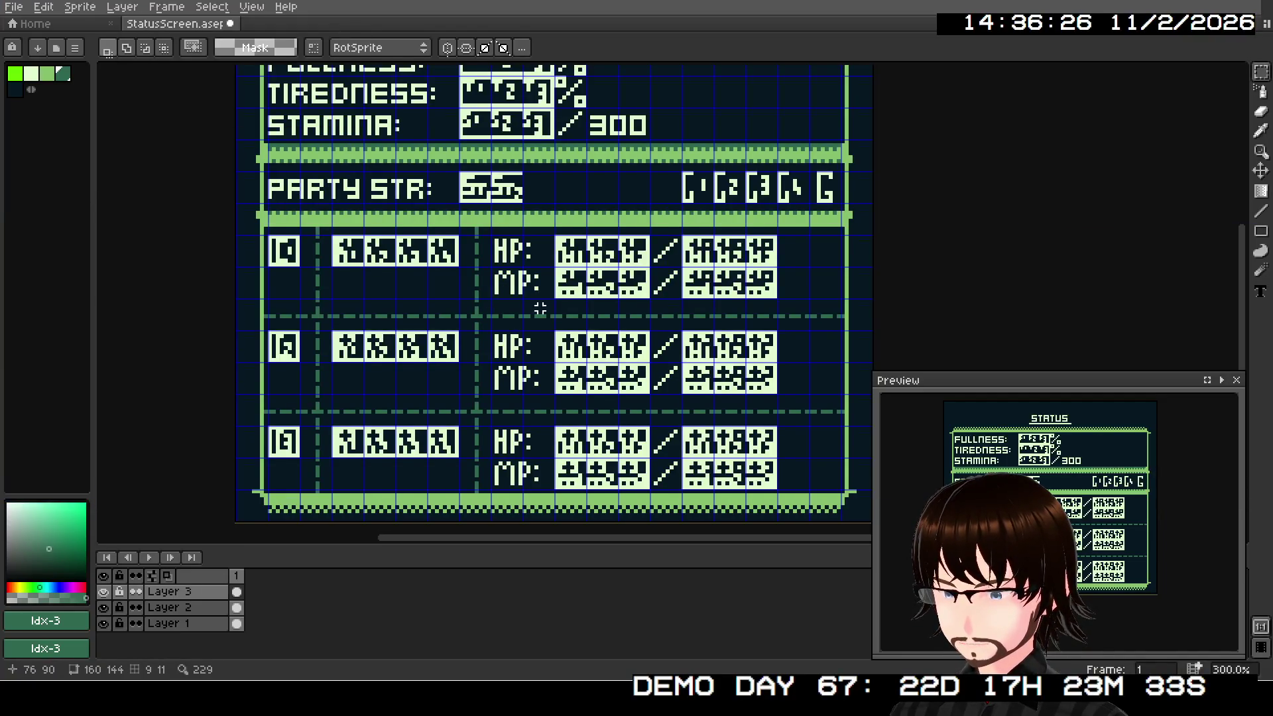
mouse_move(541, 308)
mouse_down()
mouse_move(577, 271)
mouse_move(517, 337)
mouse_move(583, 308)
mouse_up()
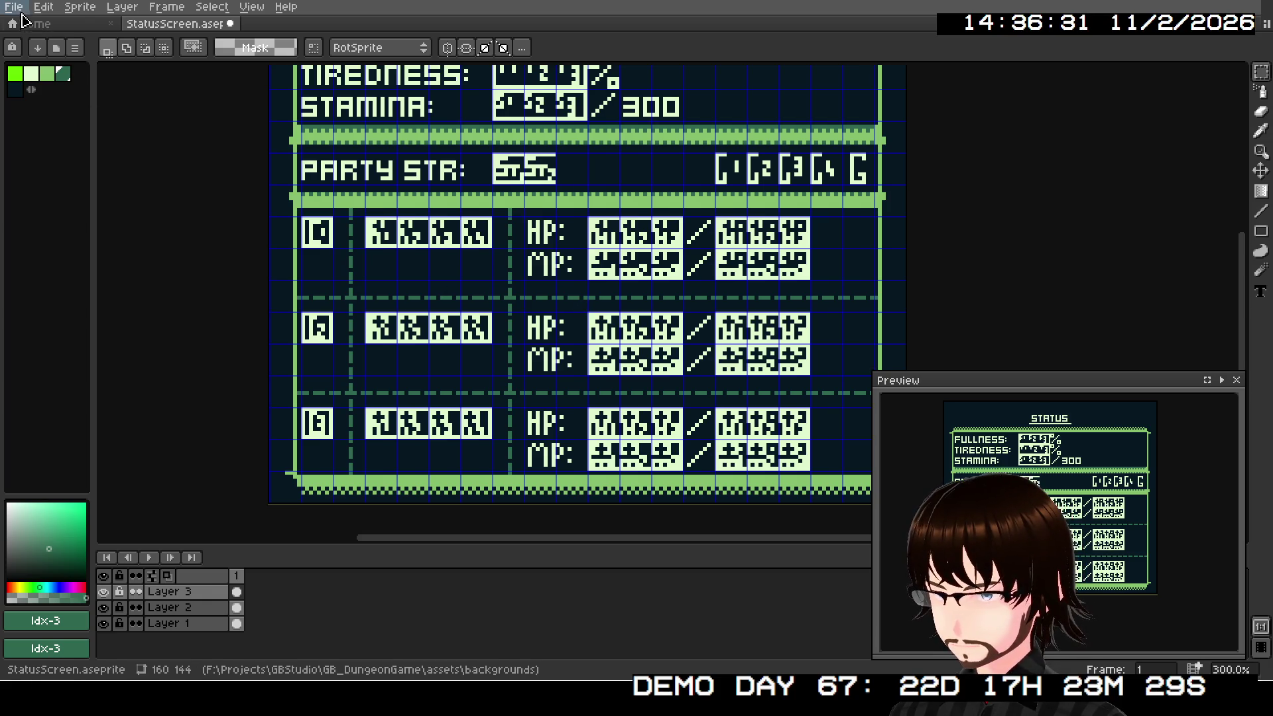
click(19, 10)
mouse_move(91, 142)
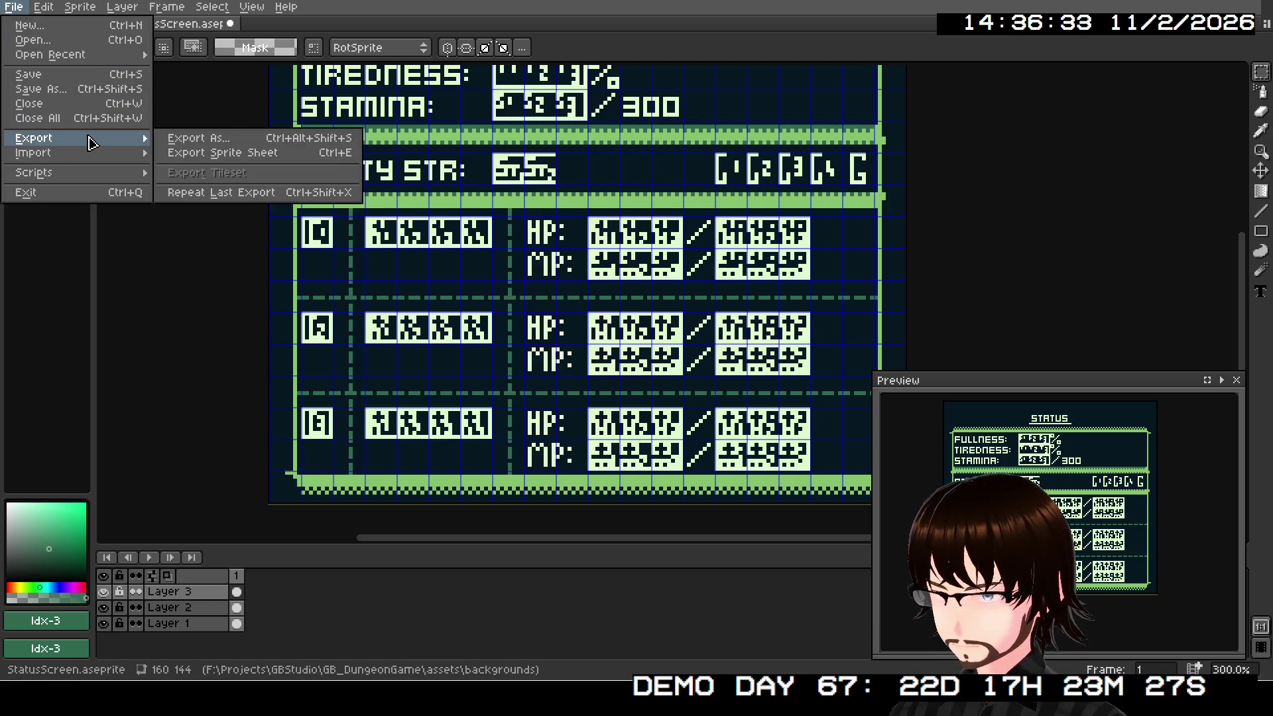
click(183, 142)
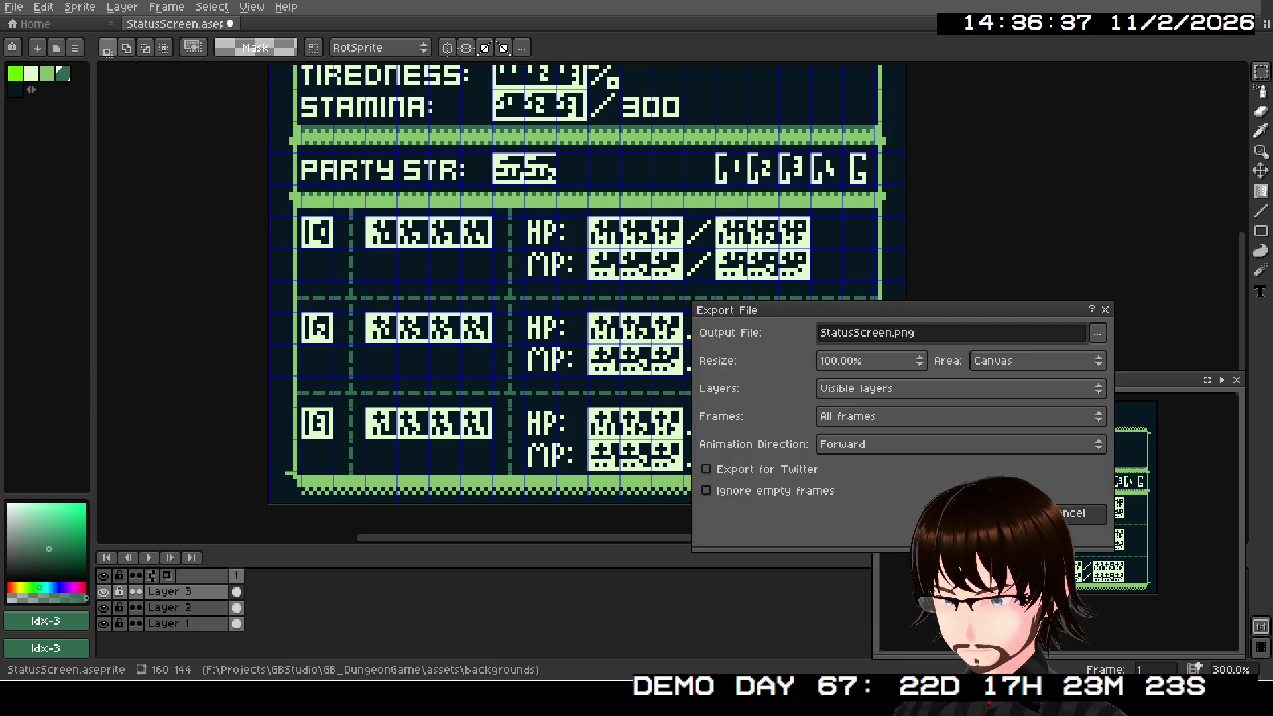
click(991, 513)
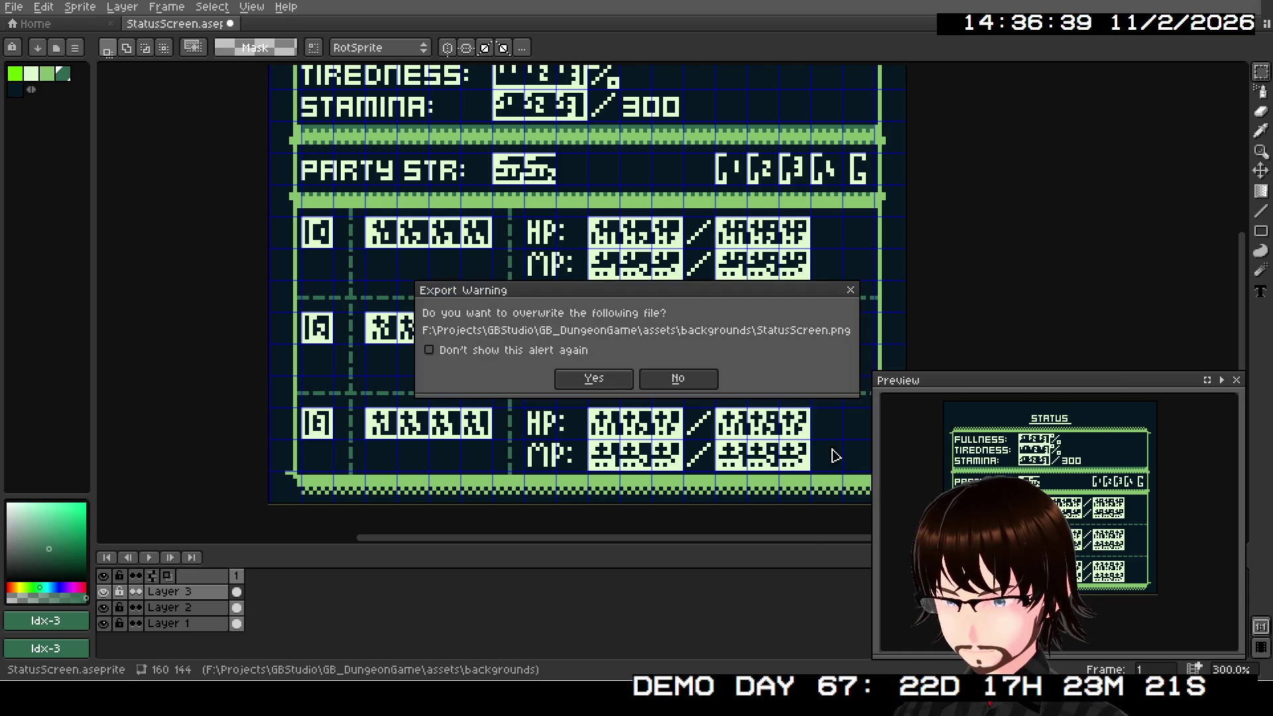
click(624, 379)
click(620, 409)
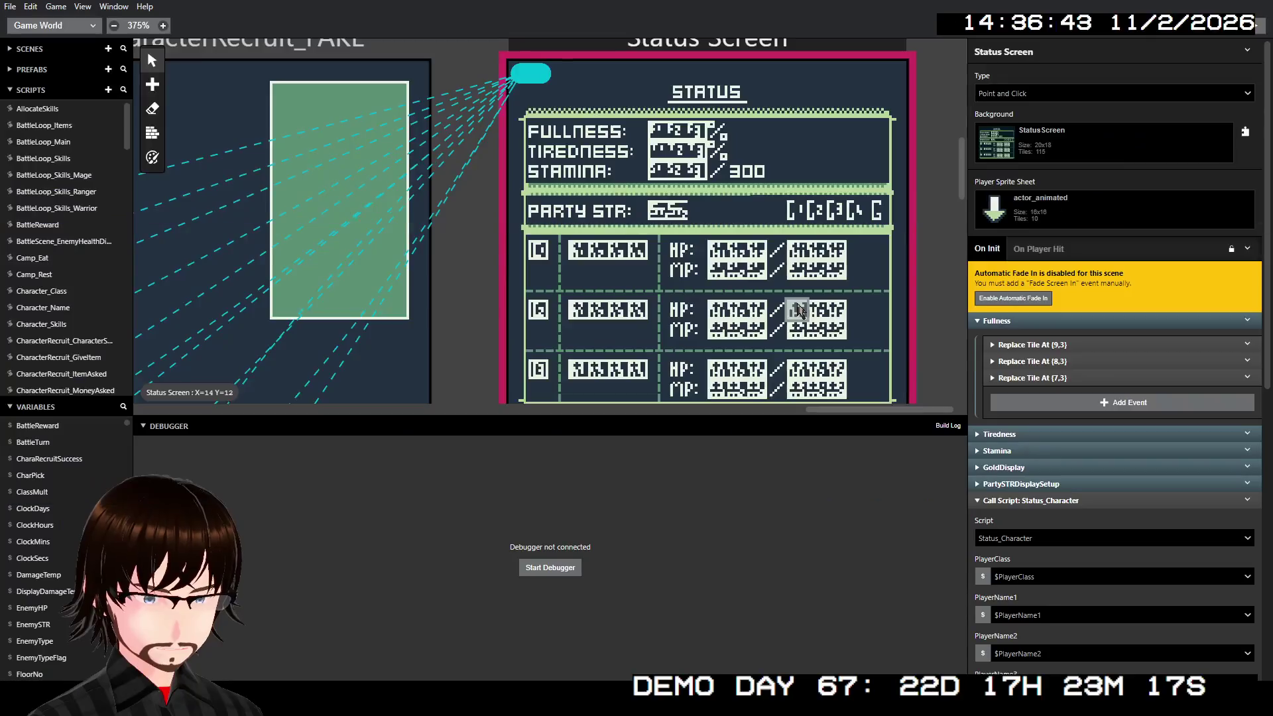
scroll(782, 295, down, 2)
scroll(767, 281, up, 2)
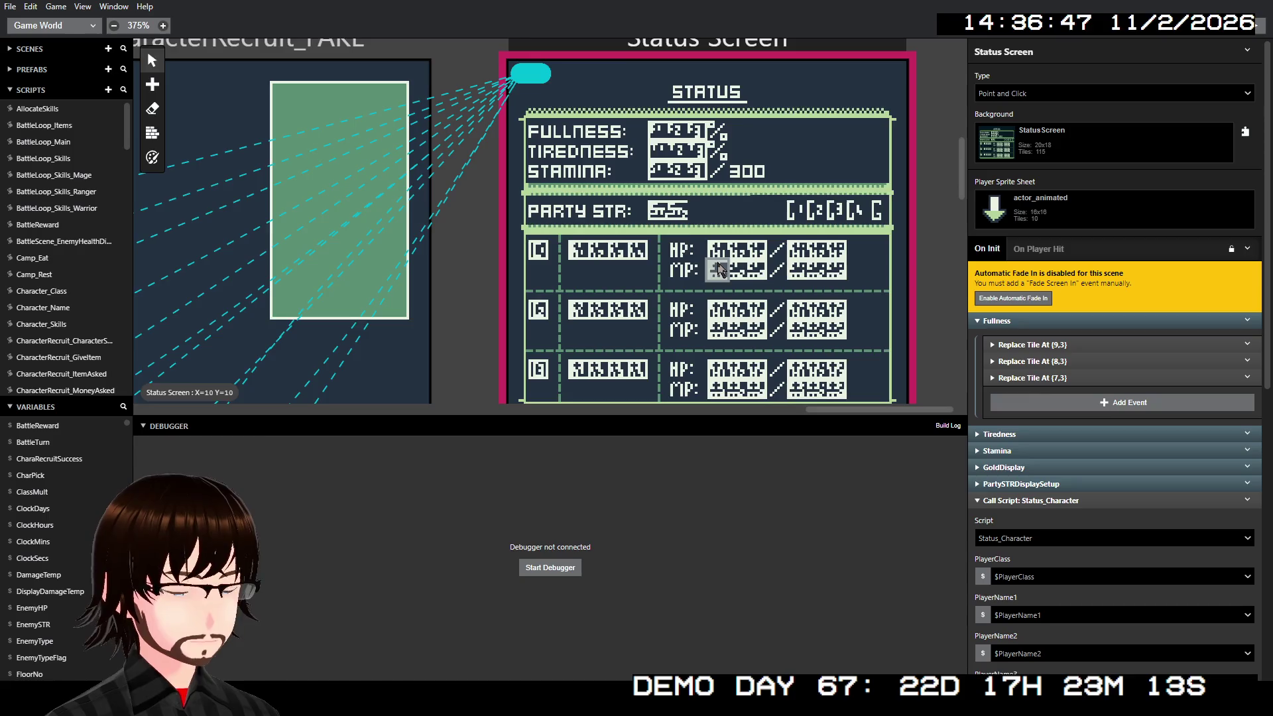
scroll(719, 269, down, 2)
scroll(663, 252, up, 2)
scroll(610, 231, down, 1)
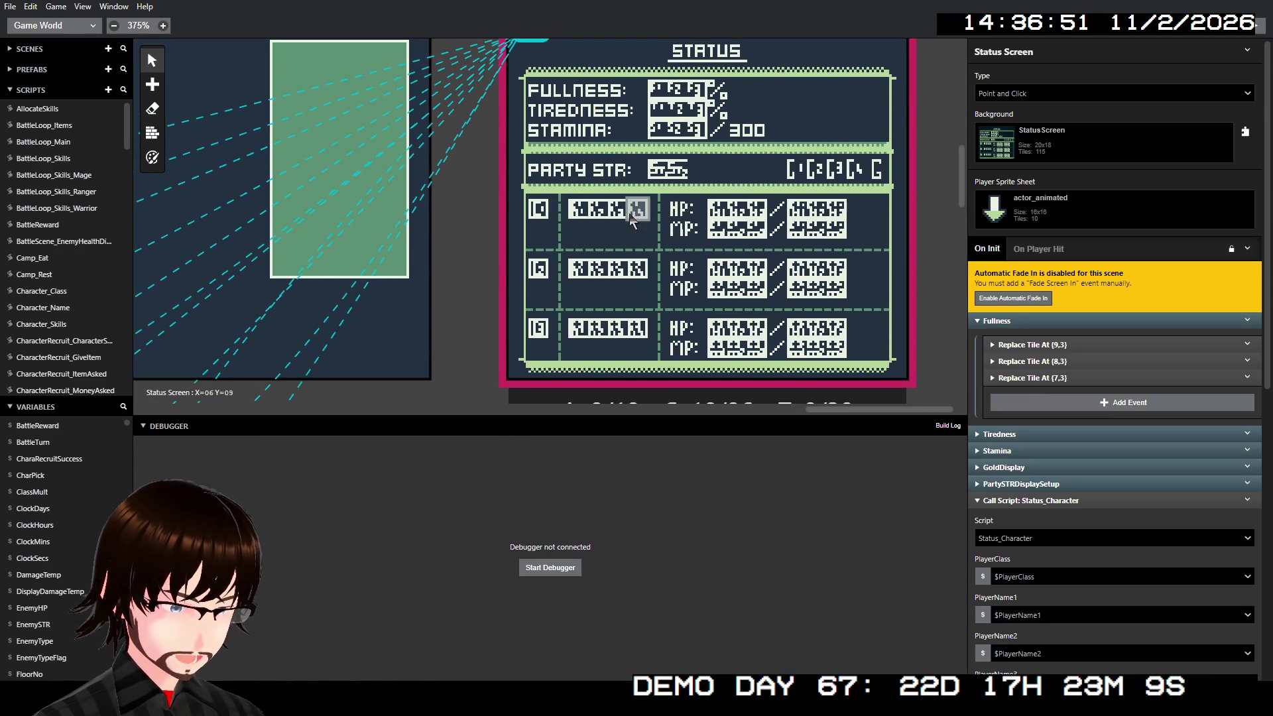
scroll(633, 226, up, 3)
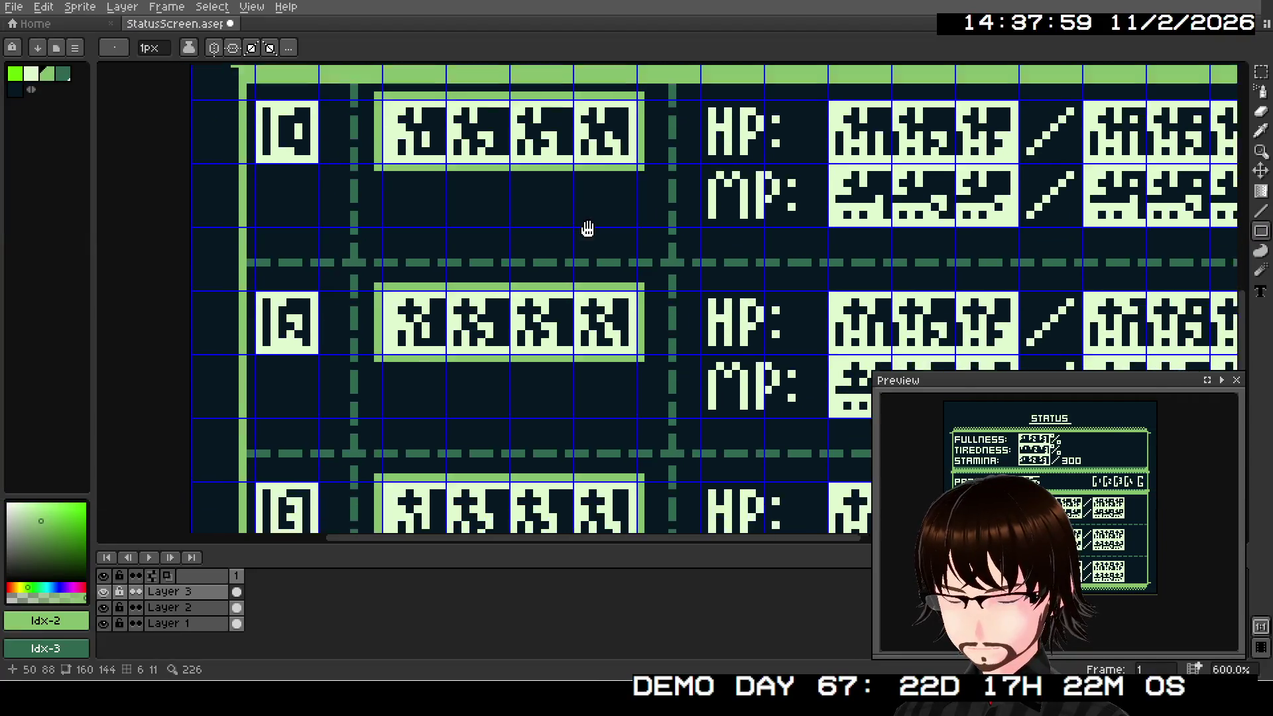
Step: Save the status screen artwork with Ctrl+S
mouse_move(587, 228)
mouse_down()
mouse_move(477, 132)
mouse_move(663, 311)
mouse_up()
key(v)
key(ctrl+s)
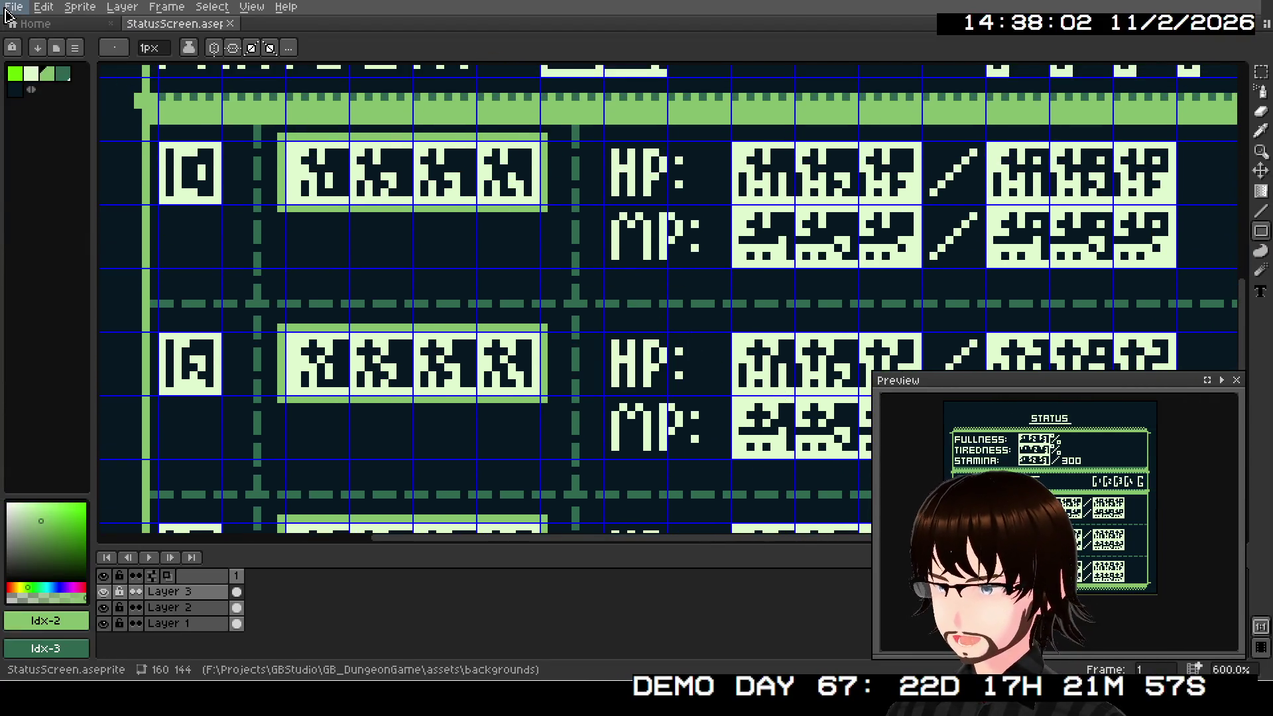
Step: Export it again over StatusScreen.png, accepting the overwrite and the format warning
click(12, 8)
mouse_move(83, 139)
click(197, 139)
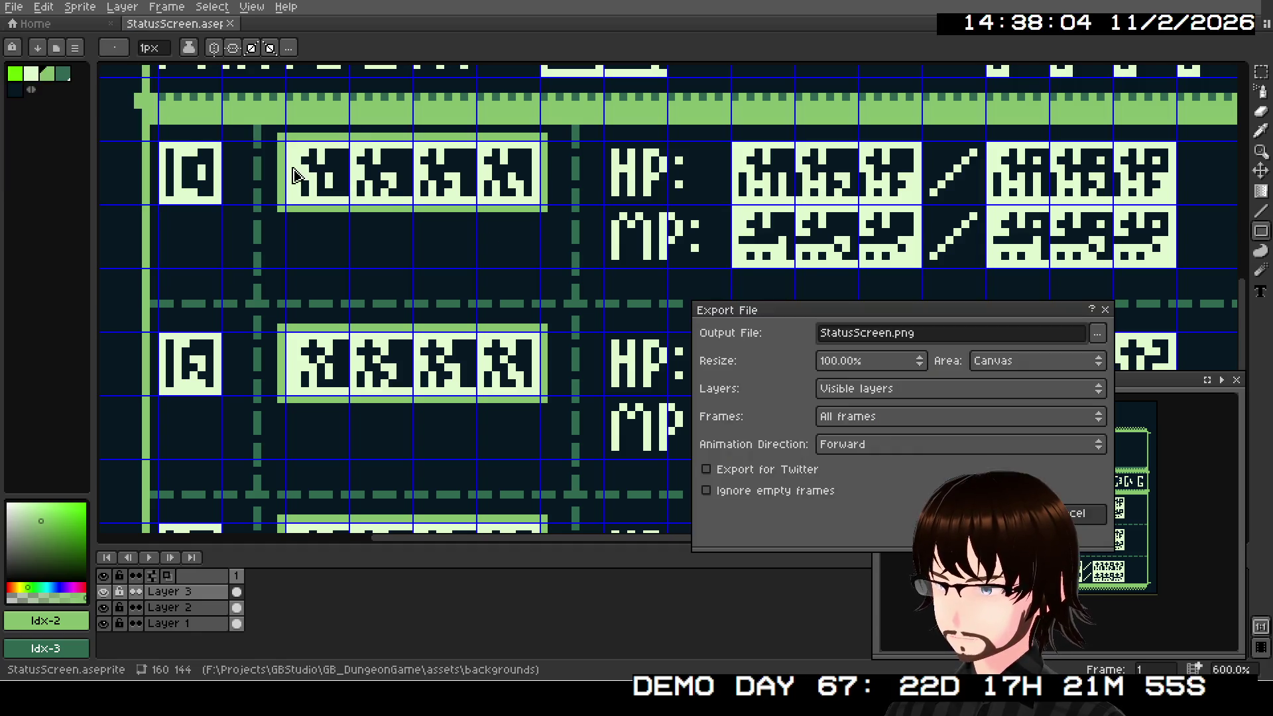
key(Return)
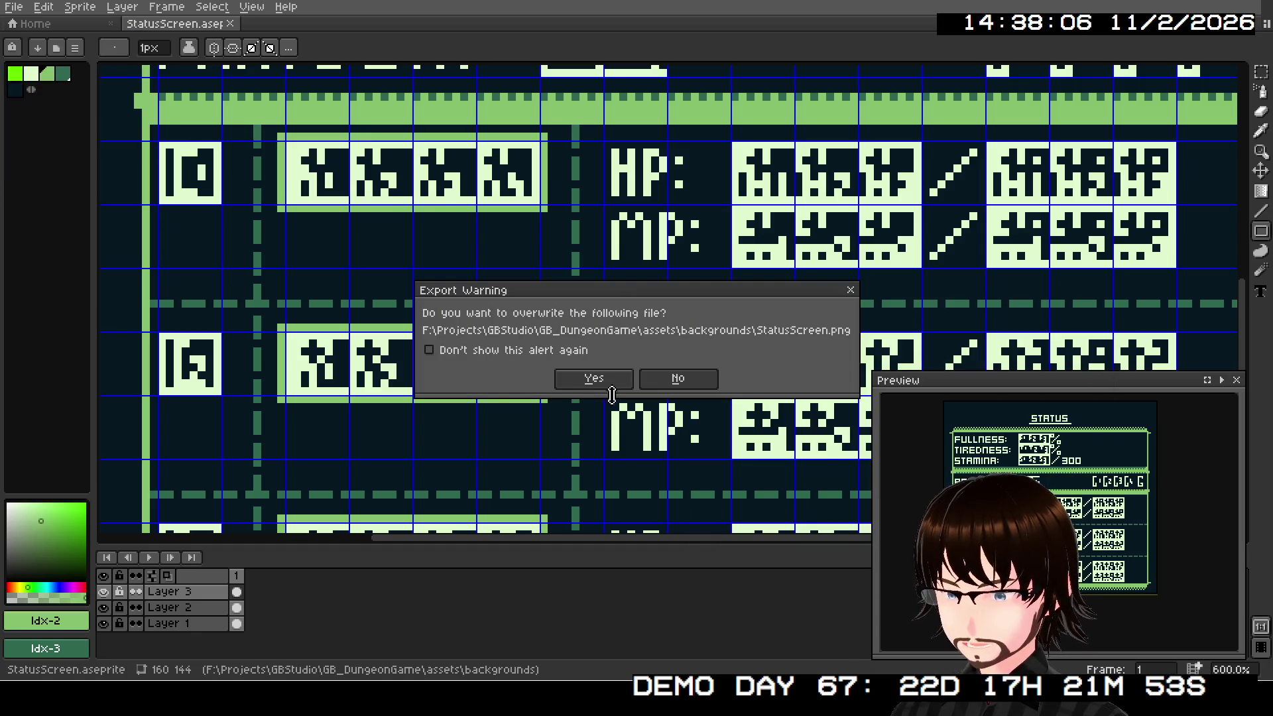
click(593, 377)
click(595, 410)
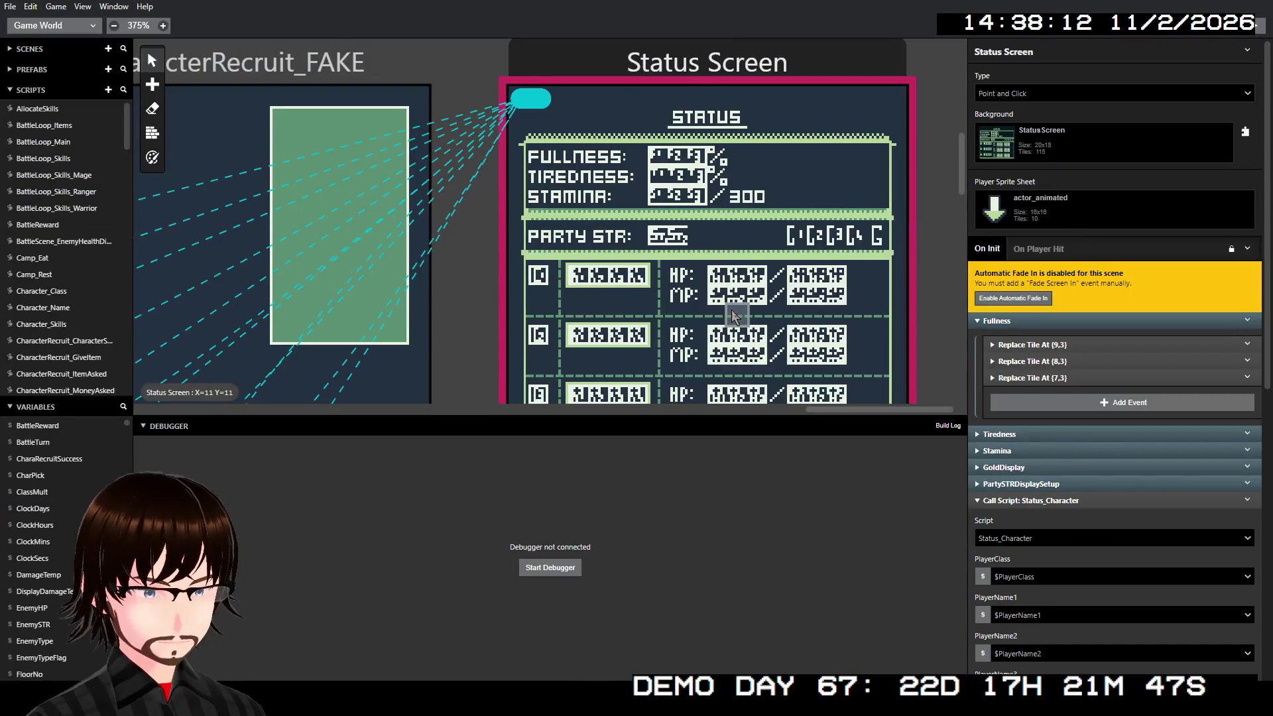
Step: Playtest from New Game to the Status screen showing 100% fullness and 300/300 stamina, then close it
scroll(730, 309, down, 2)
click(1245, 36)
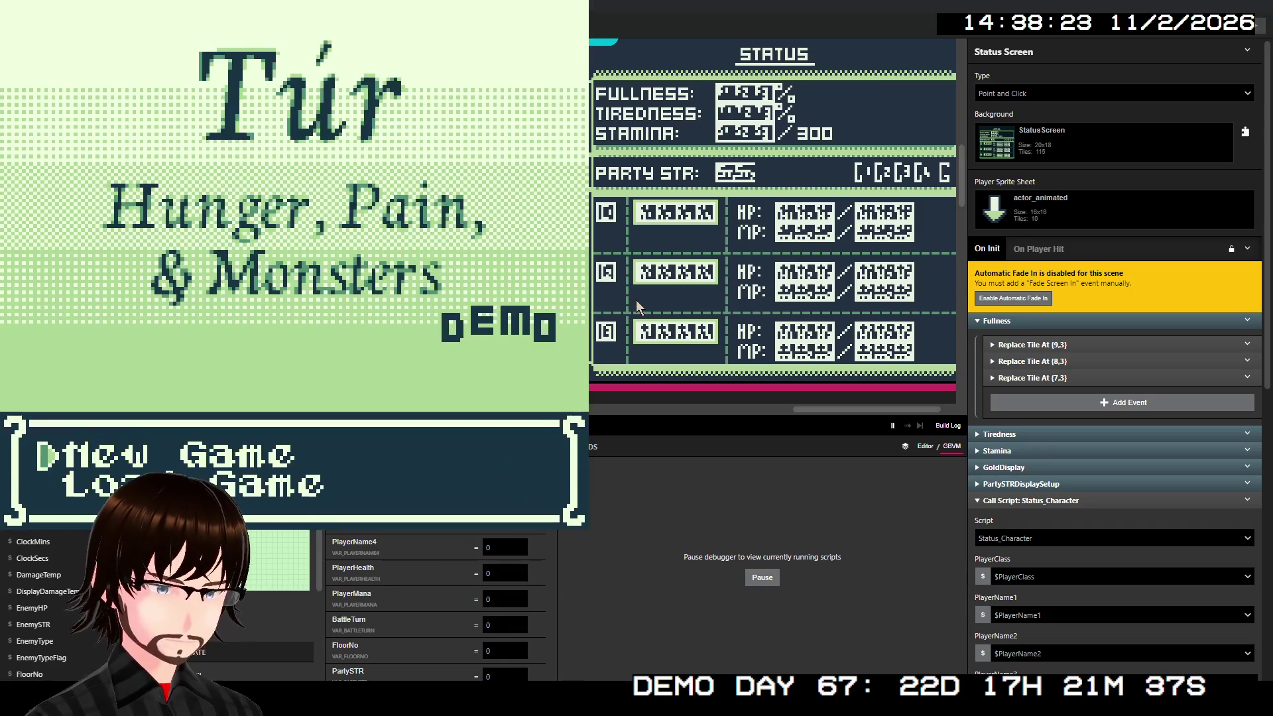
key(Return)
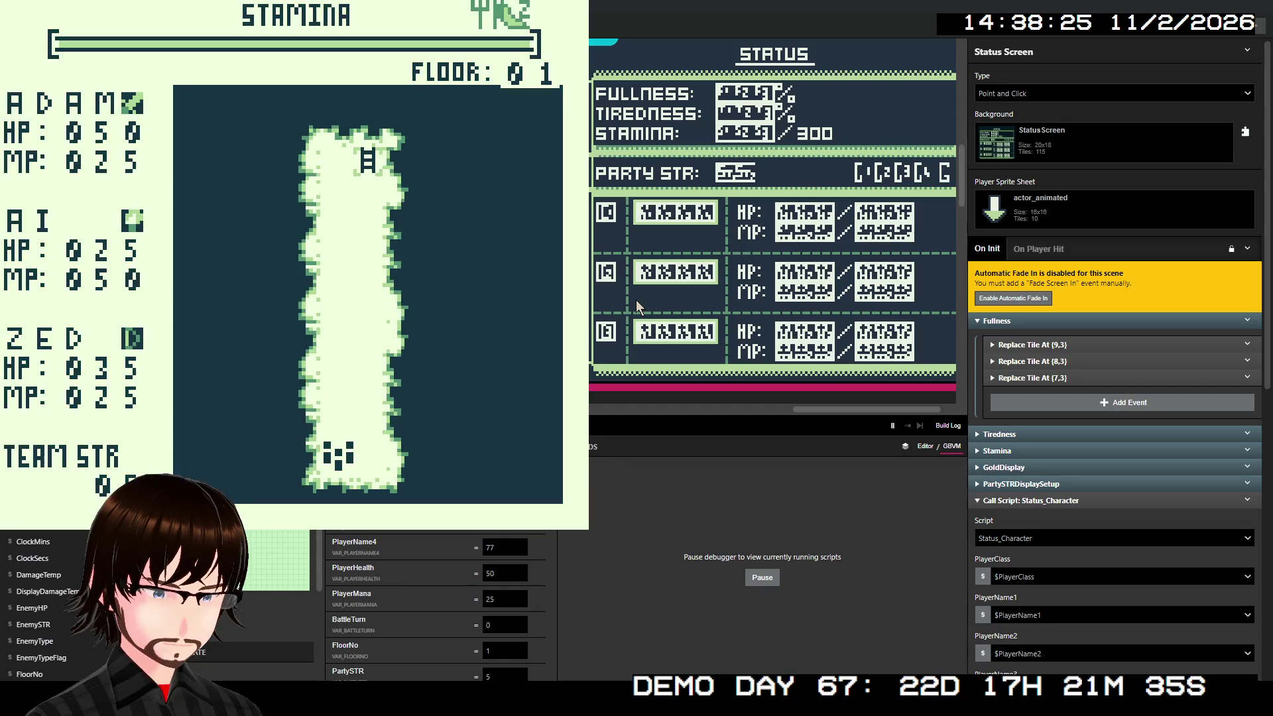
key(Return)
key(Down)
key(Down)
key(Down)
key(z)
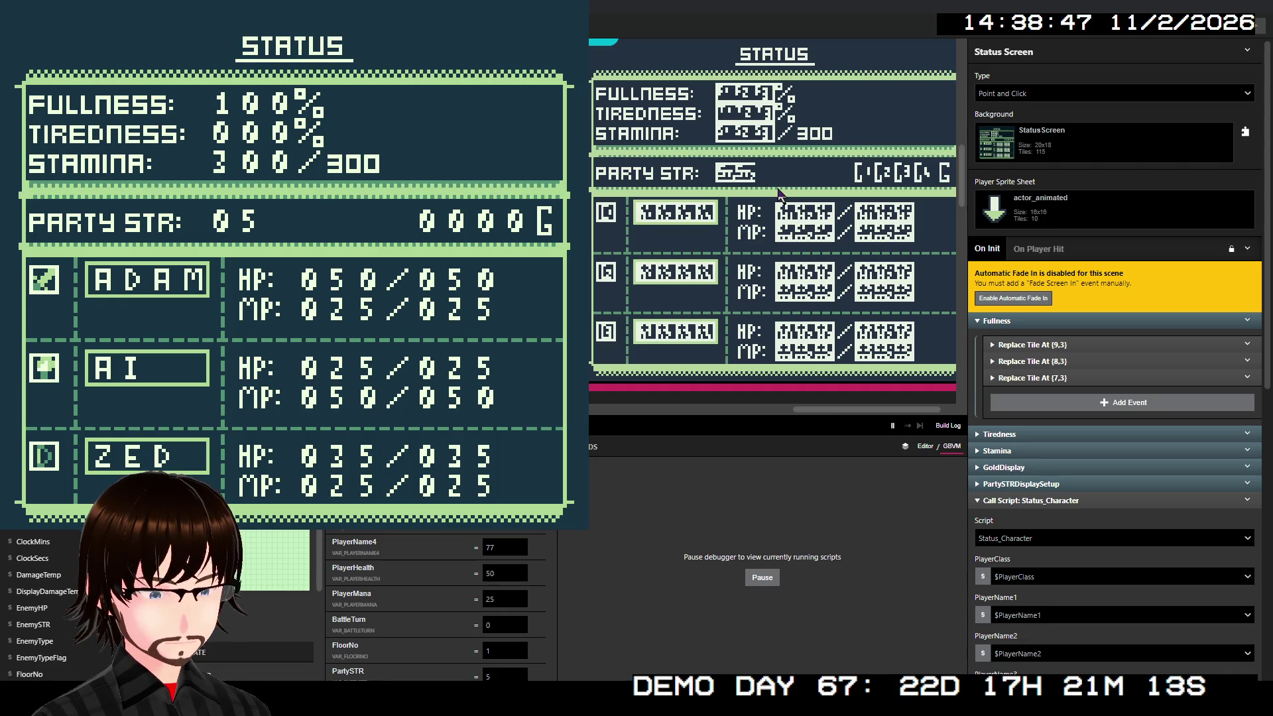
key(alt+F4)
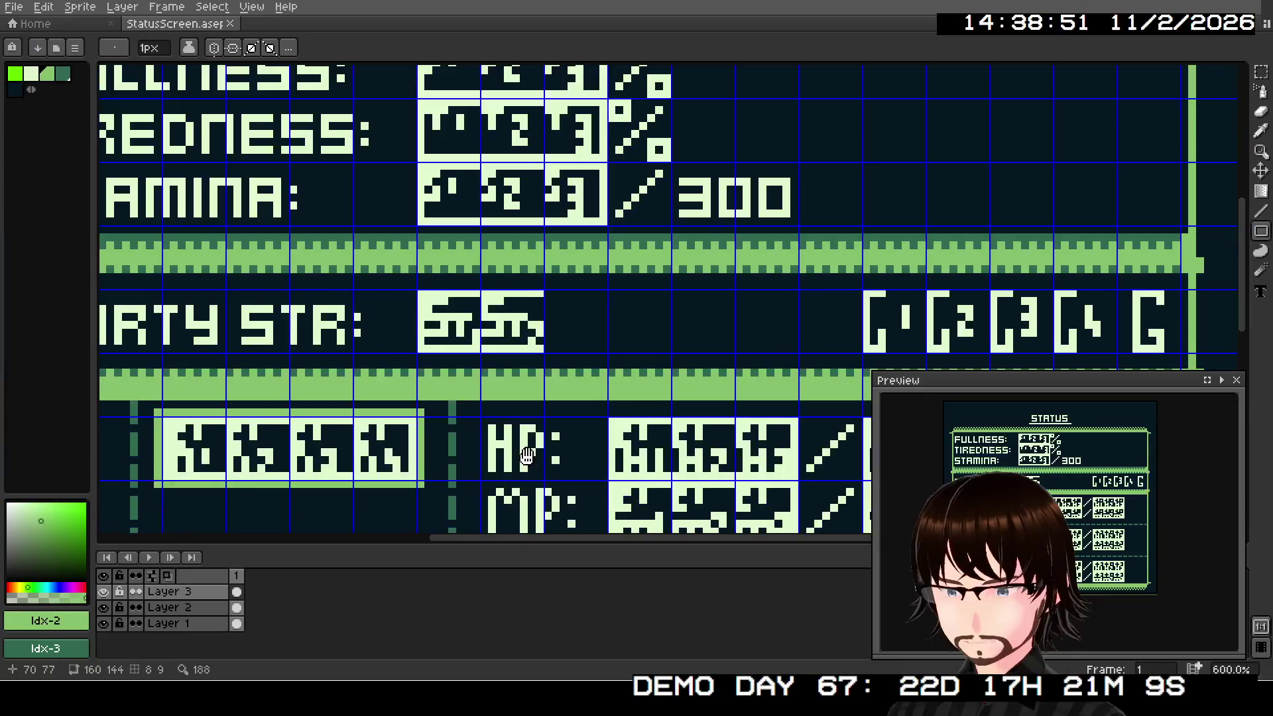
Step: Draw a rectangle outline between the PARTY STR value and the G digits
drag(527, 456, 467, 398)
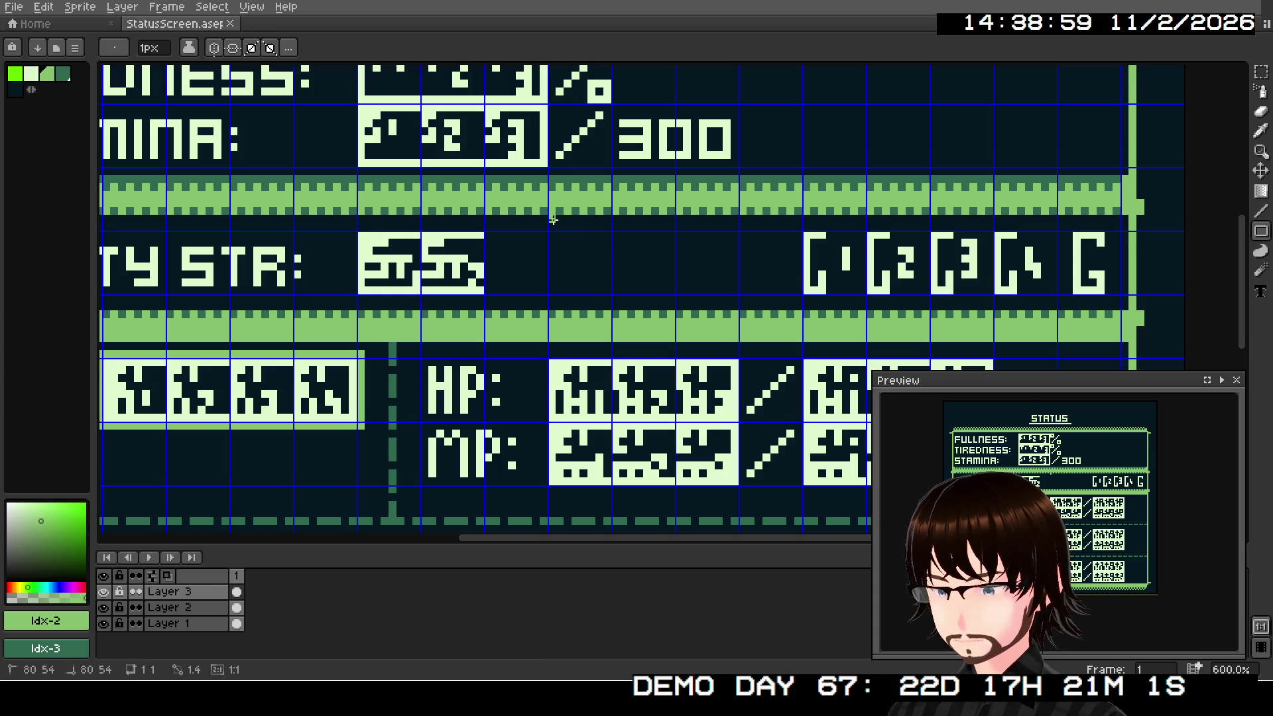
mouse_move(552, 219)
mouse_down()
mouse_move(755, 297)
mouse_move(718, 297)
mouse_move(732, 306)
mouse_up()
scroll(689, 295, up, 1)
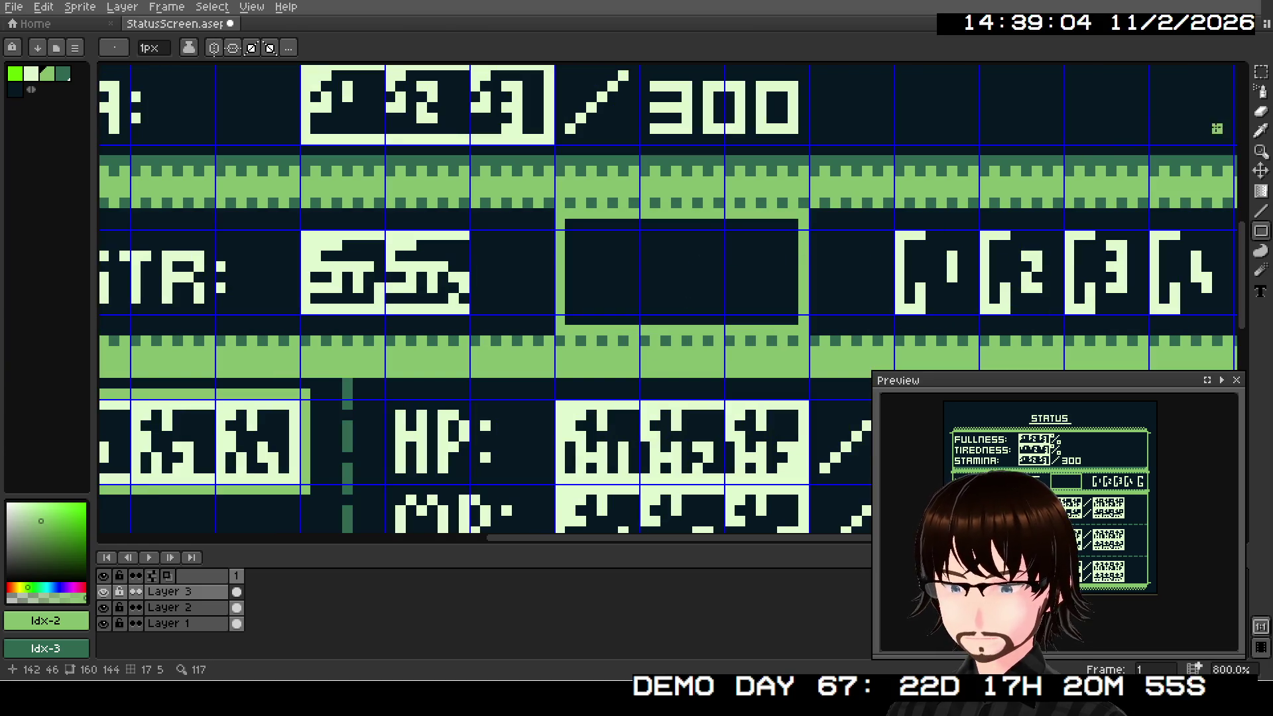
Step: Paint-bucket the rectangle's interior solid light green
click(1261, 190)
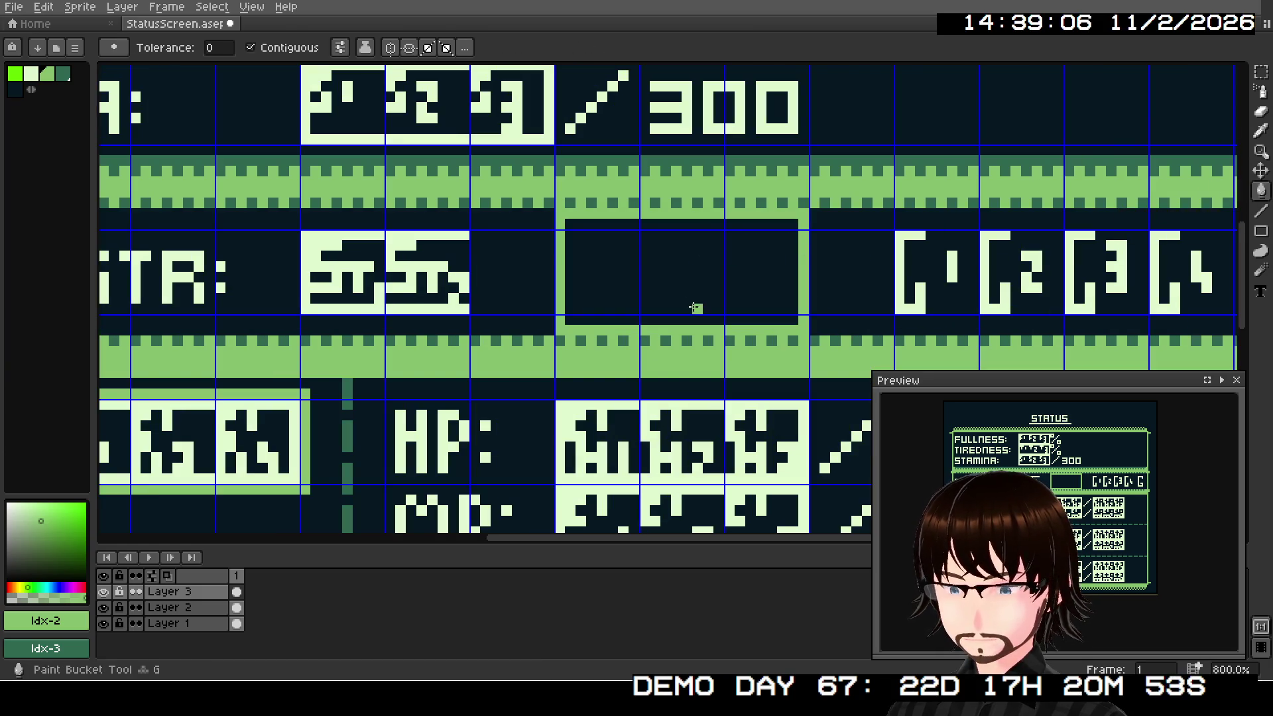
click(694, 307)
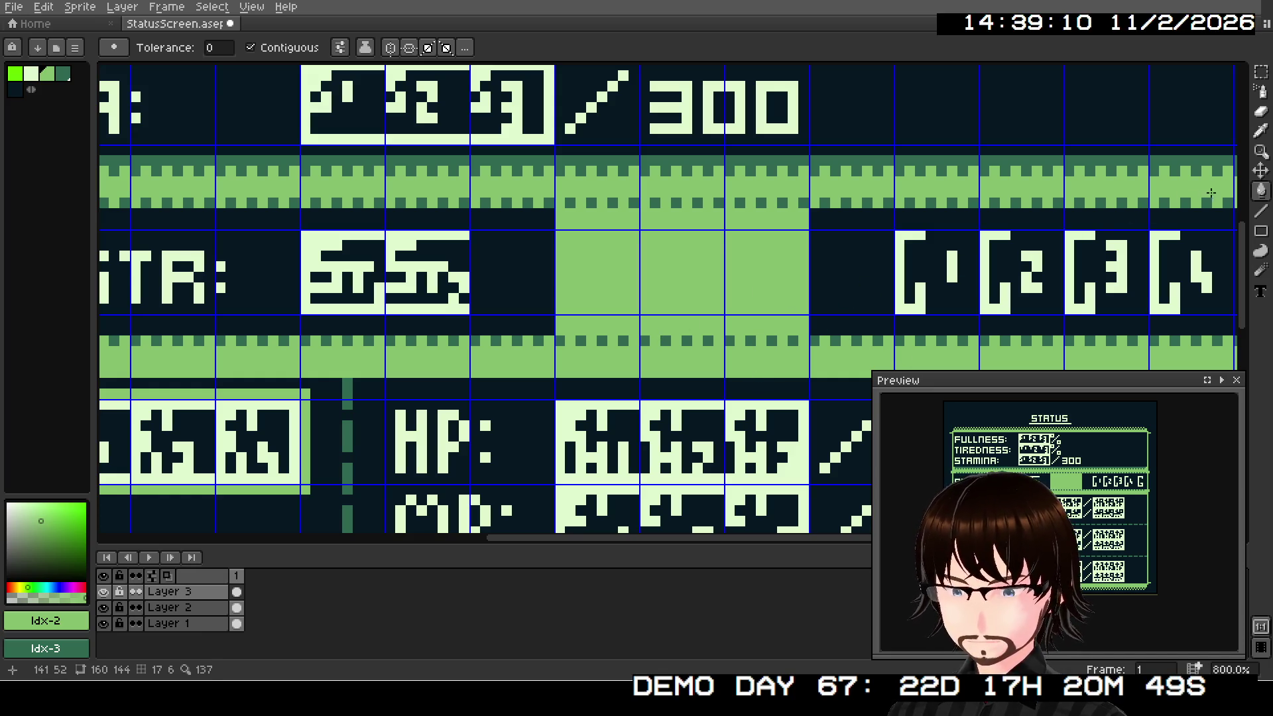
drag(1260, 191, 1241, 193)
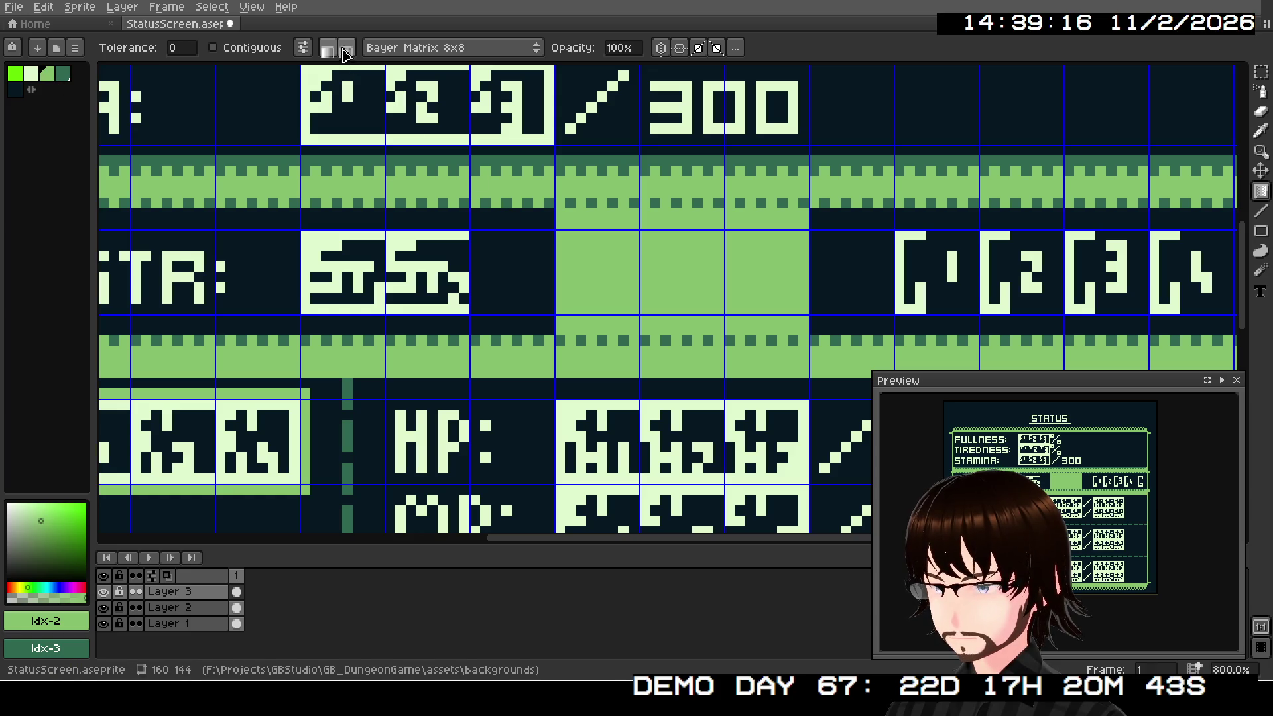
Step: Try a gradient fill on the green box, then undo it
click(345, 53)
click(677, 277)
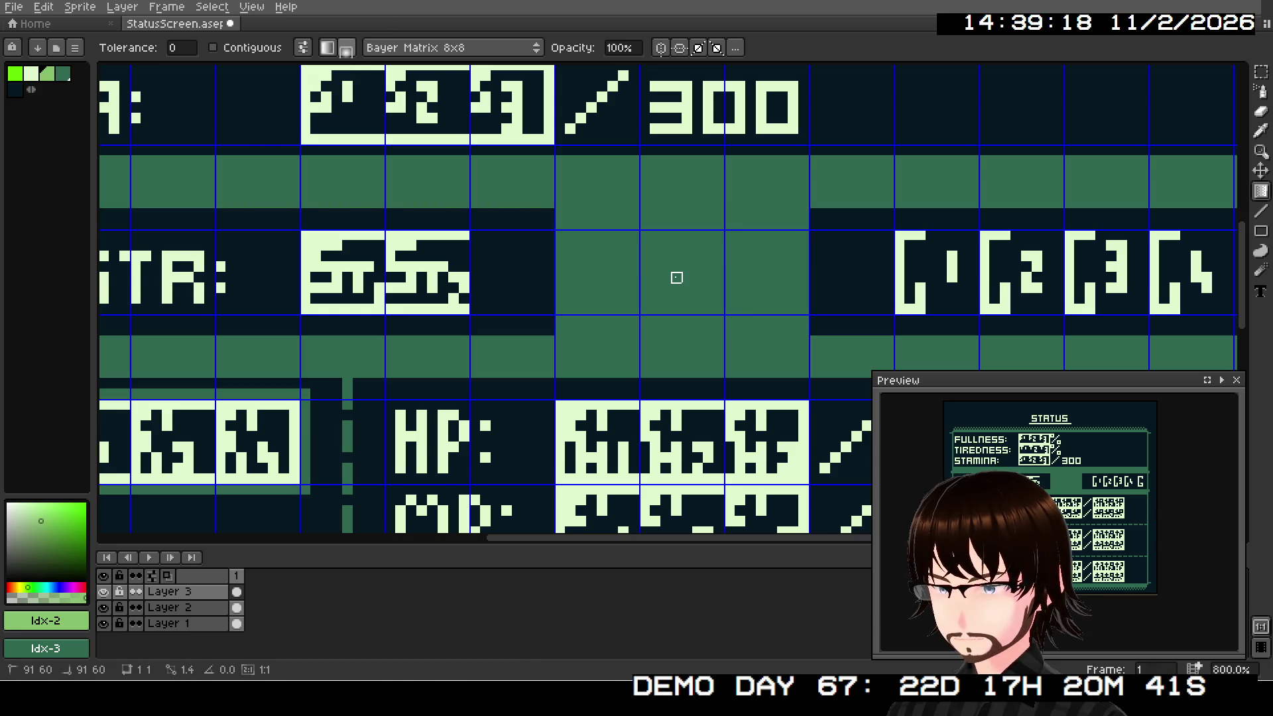
key(ctrl+z)
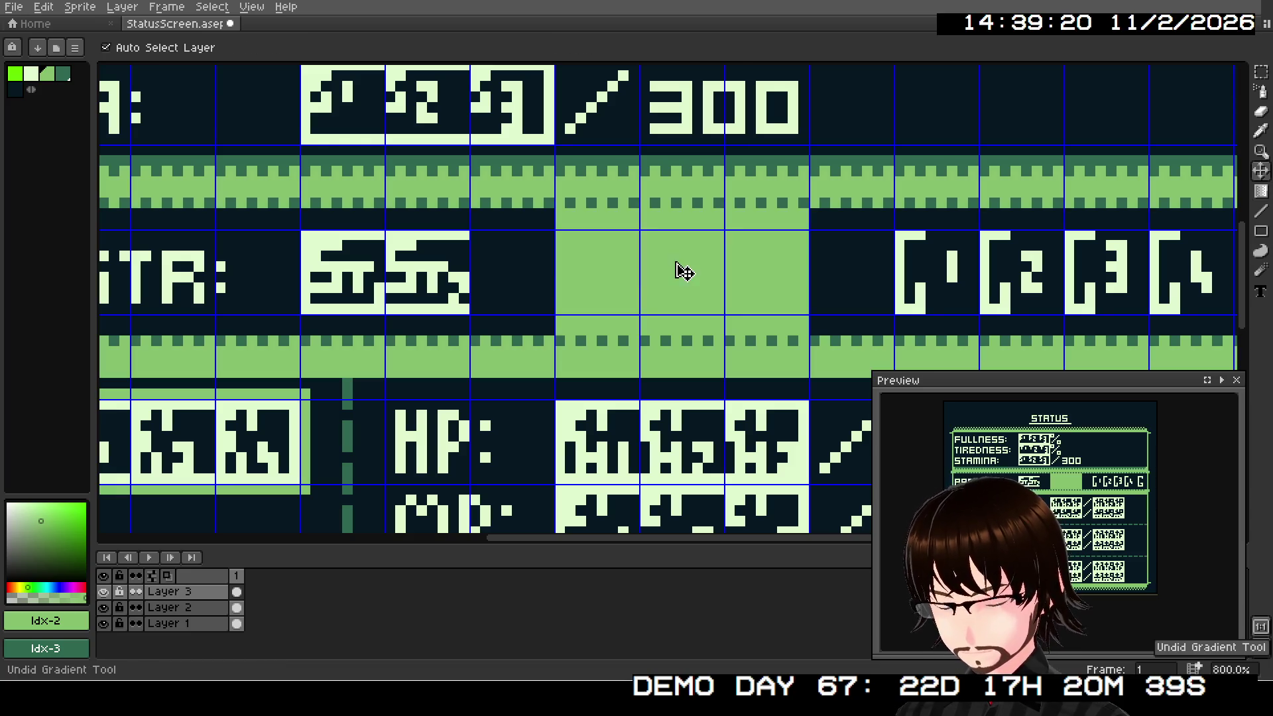
Step: Select the box in the PARTY STR row and refill it light green
key(shift+q)
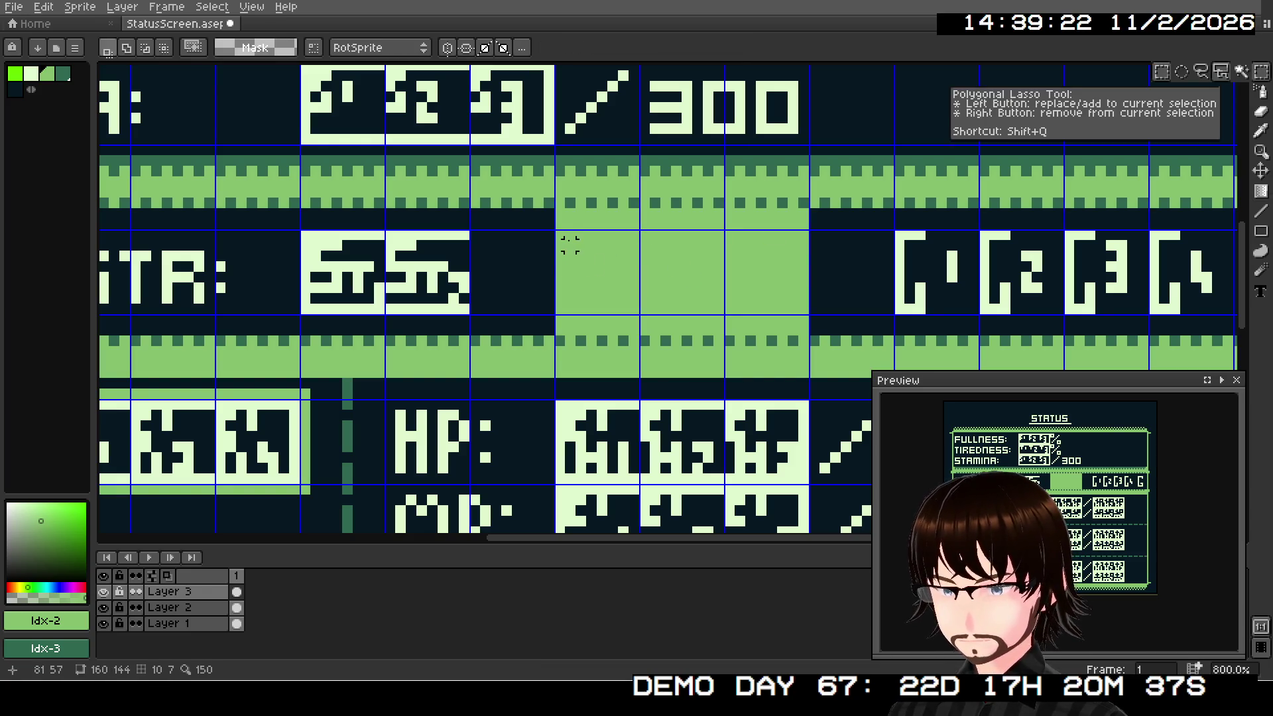
mouse_move(556, 233)
mouse_down()
mouse_move(729, 332)
mouse_move(801, 309)
mouse_up()
key(f)
key(ctrl+d)
mouse_move(558, 211)
mouse_down()
mouse_move(646, 267)
mouse_move(810, 337)
mouse_up()
key(f)
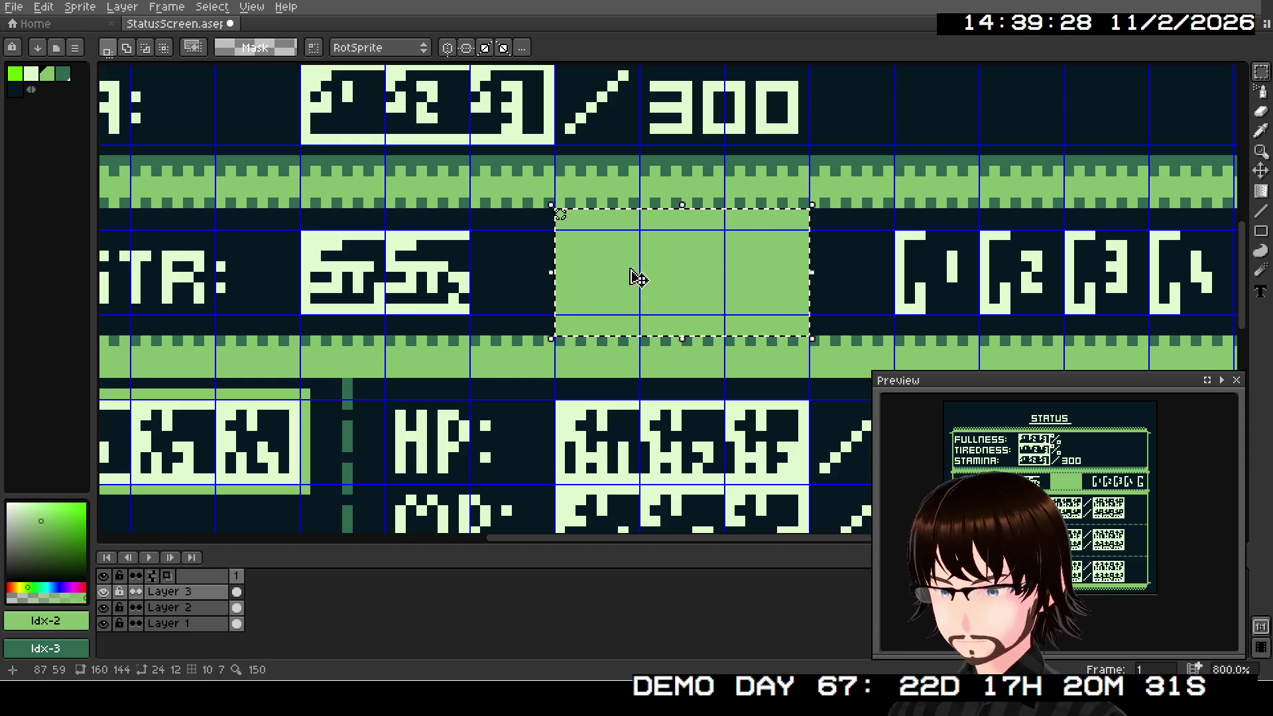
Step: Try several Bayer Matrix 8x8 dithered gradients across the bar area
key(shift+g)
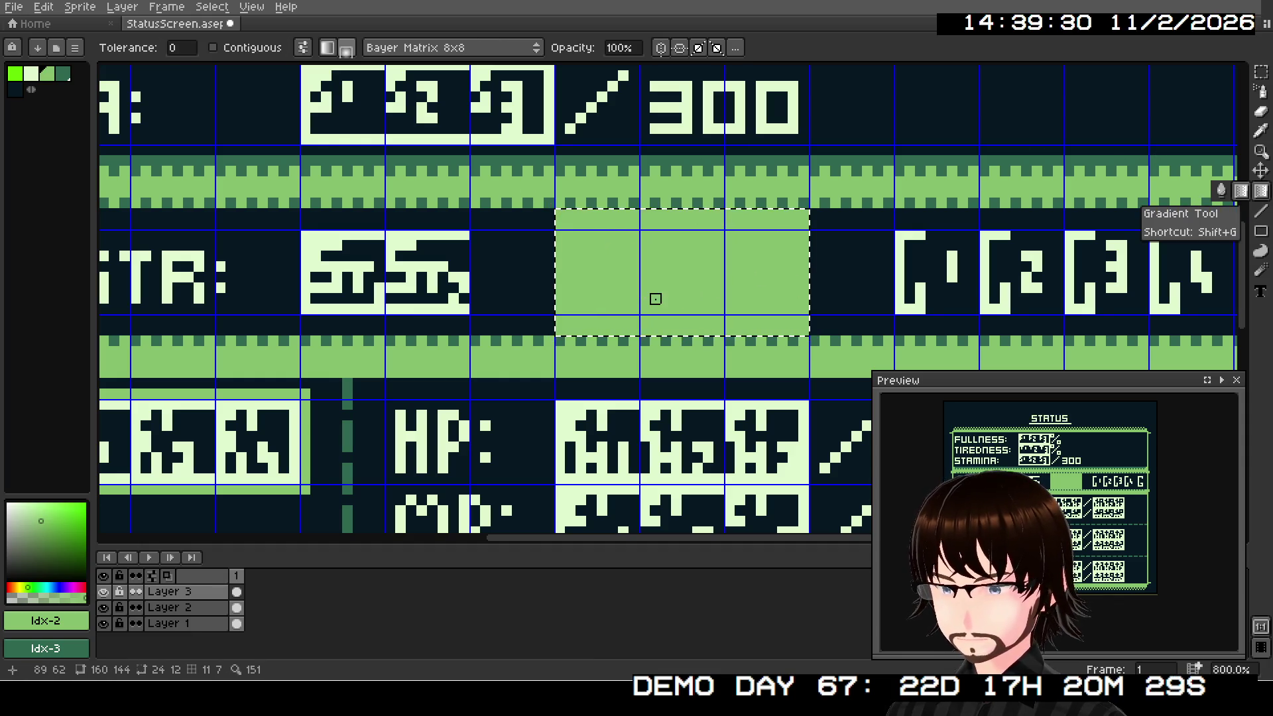
mouse_move(676, 277)
mouse_down()
mouse_move(676, 267)
mouse_move(692, 273)
mouse_move(708, 309)
mouse_up()
drag(793, 246, 941, 204)
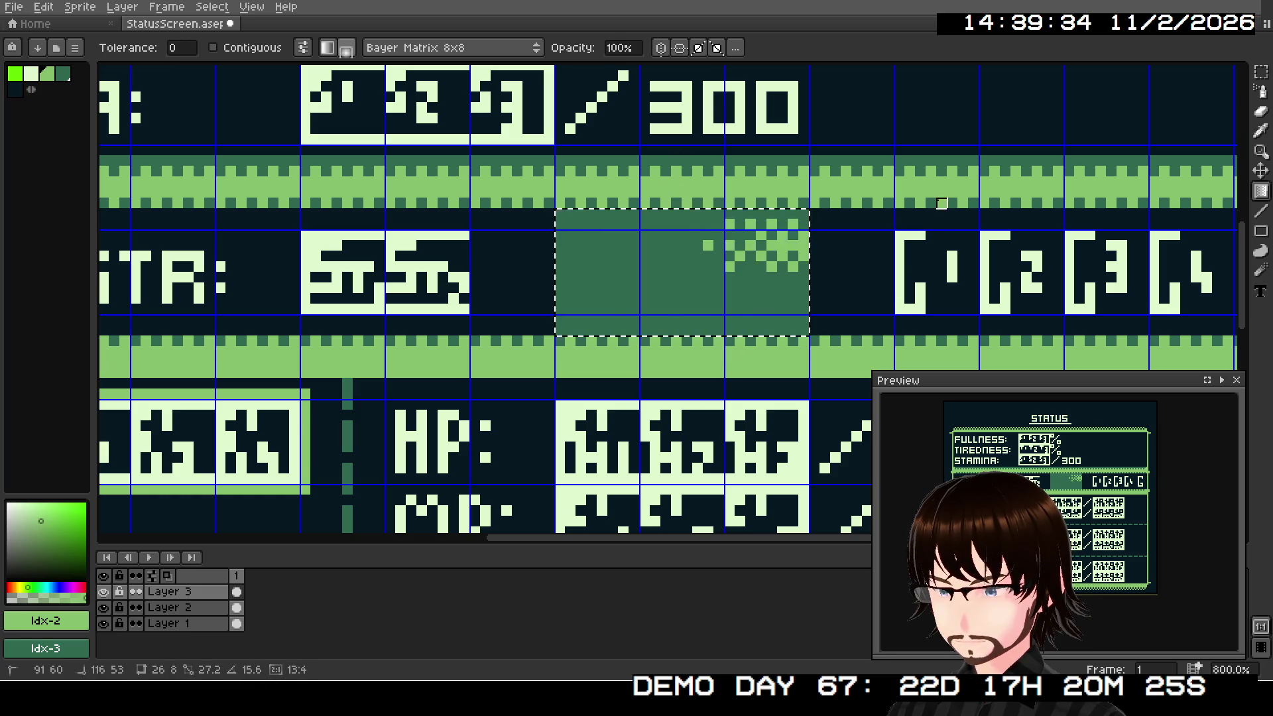
key(ctrl+z)
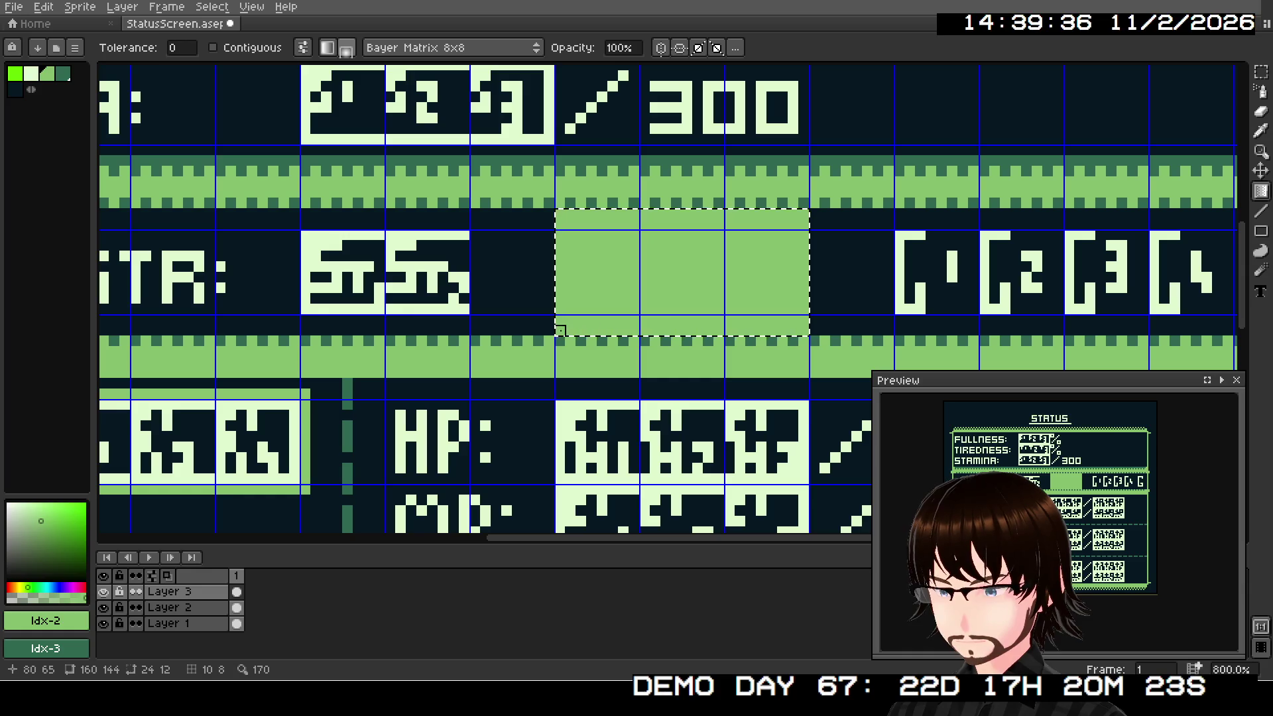
drag(793, 193, 888, 150)
drag(772, 225, 835, 193)
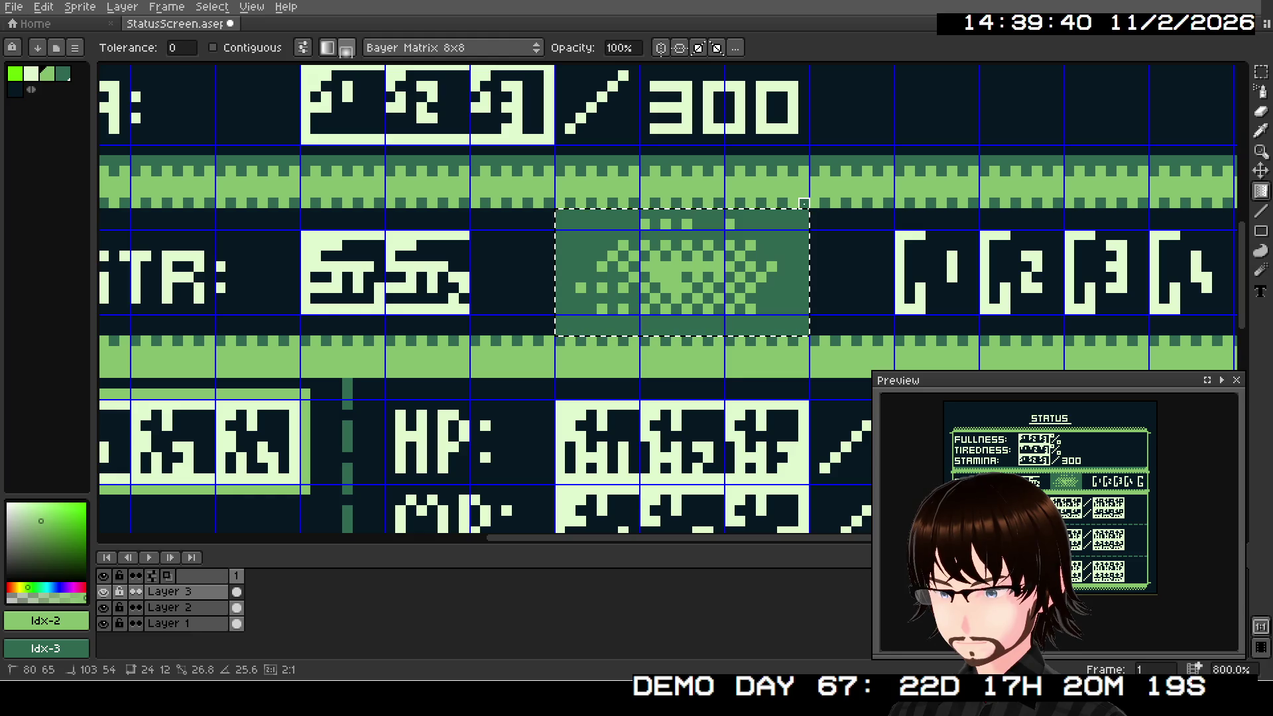
mouse_move(772, 225)
mouse_down()
mouse_move(920, 161)
mouse_move(814, 224)
mouse_up()
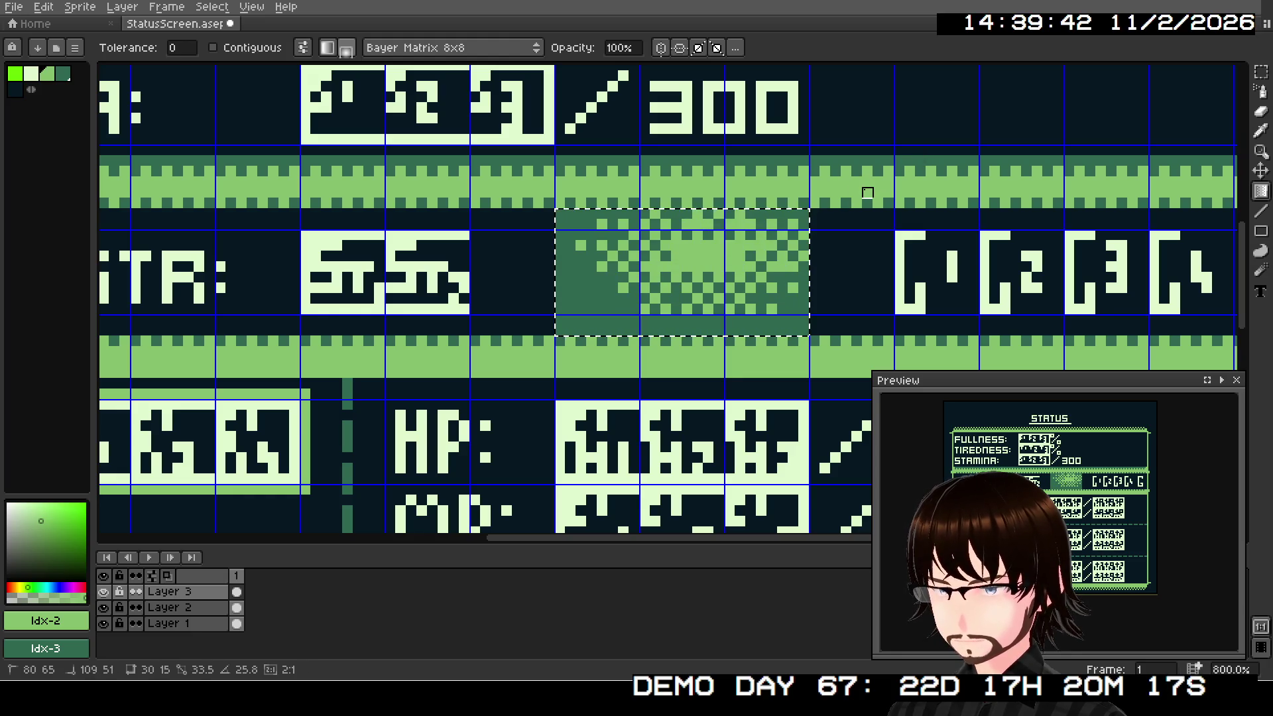
drag(867, 193, 855, 159)
Step: Set gradient dithering to No Dithering, test a smooth gradient and undo it
click(450, 47)
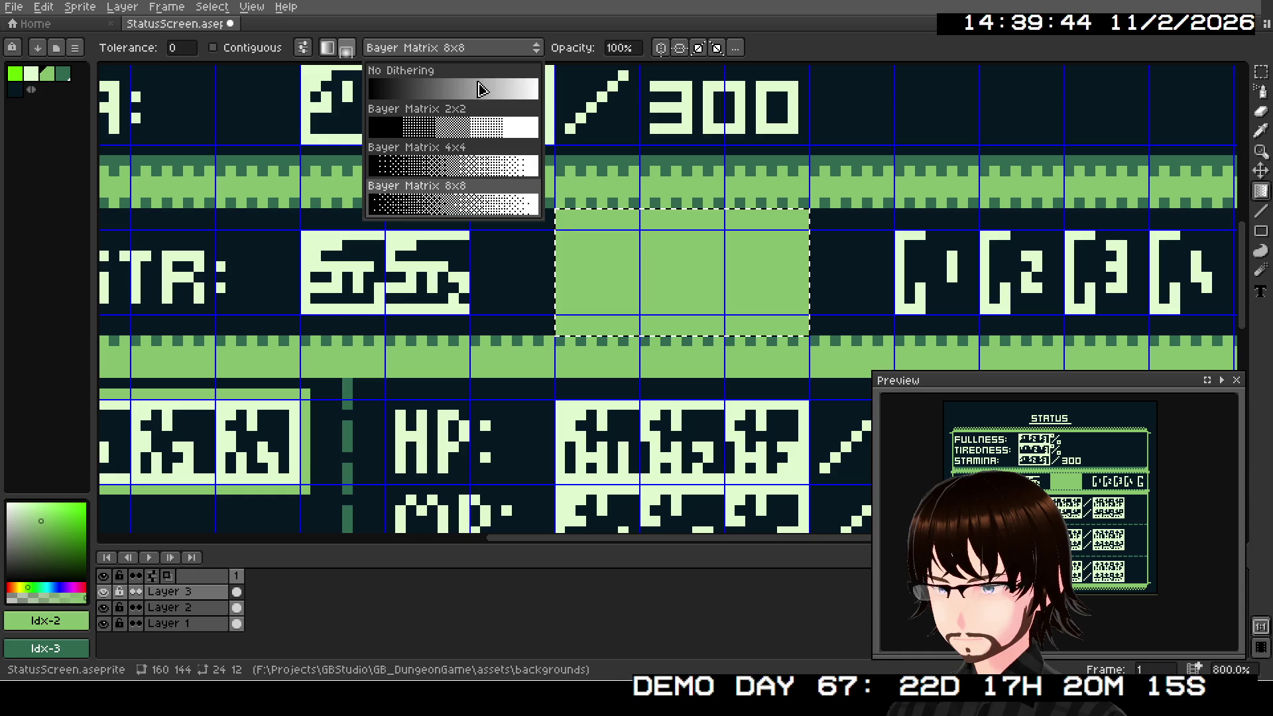
click(482, 90)
mouse_move(555, 326)
mouse_down()
mouse_move(825, 150)
mouse_move(804, 172)
mouse_up()
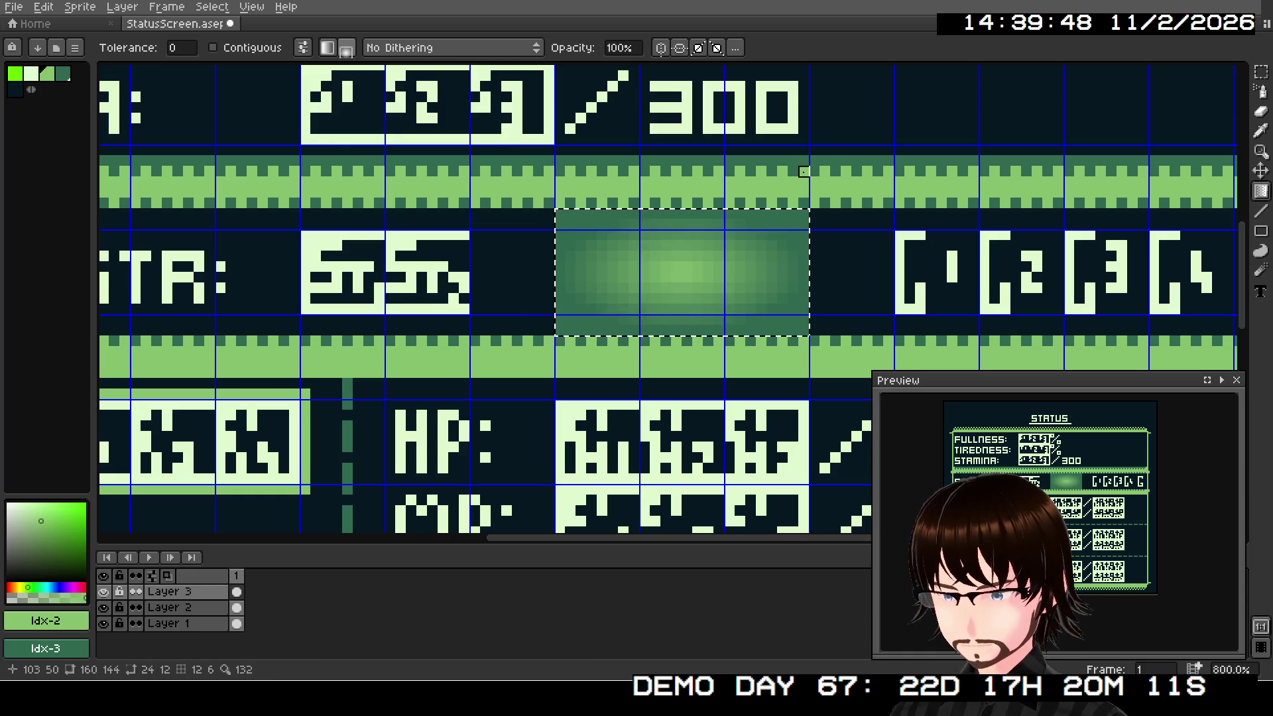
key(ctrl+z)
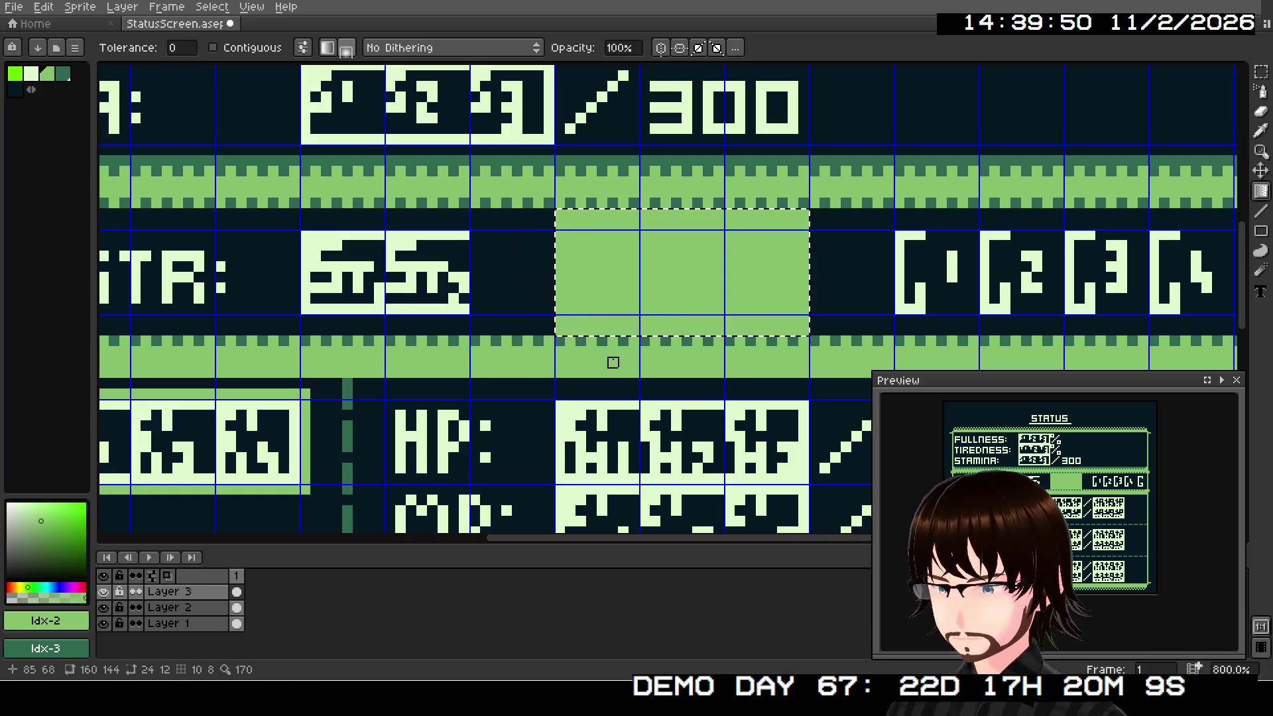
click(1259, 211)
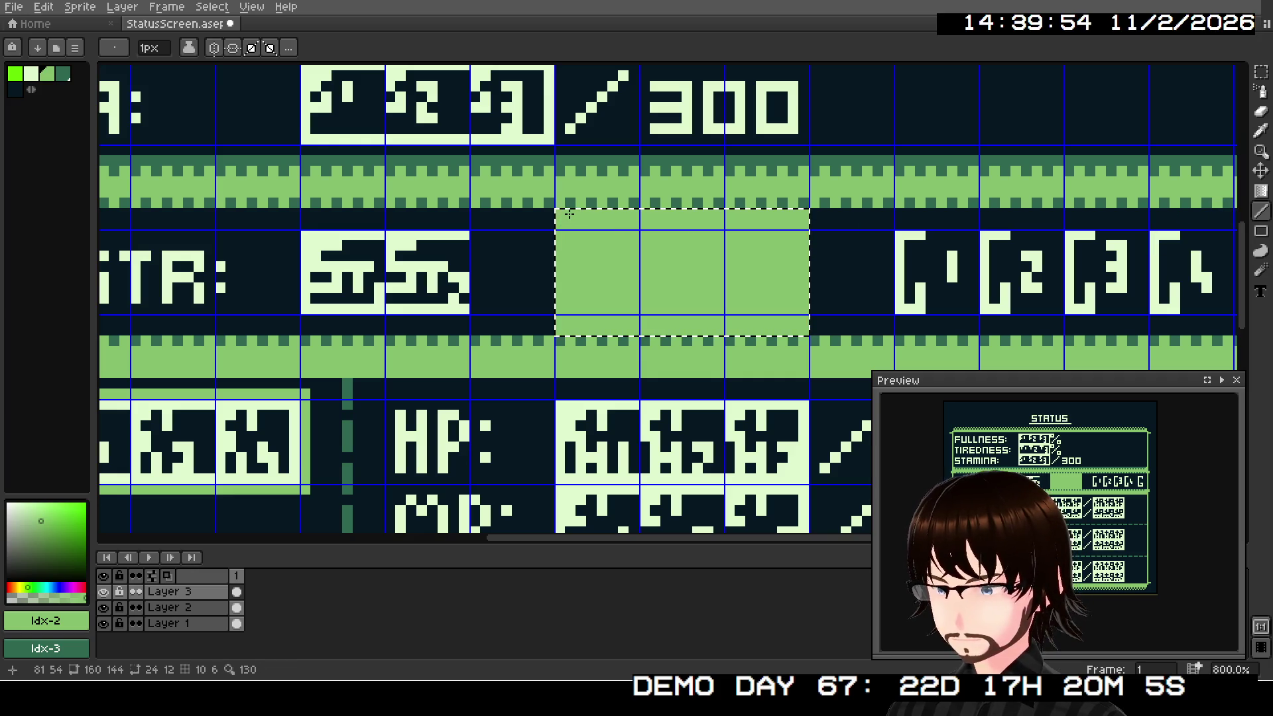
Step: Try dark-green vertical lines at the bar's left edge, undoing the first attempts
drag(568, 214, 568, 330)
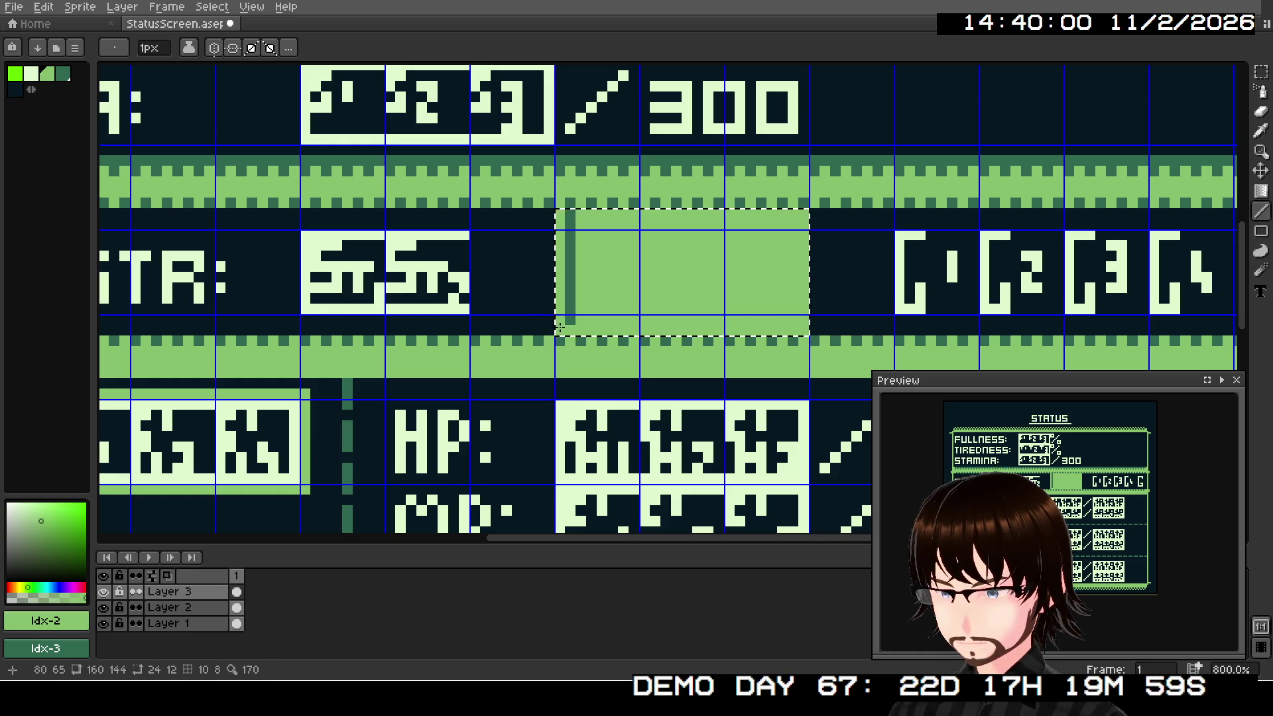
key(v)
key(ctrl+z)
key(l)
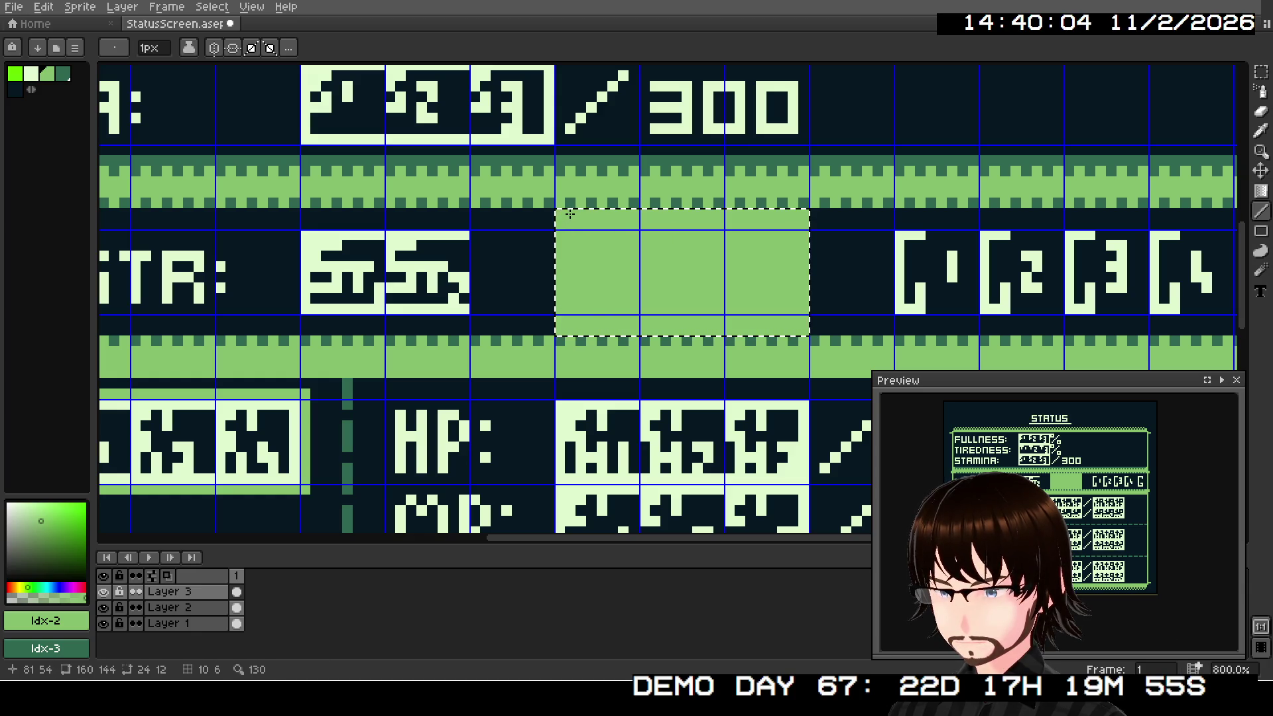
drag(570, 214, 561, 331)
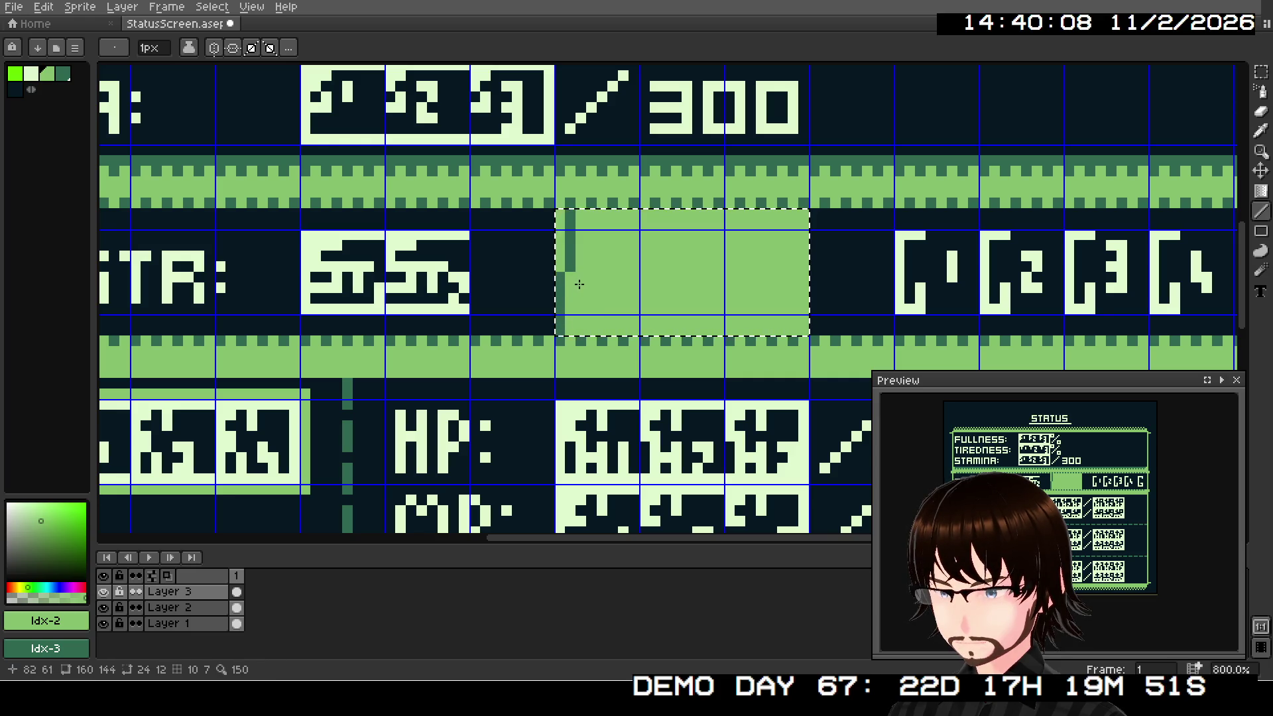
drag(581, 276, 581, 331)
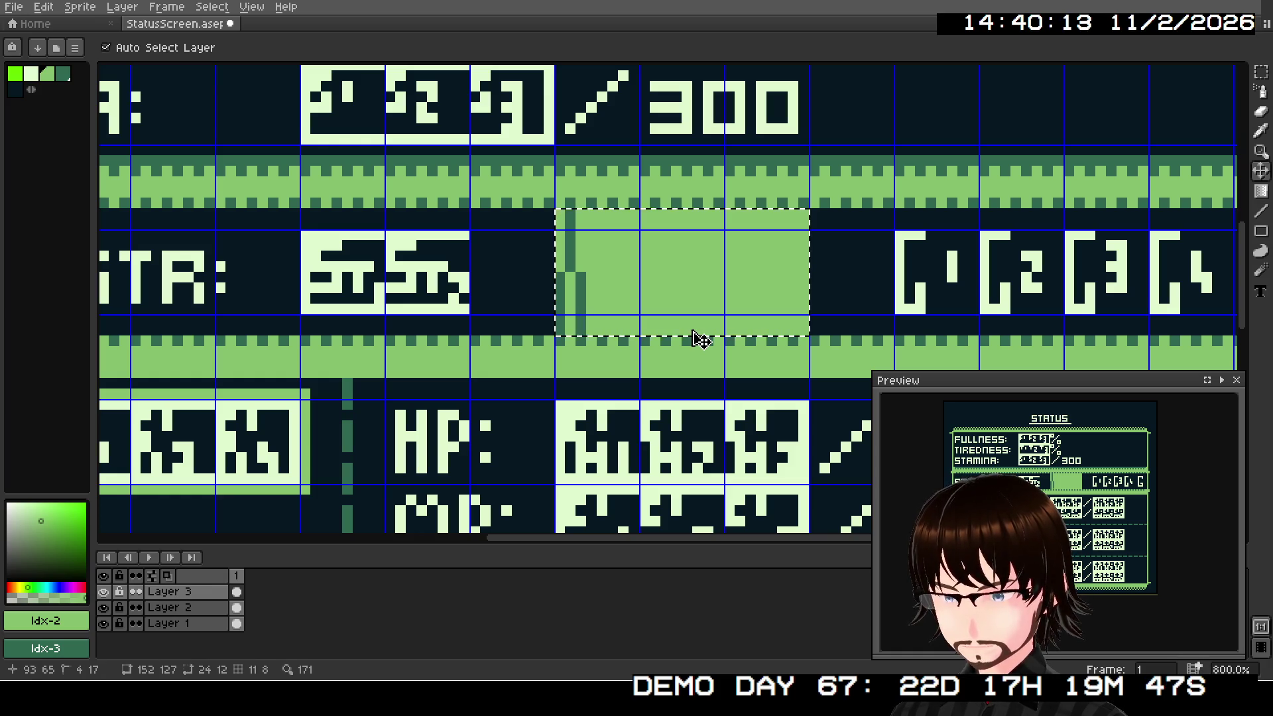
key(ctrl+z)
key(ctrl+z)
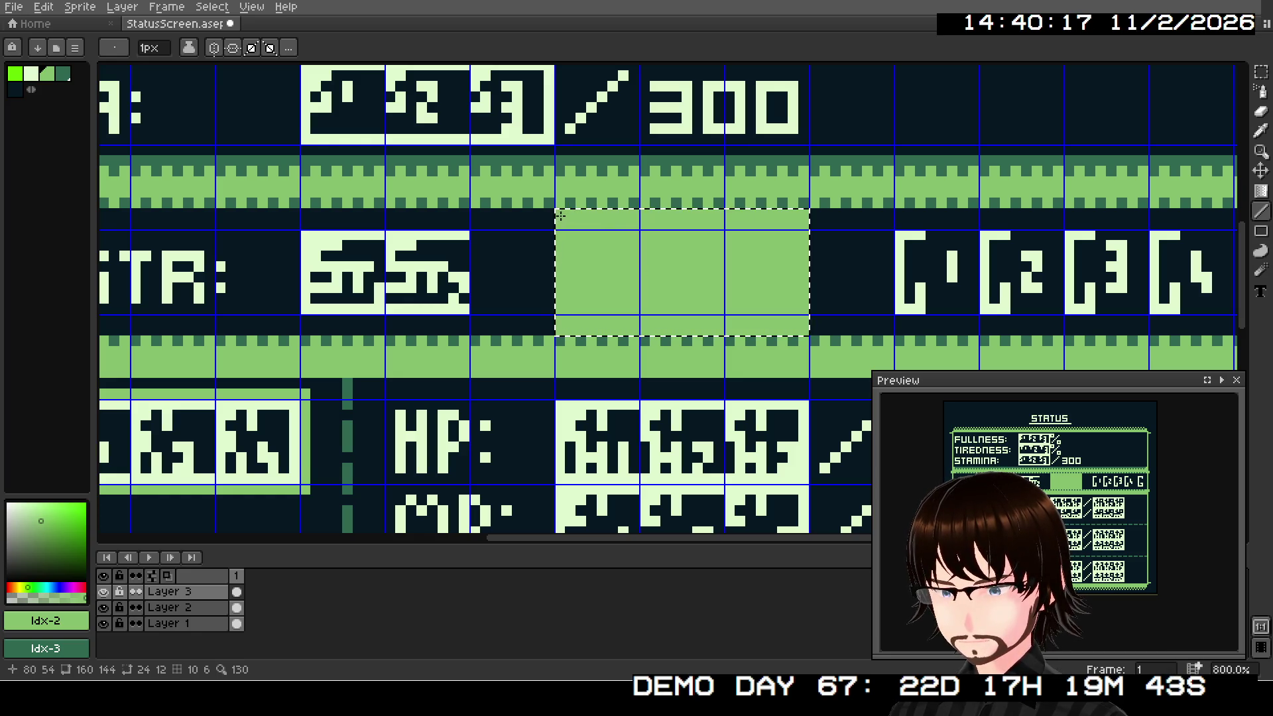
Step: Shade the bar's leftmost columns dark green with a corner pixel and vertical lines
click(569, 216)
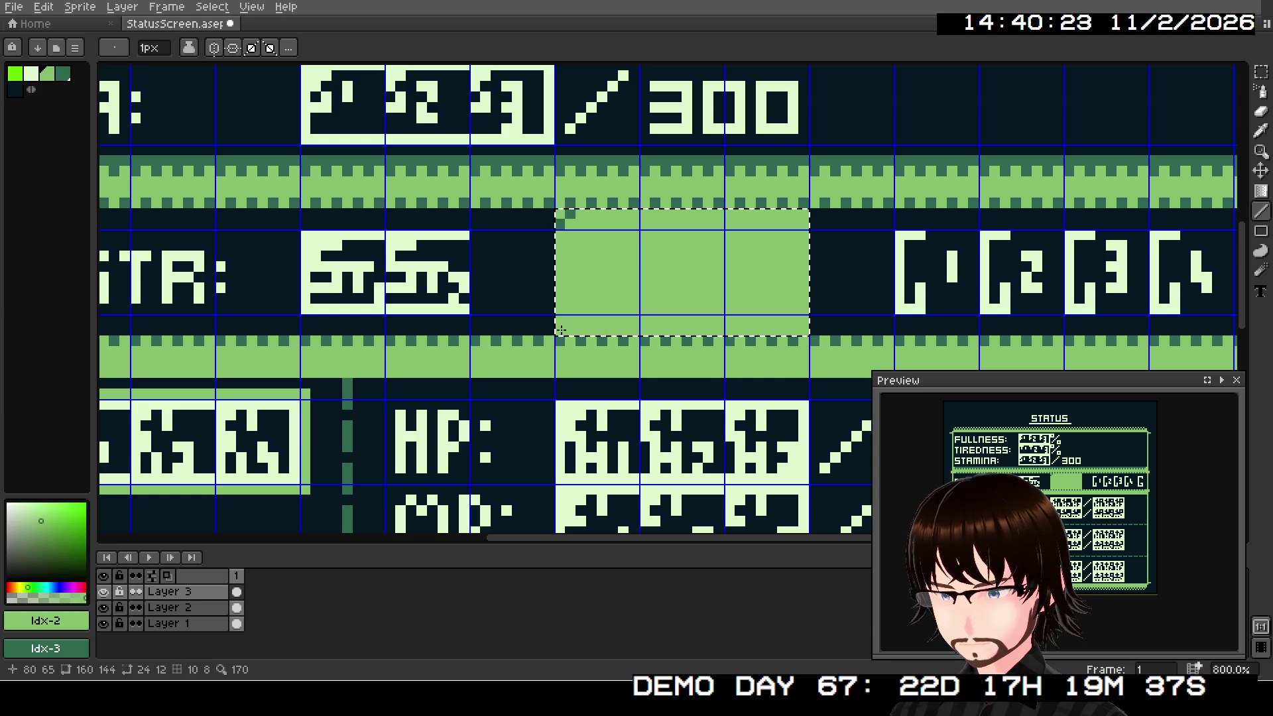
drag(560, 331, 560, 317)
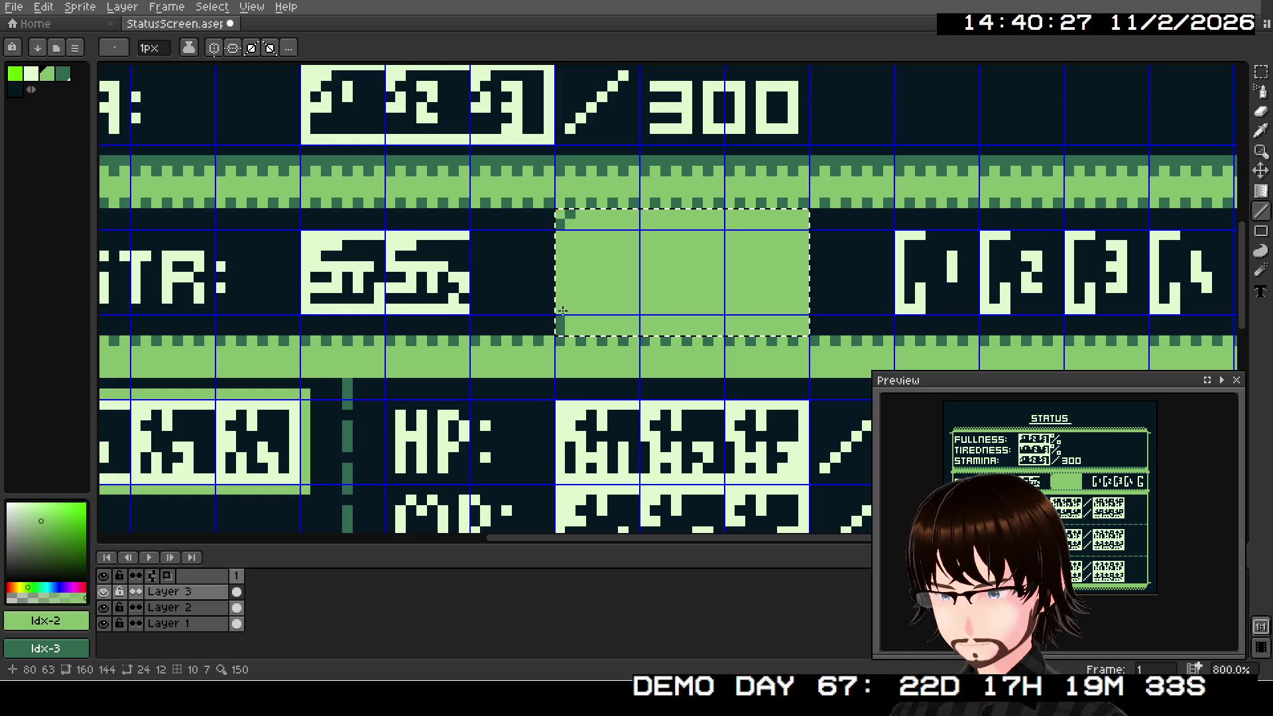
drag(562, 311, 561, 228)
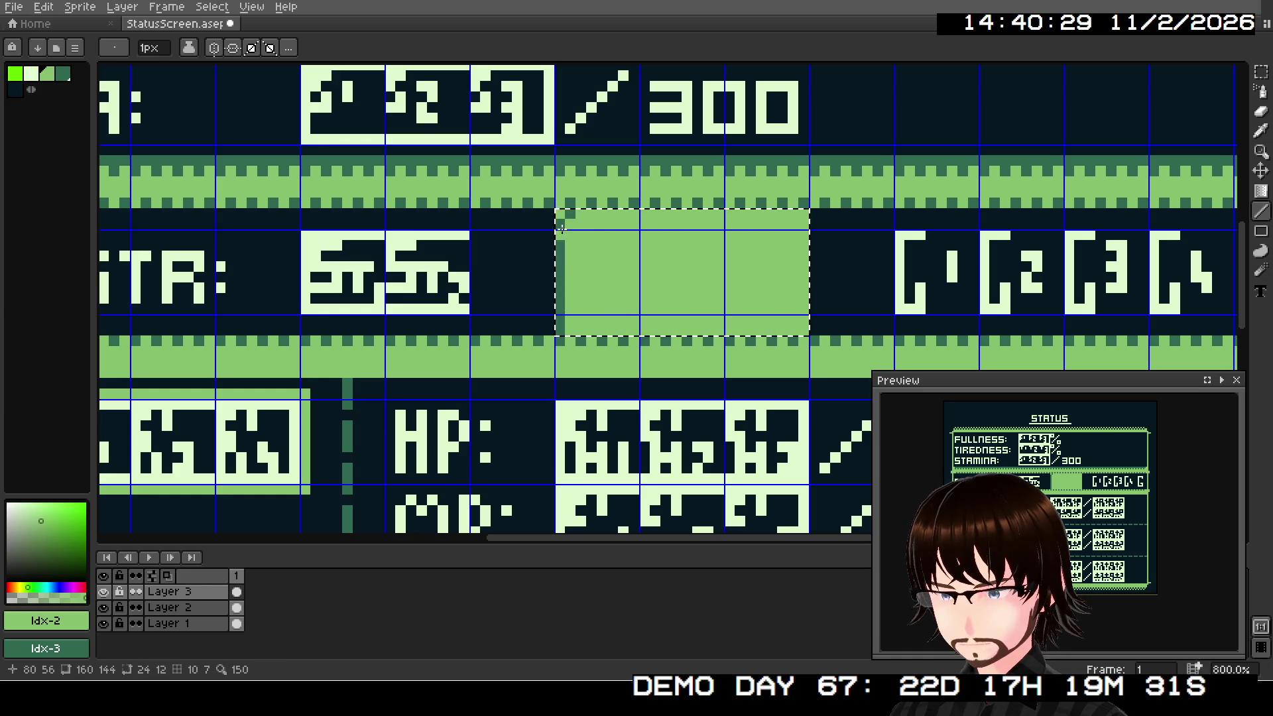
mouse_move(580, 331)
mouse_down()
mouse_move(583, 227)
mouse_move(570, 320)
mouse_up()
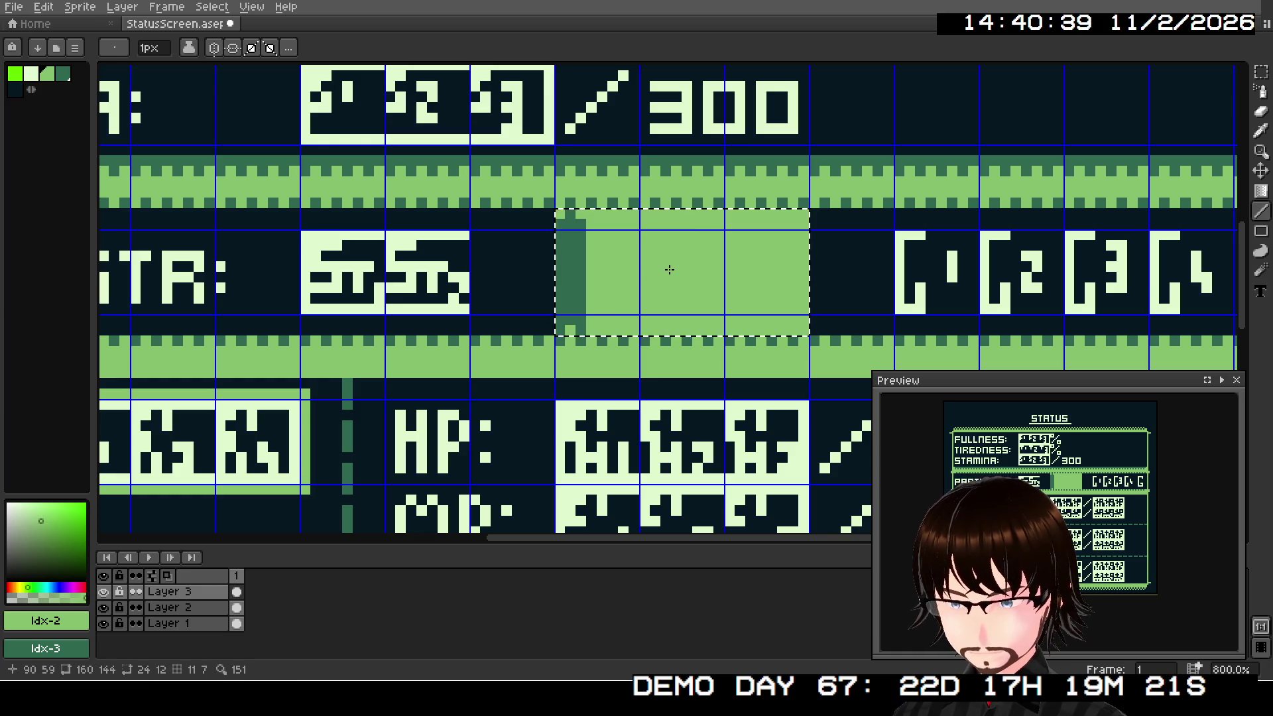
click(592, 214)
mouse_move(592, 214)
mouse_down()
mouse_move(591, 317)
mouse_move(612, 222)
mouse_up()
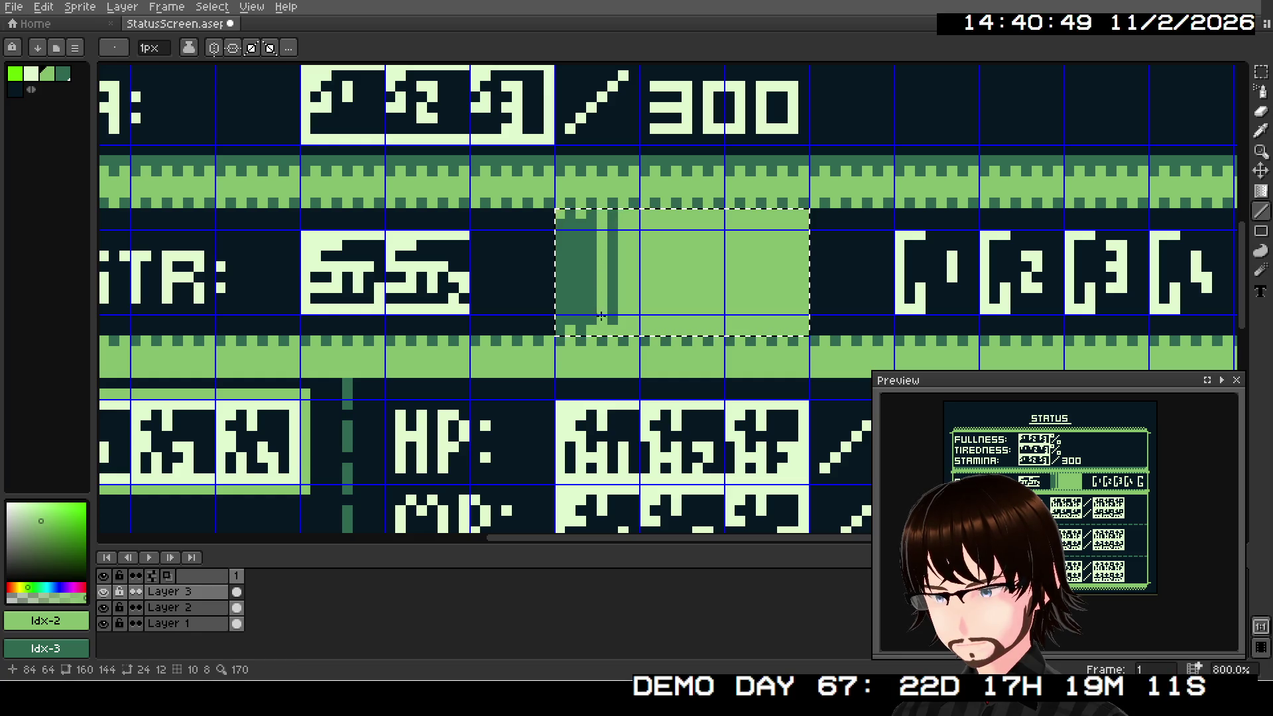
drag(601, 319, 602, 224)
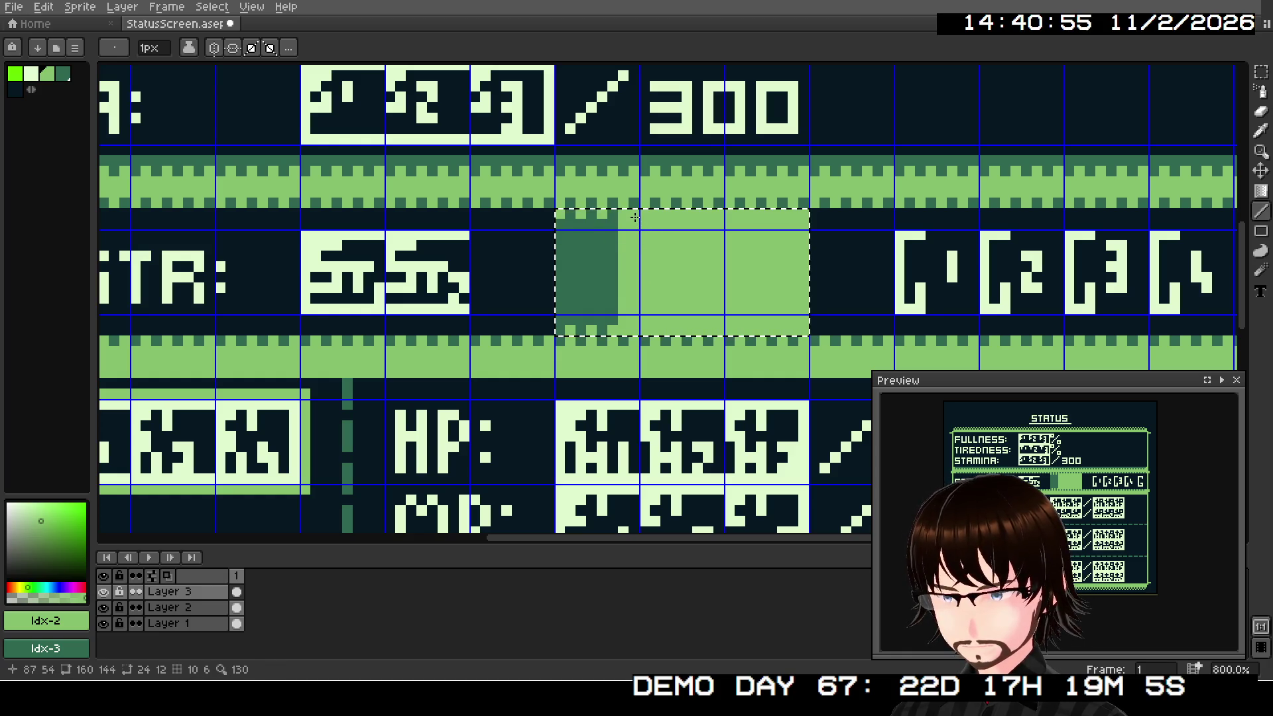
mouse_move(635, 212)
mouse_down()
mouse_move(633, 316)
mouse_move(620, 303)
mouse_up()
Step: Undo the last stroke, then darken bar columns 88 through 98 with vertical lines
key(ctrl+z)
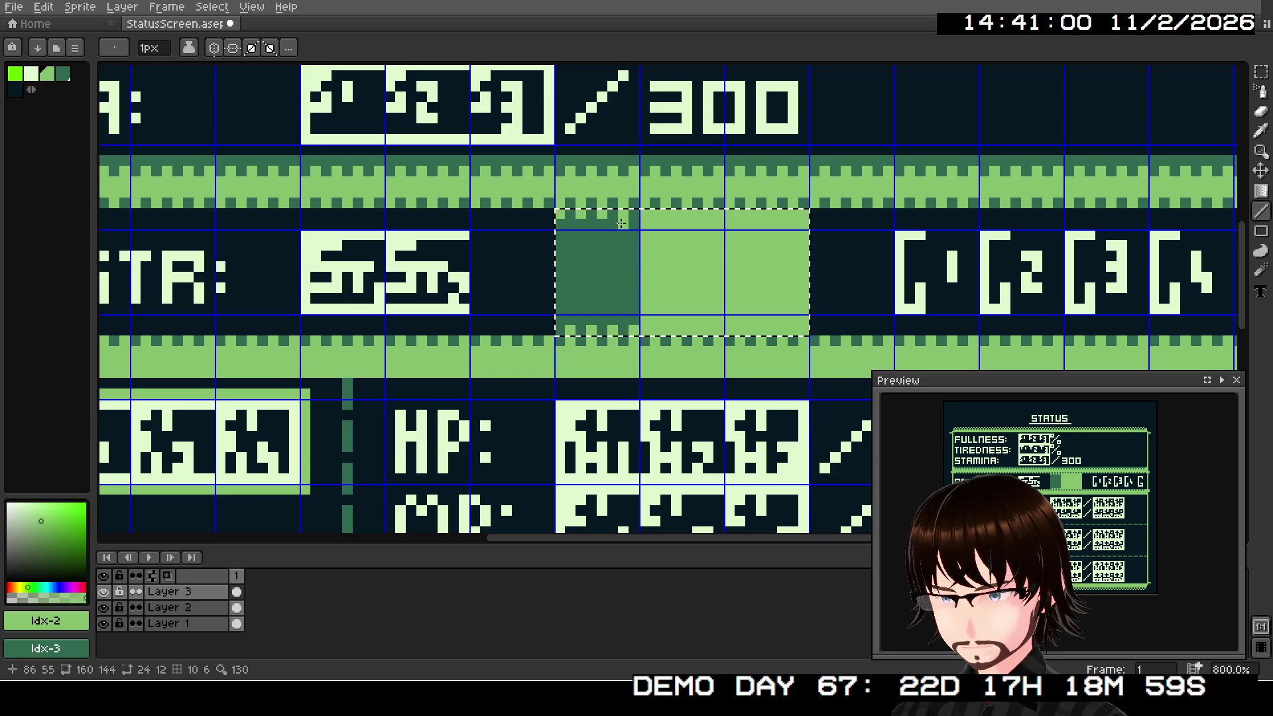
drag(649, 330, 644, 225)
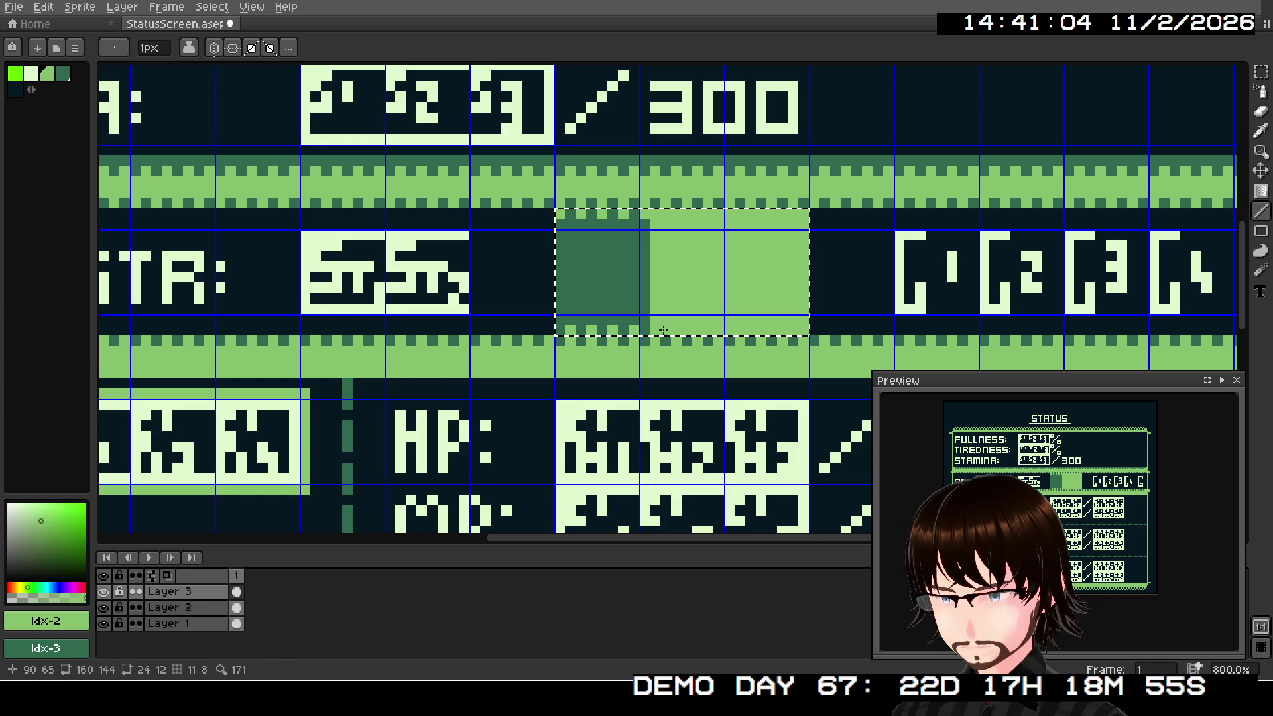
drag(663, 329, 664, 314)
drag(668, 238, 666, 219)
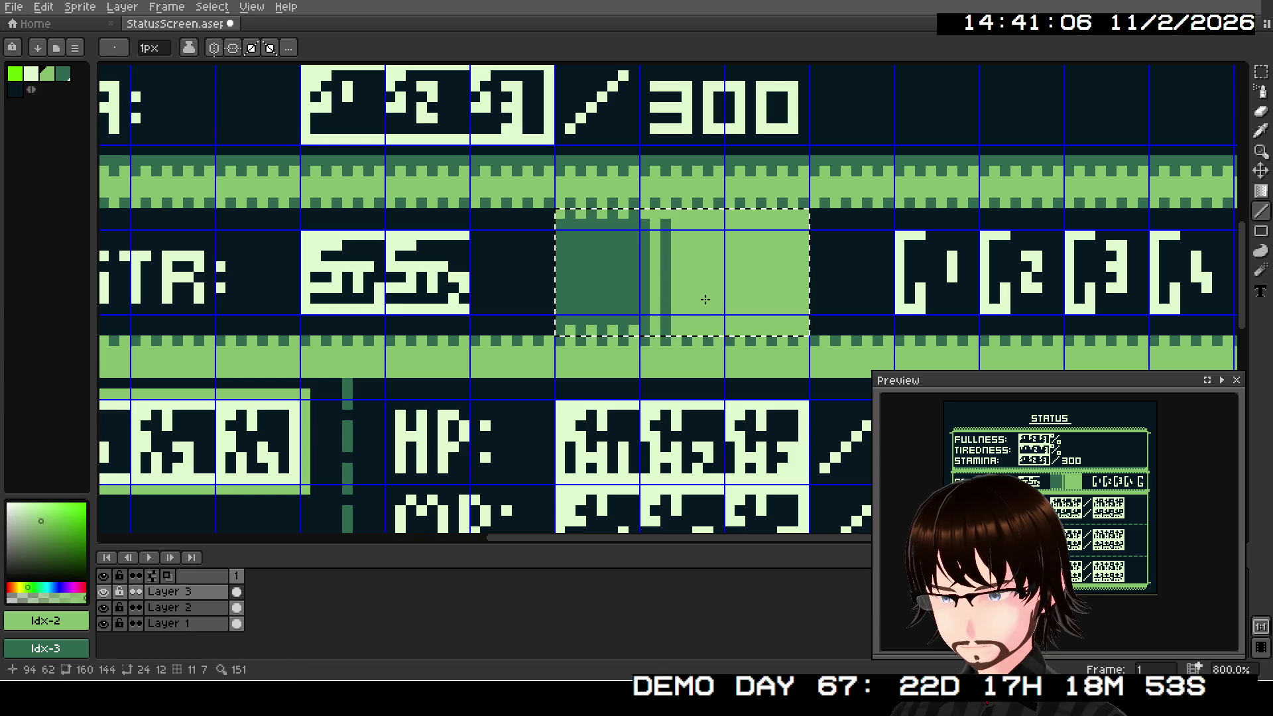
drag(686, 334, 687, 223)
drag(709, 326, 705, 227)
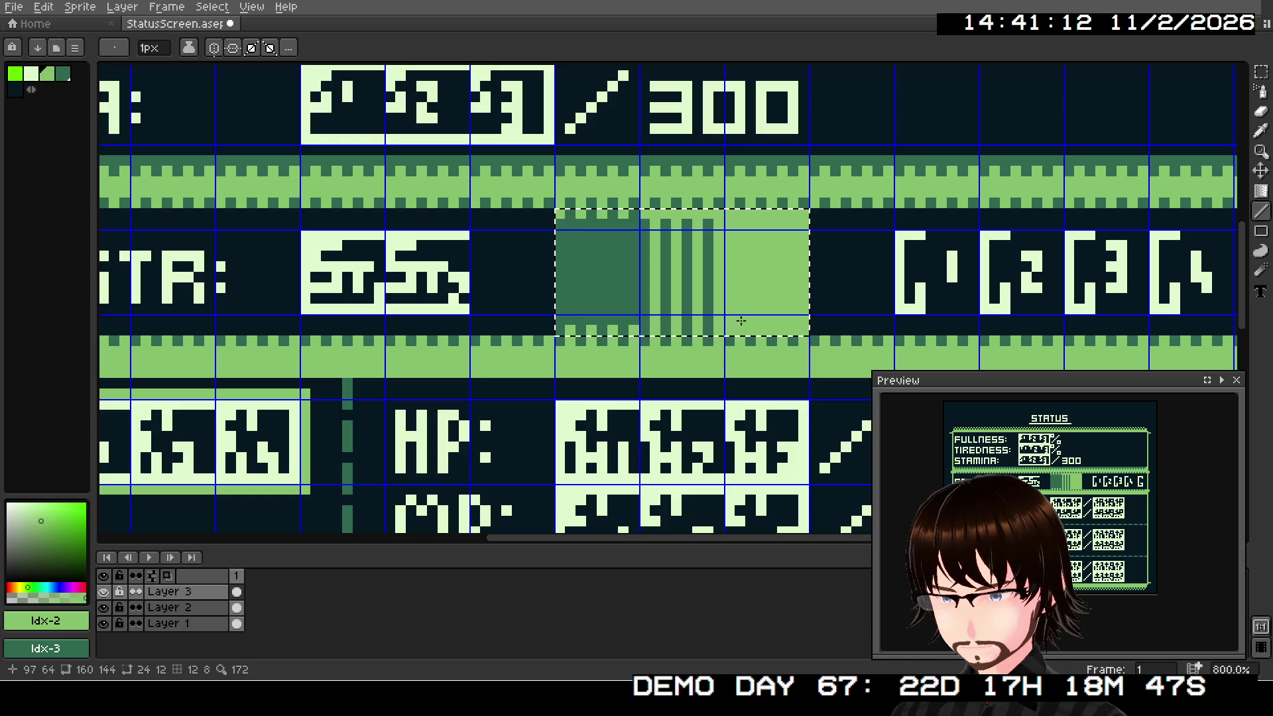
drag(729, 330, 730, 229)
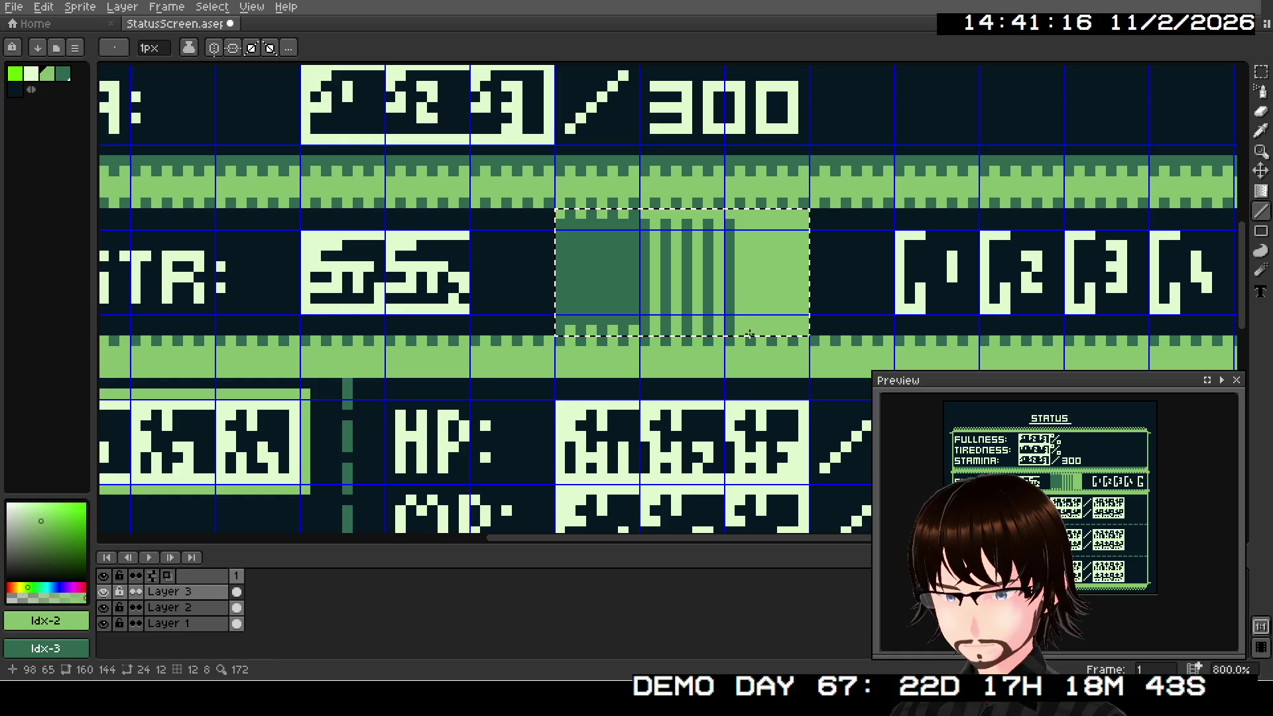
mouse_move(749, 334)
mouse_down()
mouse_move(746, 226)
mouse_move(771, 265)
mouse_move(771, 226)
mouse_up()
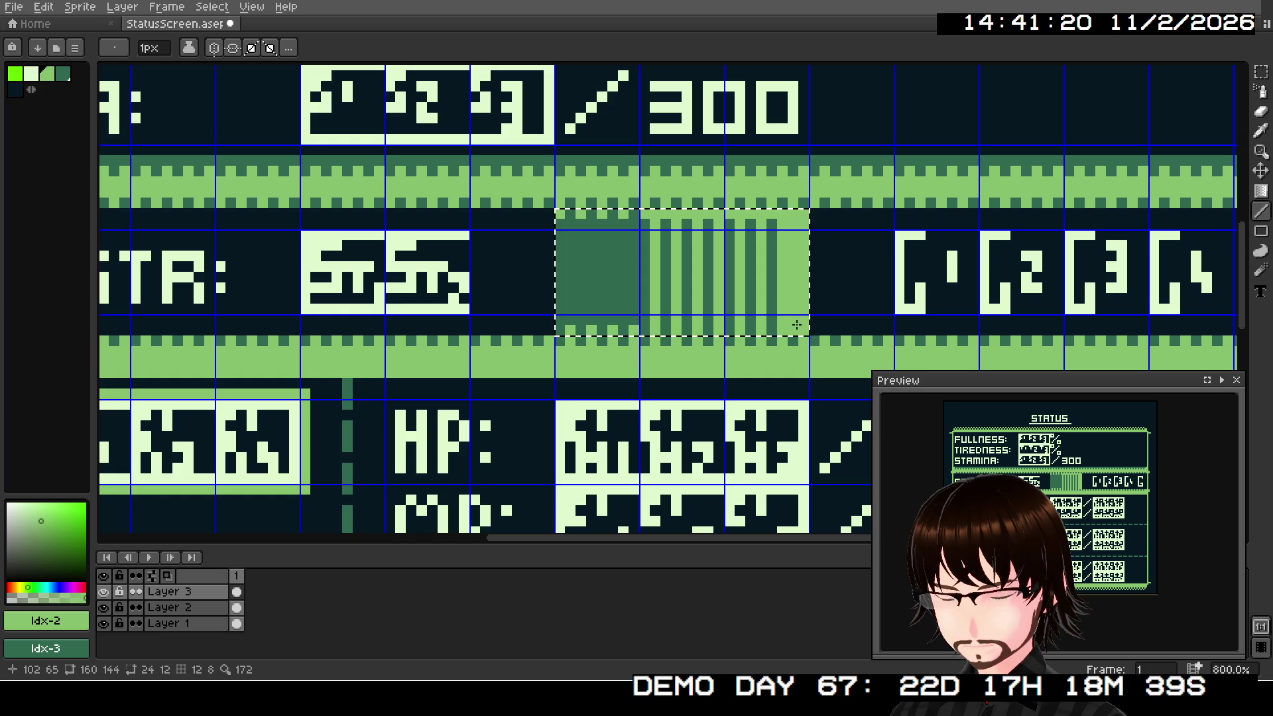
Step: Darken columns 102, 89 and 95, covering the remaining light stripes
drag(789, 334, 789, 257)
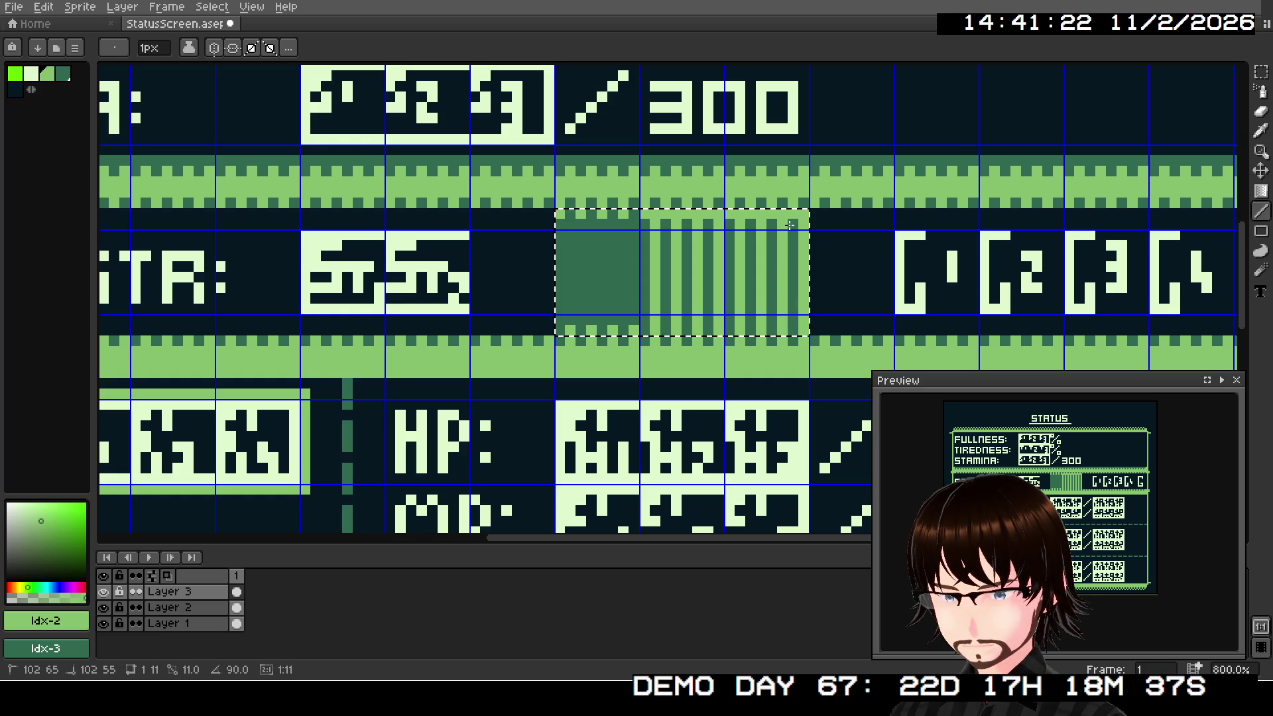
drag(790, 225, 789, 225)
drag(654, 216, 652, 214)
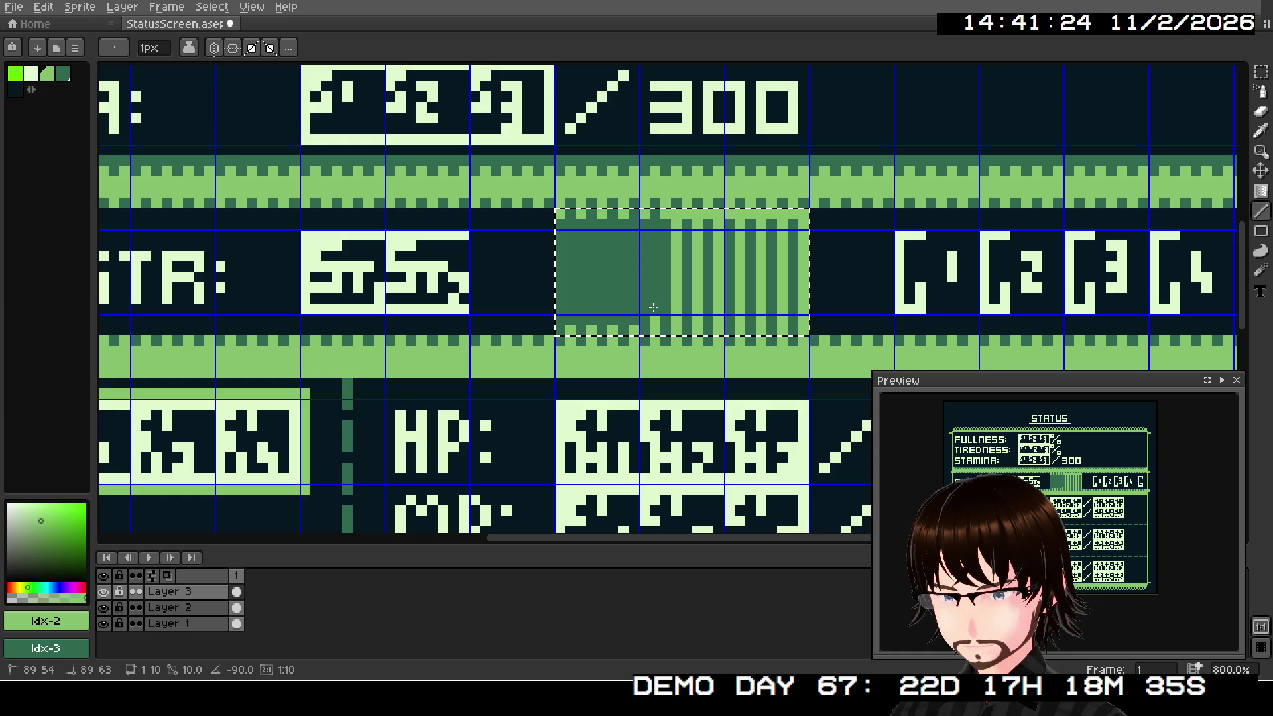
mouse_move(653, 307)
mouse_down()
mouse_move(675, 277)
mouse_move(695, 281)
mouse_up()
mouse_move(717, 216)
mouse_down()
mouse_move(716, 284)
mouse_move(734, 270)
mouse_move(738, 319)
mouse_up()
mouse_move(762, 218)
mouse_down()
mouse_move(749, 311)
mouse_move(762, 311)
mouse_move(782, 215)
mouse_move(804, 321)
mouse_up()
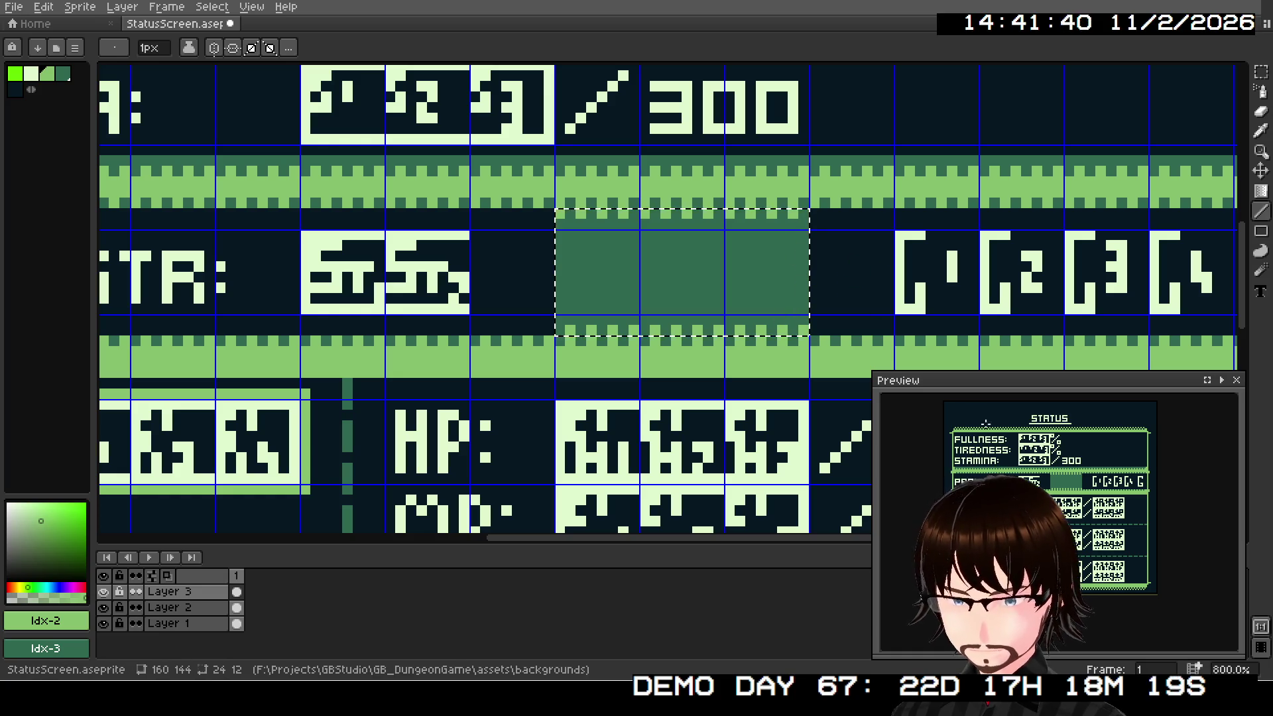
Step: Review the filled bar and switch to the rectangle marquee tool
scroll(1065, 488, up, 3)
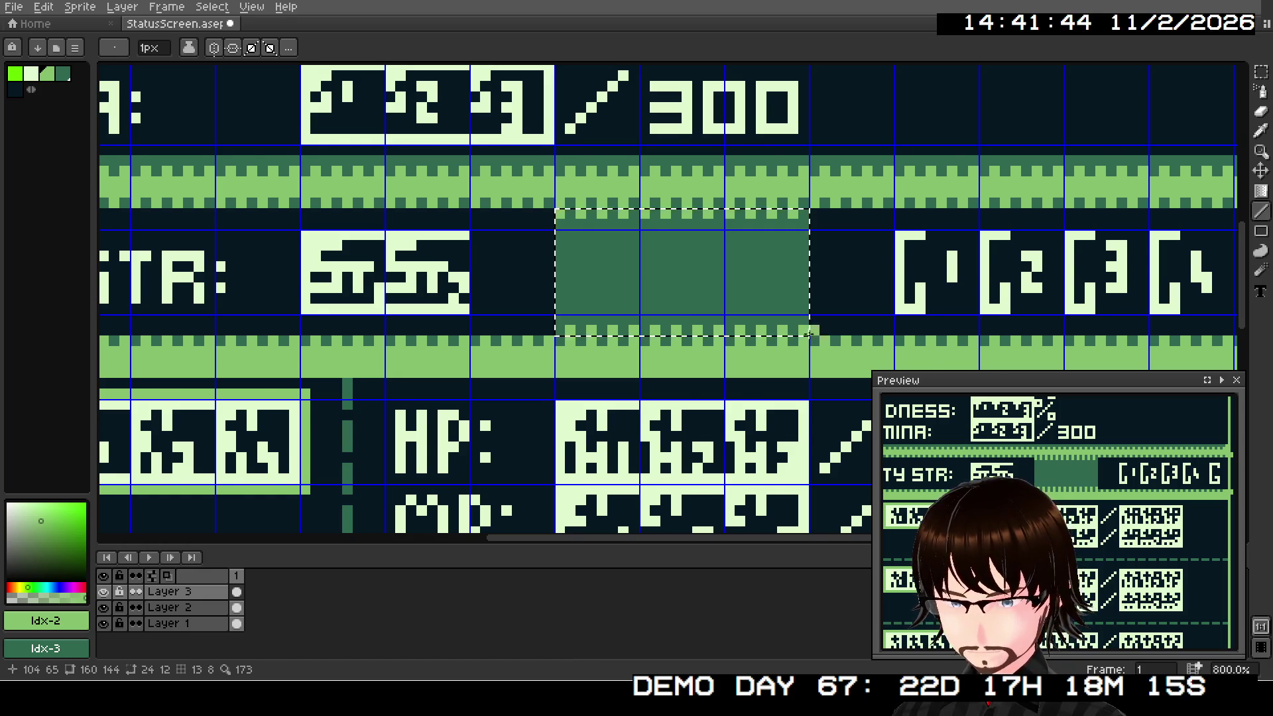
scroll(786, 330, down, 2)
scroll(785, 330, up, 2)
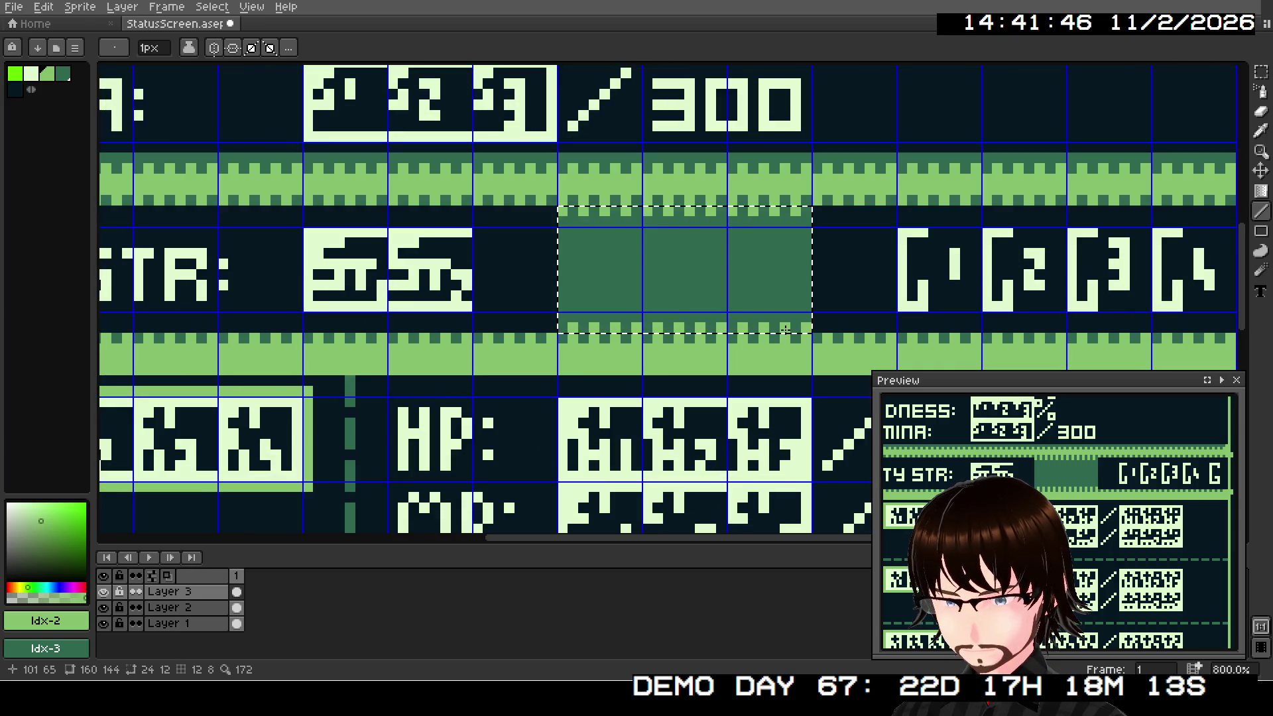
scroll(719, 299, down, 2)
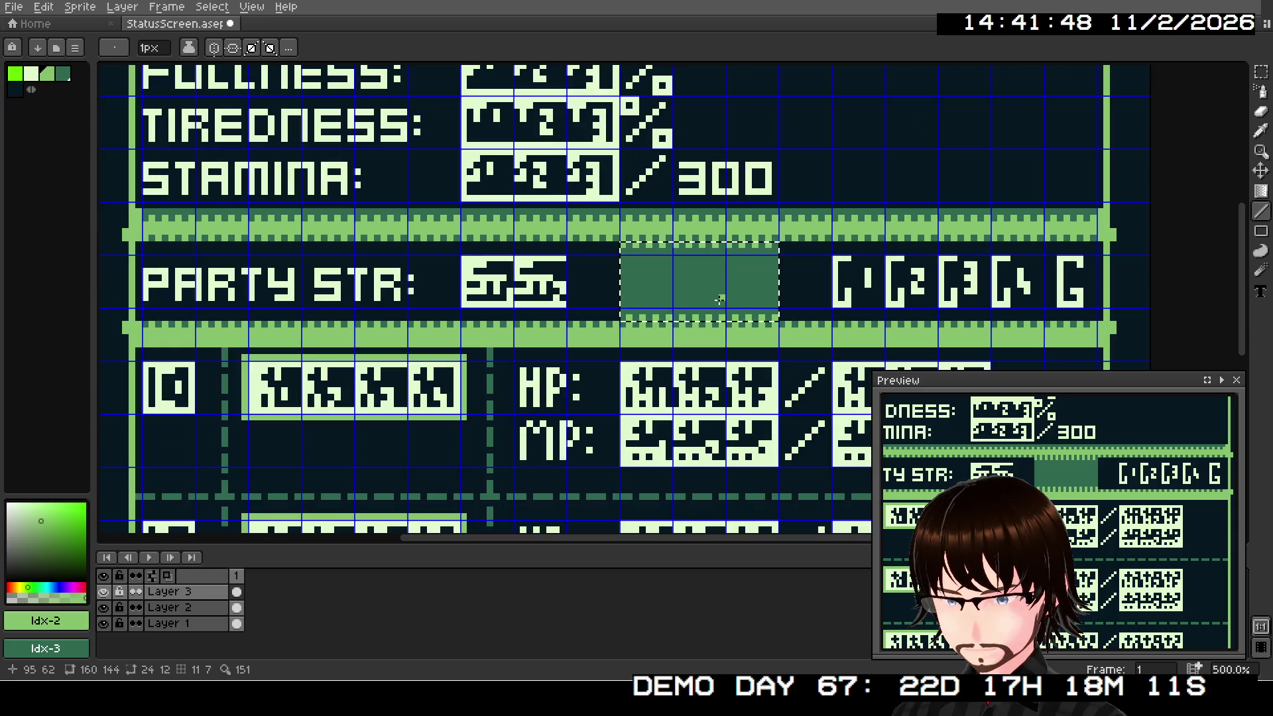
mouse_move(638, 303)
mouse_down()
mouse_move(511, 356)
mouse_move(537, 318)
mouse_up()
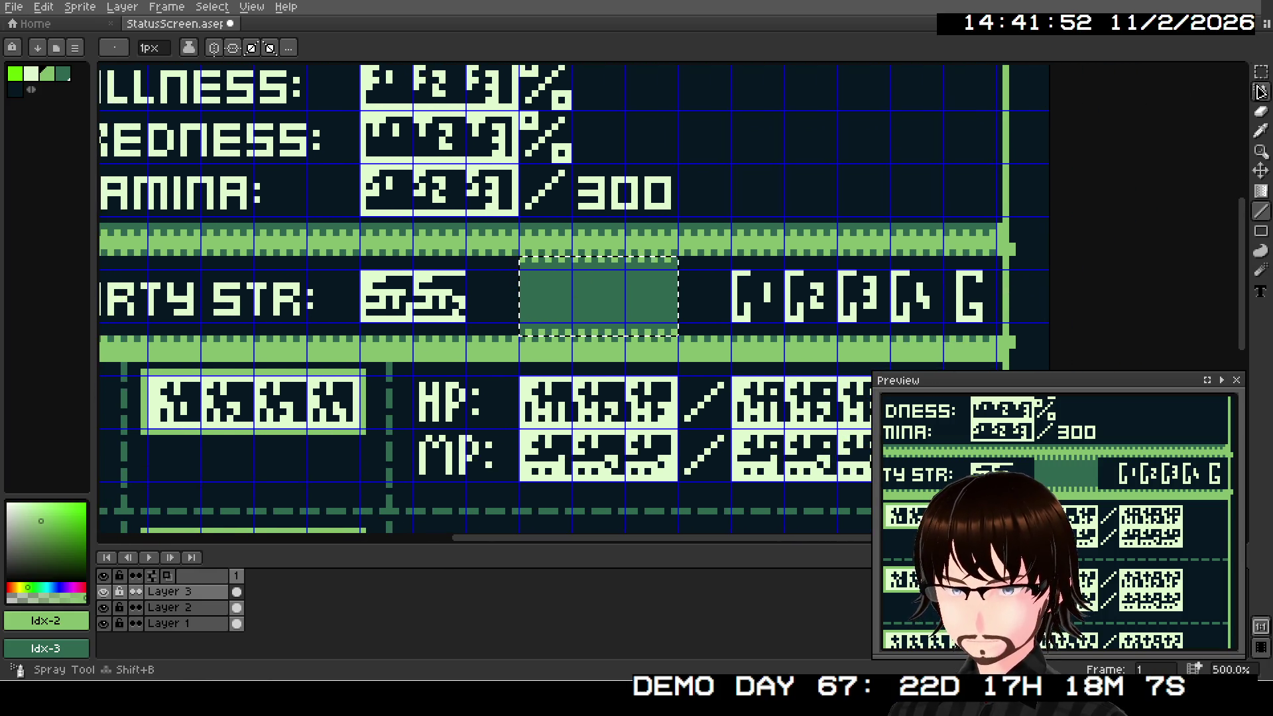
click(1261, 71)
mouse_move(696, 325)
mouse_down()
mouse_move(845, 285)
mouse_move(689, 322)
mouse_up()
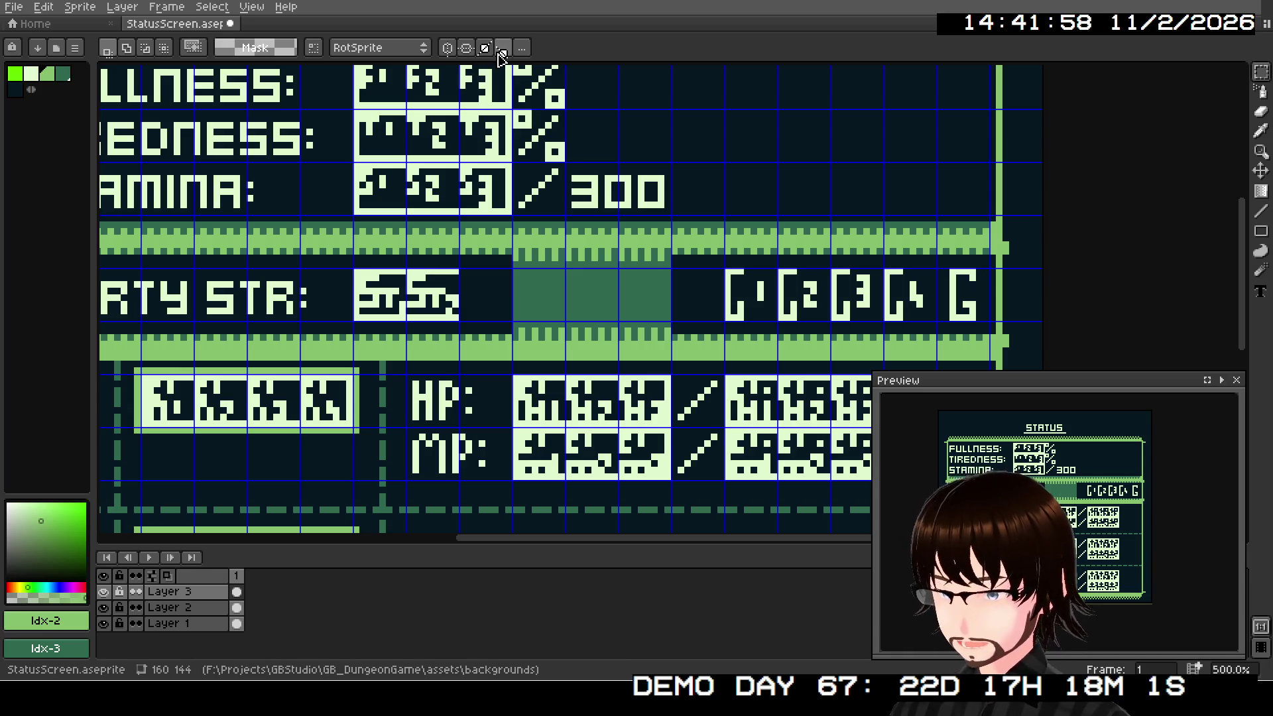
Step: Export over StatusScreen.png, accepting the overwrite and the PNG layers warning
click(14, 6)
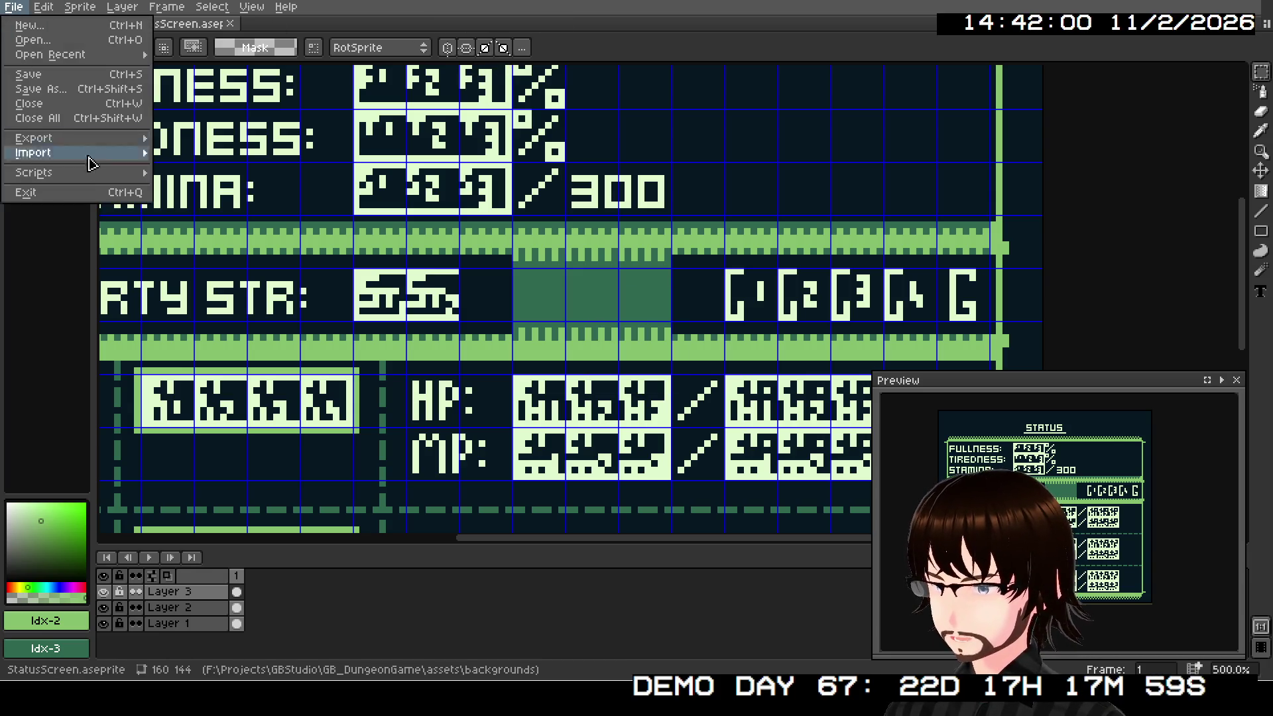
mouse_move(86, 138)
click(192, 134)
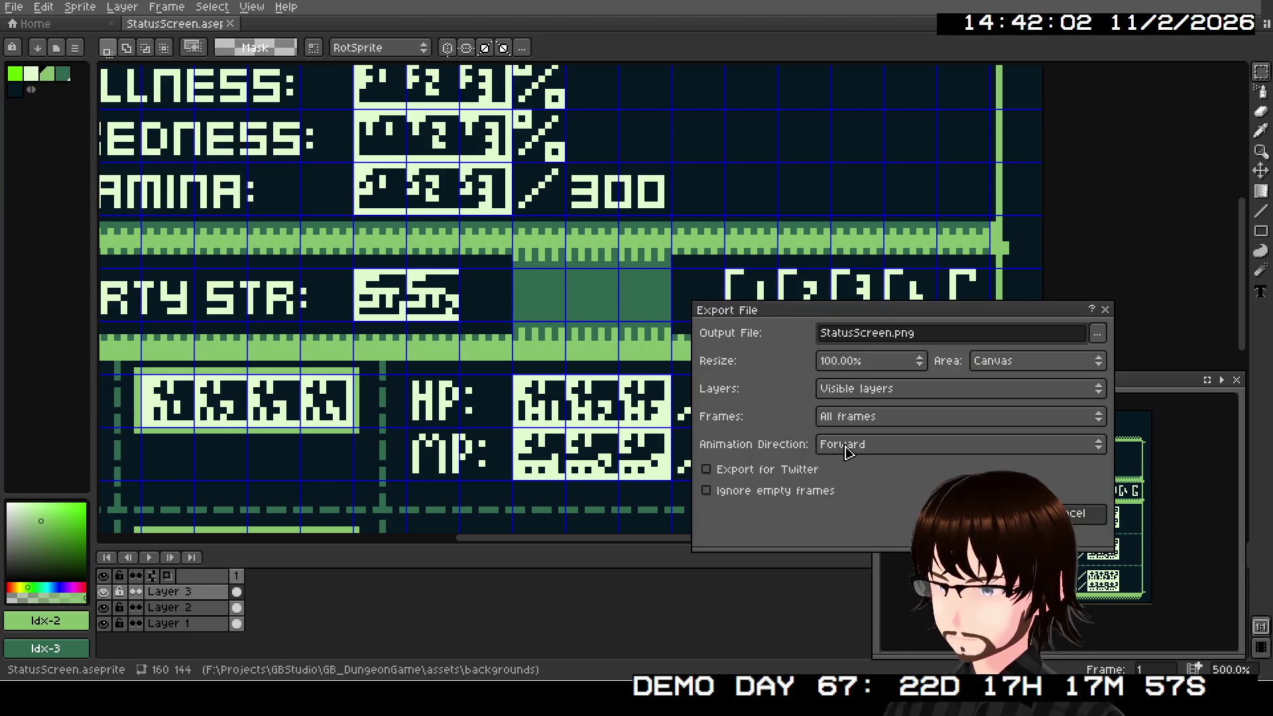
click(1021, 513)
click(593, 378)
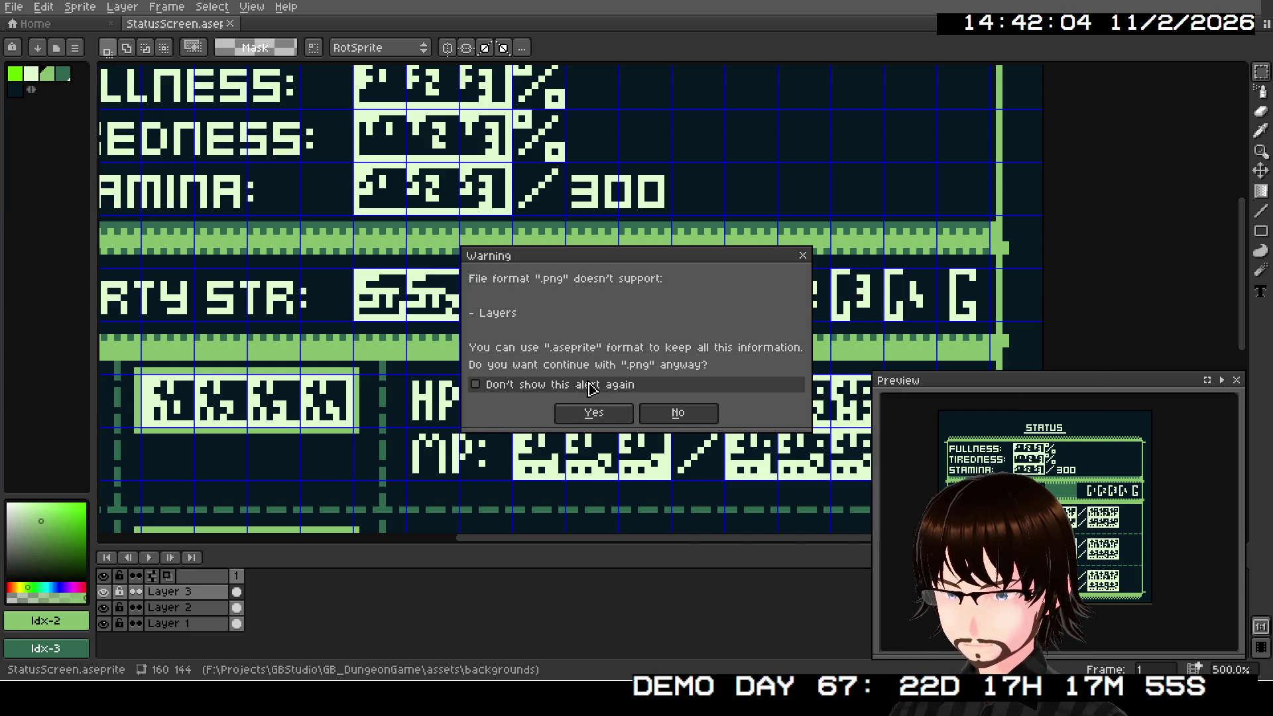
click(597, 414)
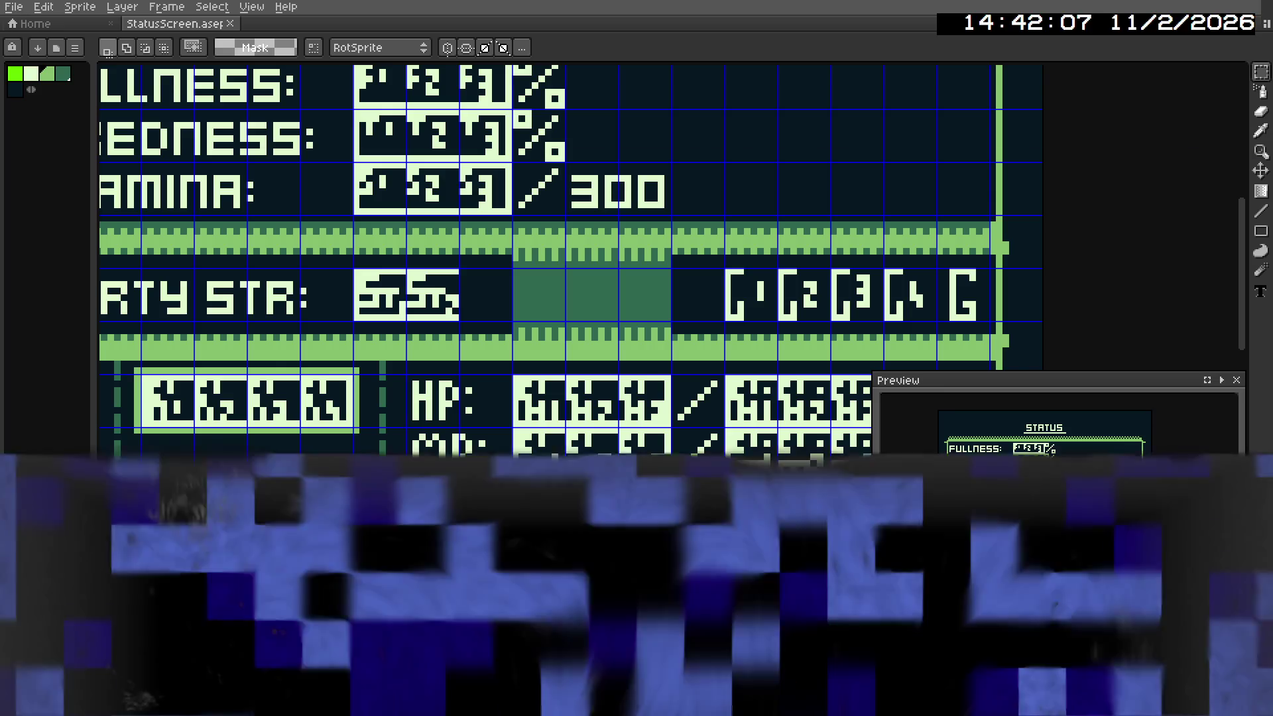
scroll(812, 199, up, 2)
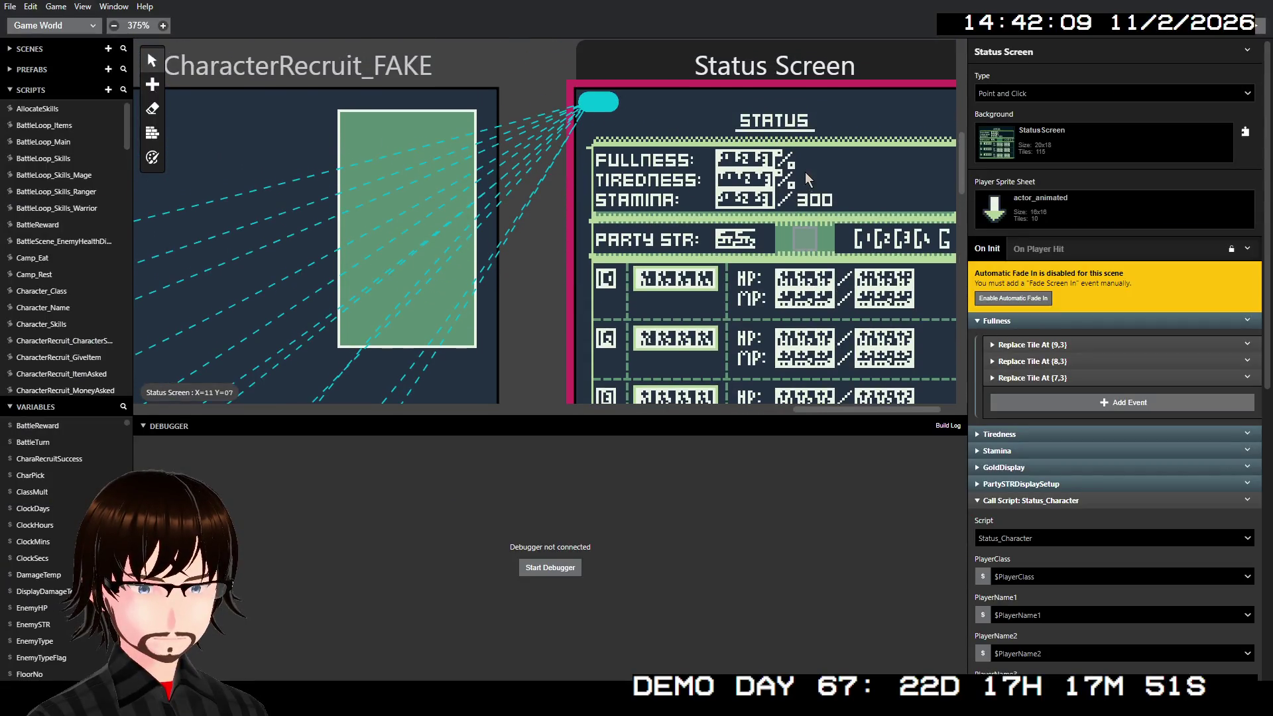
Step: Start the debugger to build and run the game to the Túr title screen
scroll(809, 225, down, 2)
scroll(729, 233, right, 2)
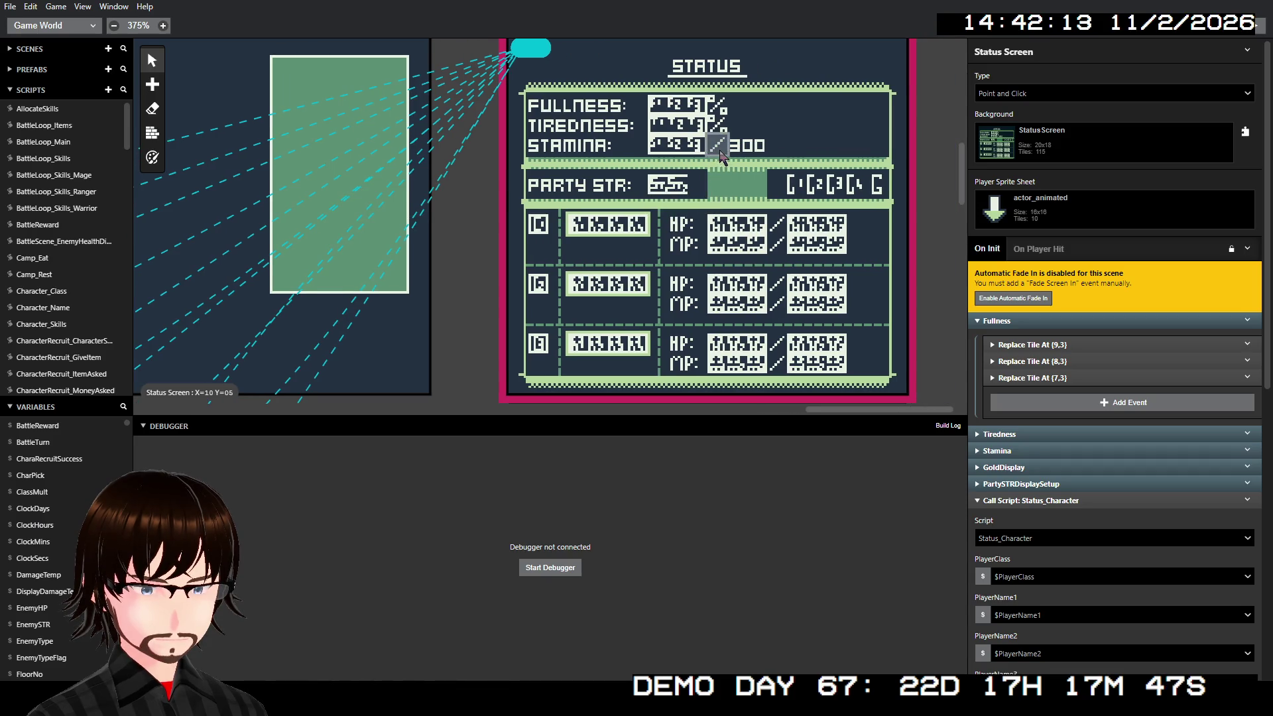
click(1255, 30)
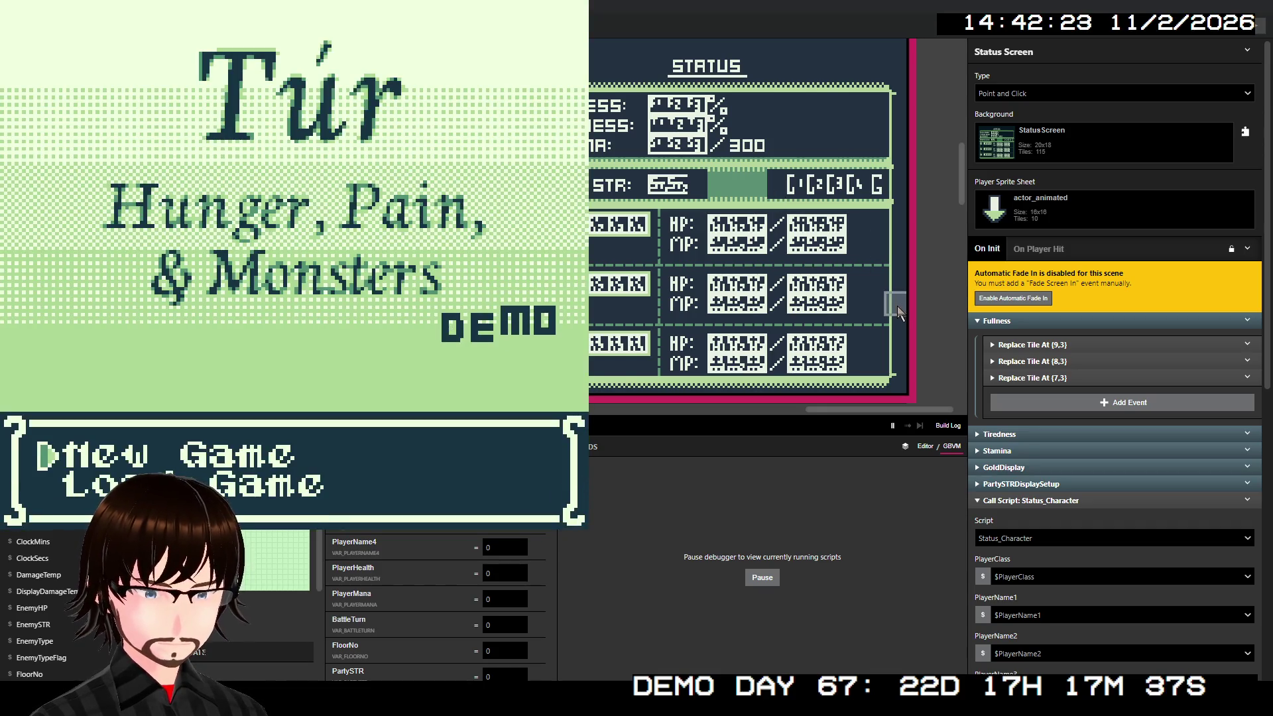
Step: Start a new game, check the party Status screen from the field menu, then close the game
key(z)
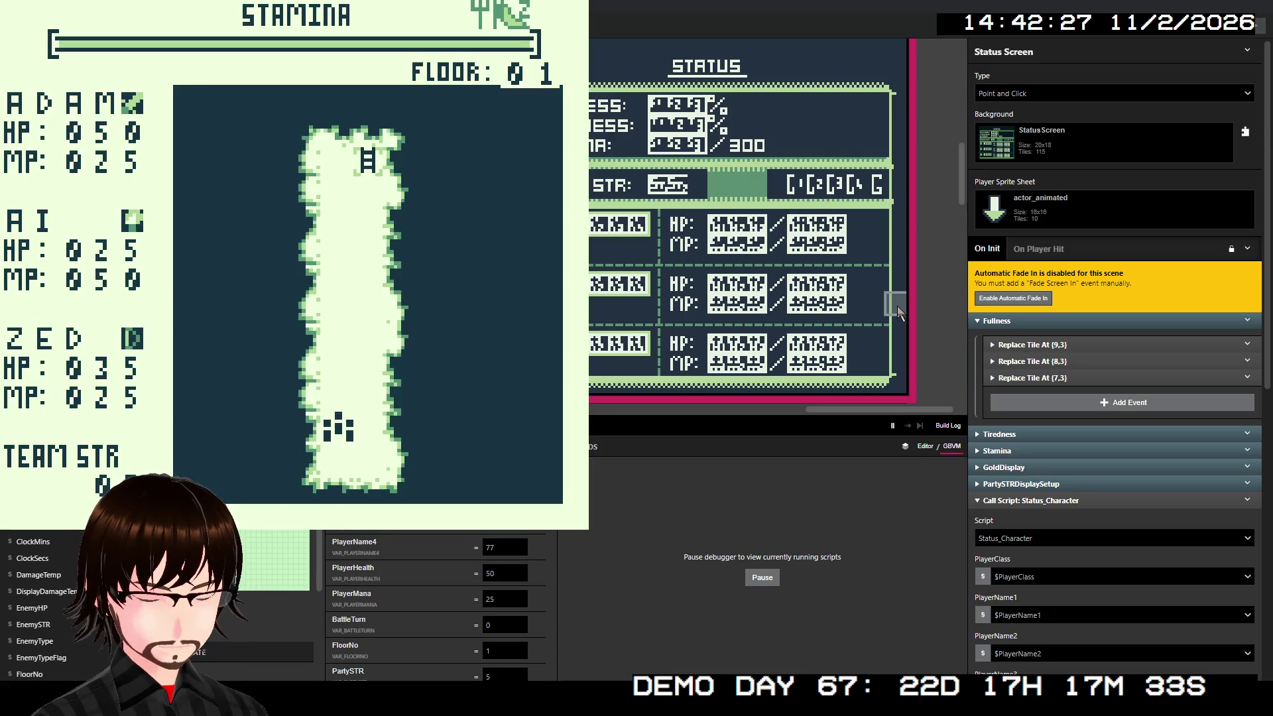
key(Return)
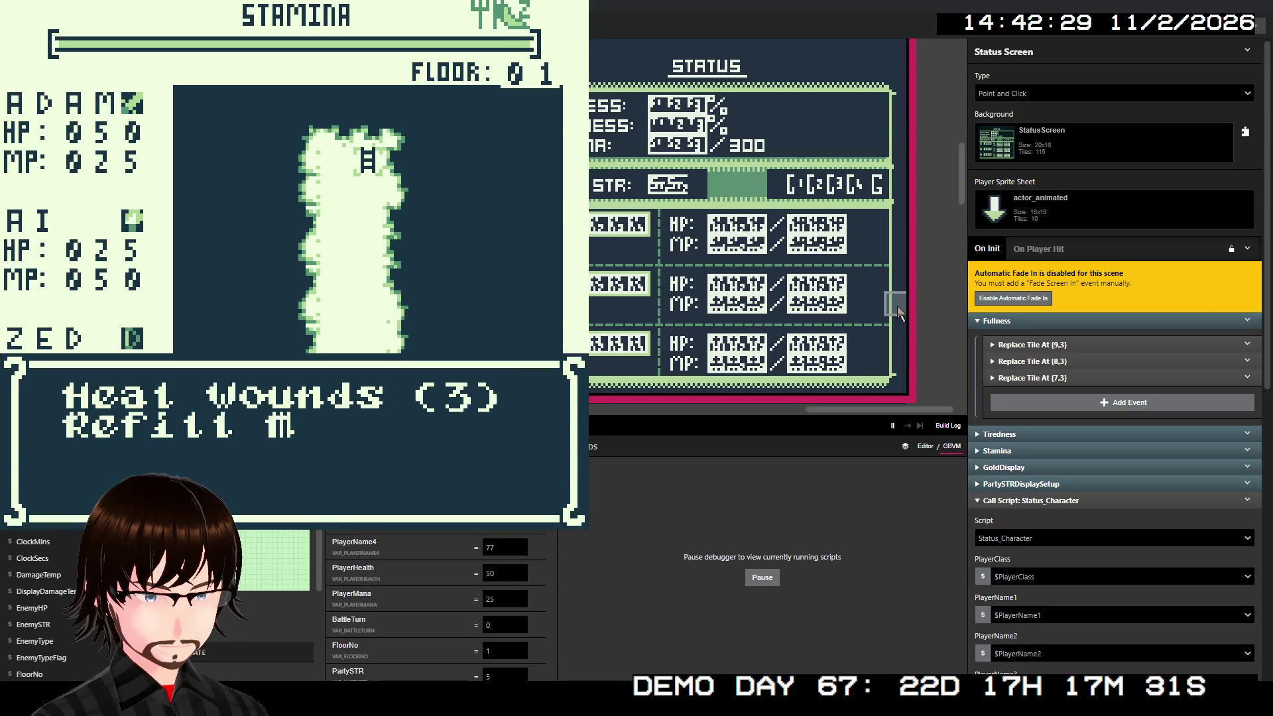
key(Down)
key(Down)
key(Down)
key(z)
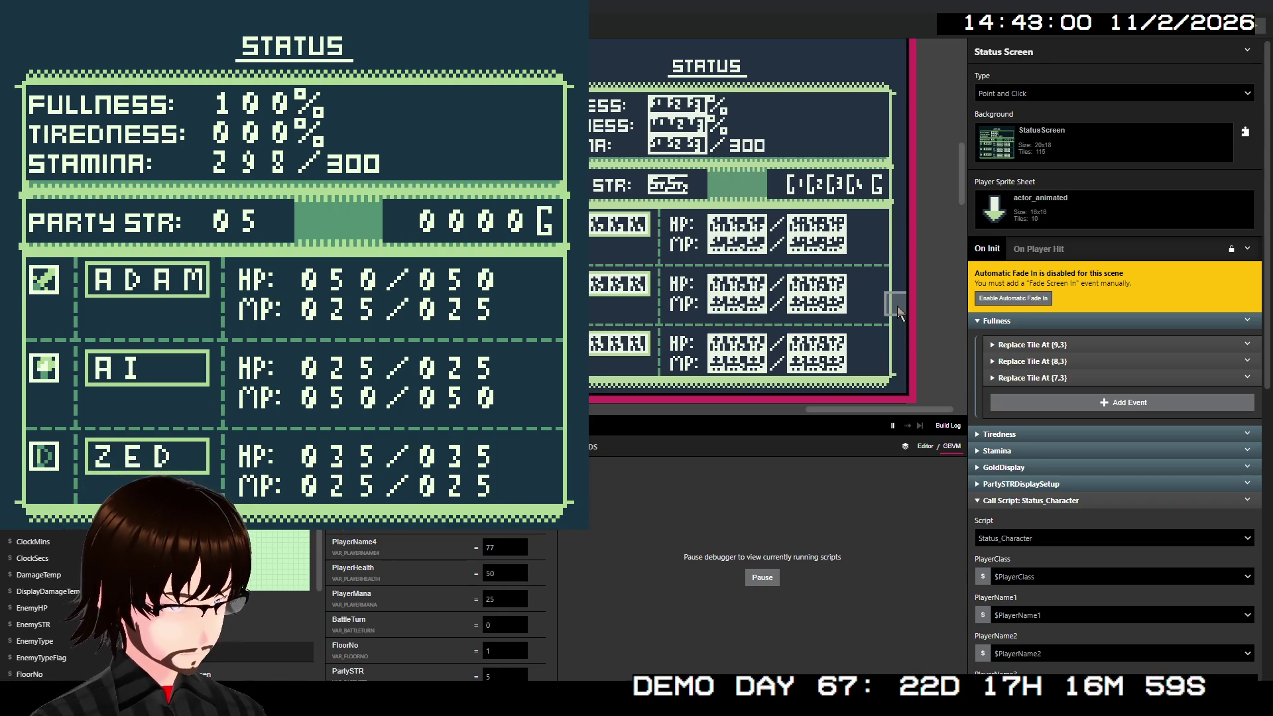
key(x)
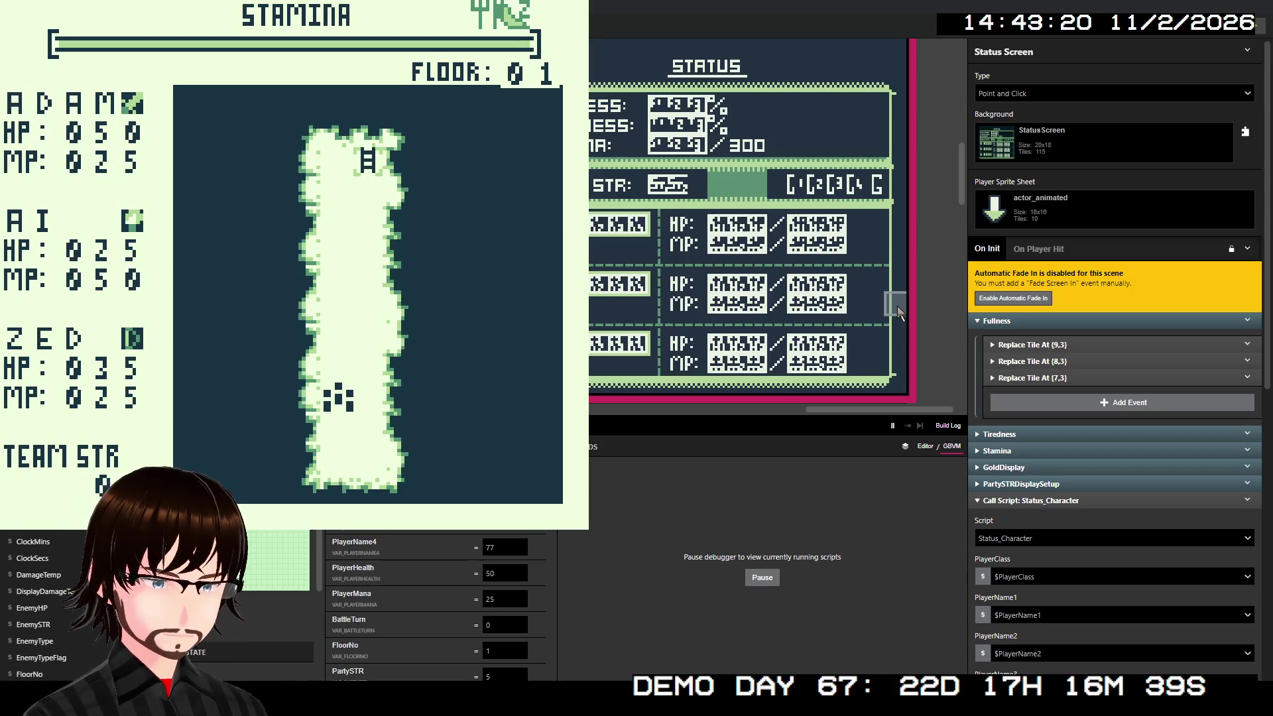
key(alt+F4)
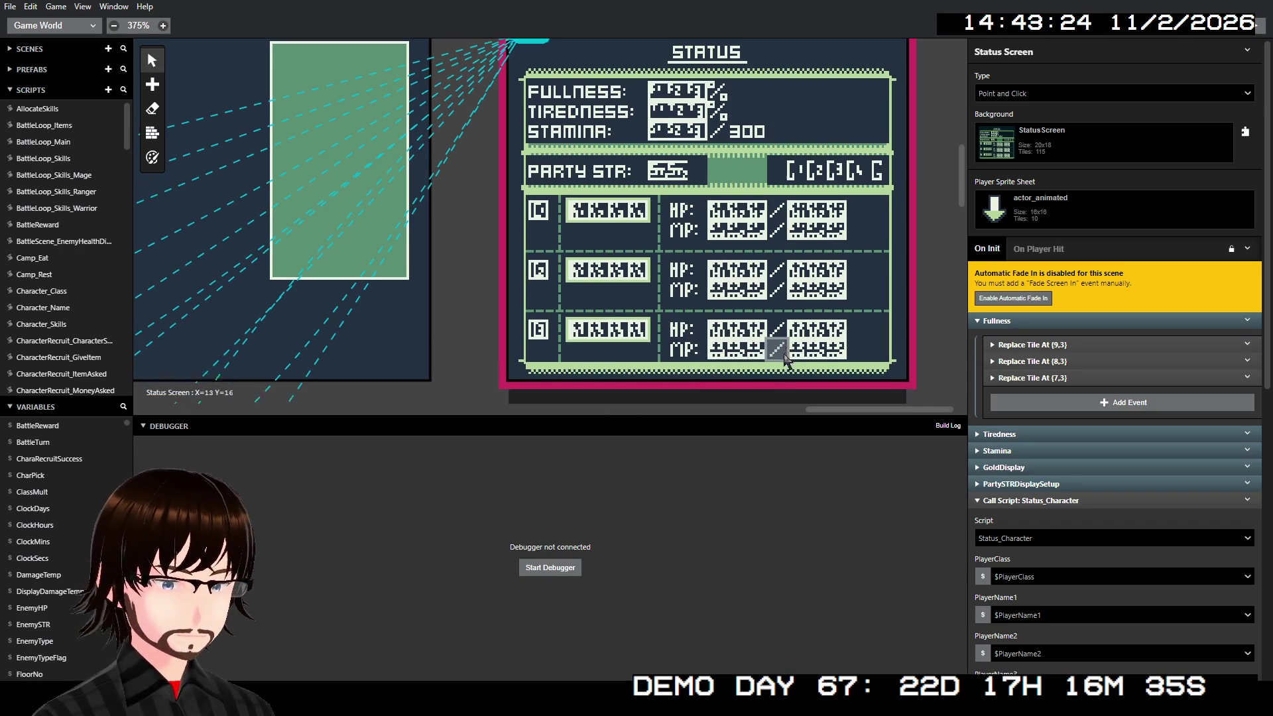
scroll(573, 252, down, 2)
scroll(573, 252, left, 4)
scroll(667, 292, up, 2)
scroll(648, 284, down, 2)
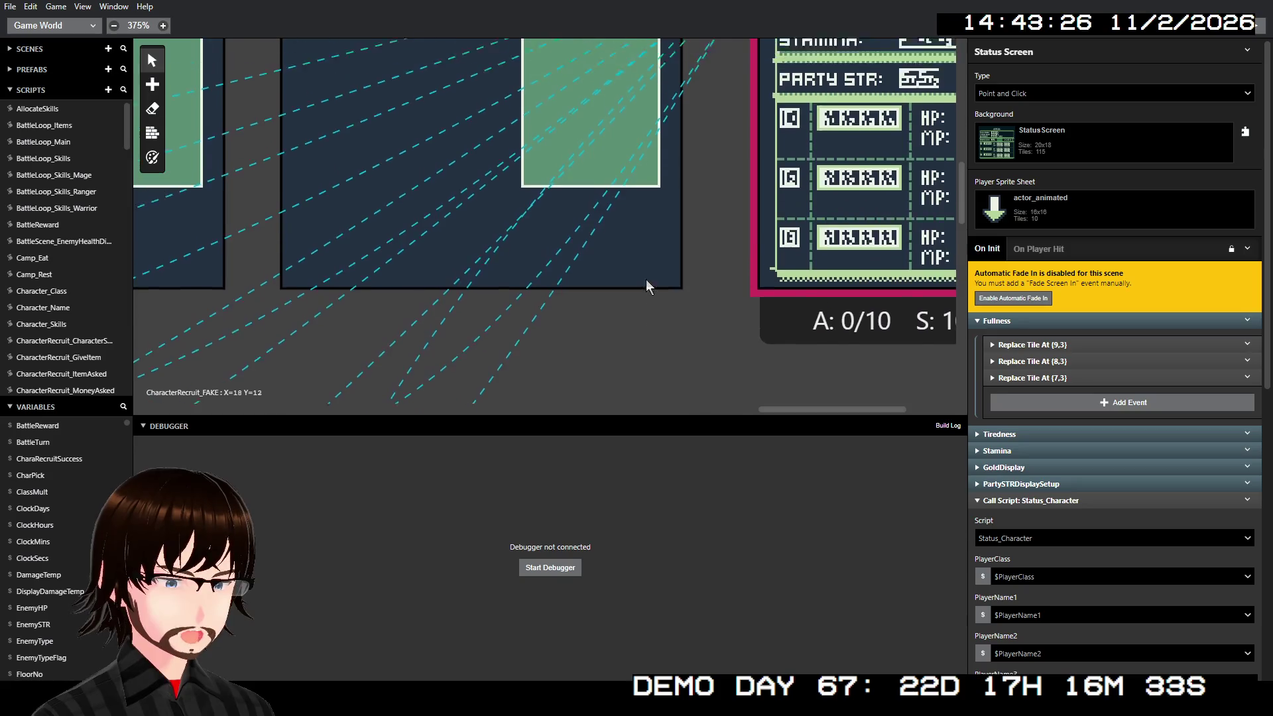
scroll(647, 284, up, 3)
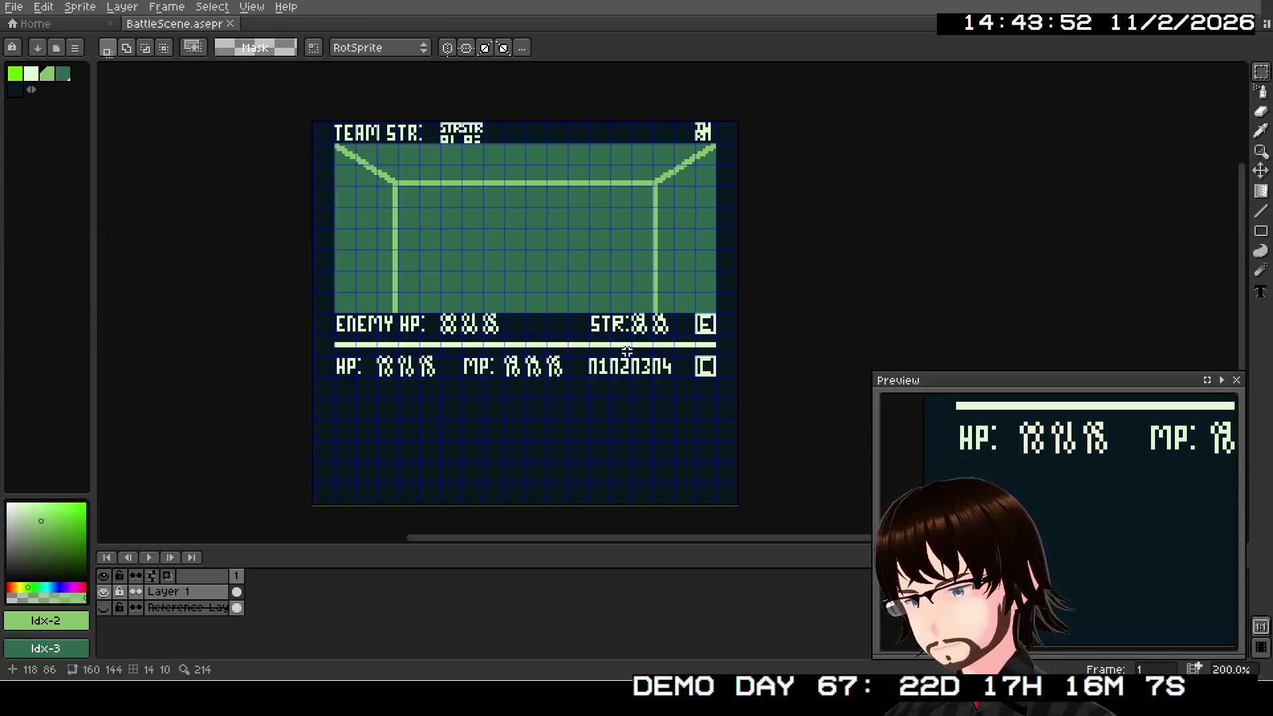
Step: Pan the BattleScene.aseprite canvas to view the enemy and party HUD layout
drag(628, 351, 653, 345)
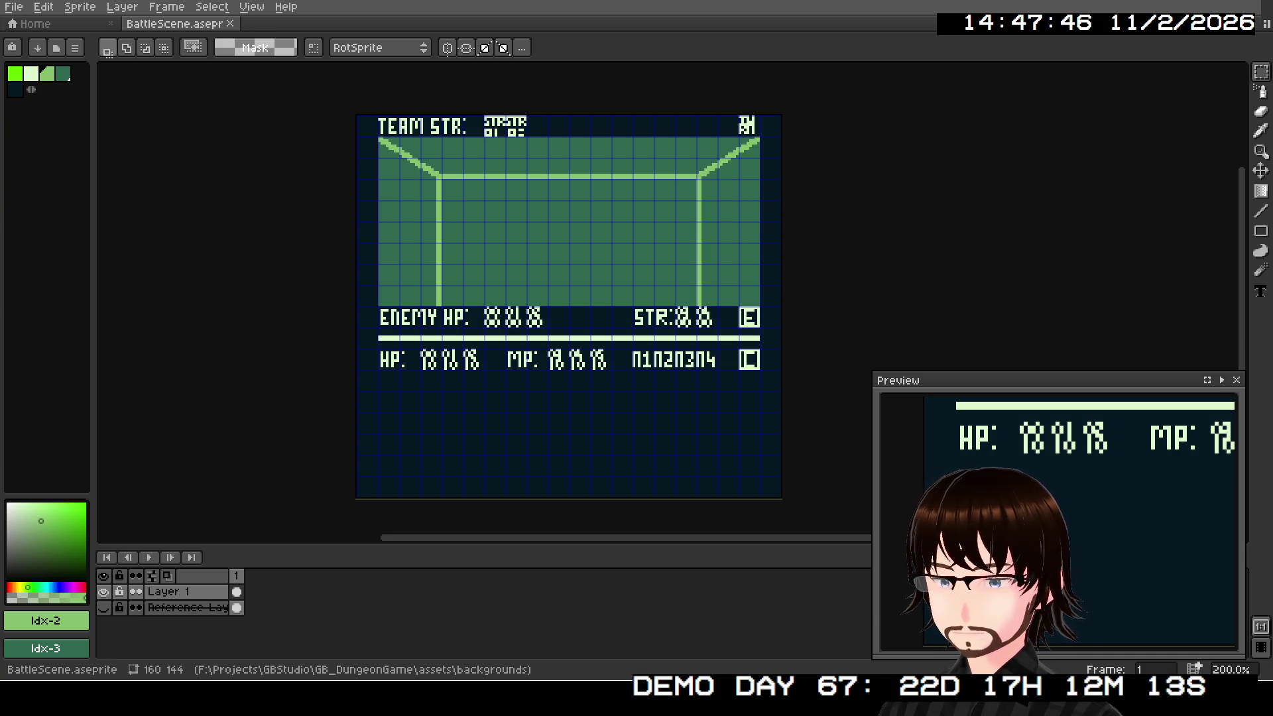
scroll(1054, 477, down, 2)
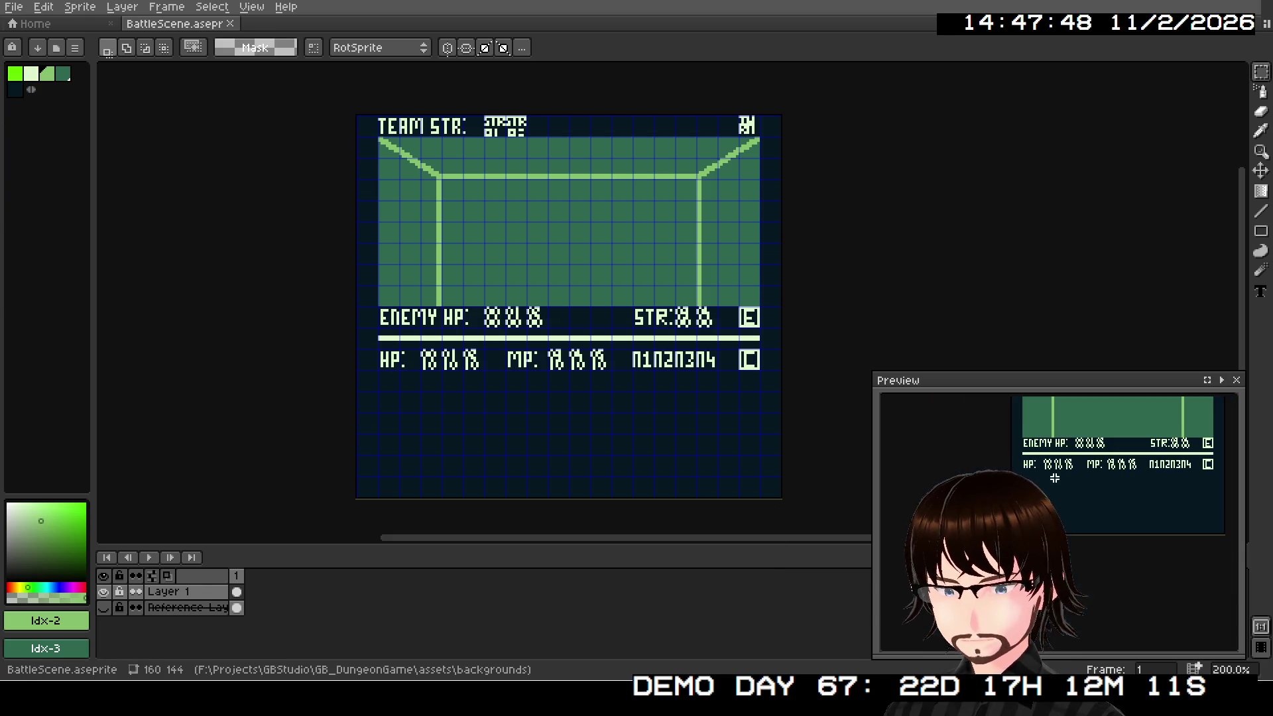
Step: Recentre the Aseprite preview on the whole BattleScene sprite
drag(1054, 477, 982, 554)
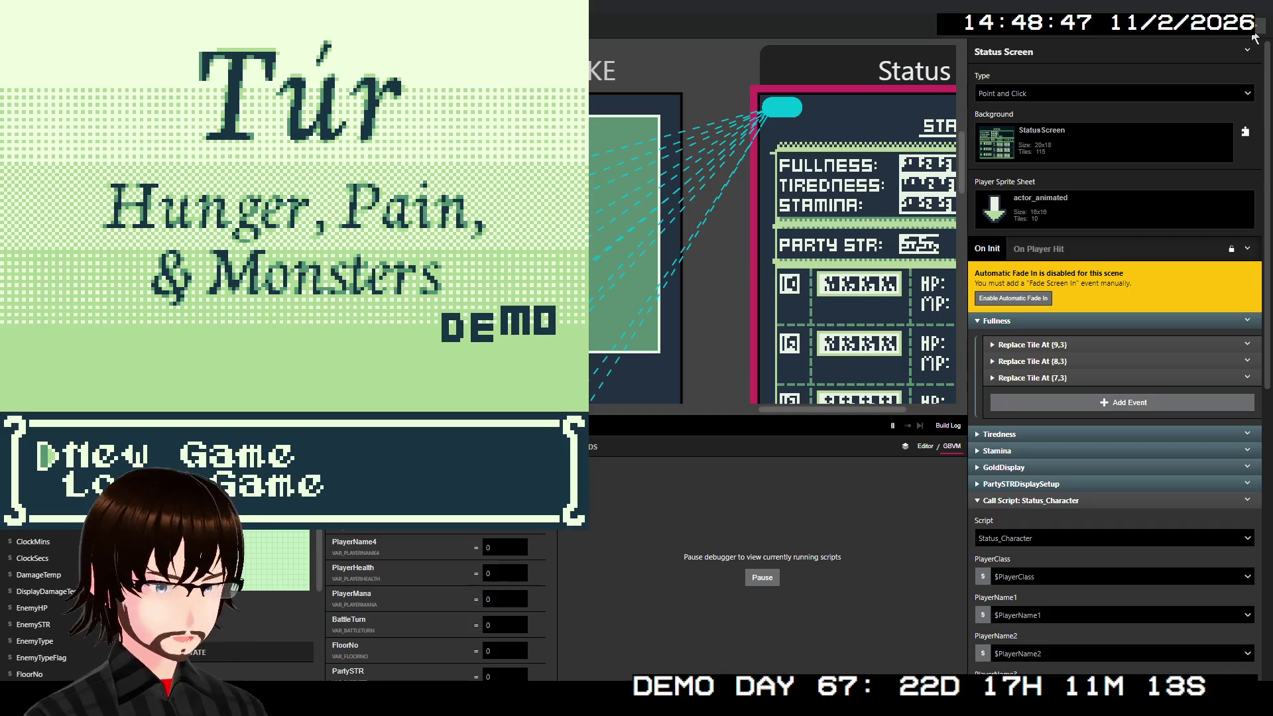
Step: Start a new game, walk up the corridor onto the stairs, and move to the next floor
key(z)
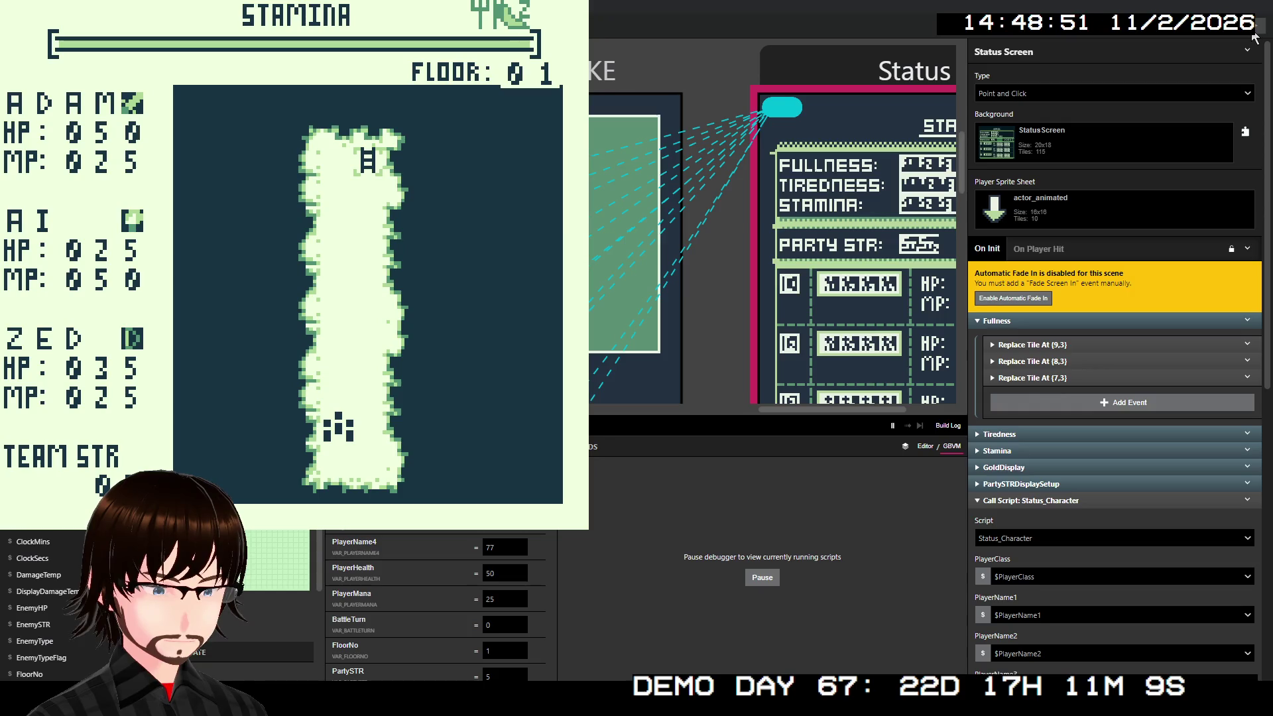
key(Up)
key(Up)
key(Up)
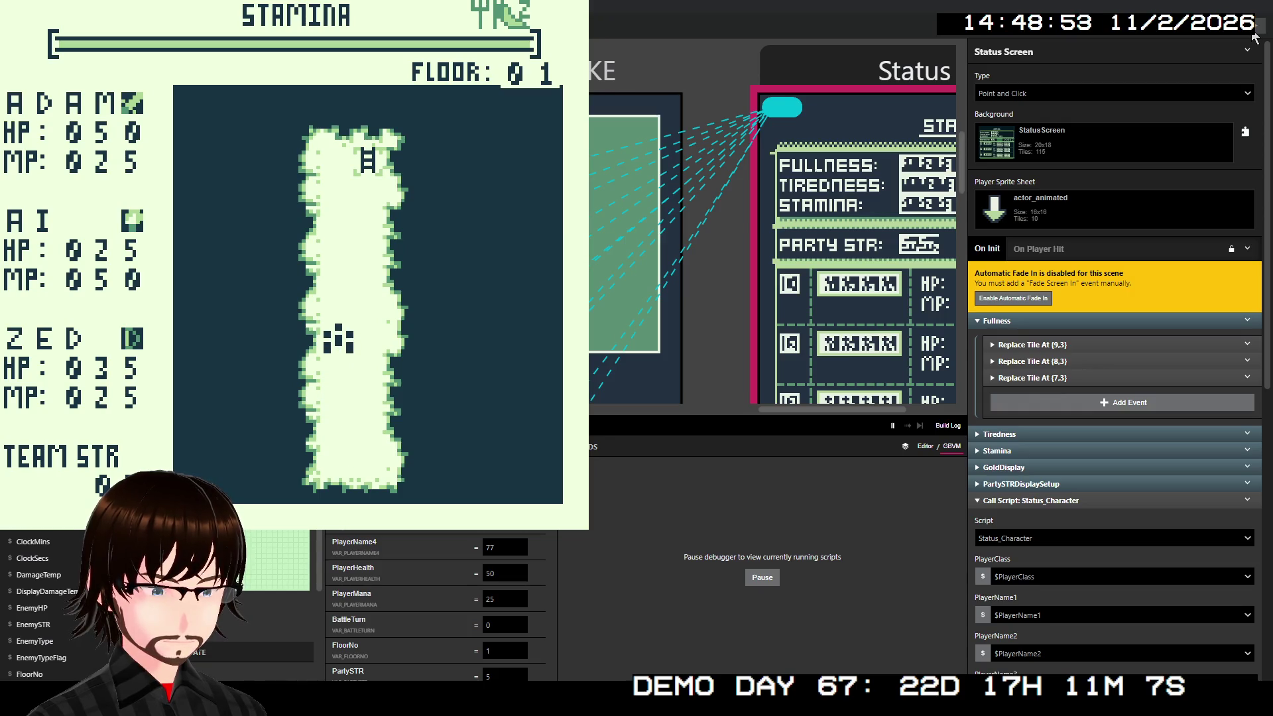
key(Up)
key(Up)
key(Up)
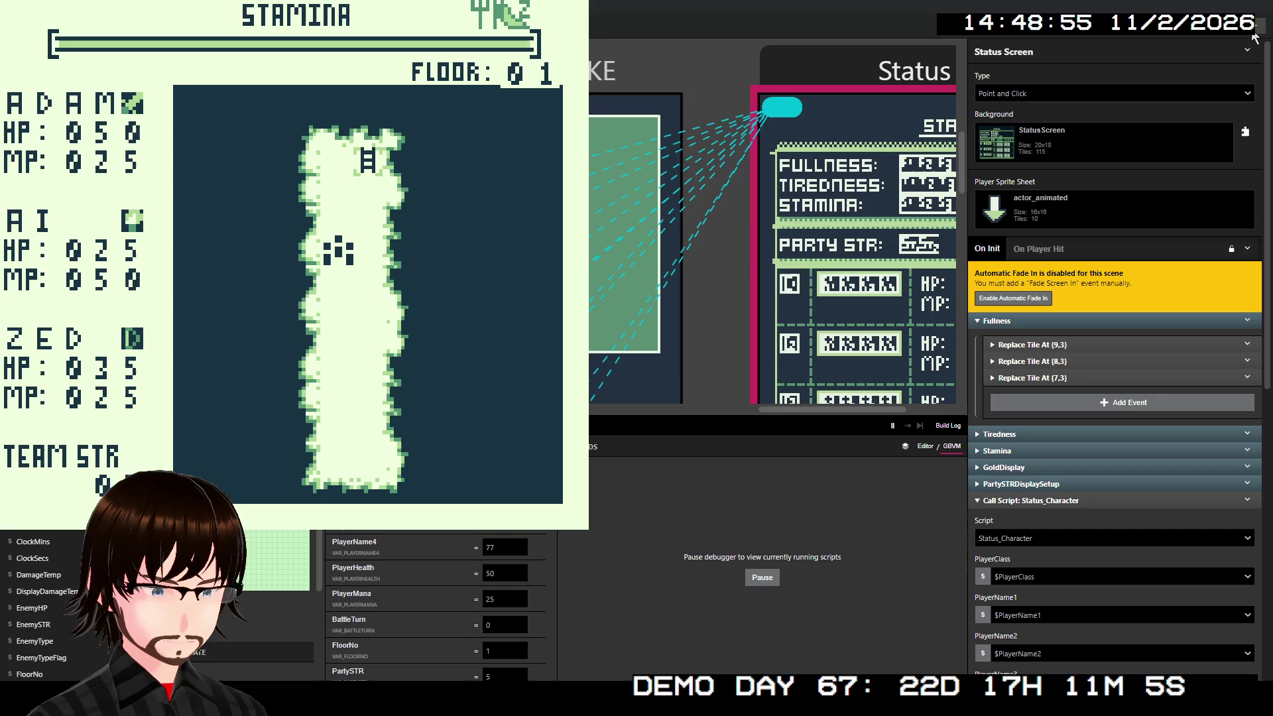
key(Up)
key(Right)
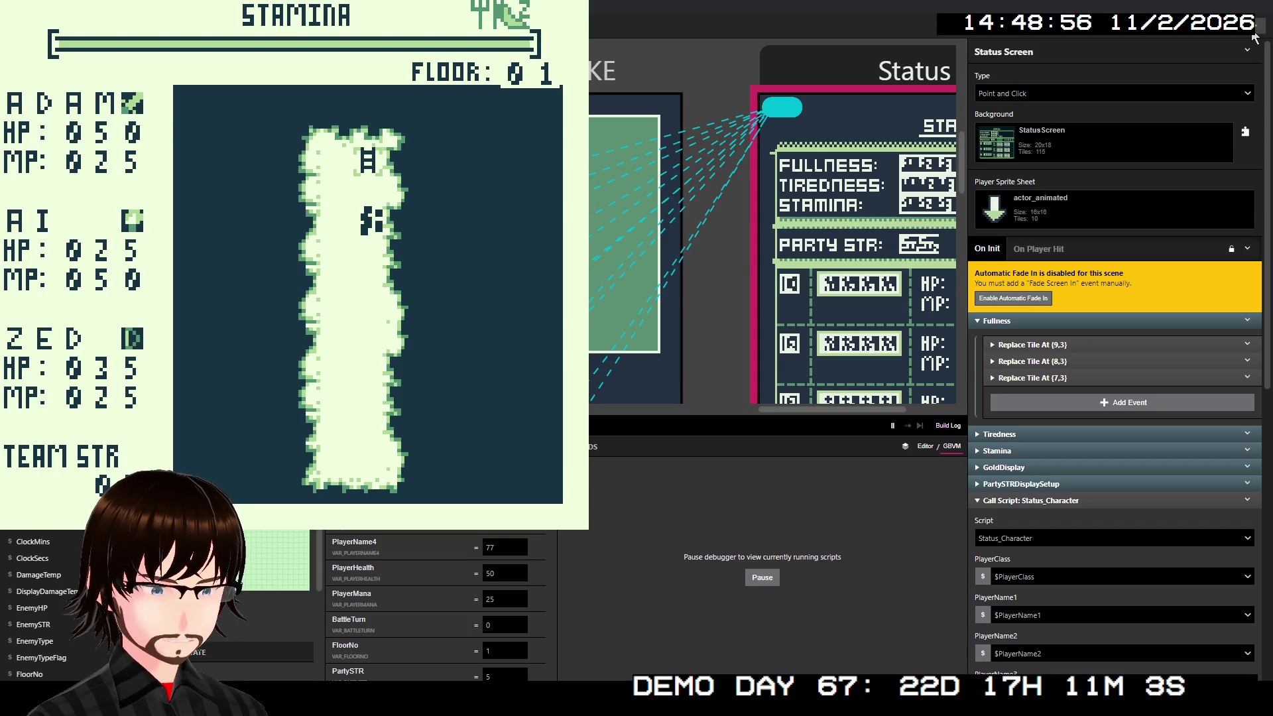
key(Up)
key(Up)
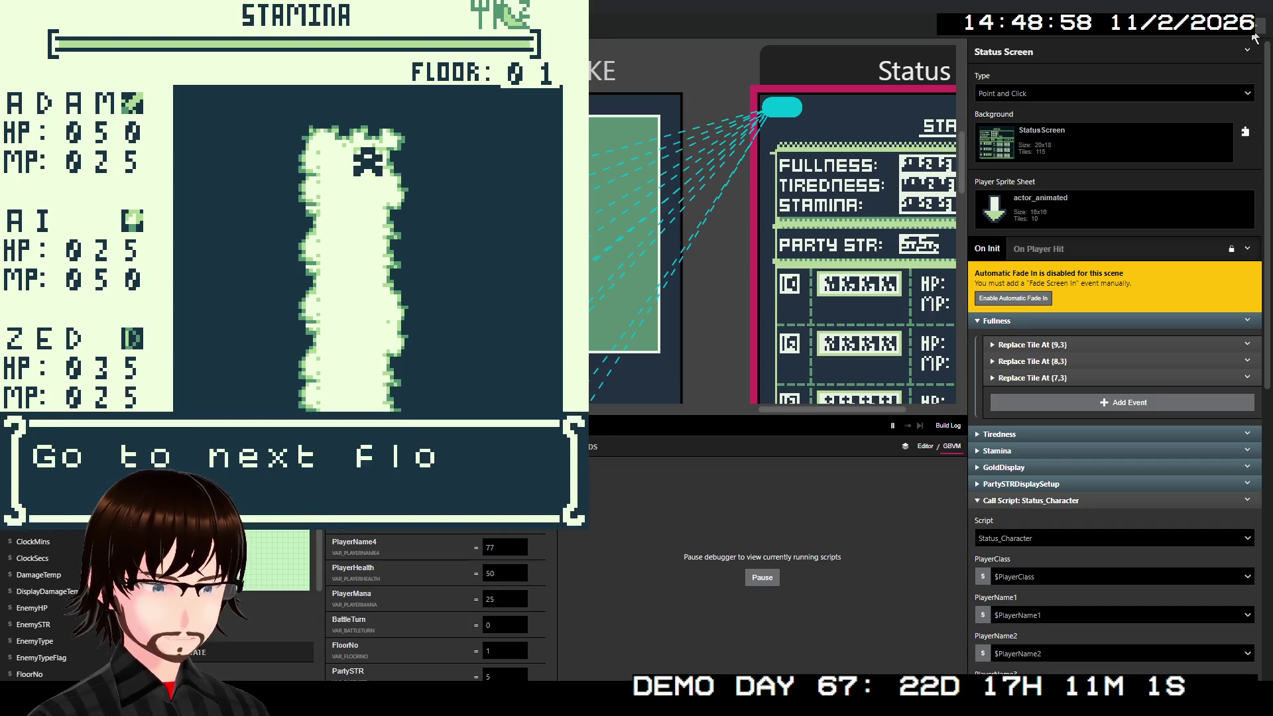
key(z)
key(z)
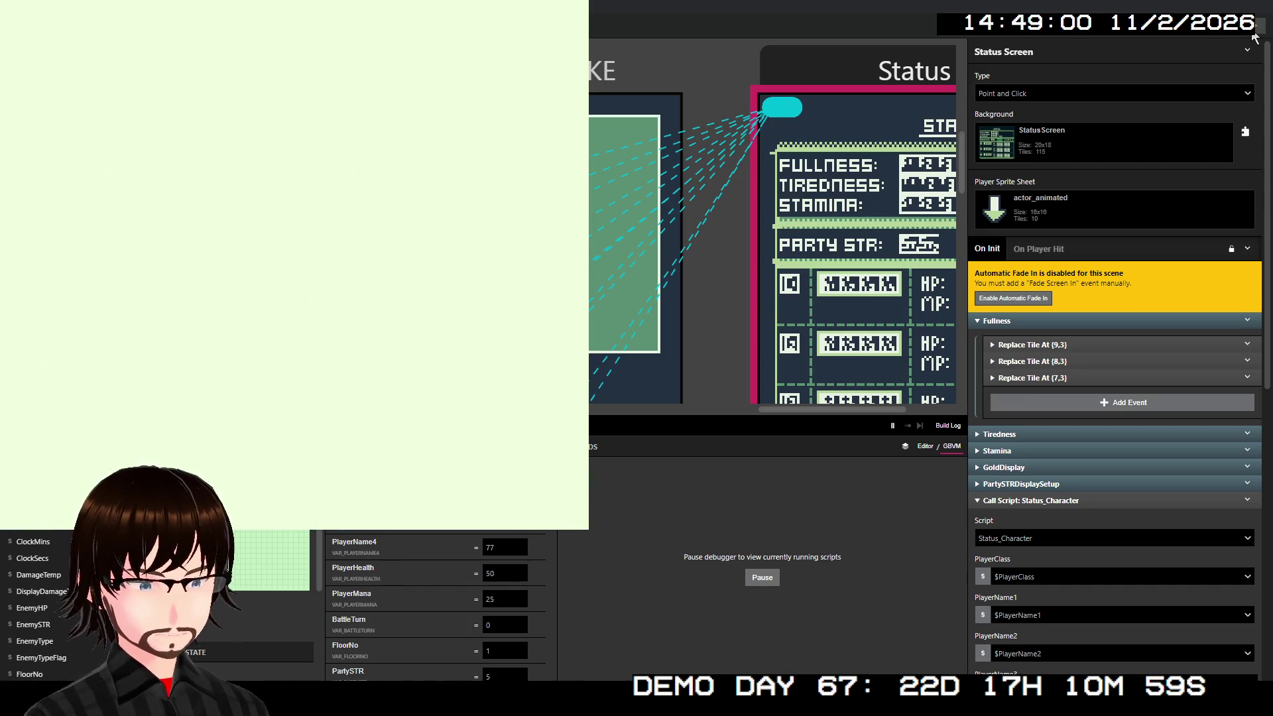
Step: Walk left across the floor map into a RATS battle, then close the game
key(Left)
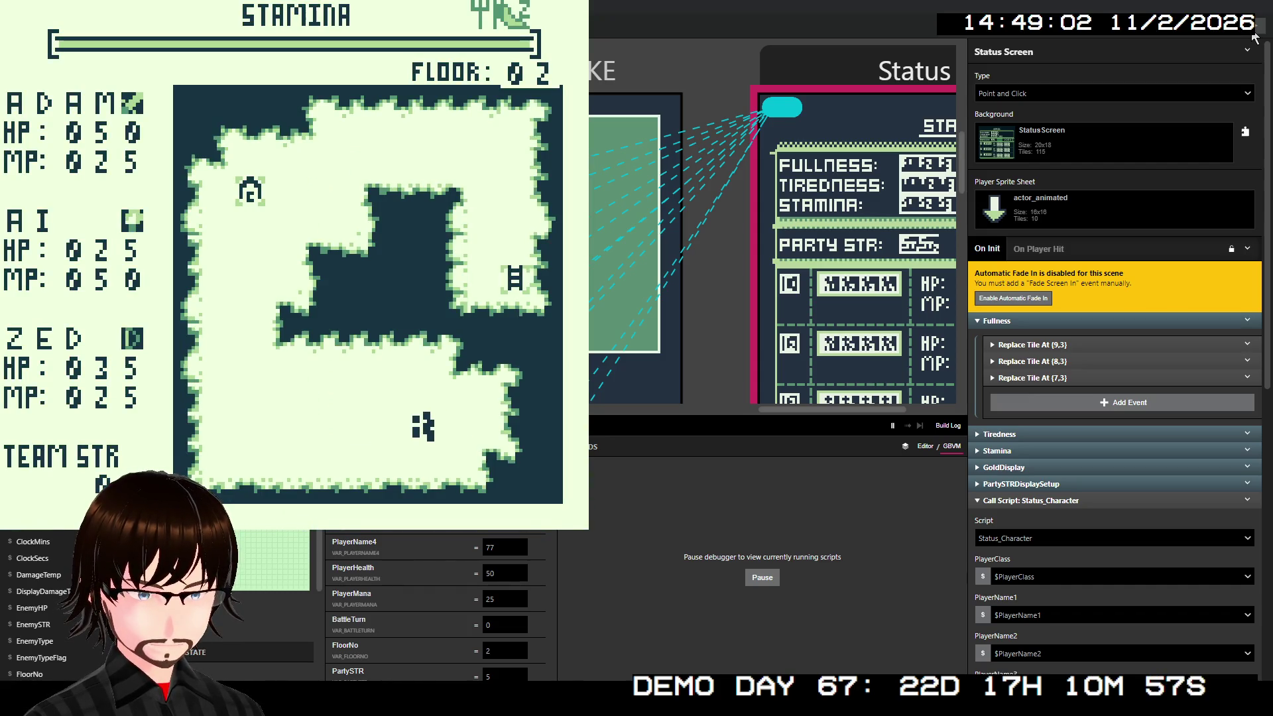
key(Left)
key(Left)
key(Left)
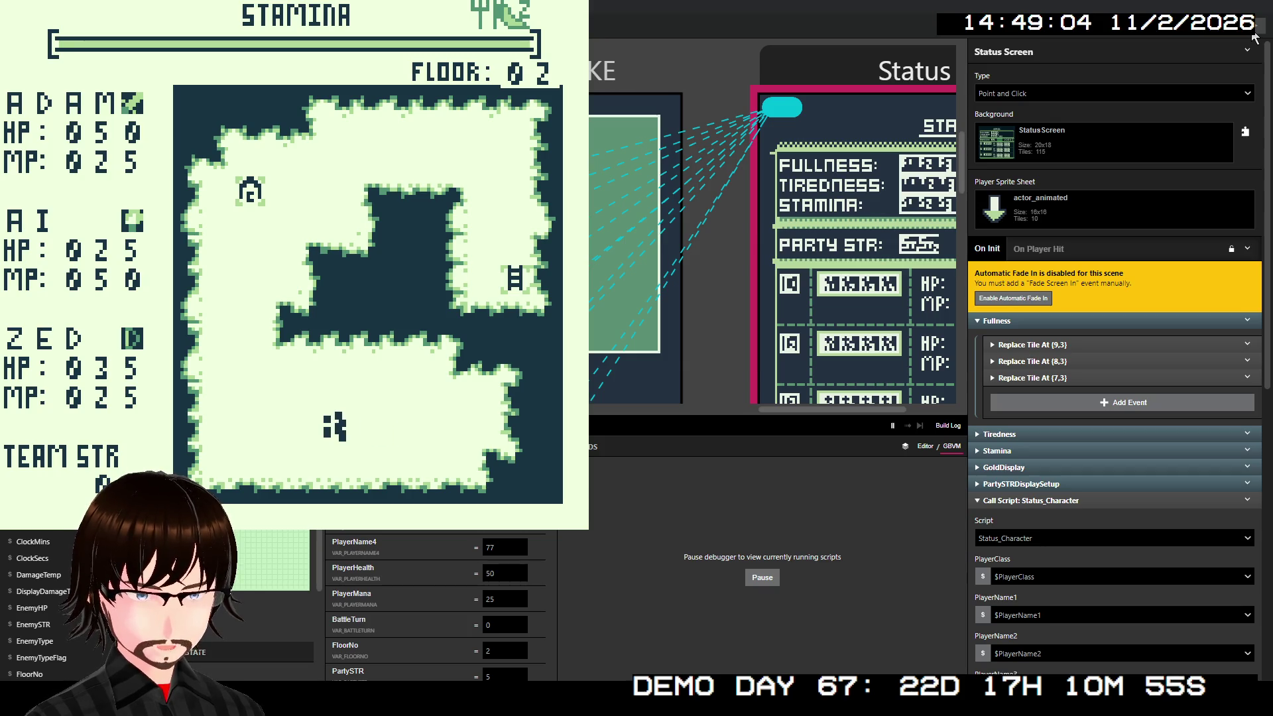
key(Left)
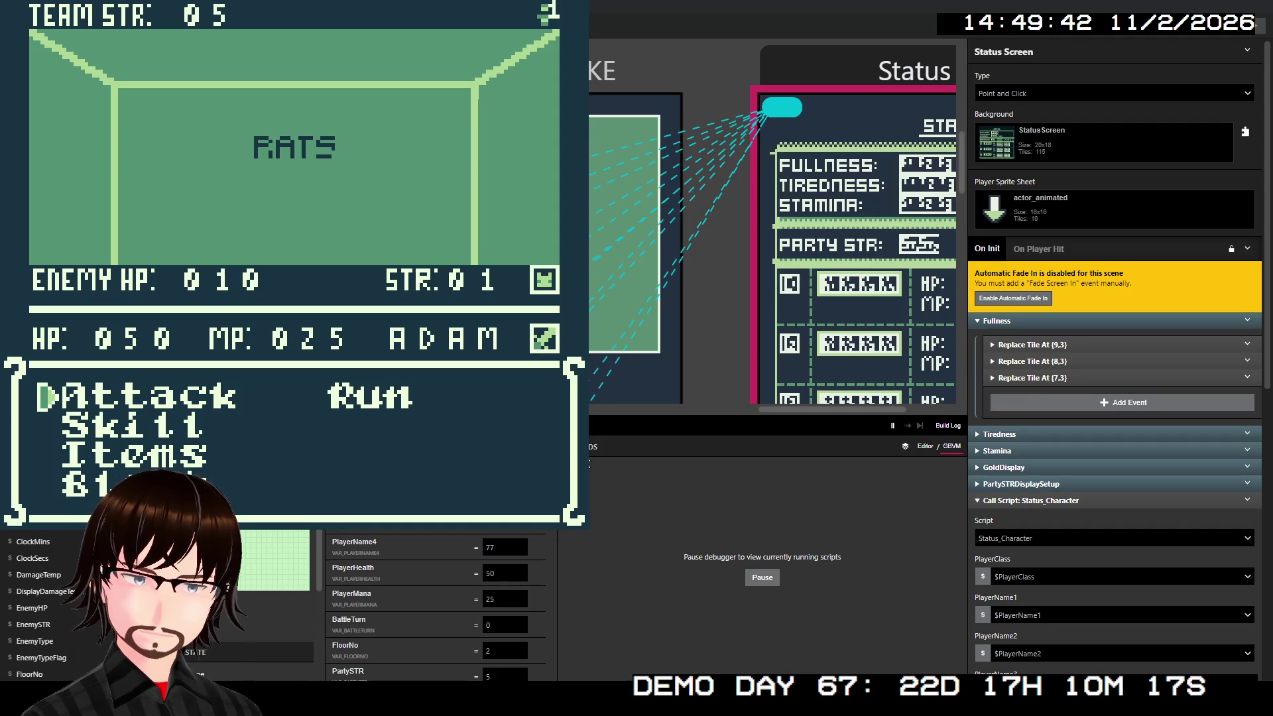
key(alt+F4)
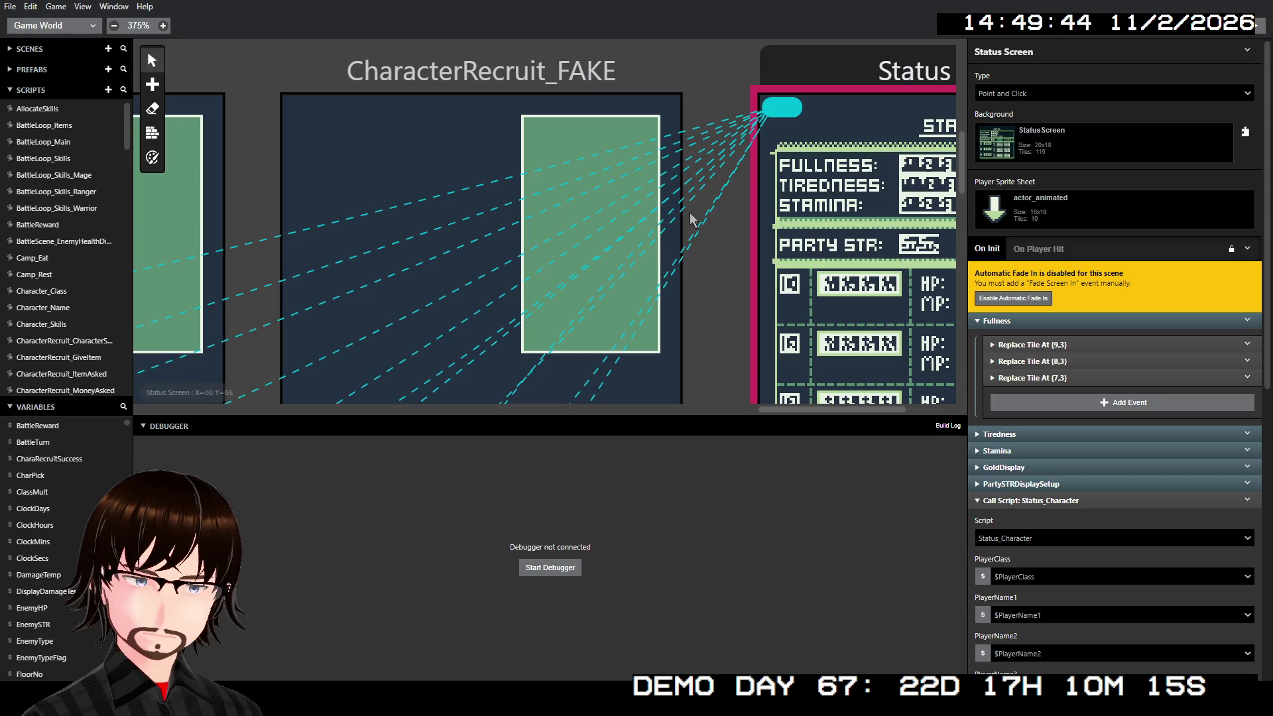
Step: Scroll the canvas over to BattleScene and select it
scroll(438, 228, left, 6)
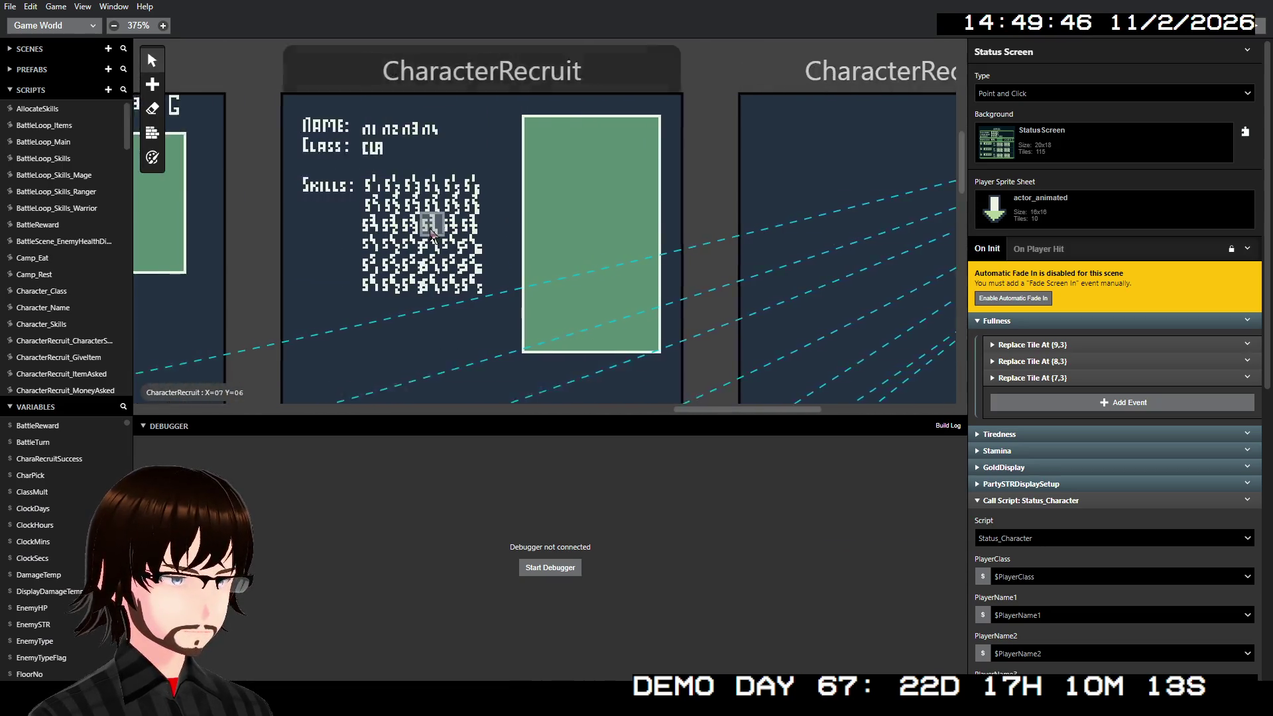
scroll(417, 230, left, 8)
scroll(358, 232, up, 3)
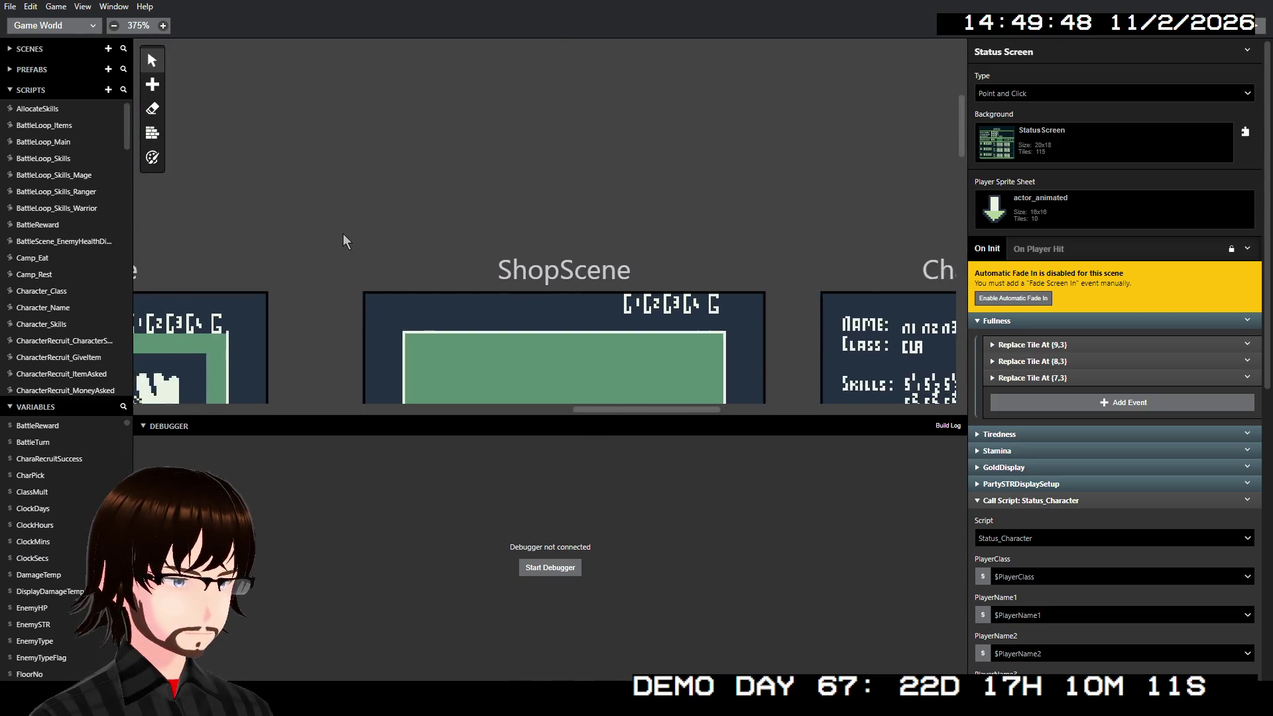
scroll(344, 234, left, 6)
scroll(340, 229, down, 3)
scroll(303, 228, up, 3)
scroll(303, 232, left, 6)
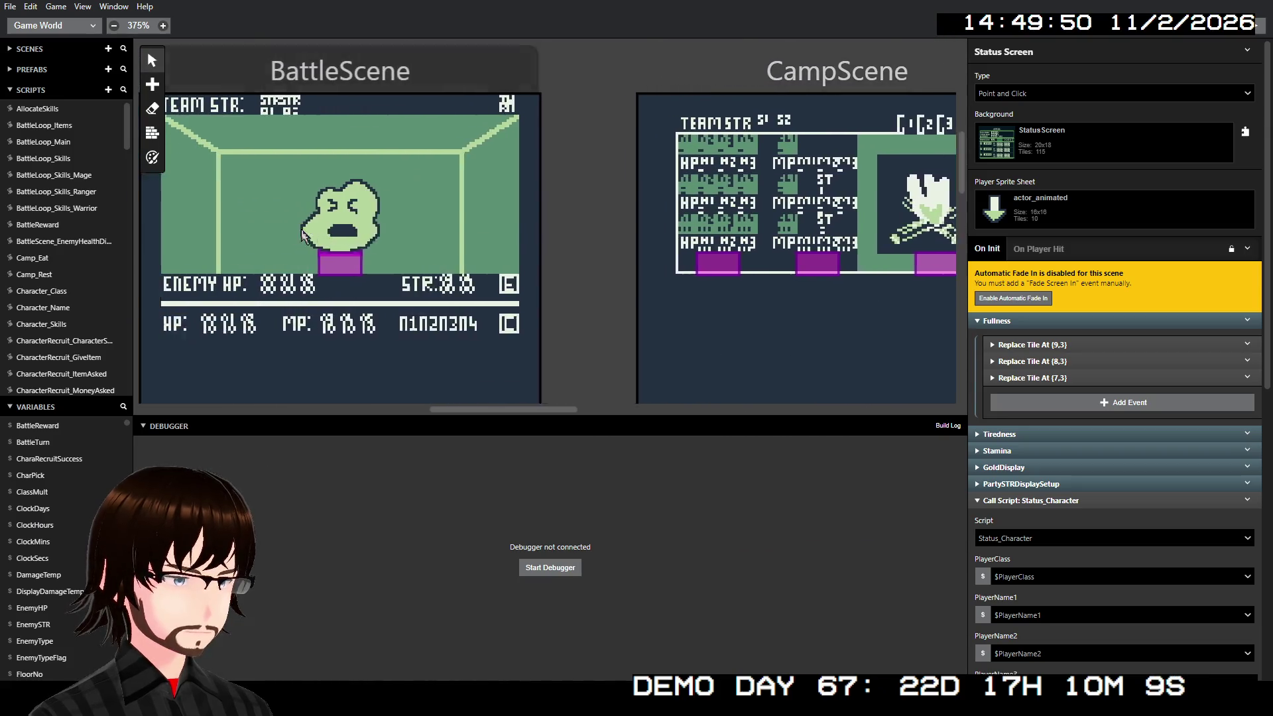
scroll(303, 233, left, 2)
click(442, 78)
Step: Review BattleScene's On Init events, then open the BattleLoop_Main script
scroll(1075, 377, down, 5)
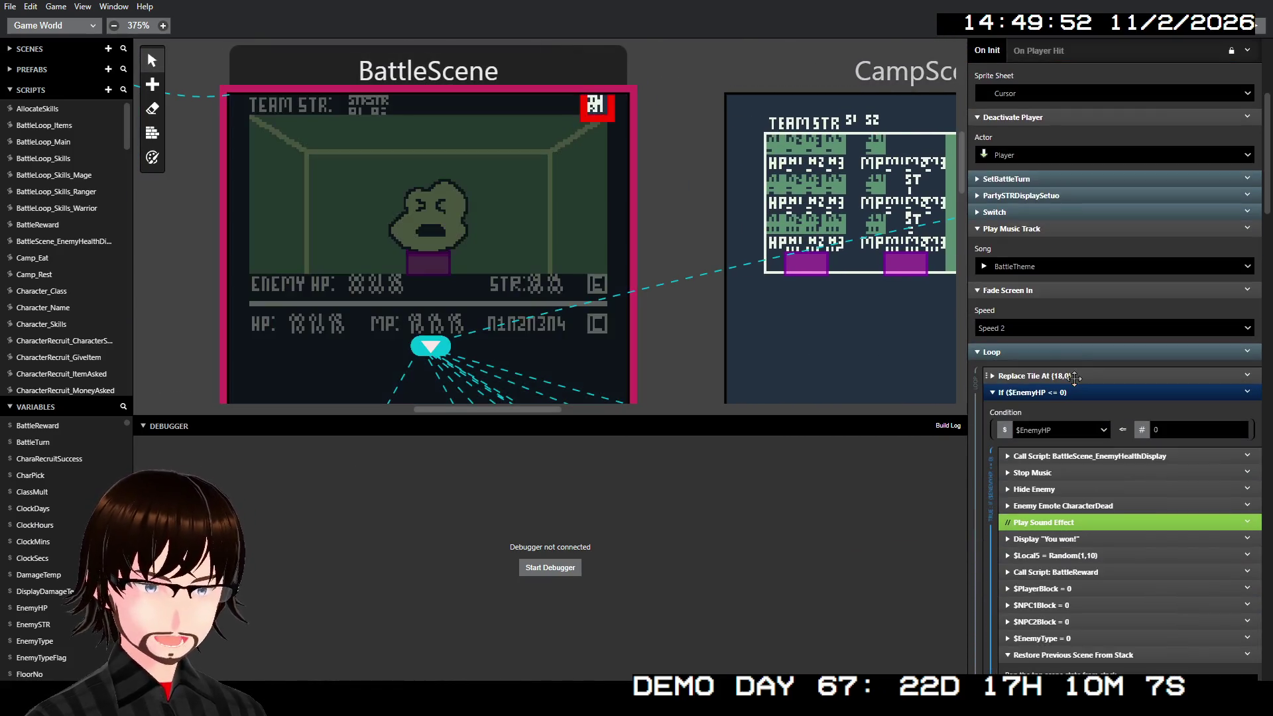
scroll(1077, 364, down, 3)
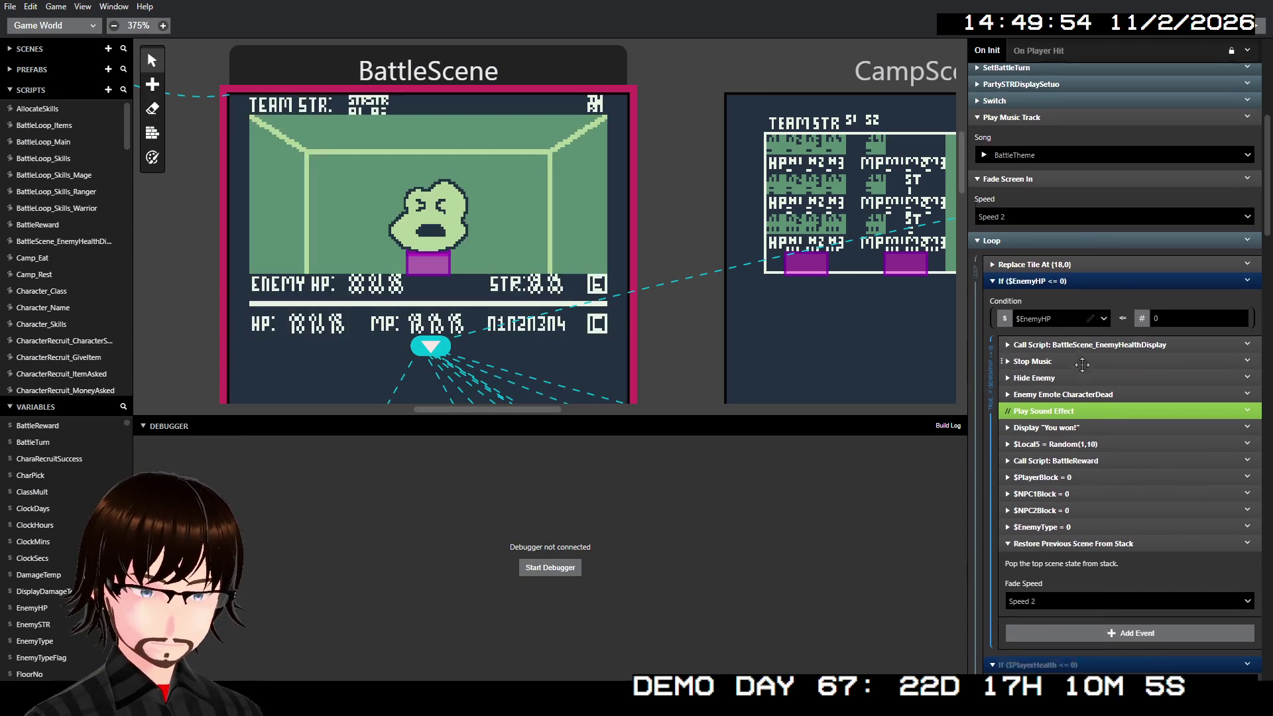
scroll(1082, 364, down, 3)
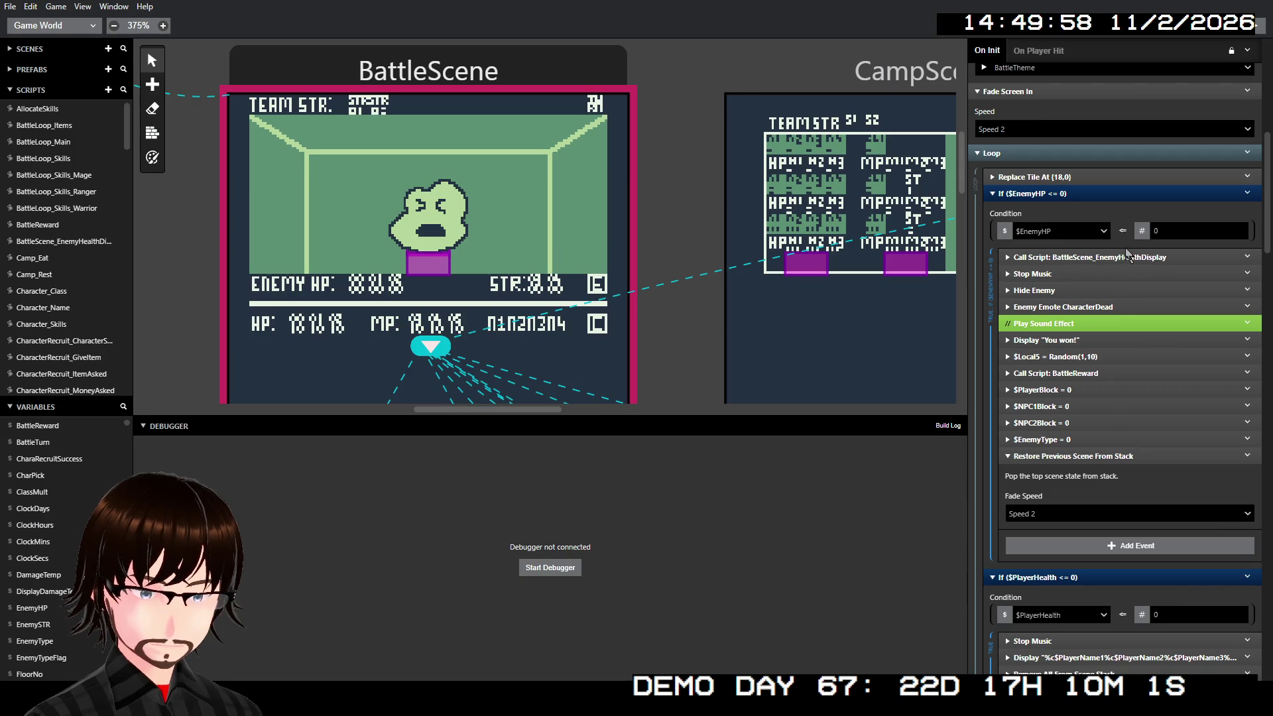
scroll(1125, 265, down, 5)
scroll(1127, 268, down, 13)
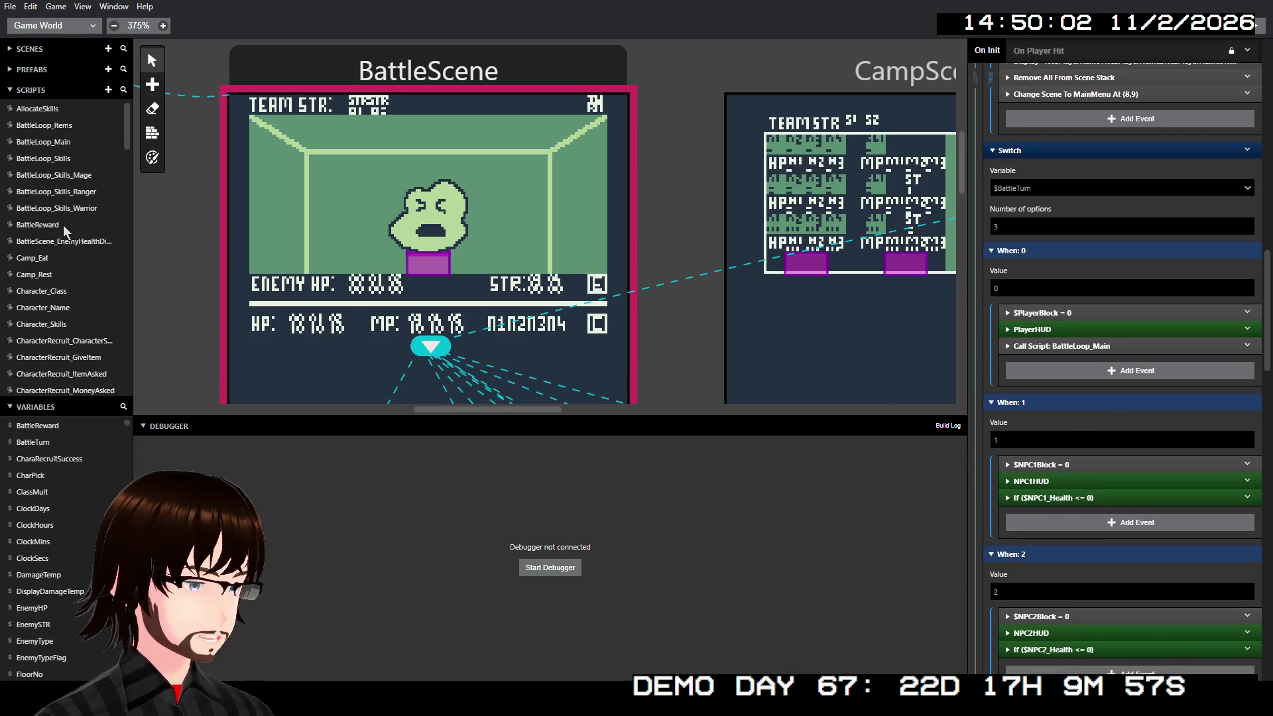
click(72, 142)
scroll(1113, 283, down, 15)
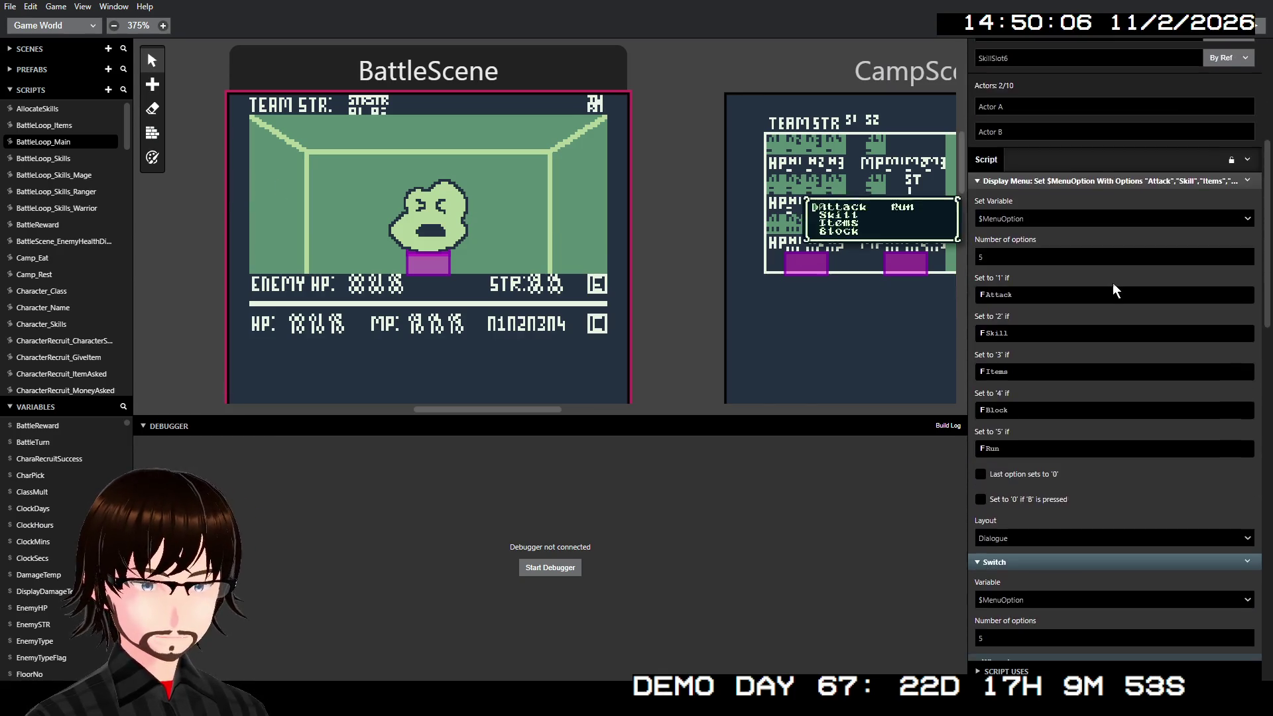
scroll(1110, 279, up, 3)
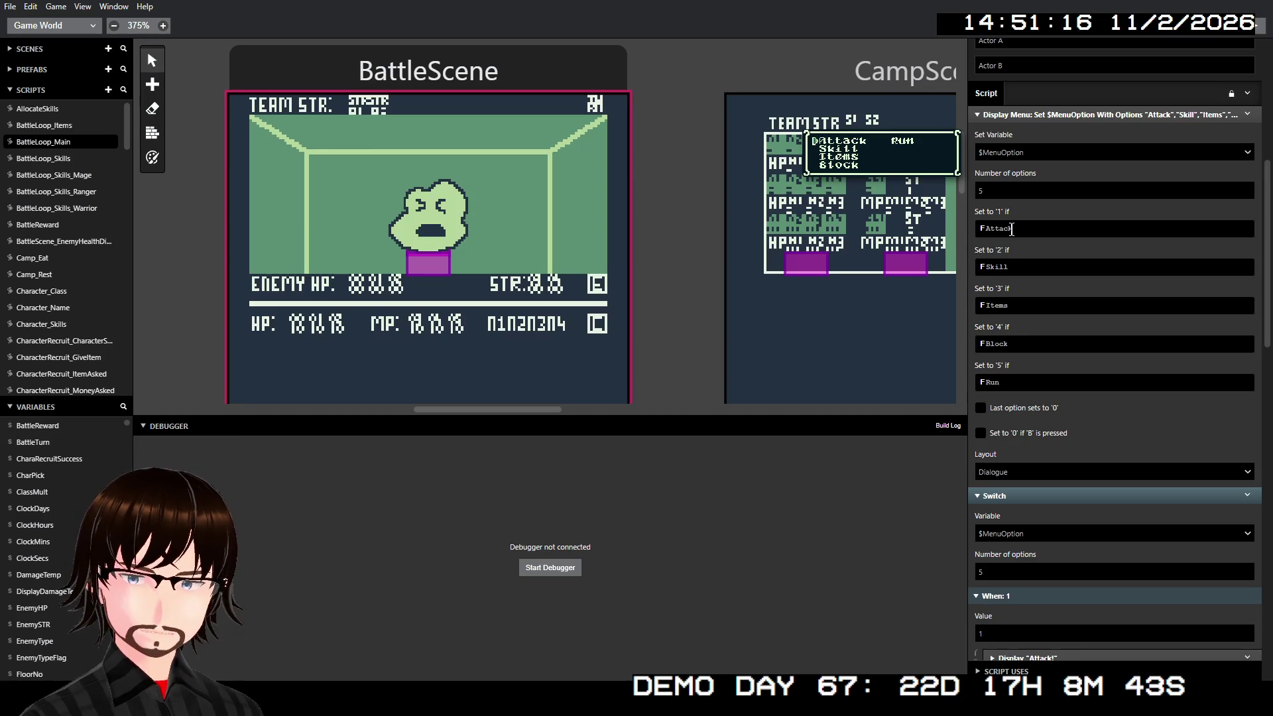
click(1248, 115)
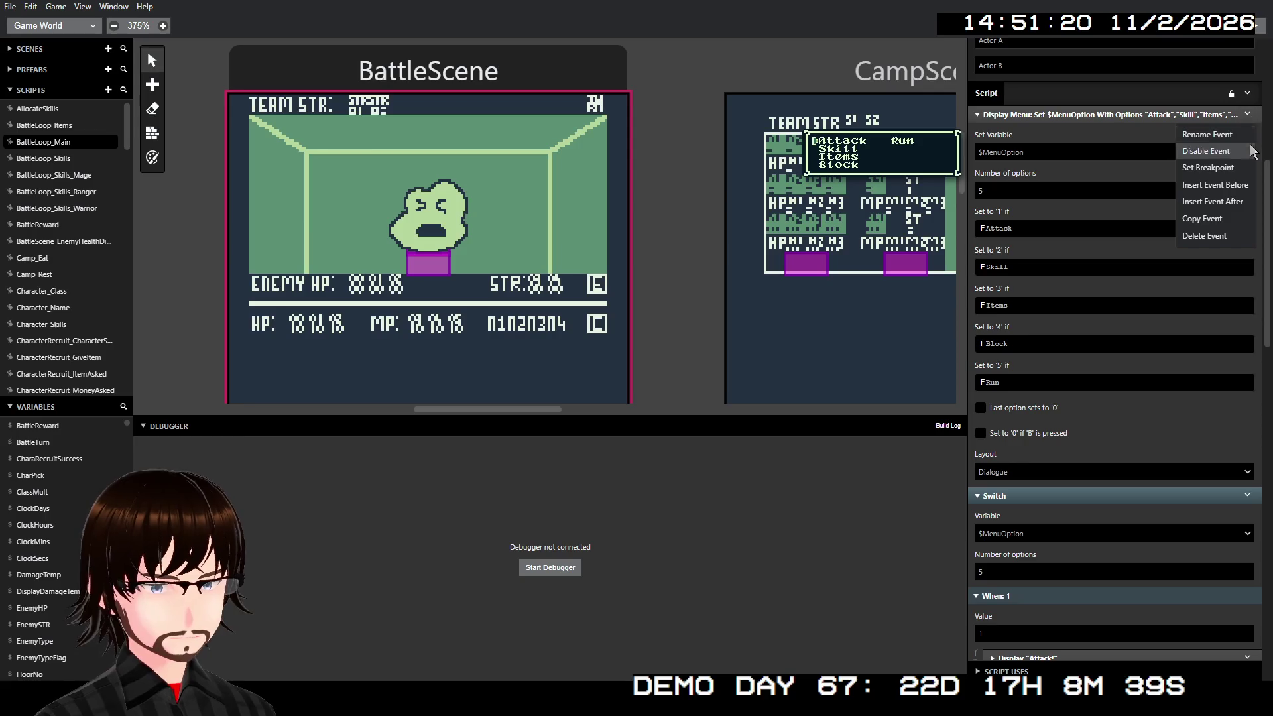
Step: Insert a Display Advanced Menu event before the Display Menu and set it to 5 options
click(1228, 184)
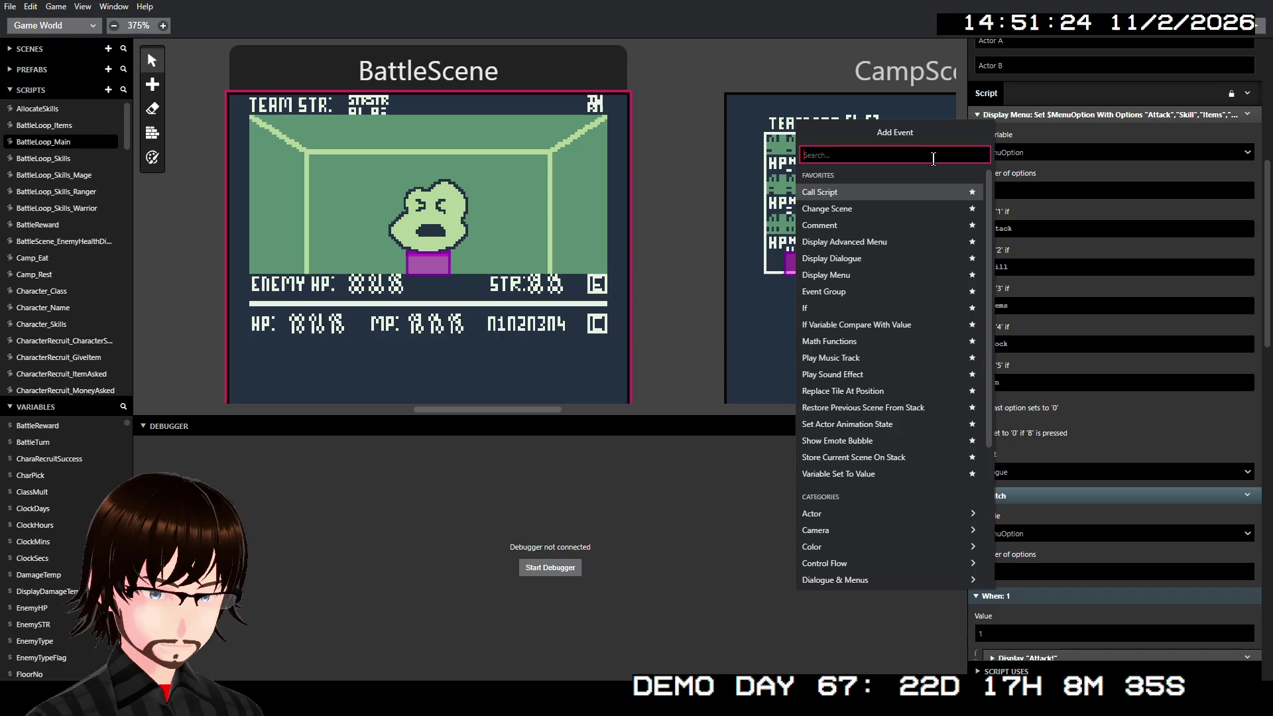
text(menu)
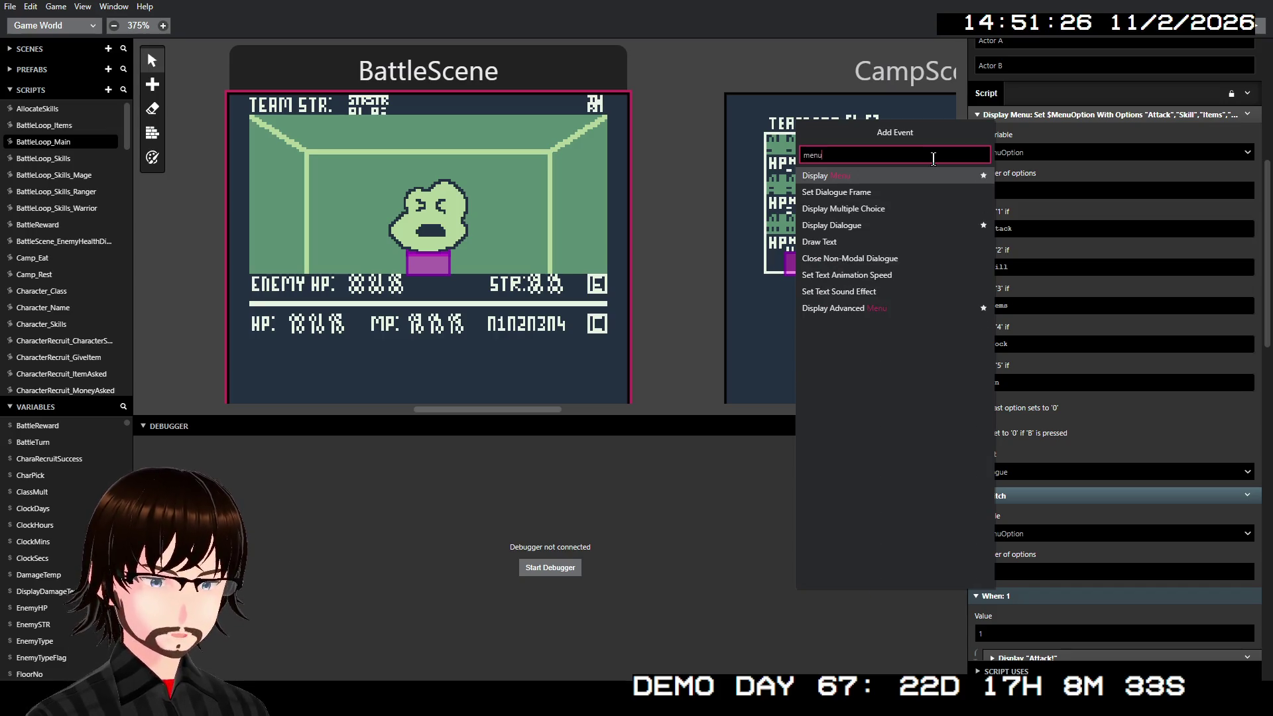
click(891, 305)
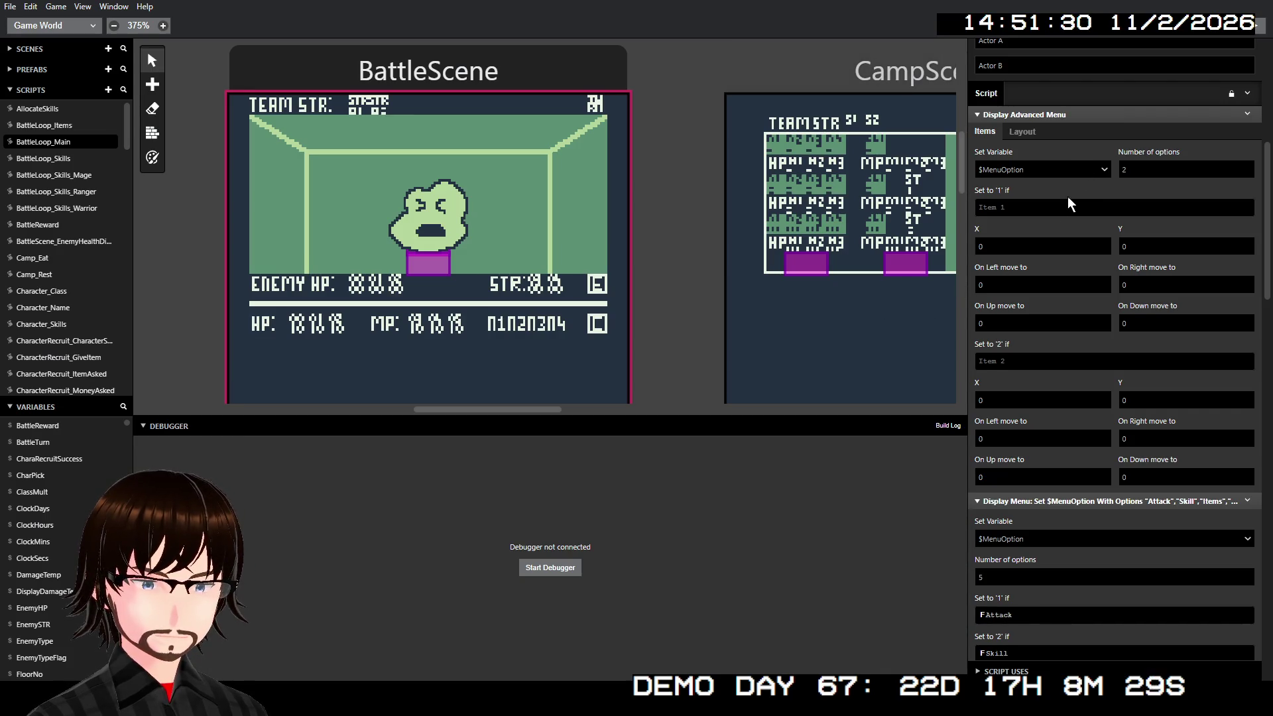
double_click(1151, 169)
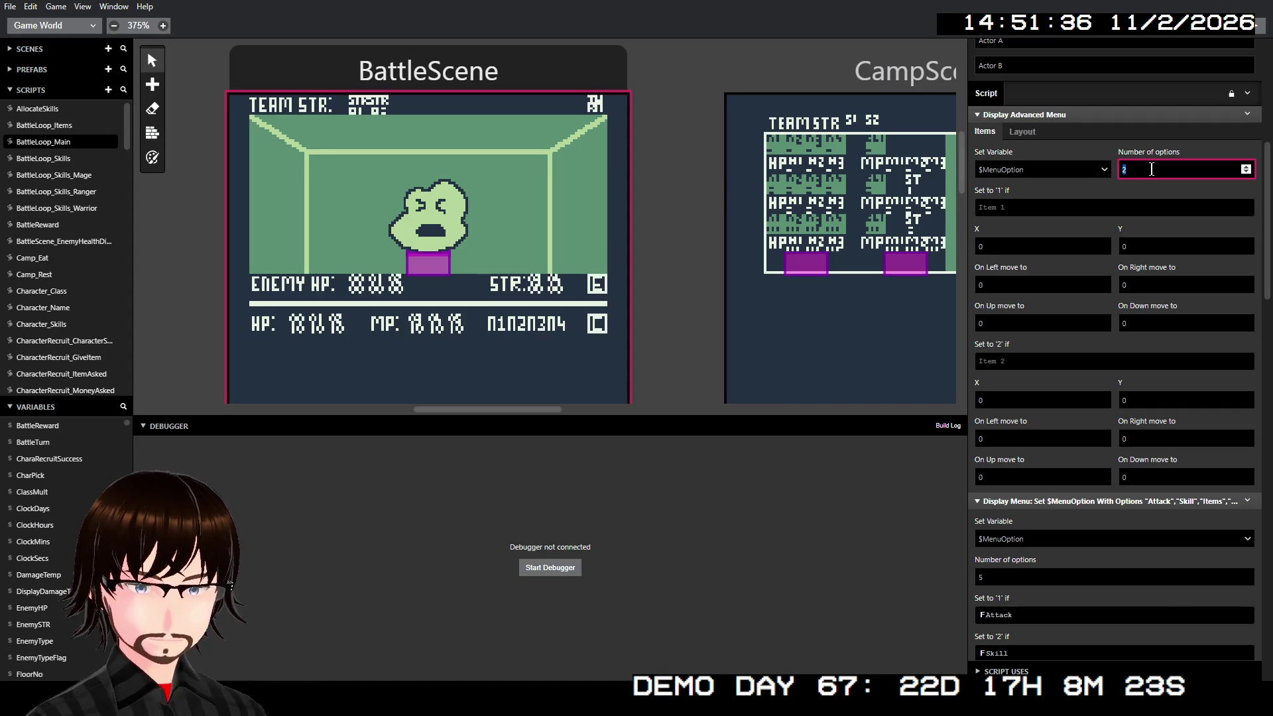
text(5)
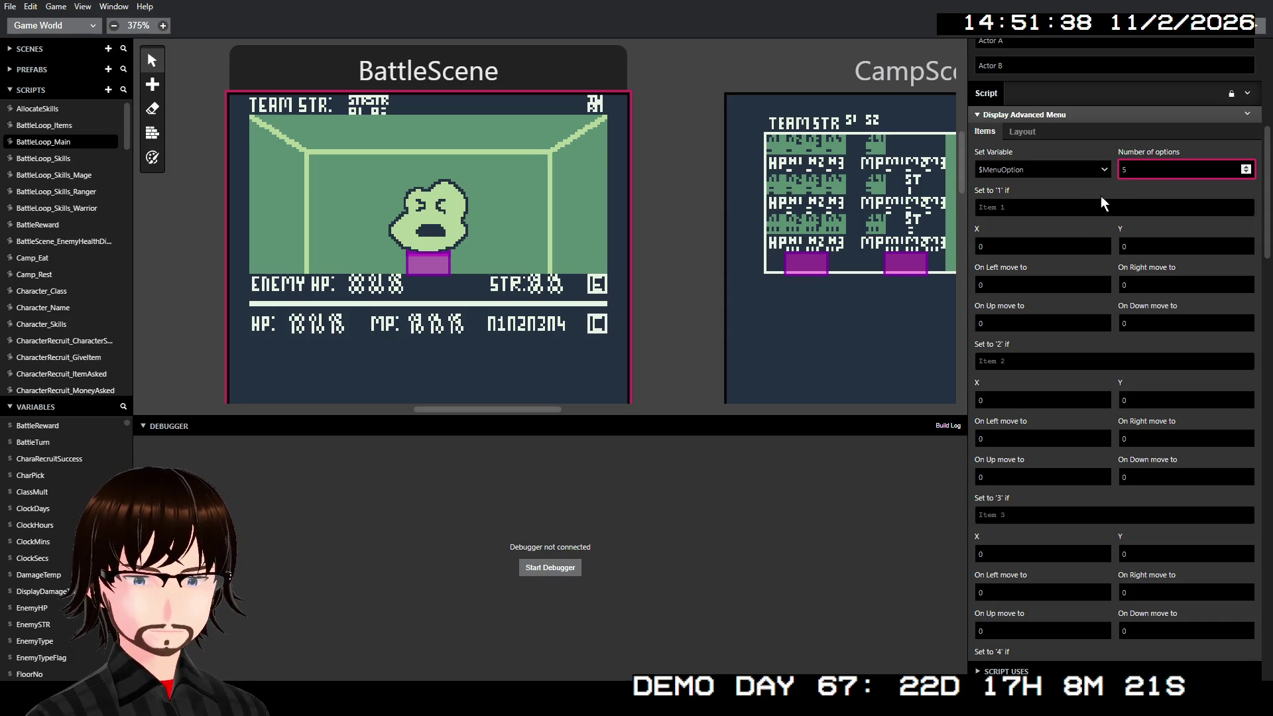
scroll(1100, 197, down, 1)
click(1046, 145)
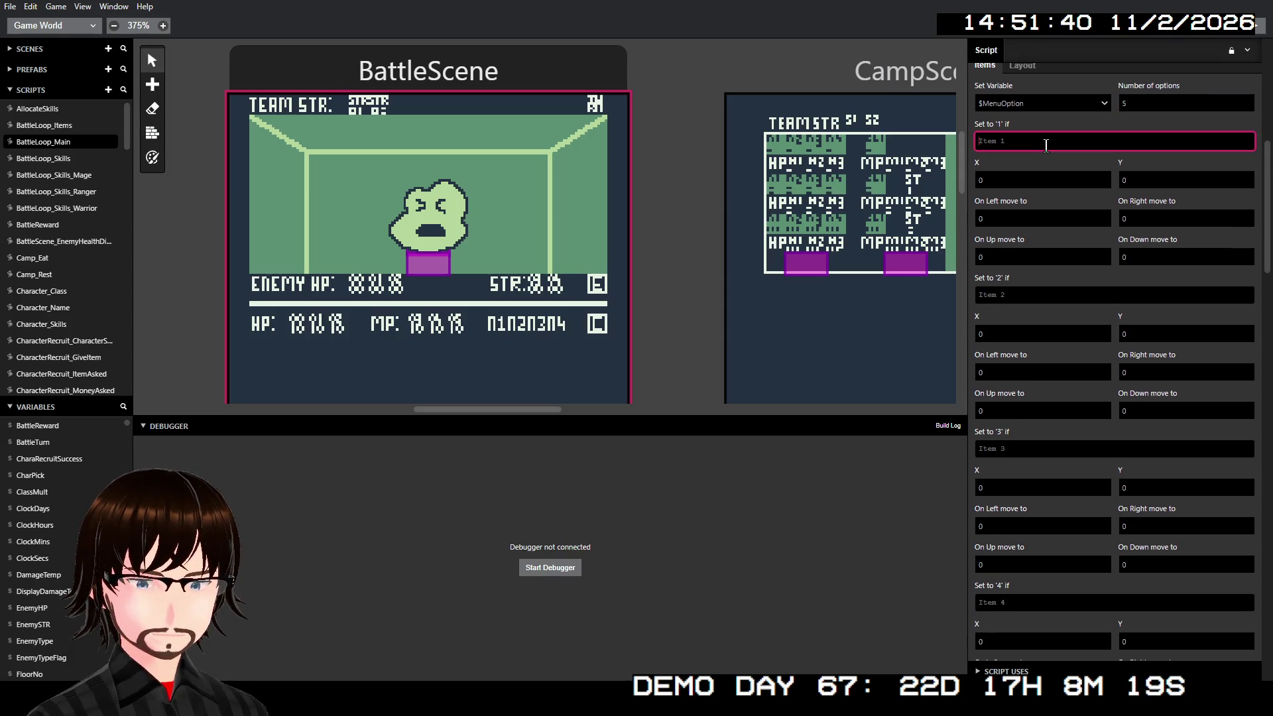
scroll(1046, 146, down, 8)
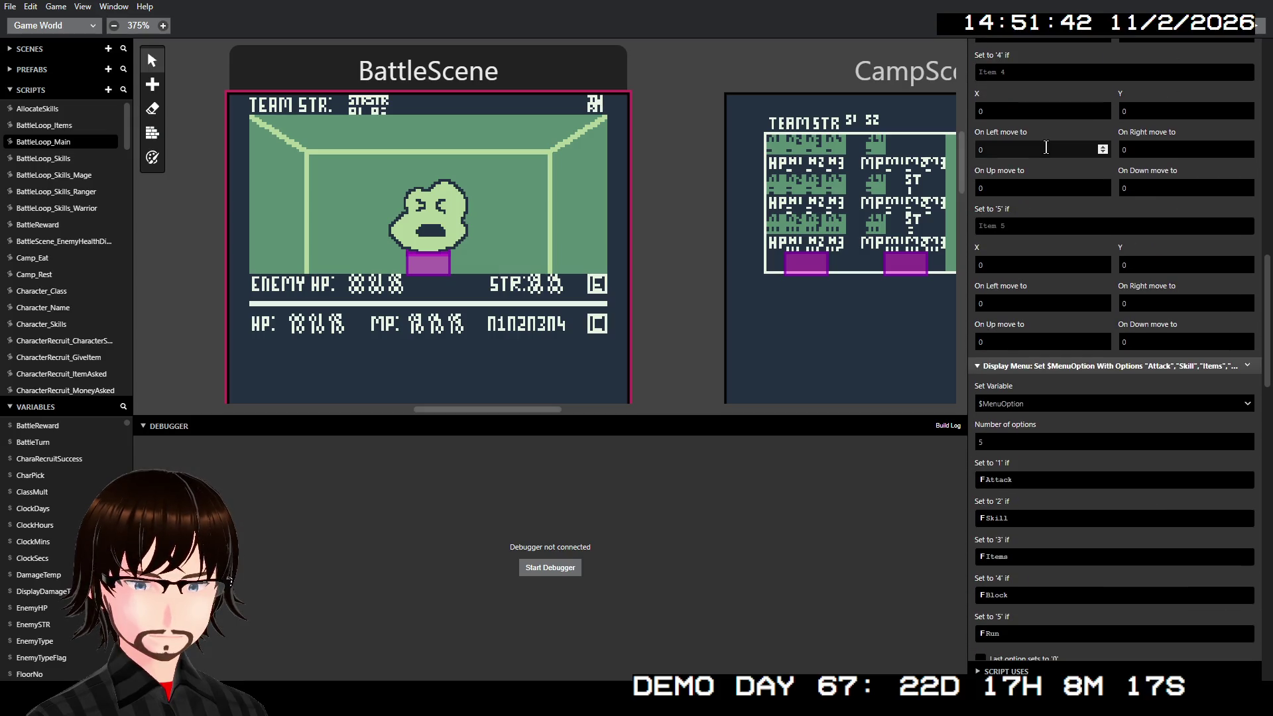
scroll(1047, 147, up, 8)
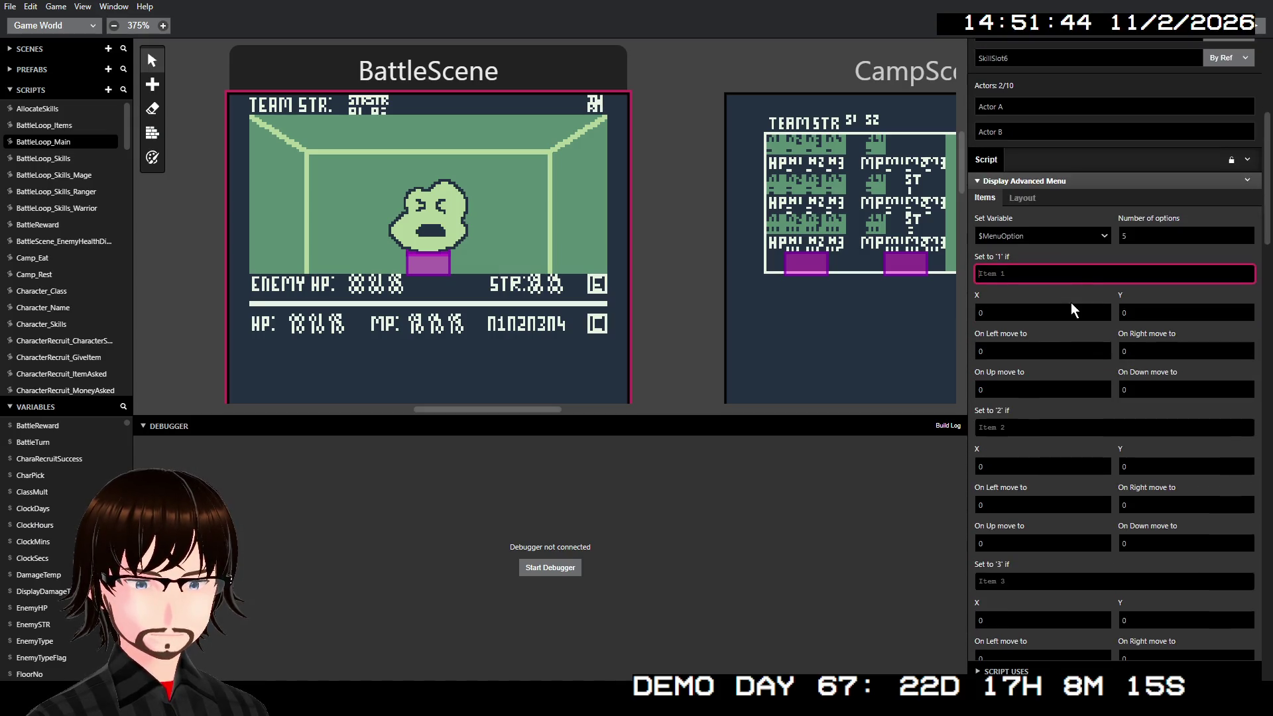
text(Ata)
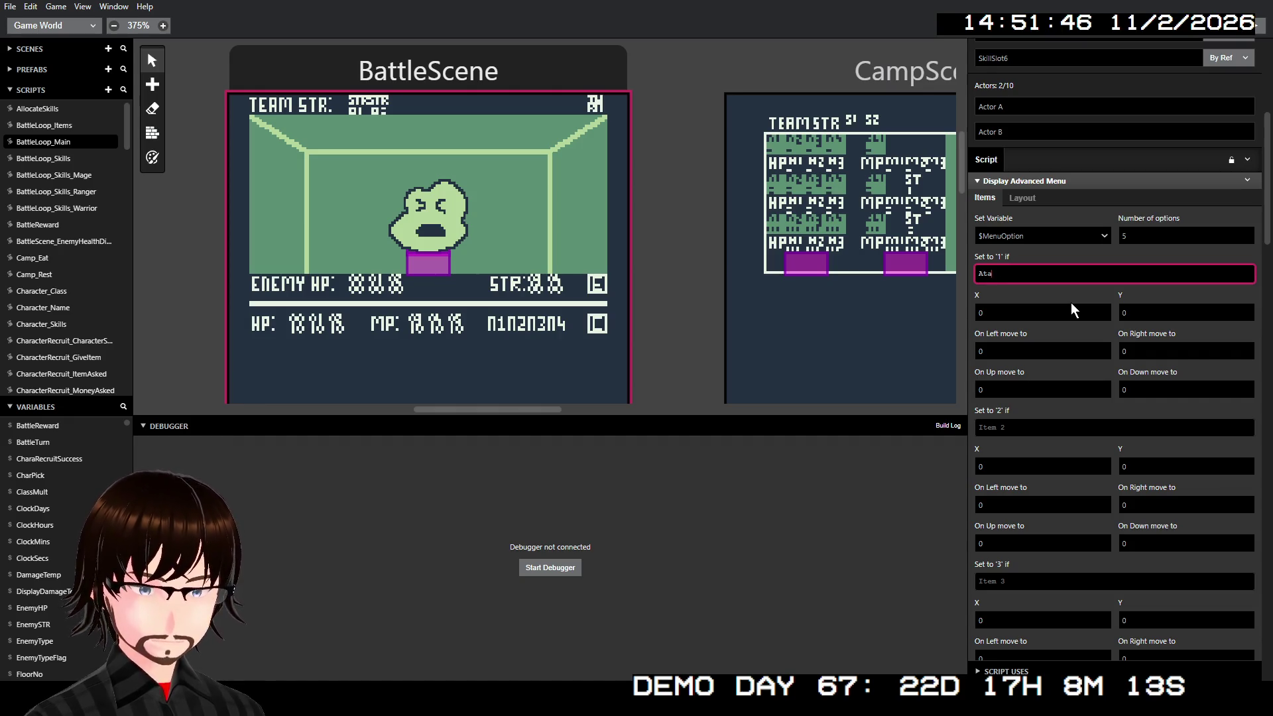
key(BackSpace)
text(tack)
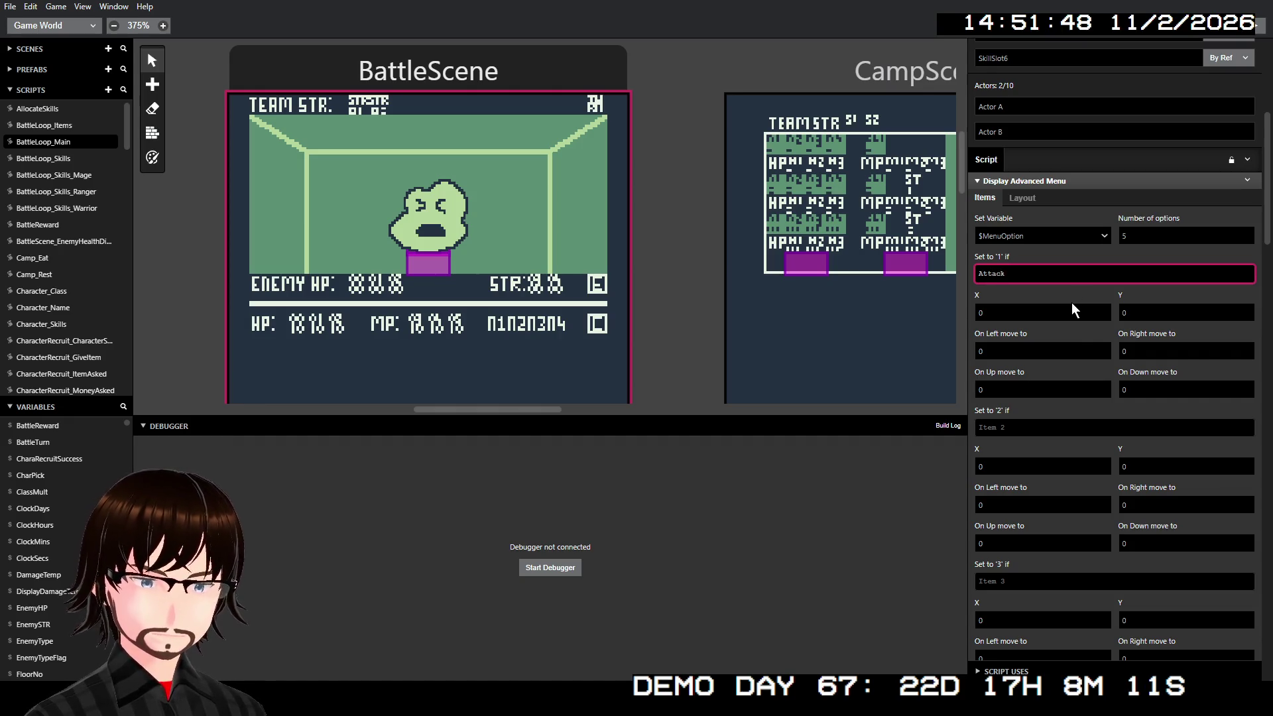
scroll(1071, 302, down, 1)
click(1051, 360)
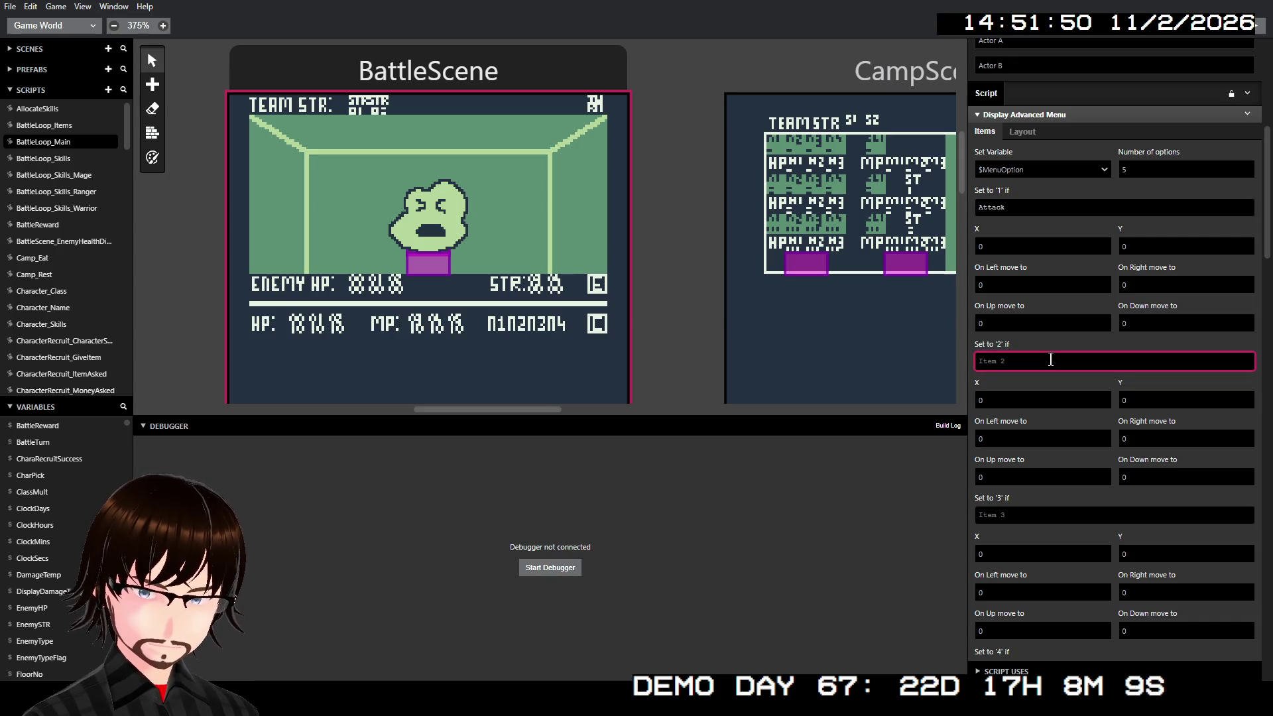
text(Skill)
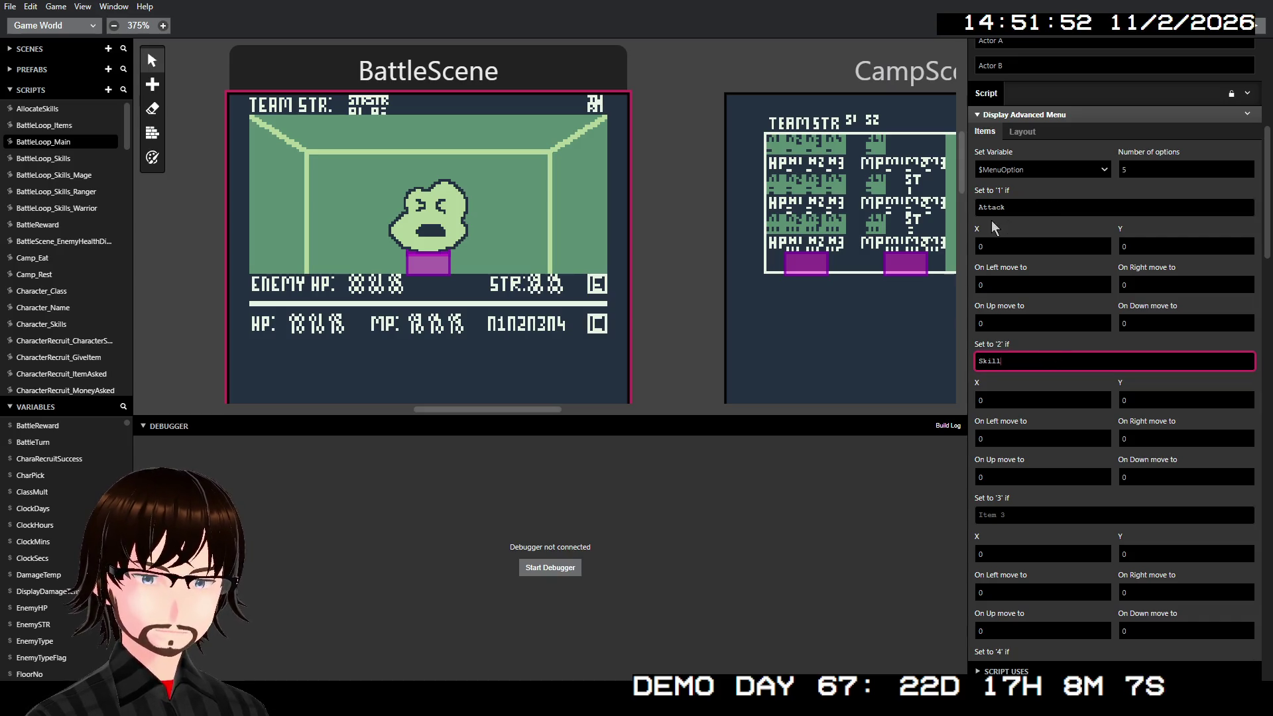
click(980, 208)
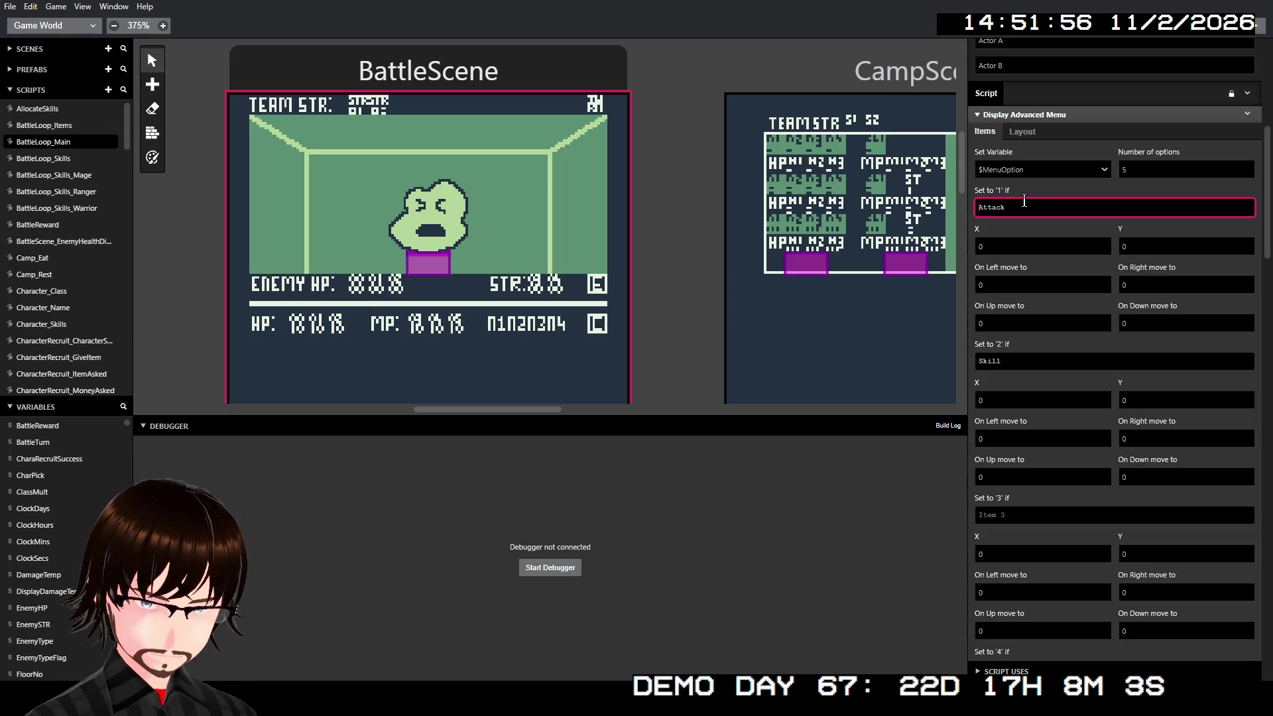
text($f)
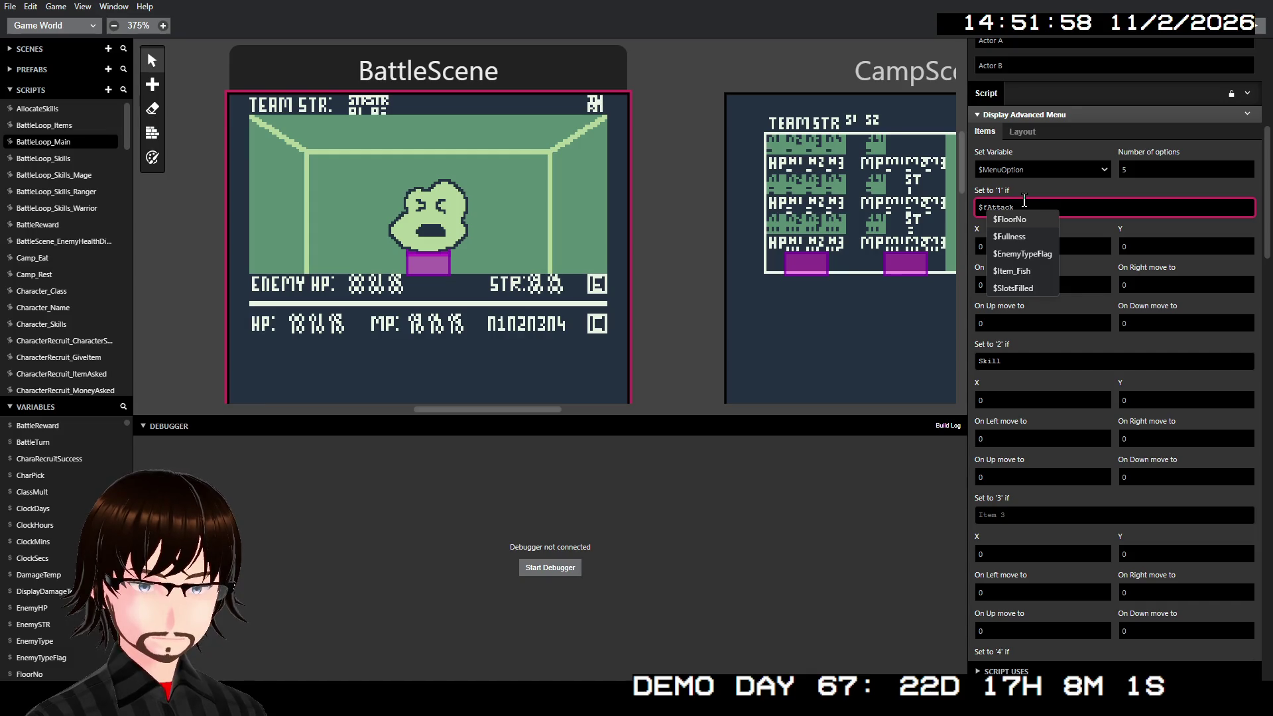
key(BackSpace)
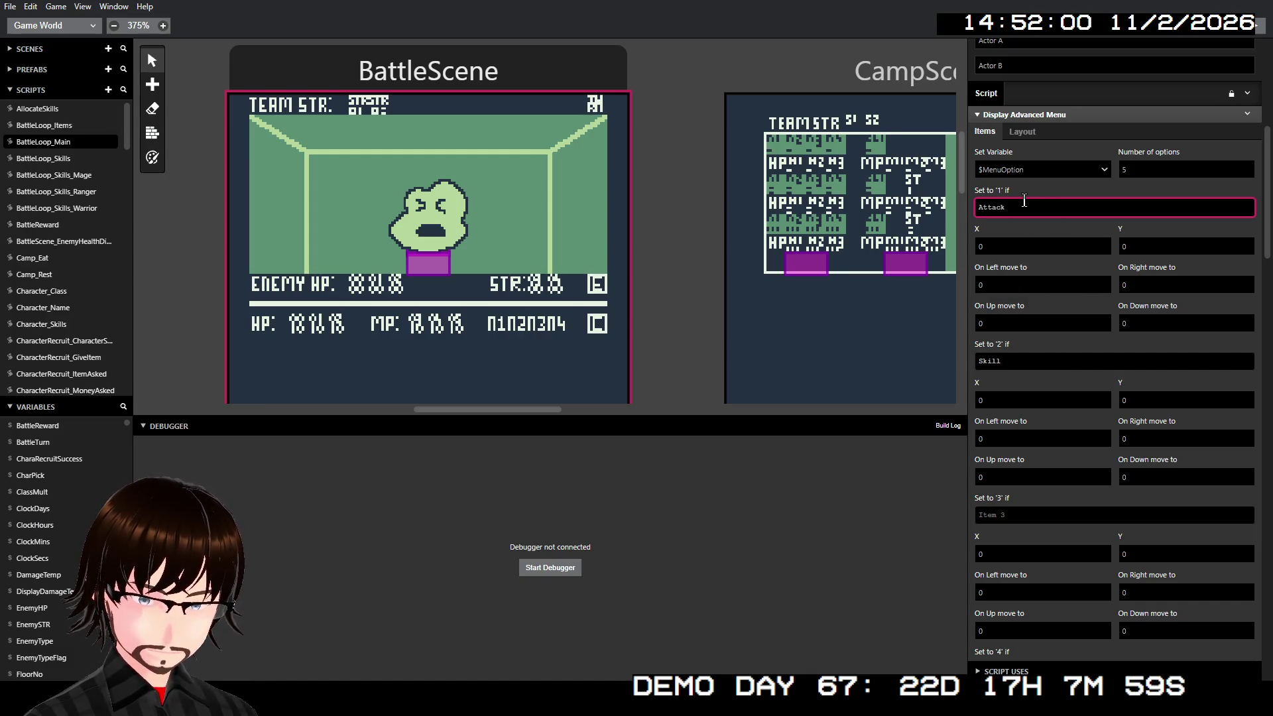
text(#)
key(BackSpace)
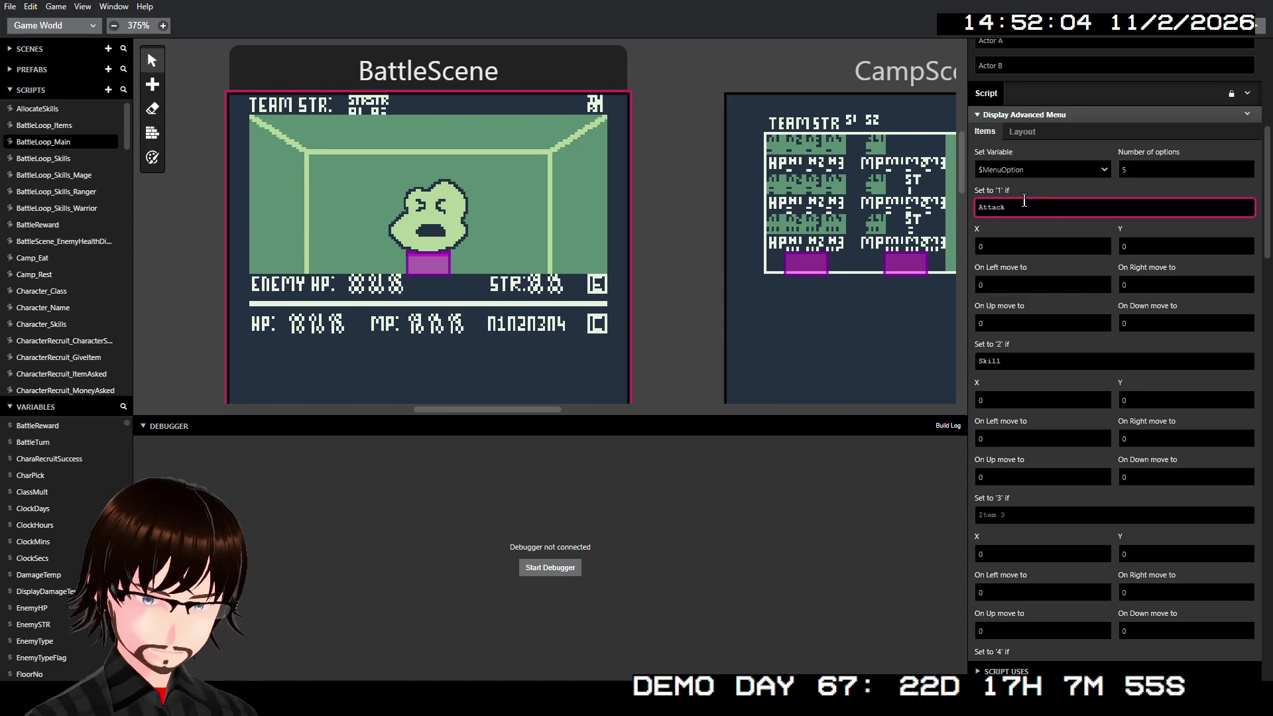
scroll(1040, 306, down, 10)
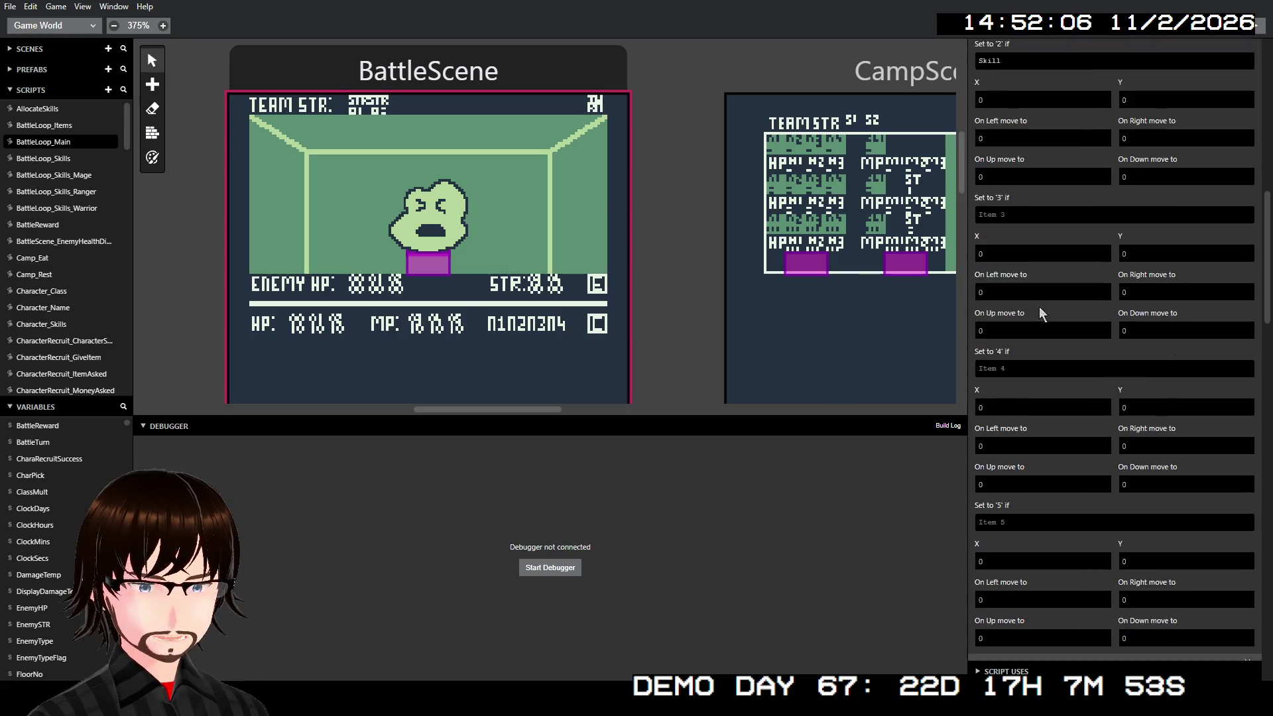
scroll(1001, 450, down, 2)
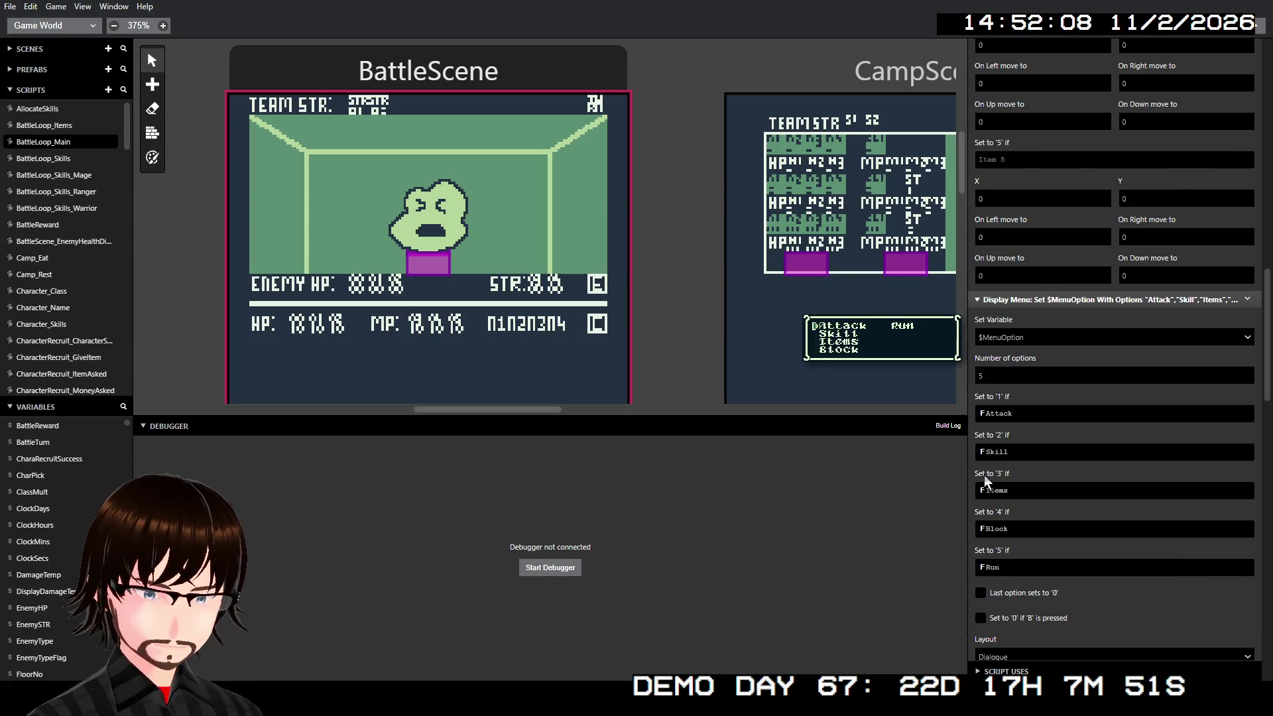
click(984, 413)
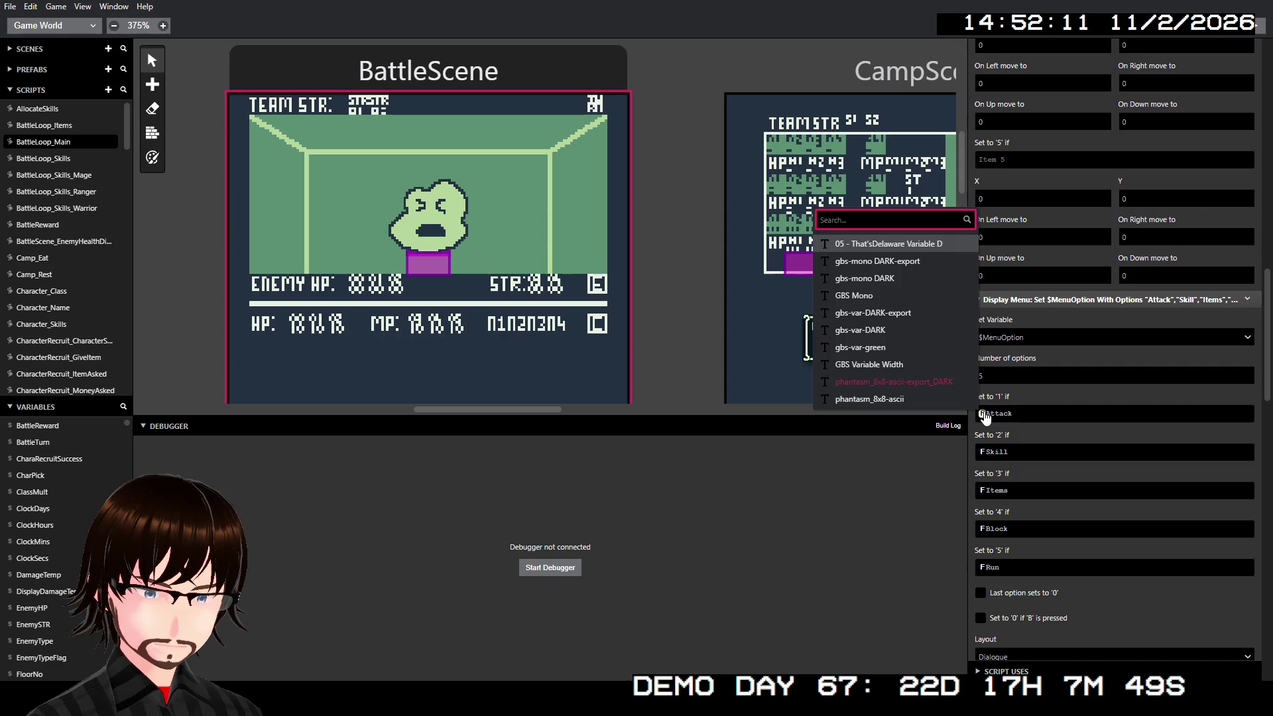
click(1050, 415)
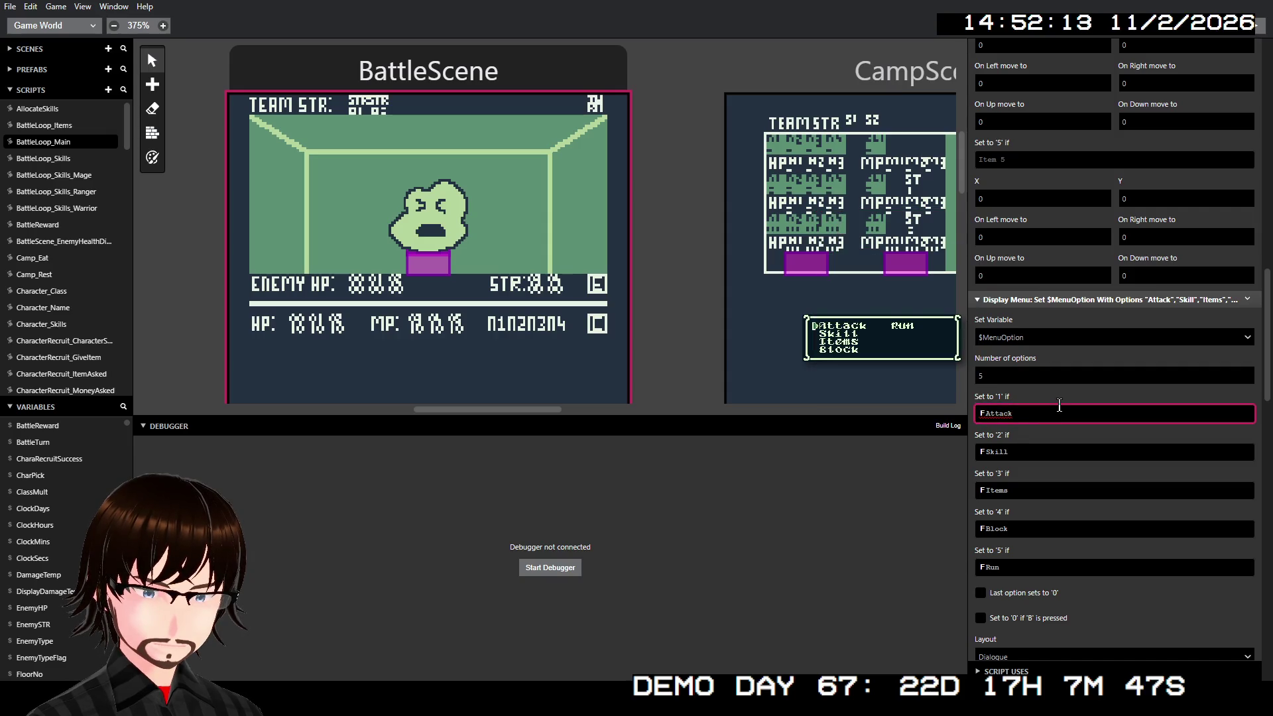
scroll(1059, 405, up, 10)
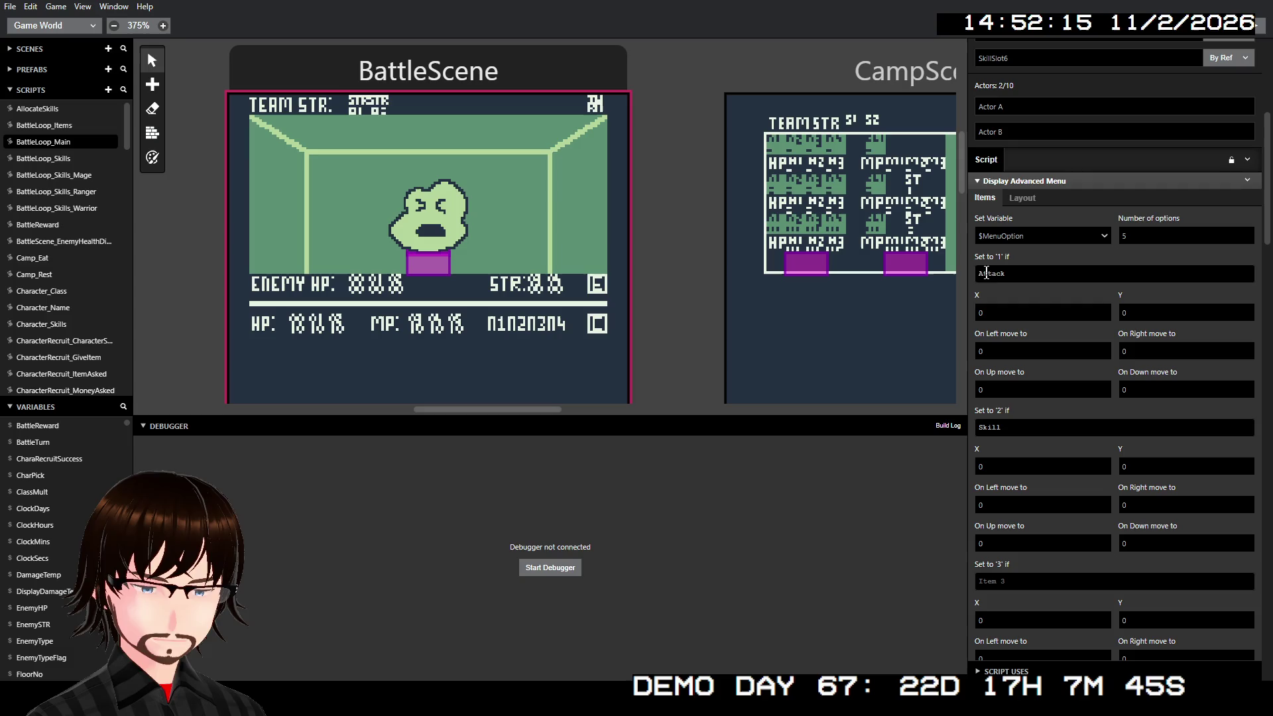
click(980, 273)
text(/)
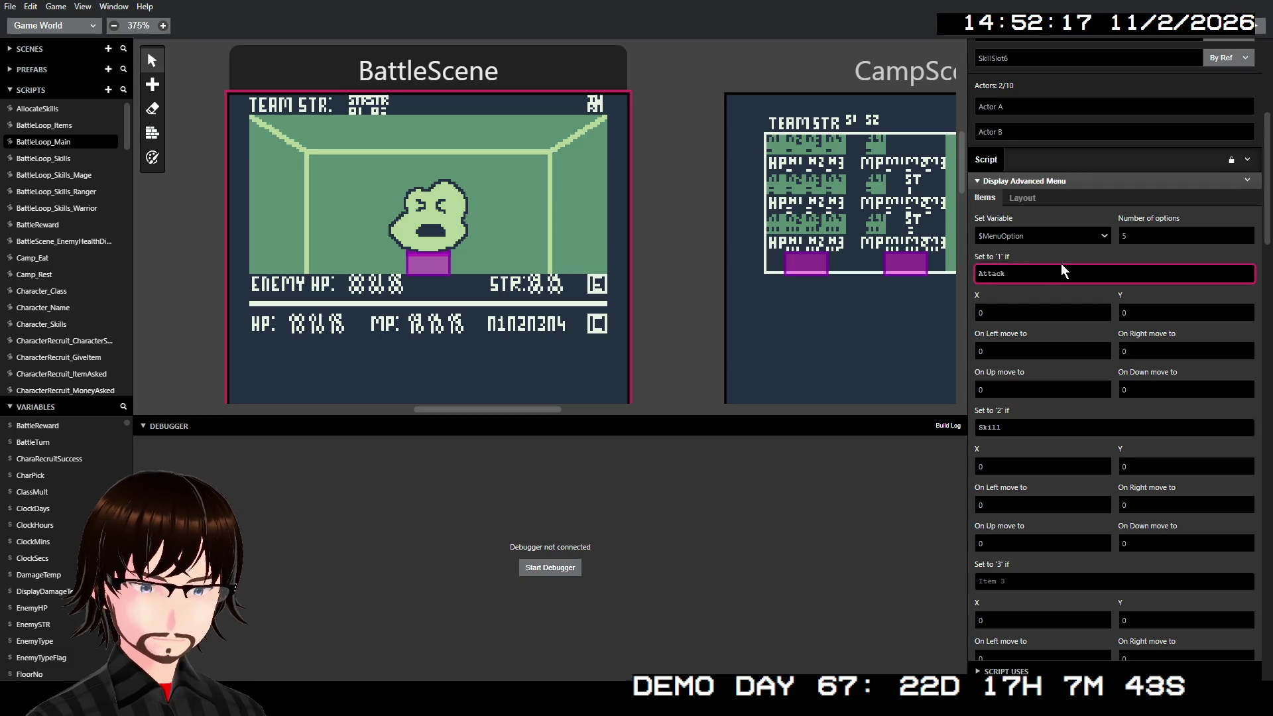
key(BackSpace)
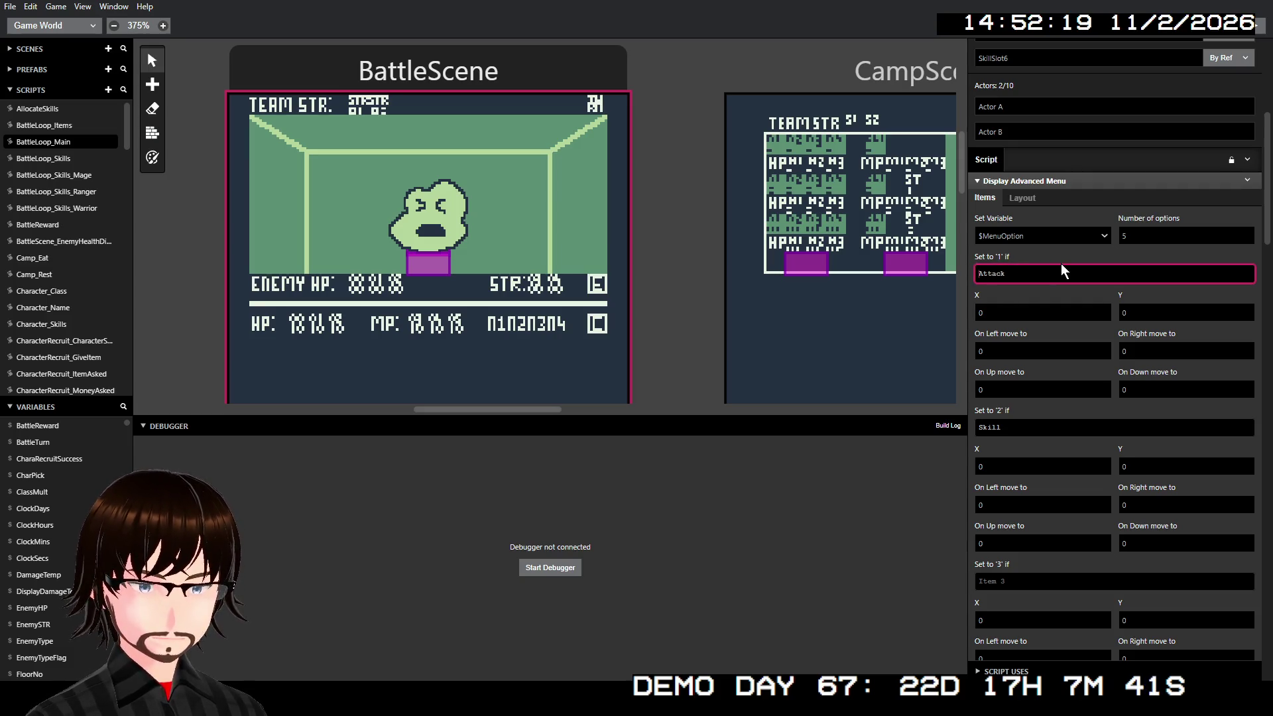
text(@)
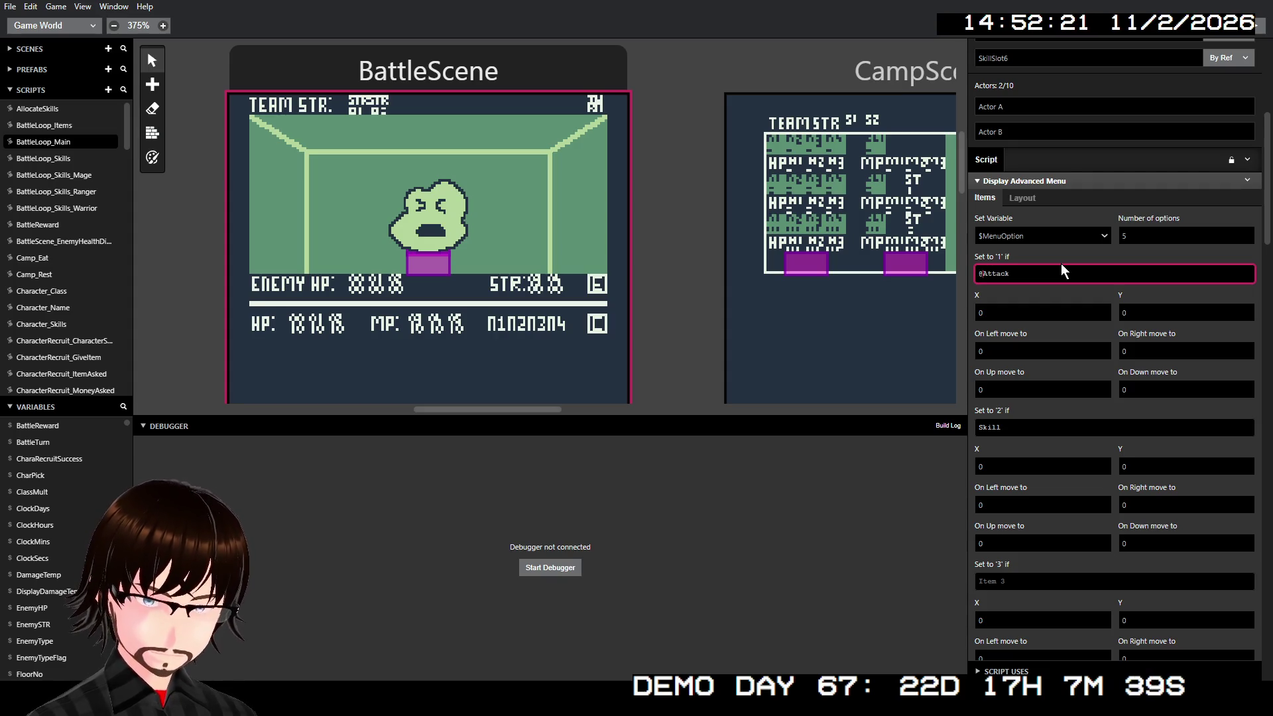
key(BackSpace)
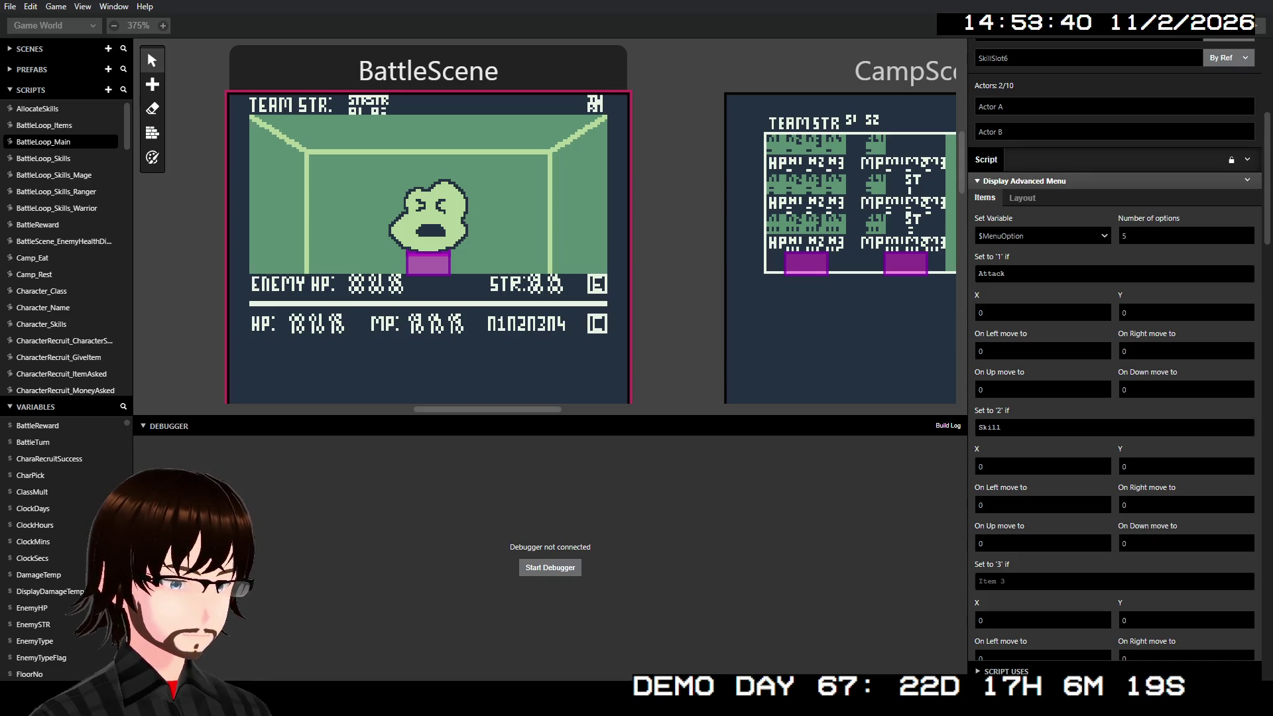
click(979, 277)
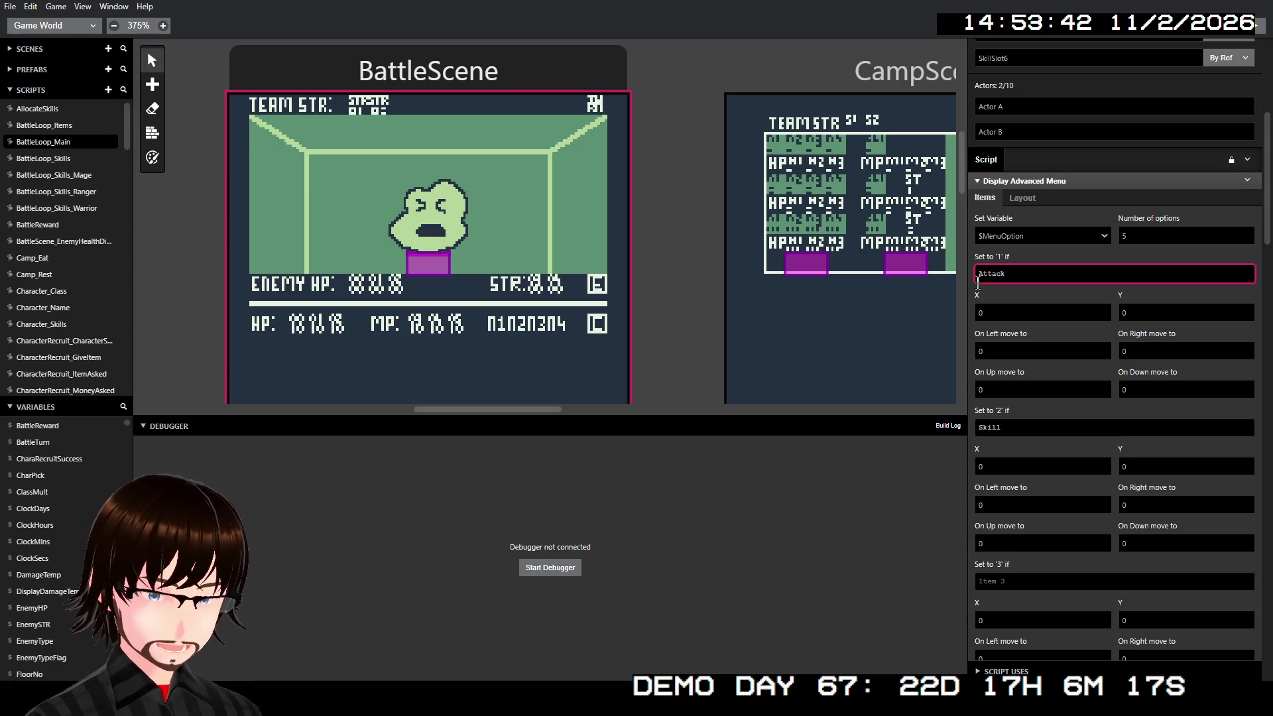
Step: Prefix the Attack label with the gbs-mono DARK font code and copy the FAttack label
text(!)
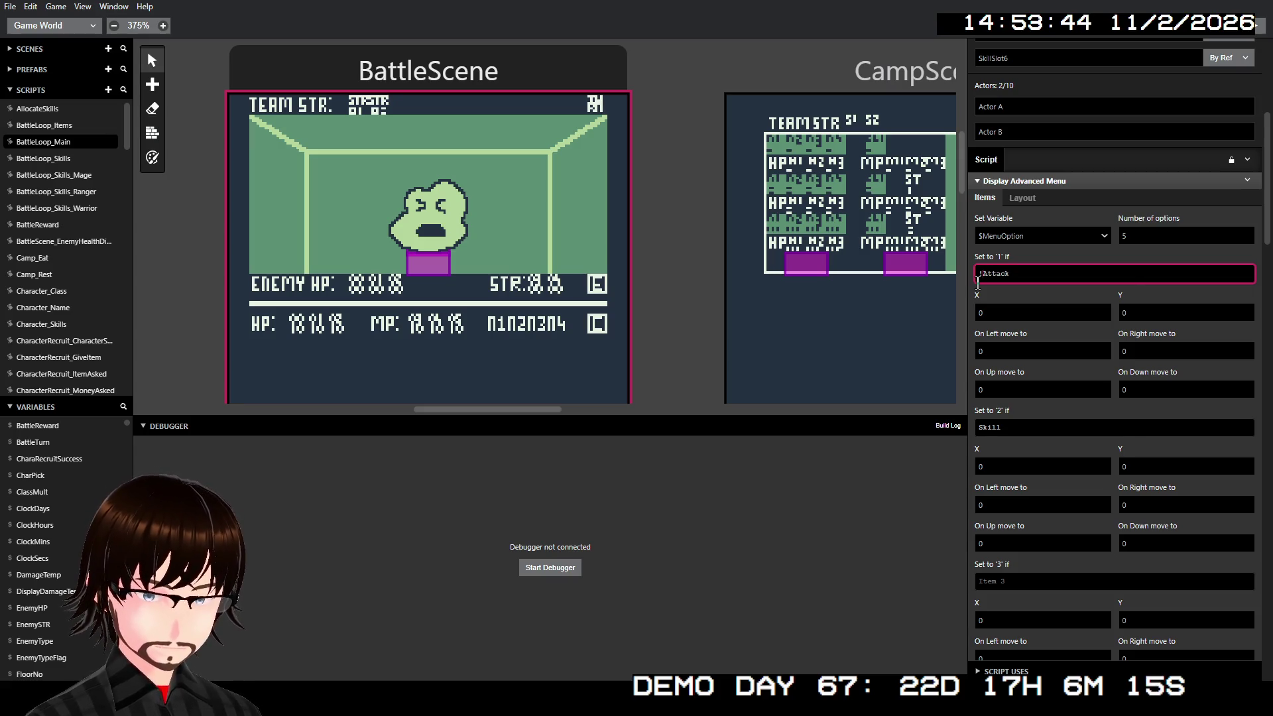
text(F)
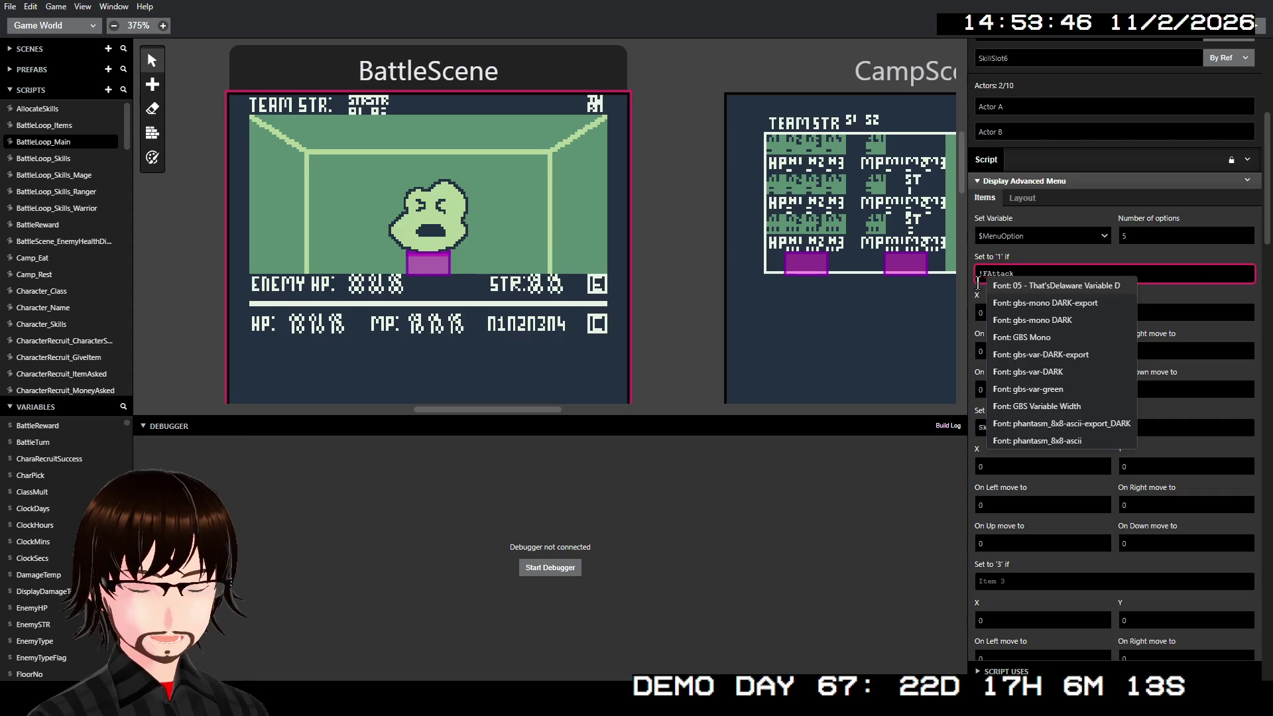
key(Down)
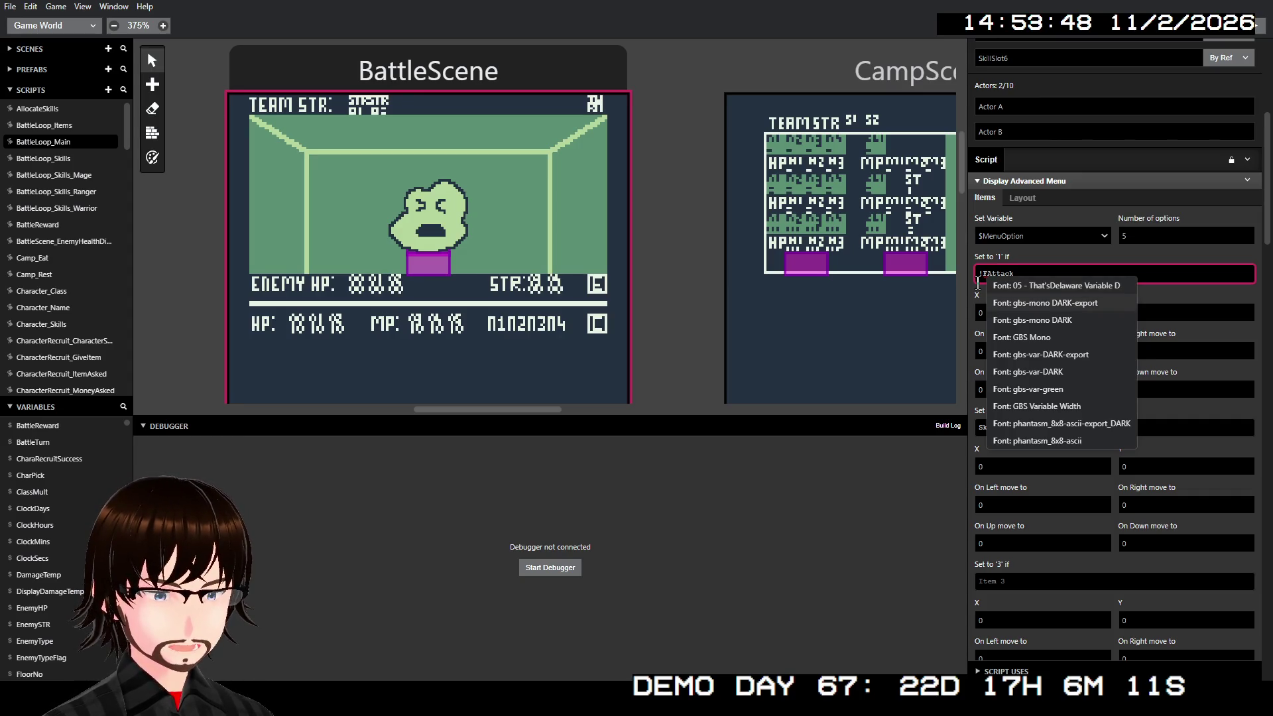
click(977, 281)
key(Delete)
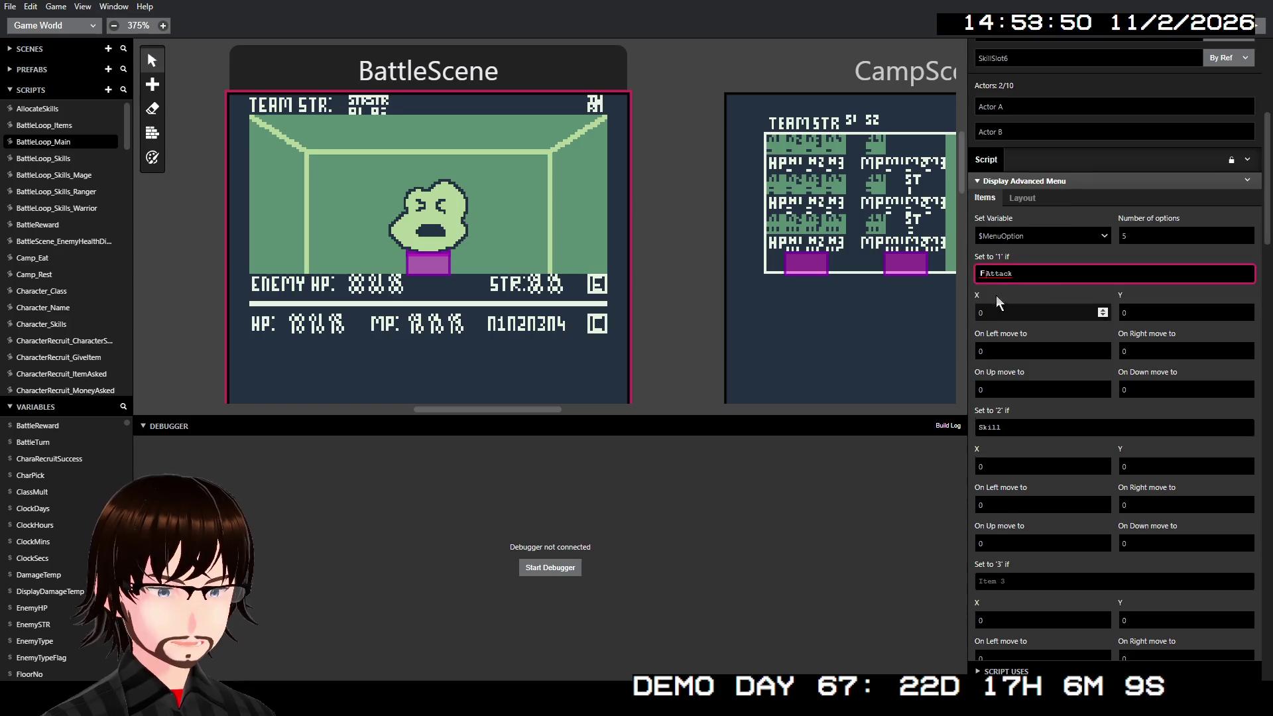
scroll(999, 302, down, 8)
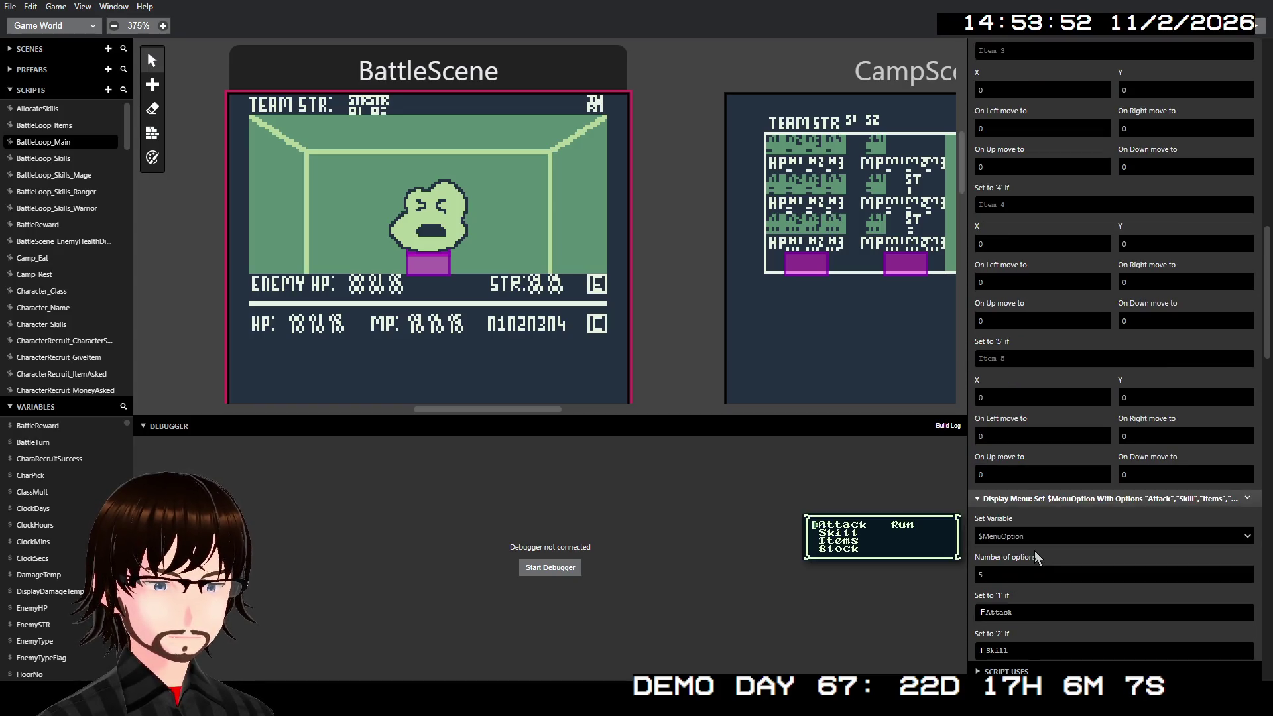
scroll(1036, 557, down, 1)
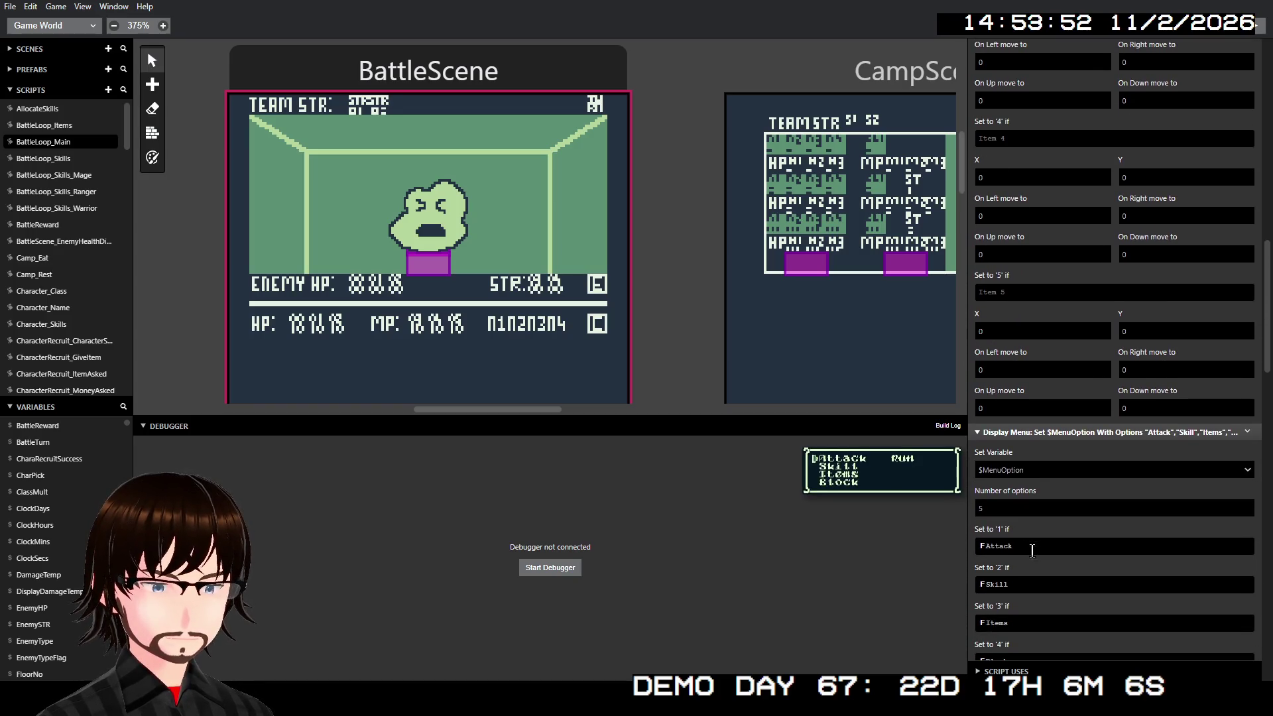
click(977, 546)
double_click(1027, 145)
key(ctrl+c)
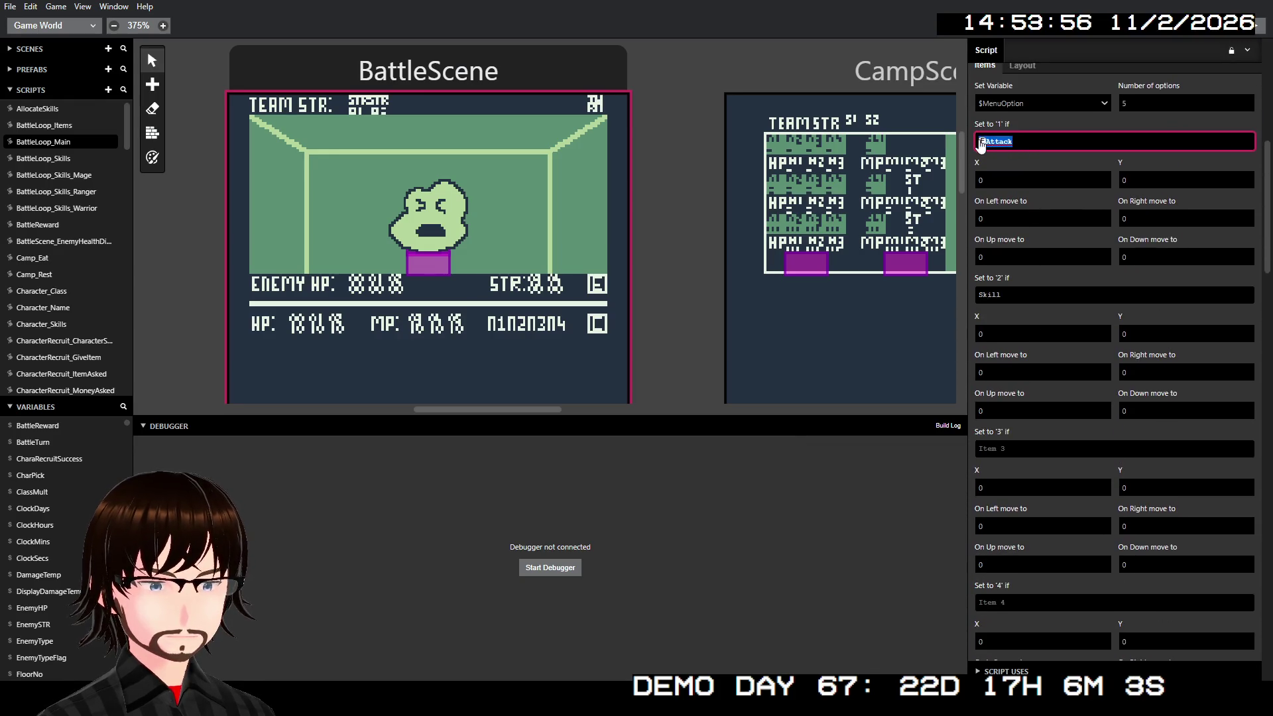
Step: Relabel the second and third options Skill and Item with the same font code
double_click(1054, 296)
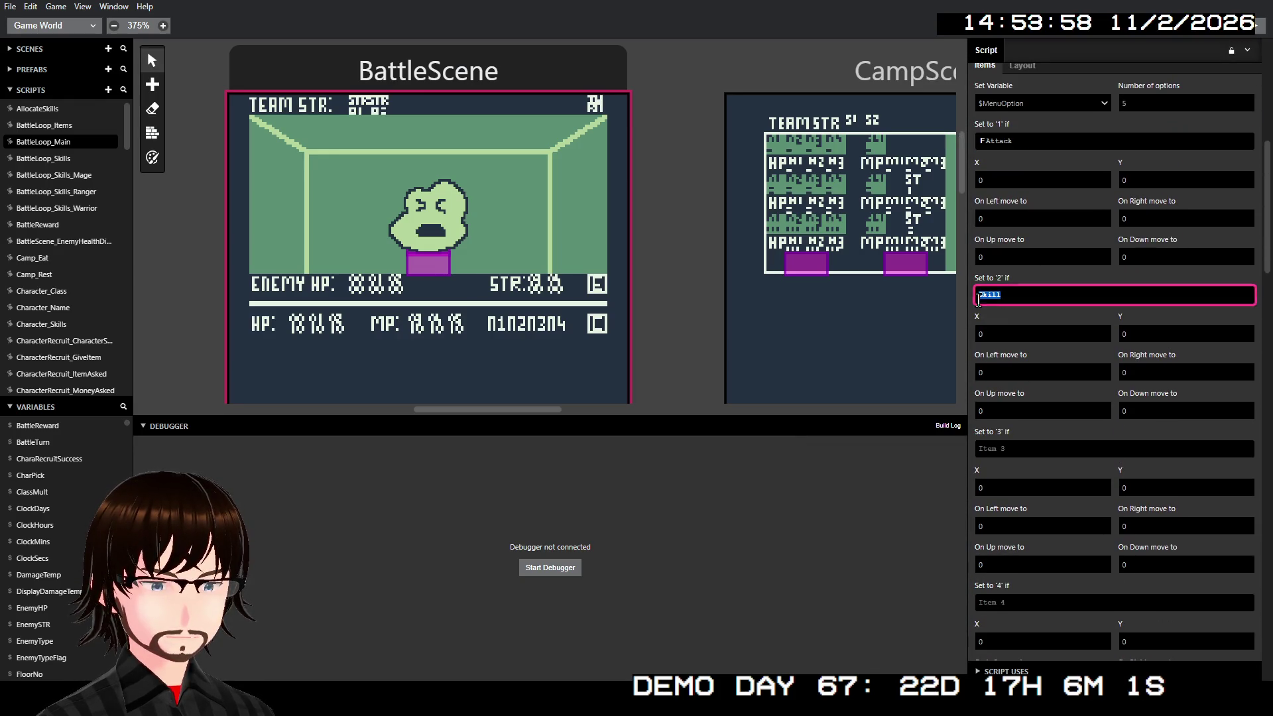
key(ctrl+v)
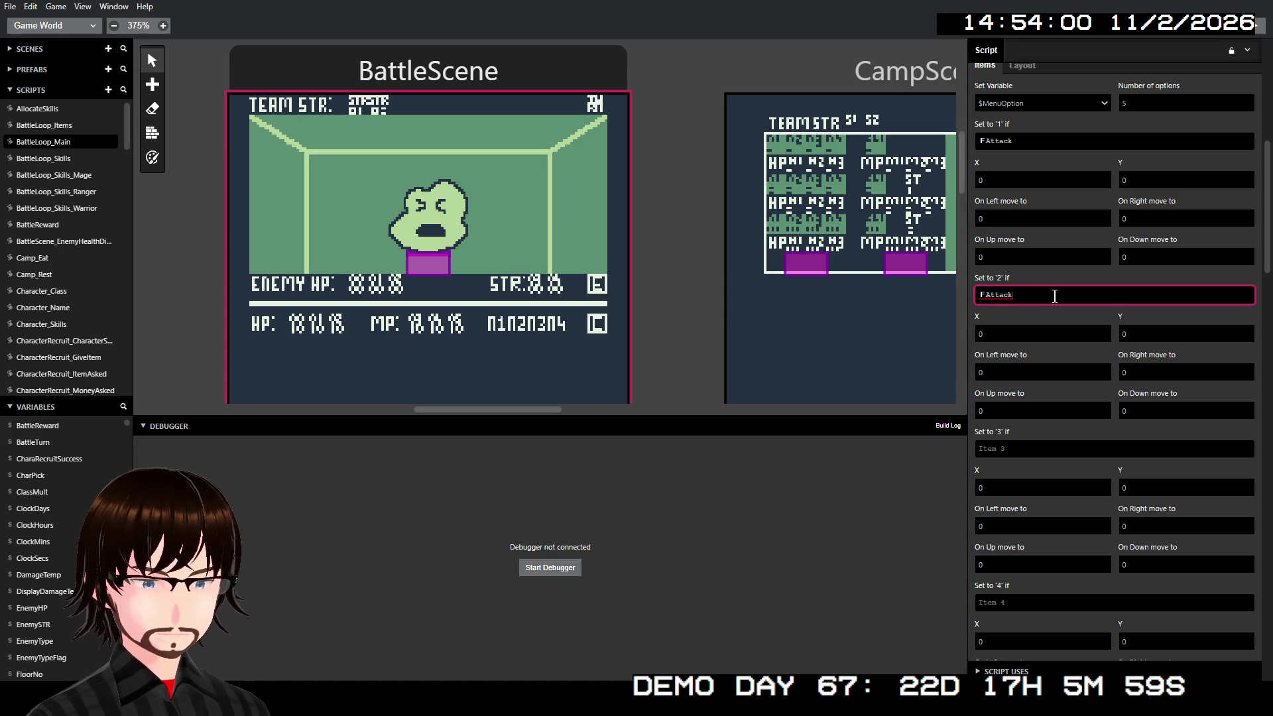
key(BackSpace)
key(BackSpace)
key(BackSpace)
text(Skill)
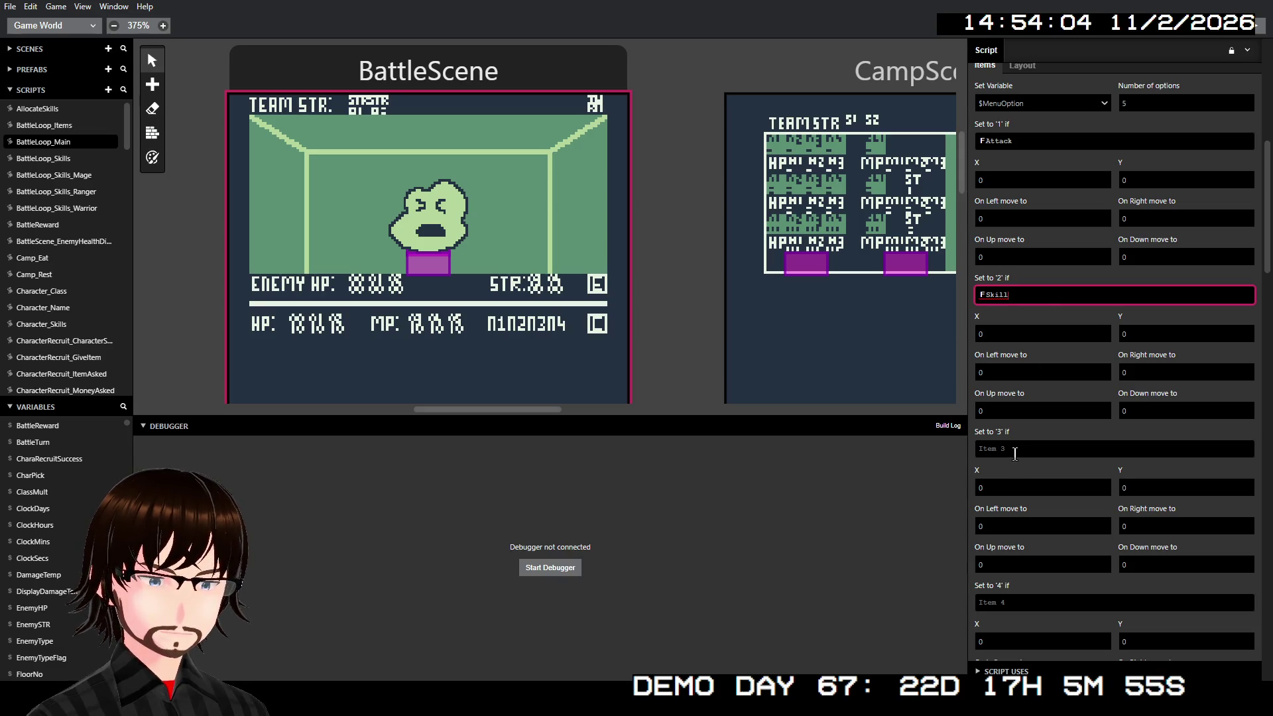
click(1015, 451)
key(ctrl+v)
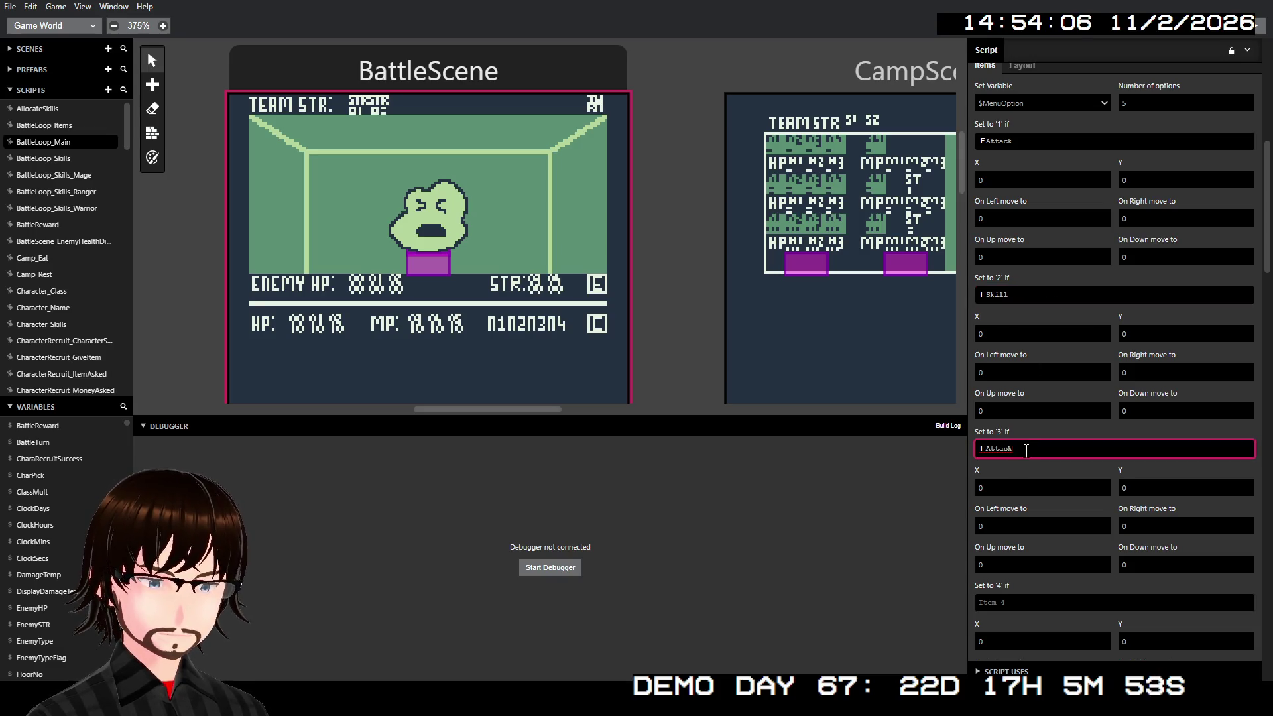
key(BackSpace)
key(BackSpace)
key(BackSpace)
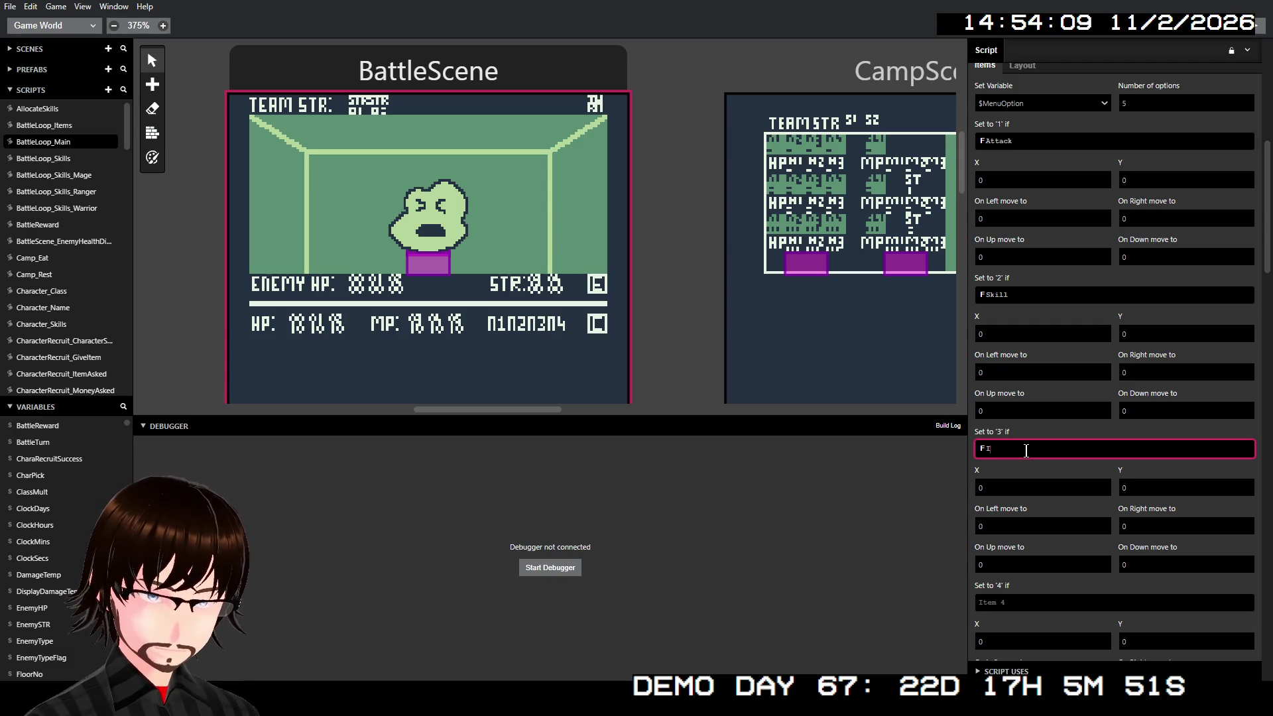
text(Item)
Step: Relabel the fourth option Block with the font code
scroll(1061, 476, down, 2)
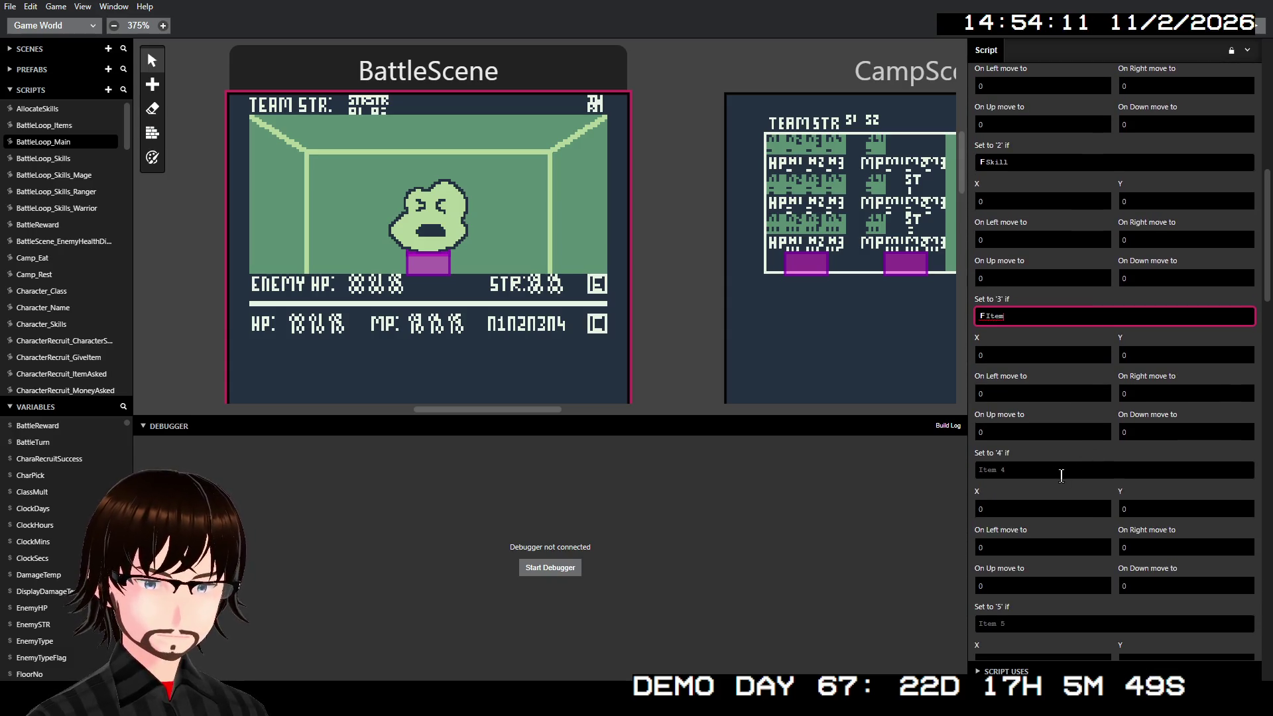
click(1056, 473)
text(FAttack)
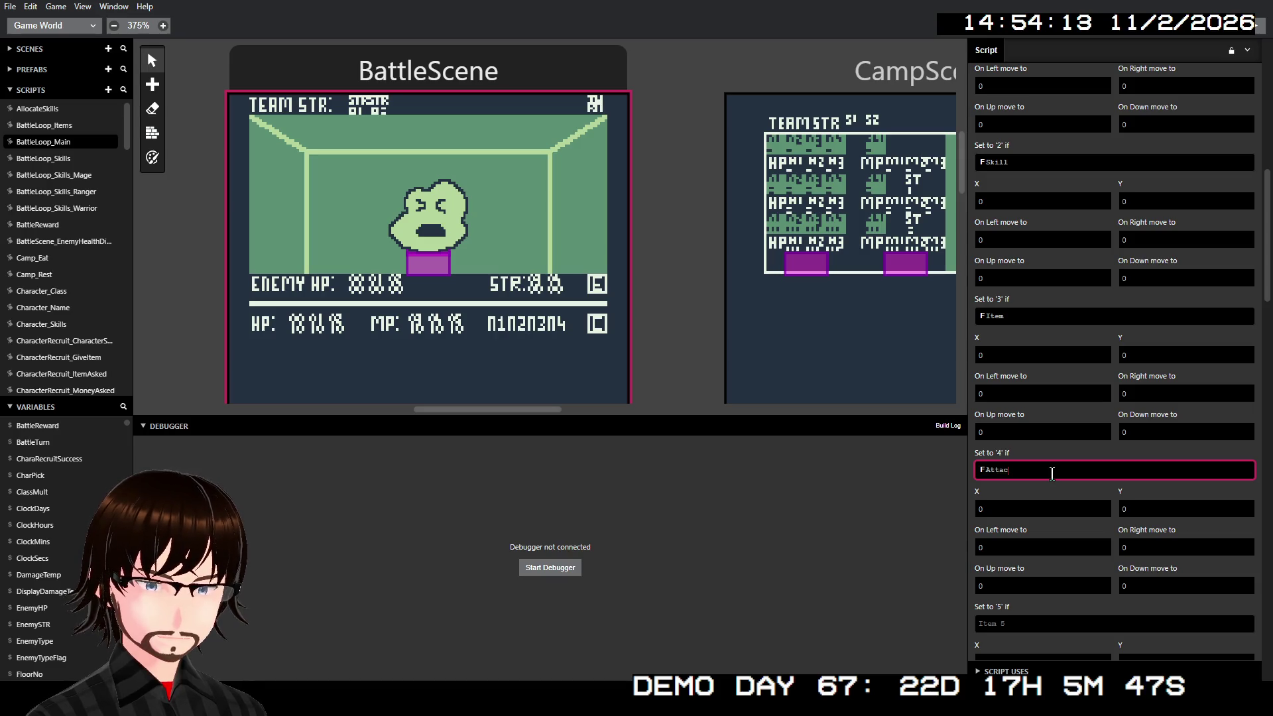
key(BackSpace)
key(BackSpace)
key(BackSpace)
text(Bl)
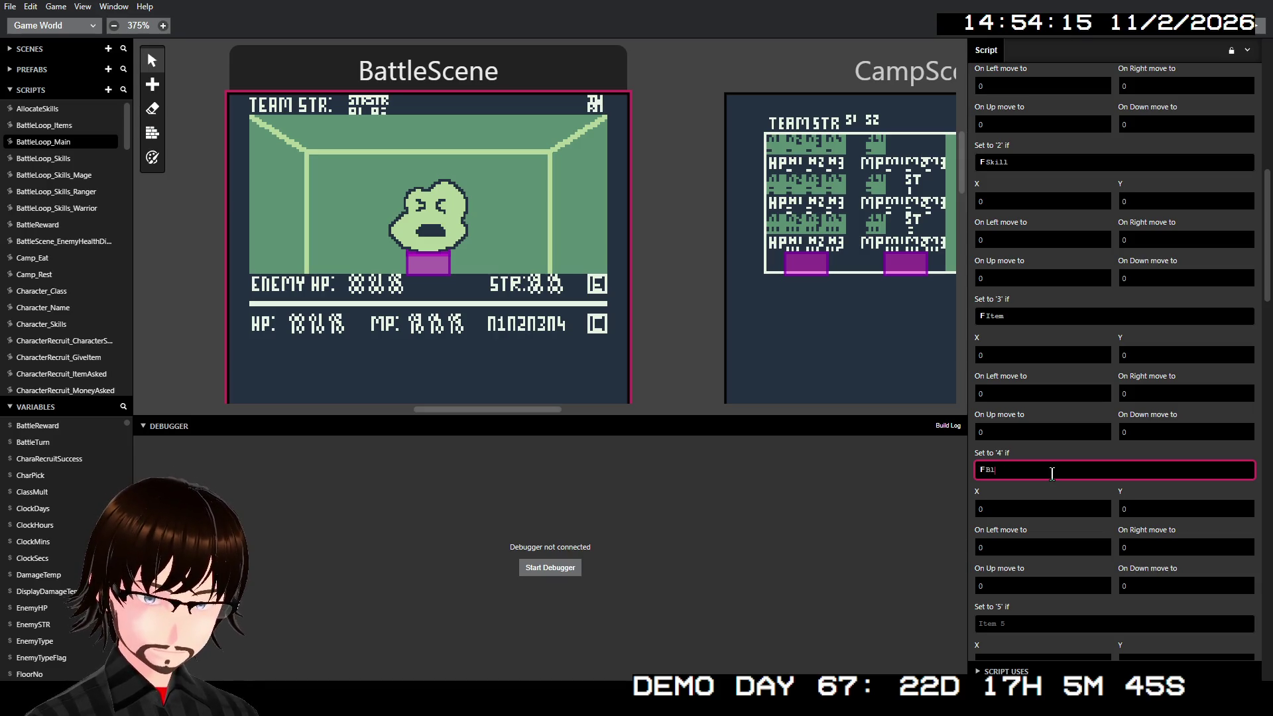
text(ock)
Step: Relabel the fifth option Run with the font code
scroll(1074, 497, down, 1)
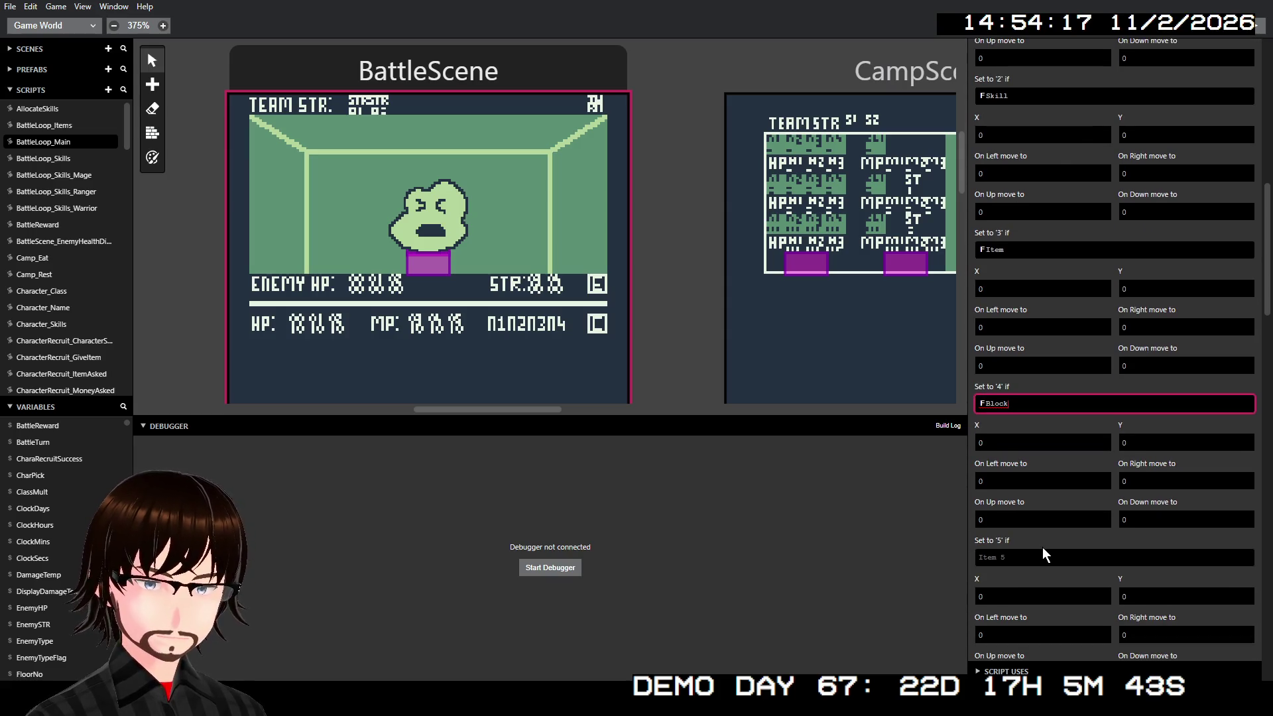
click(1034, 556)
text(FAttack)
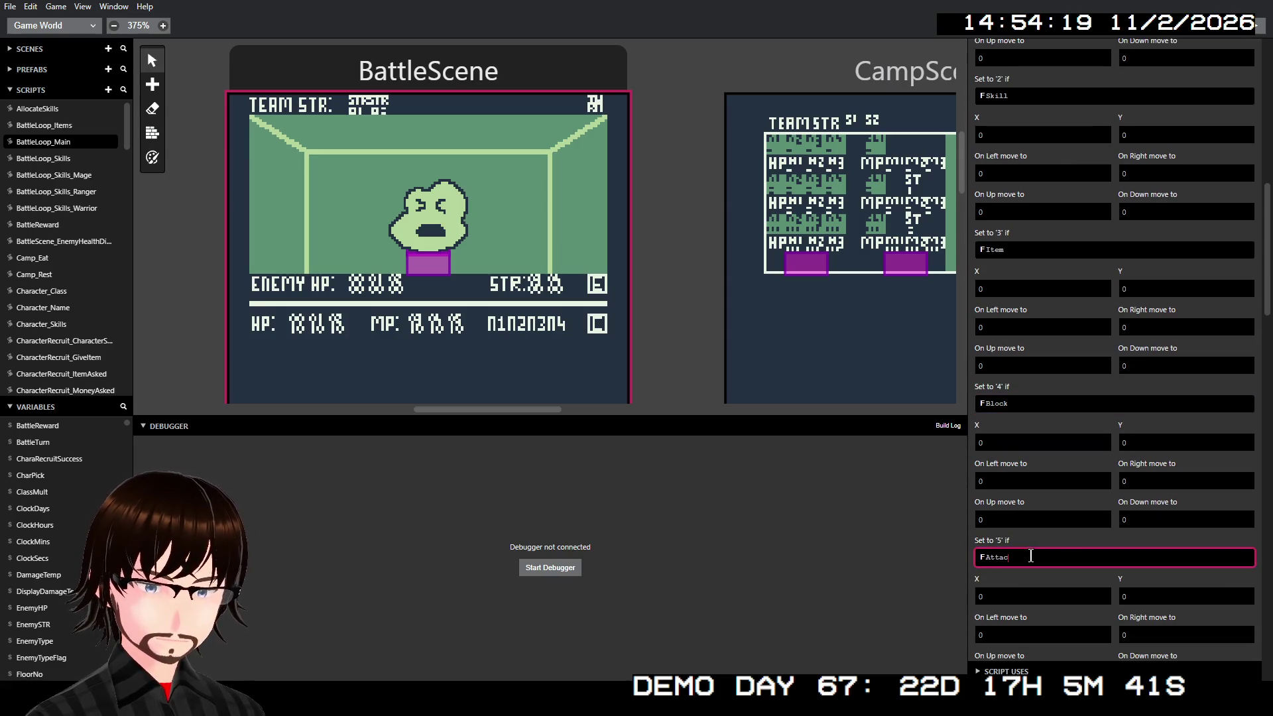
key(BackSpace)
key(BackSpace)
key(BackSpace)
text(FR)
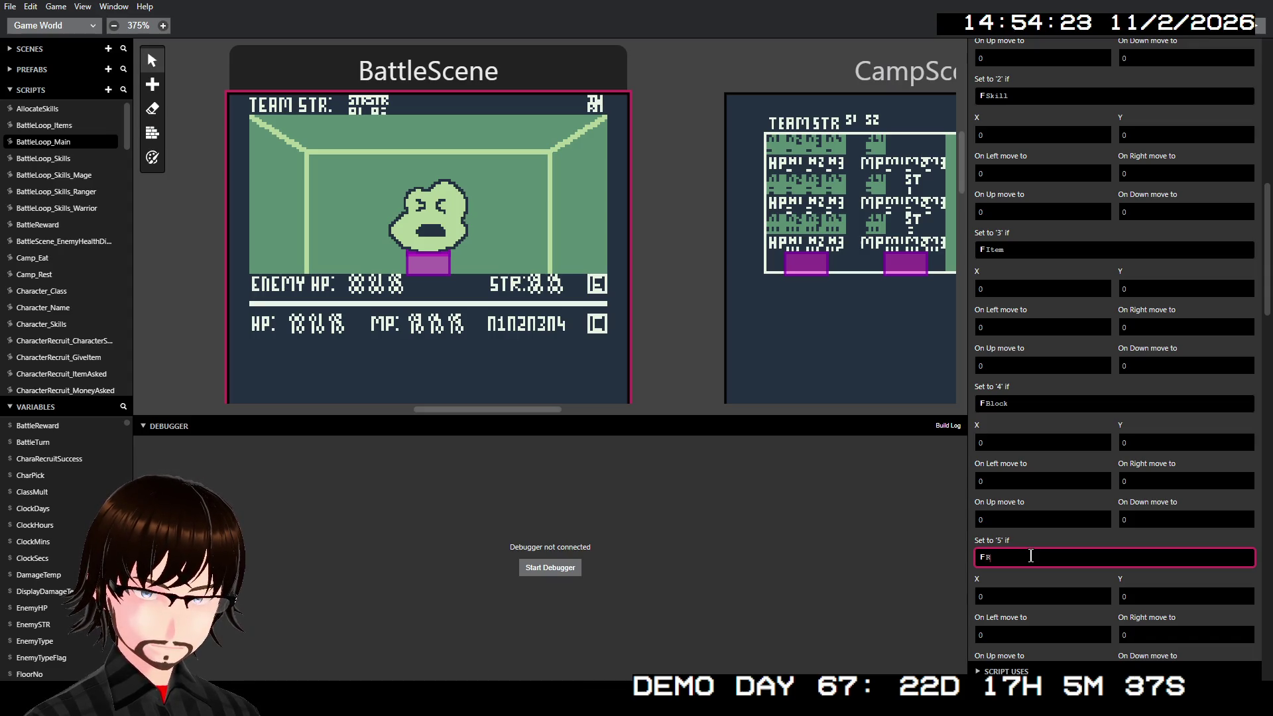
text(un)
scroll(1150, 477, down, 6)
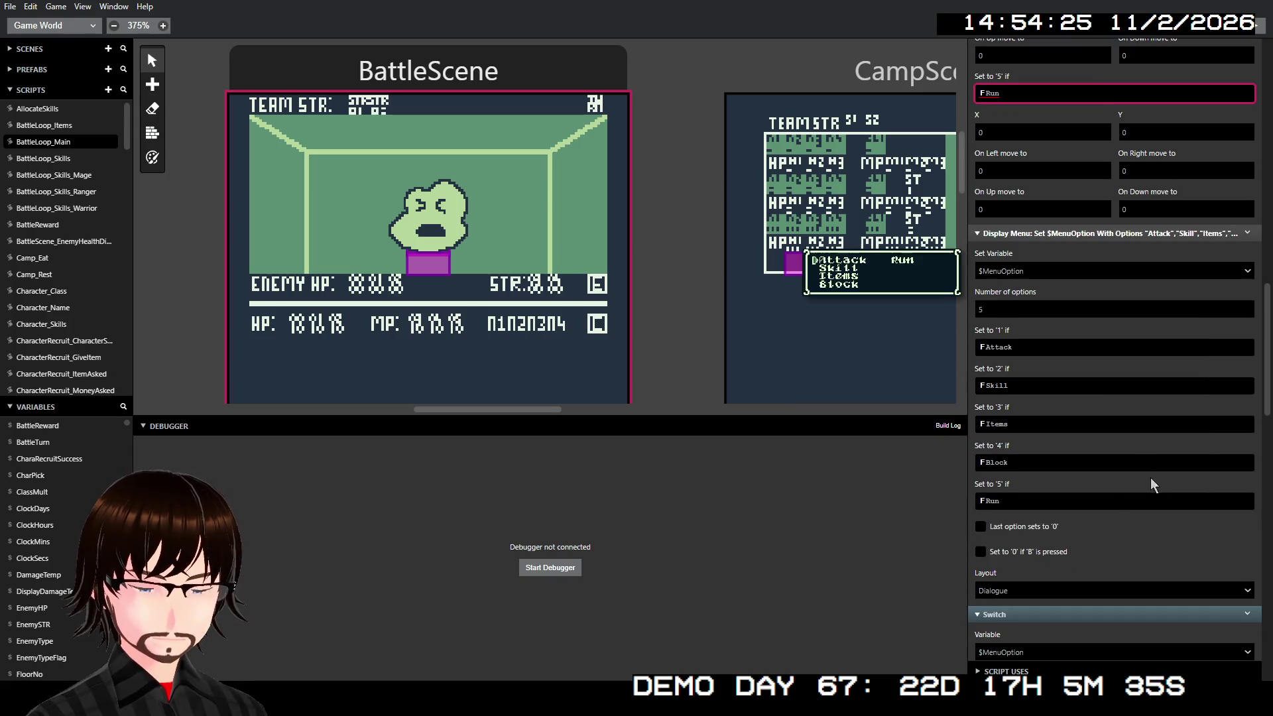
scroll(1082, 474, up, 5)
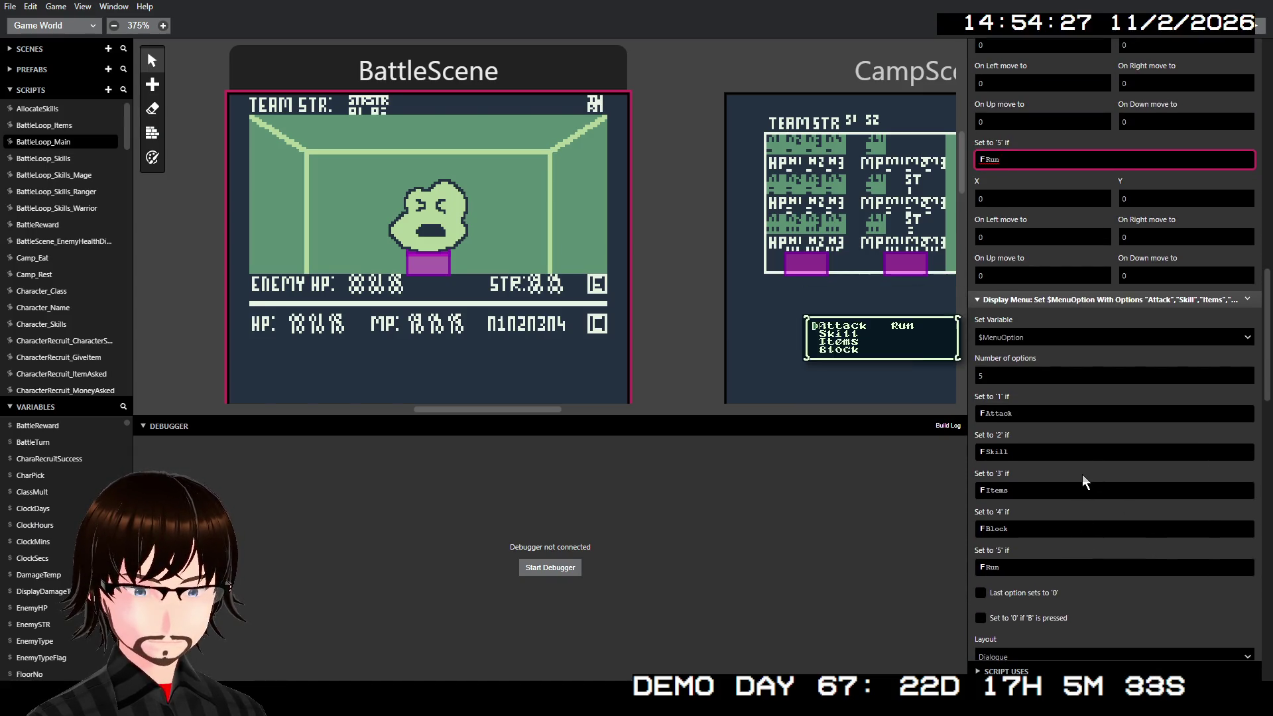
scroll(1051, 253, up, 6)
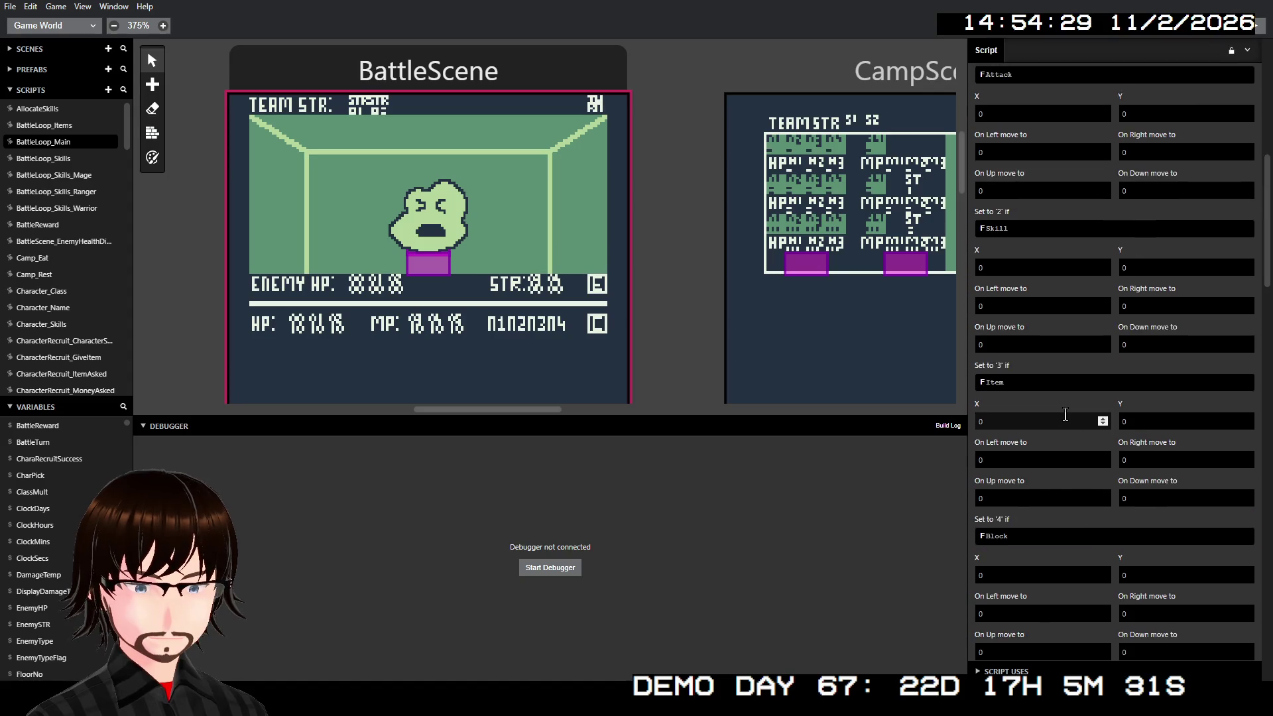
Step: Place Attack at X 1, Y 1 and set its moves: right 4, up 5, down 2
double_click(1038, 248)
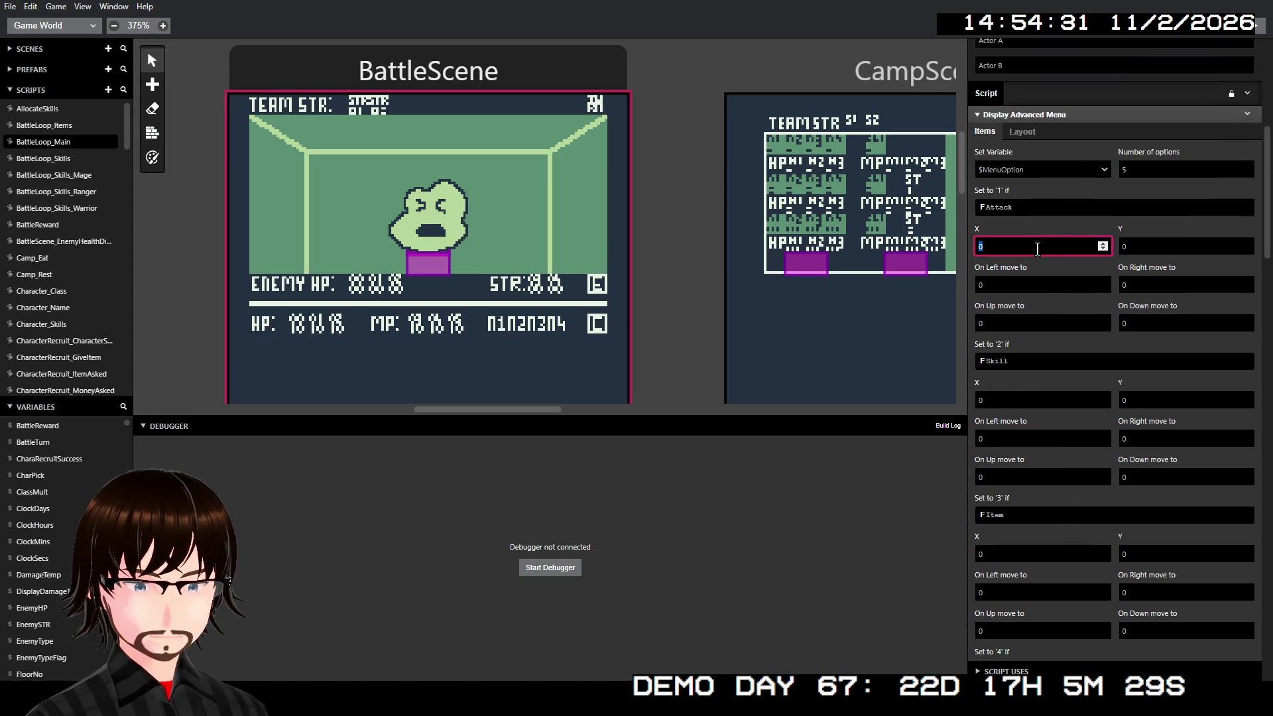
text(1)
key(Tab)
text(1)
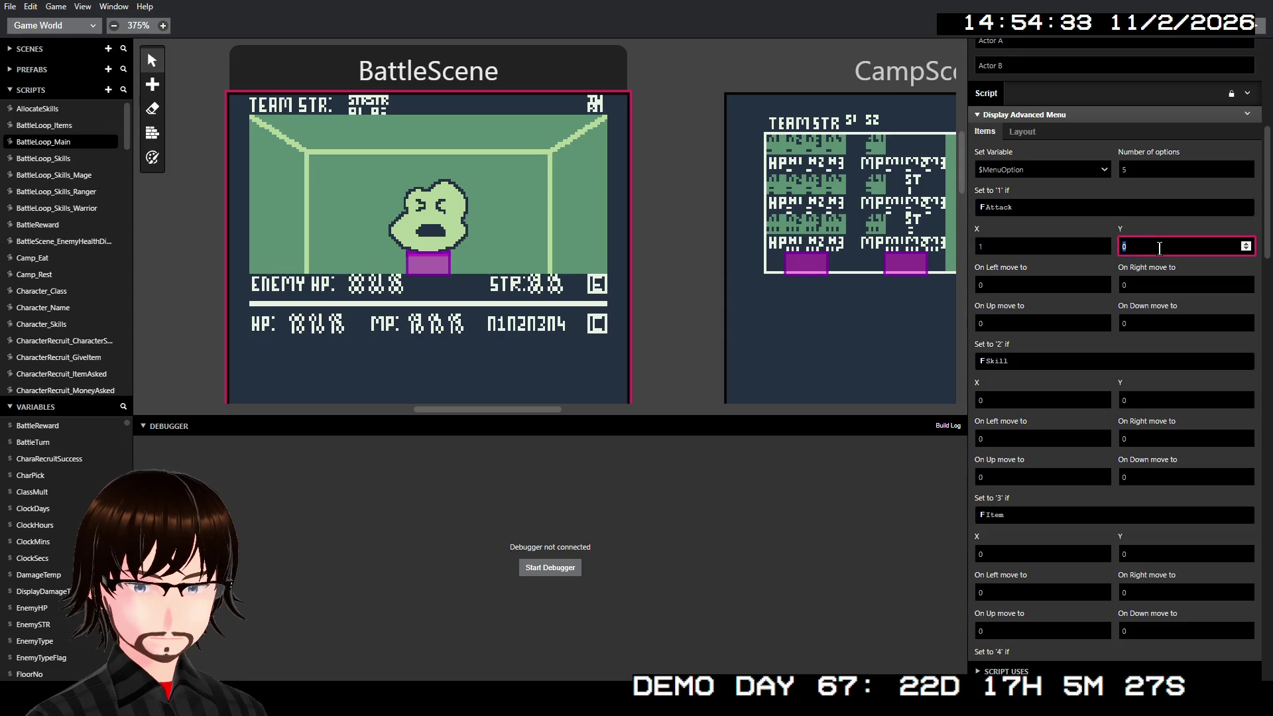
click(1014, 287)
double_click(1014, 287)
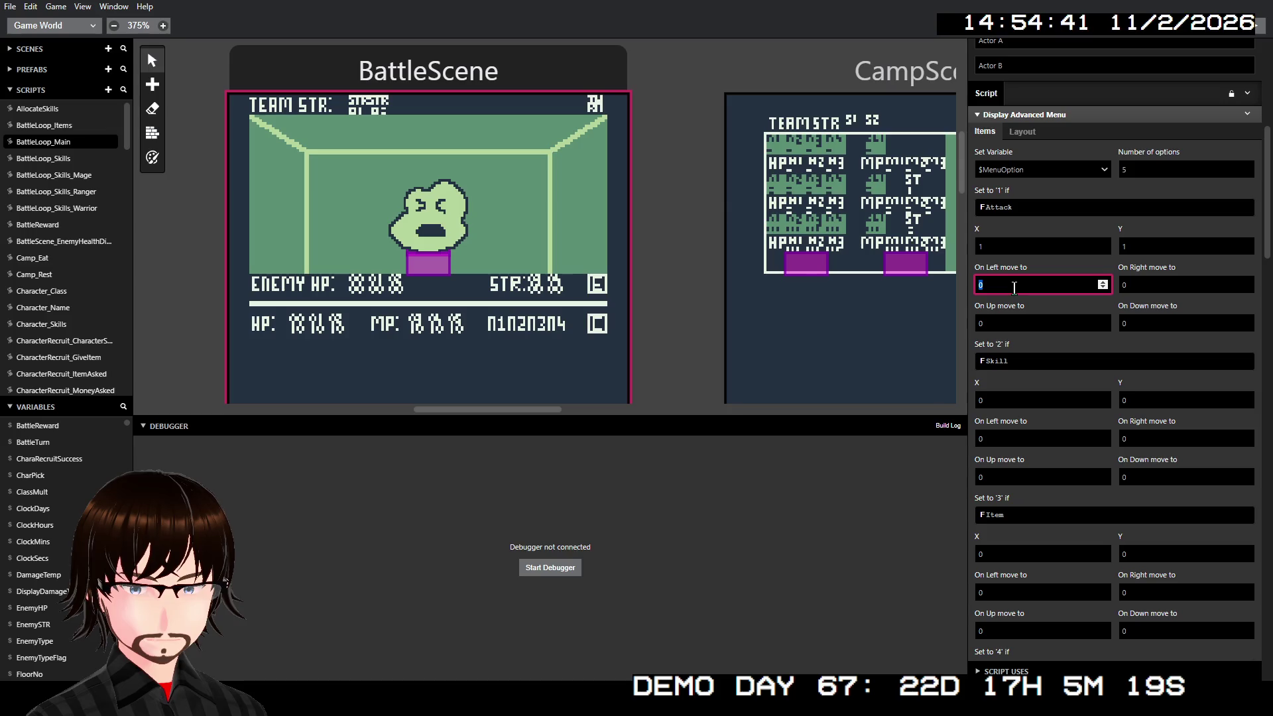
text(4)
double_click(1160, 284)
text(4)
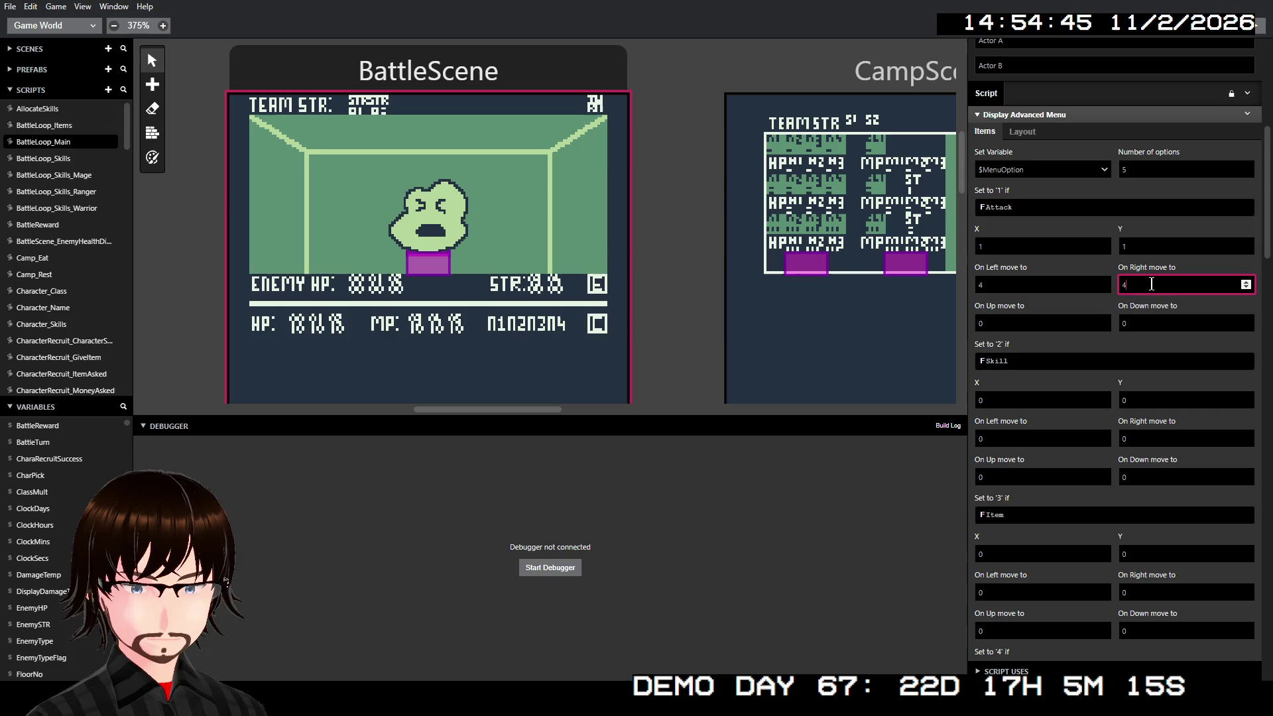
double_click(1015, 285)
text(0)
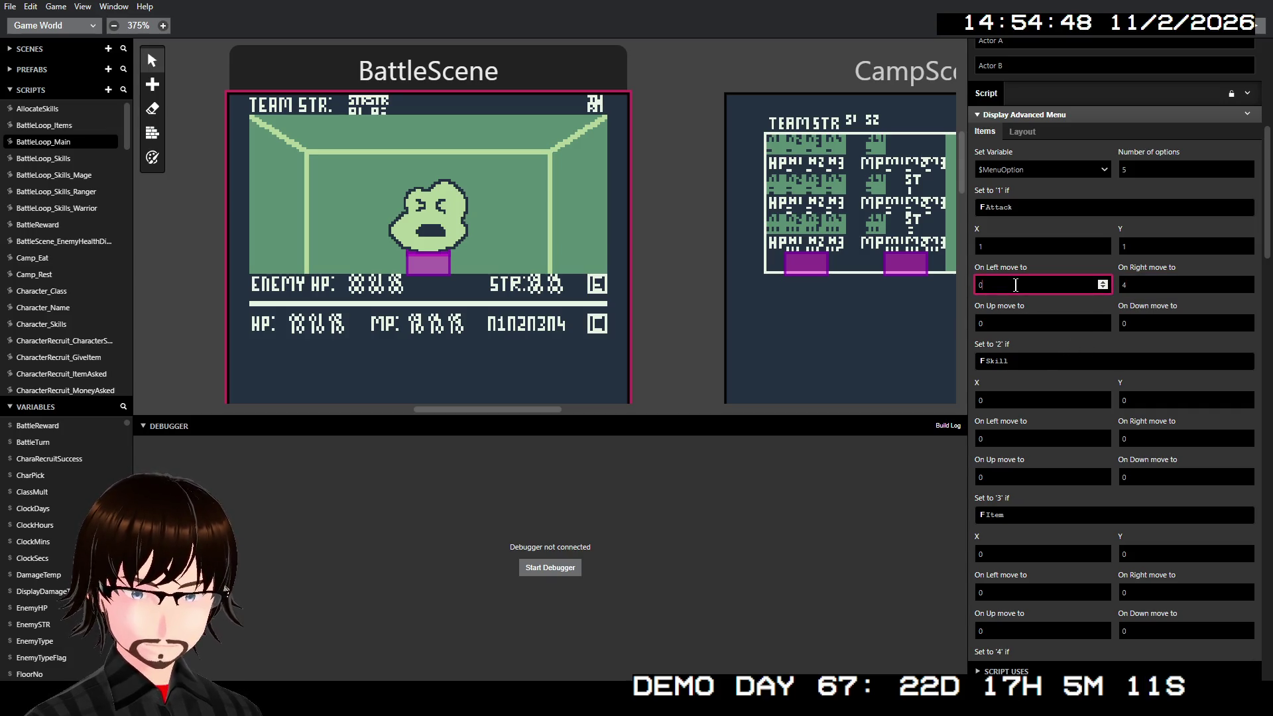
click(1028, 324)
text(5)
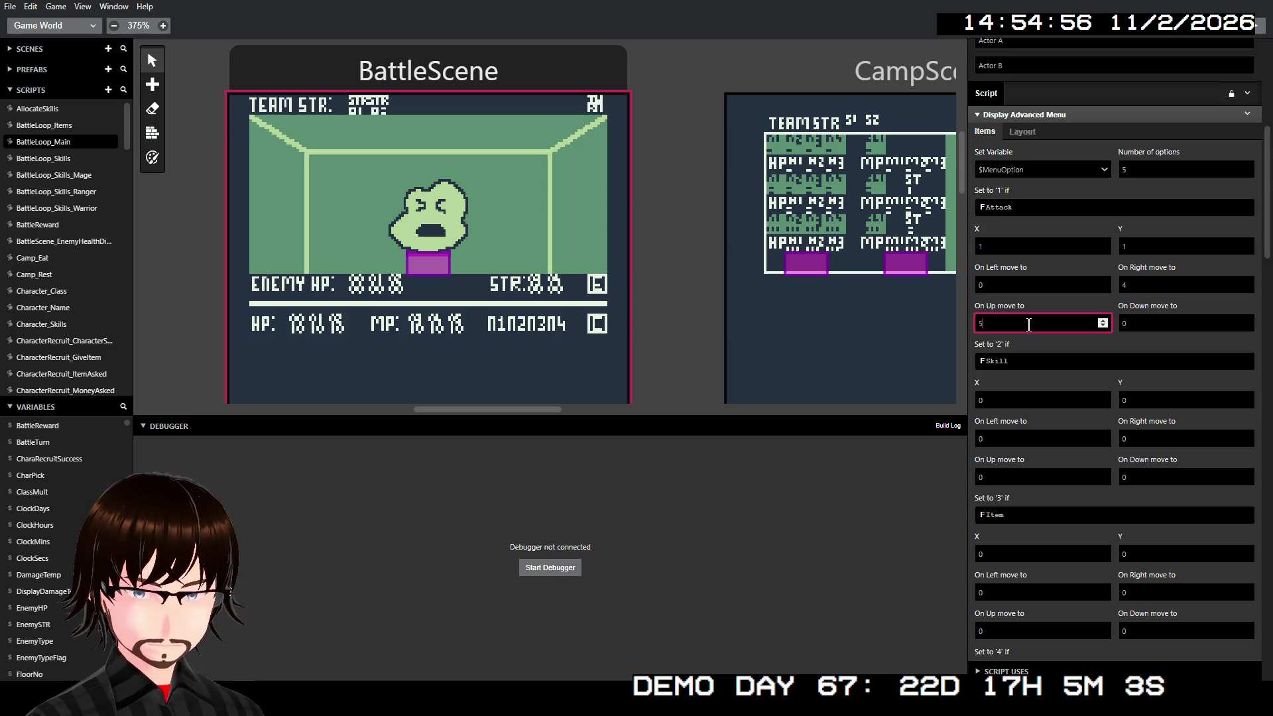
double_click(1149, 323)
text(2)
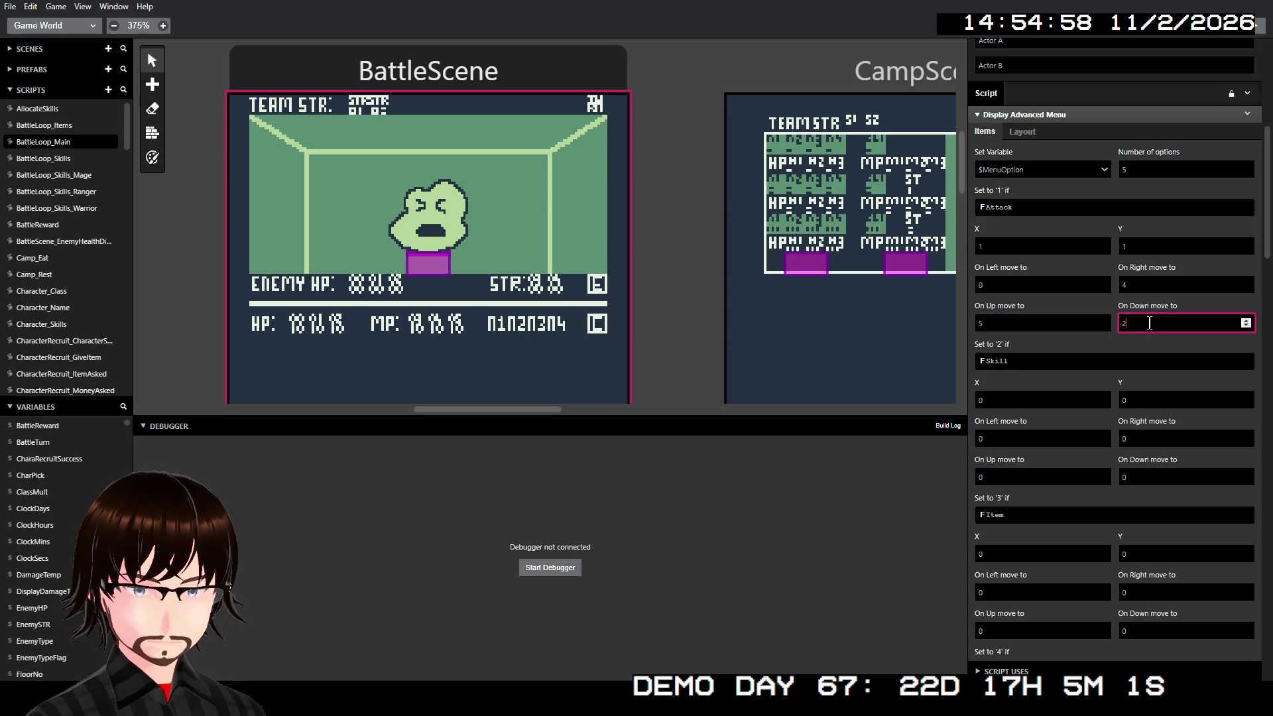
Step: Place Skill at X 1, Y 2 and Item at X 1, Y 3
double_click(1024, 401)
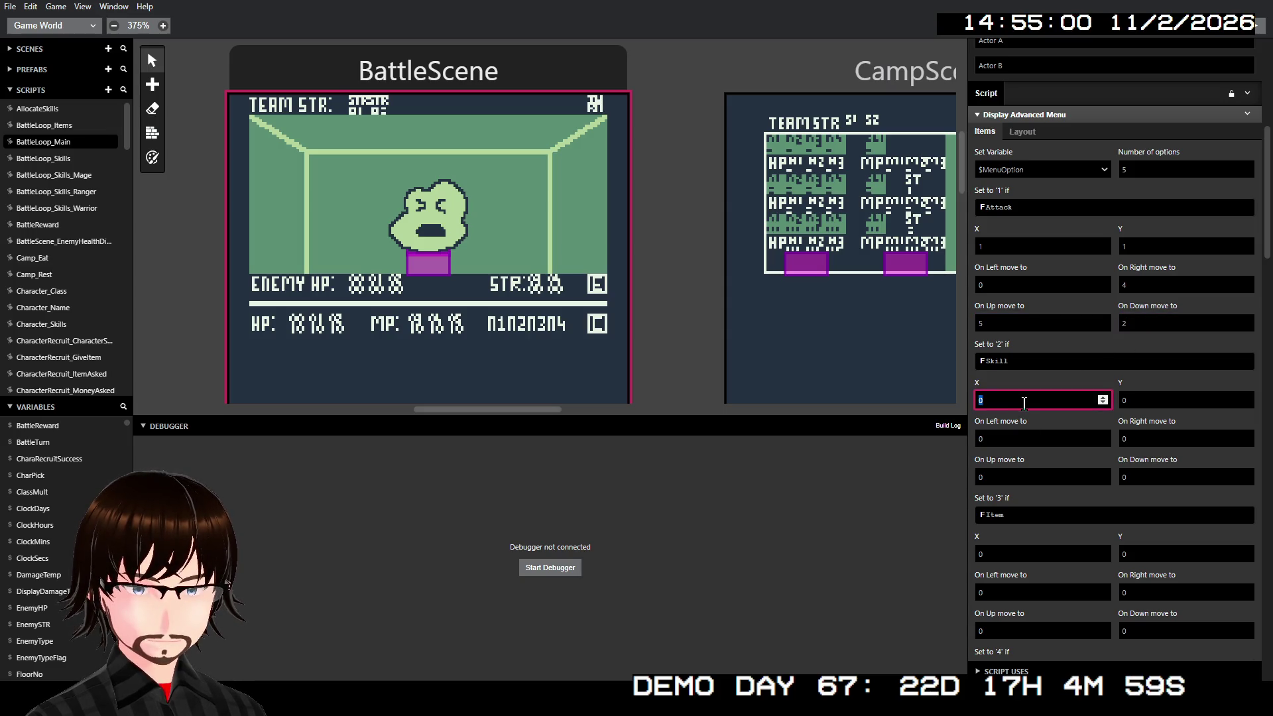
text(1)
double_click(1157, 401)
text(2)
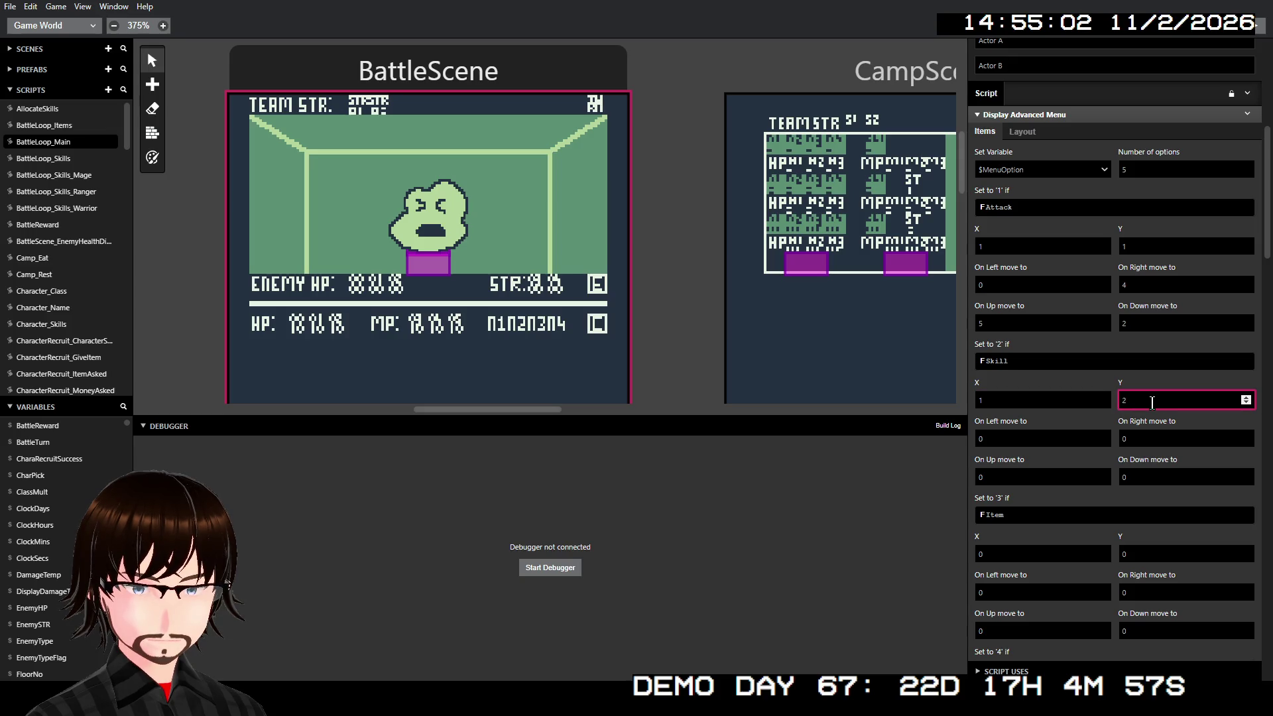
scroll(1049, 438, down, 1)
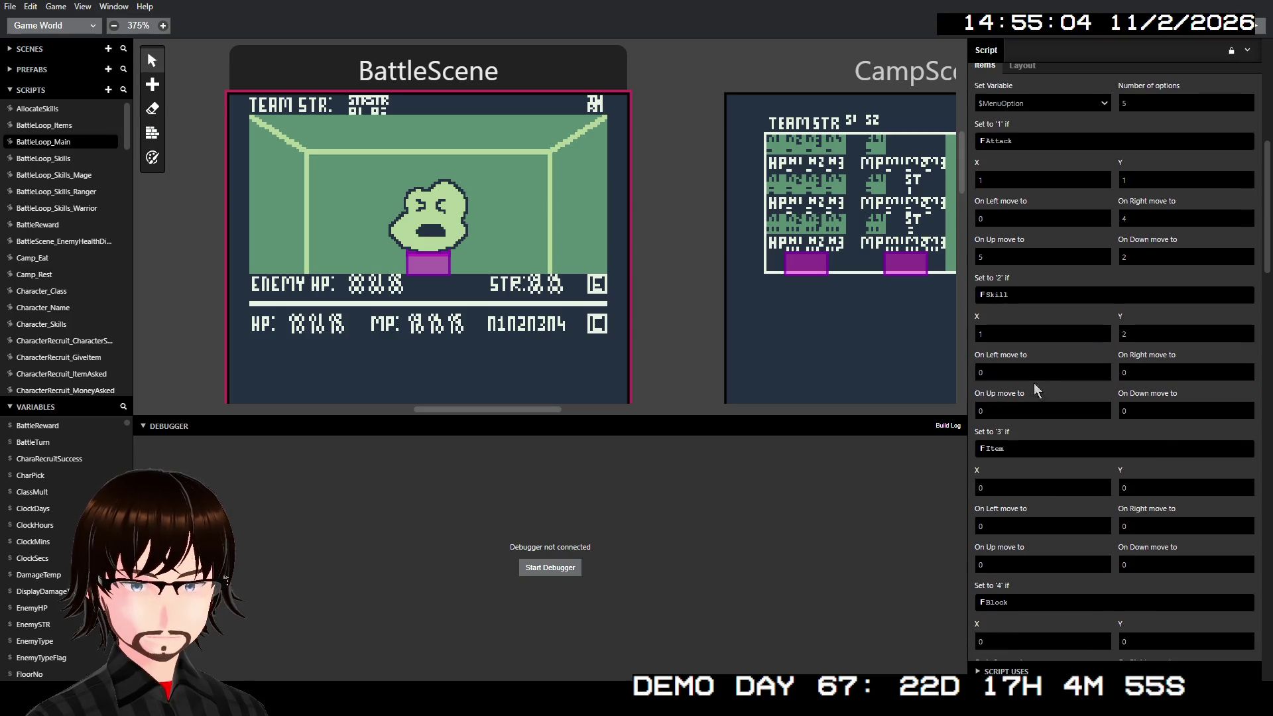
double_click(1132, 490)
text(3)
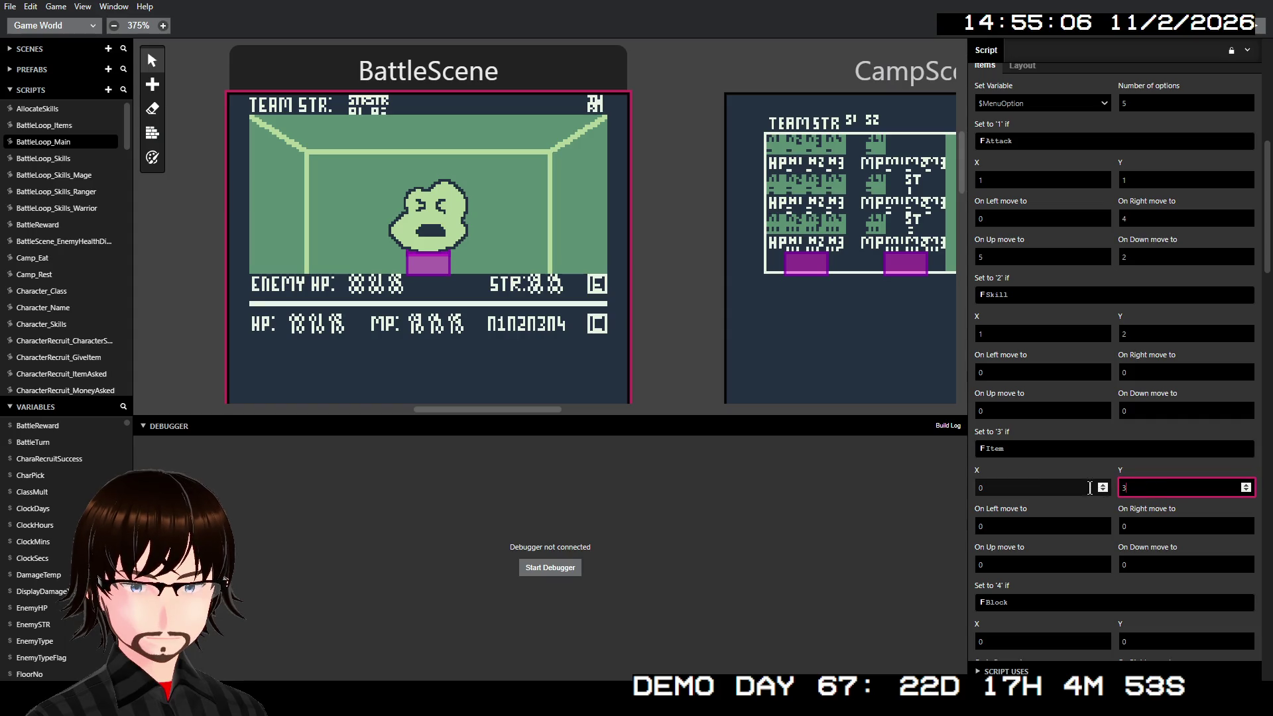
double_click(1047, 489)
text(1)
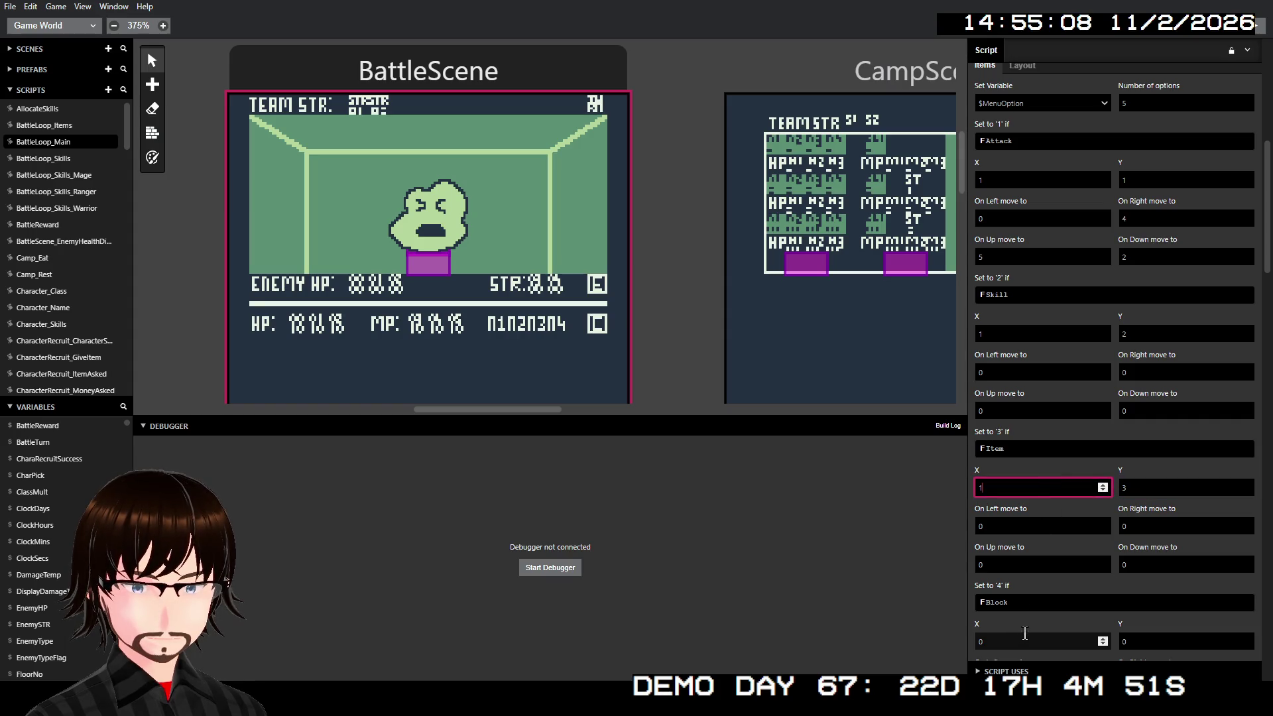
scroll(1025, 633, down, 1)
scroll(1016, 550, down, 1)
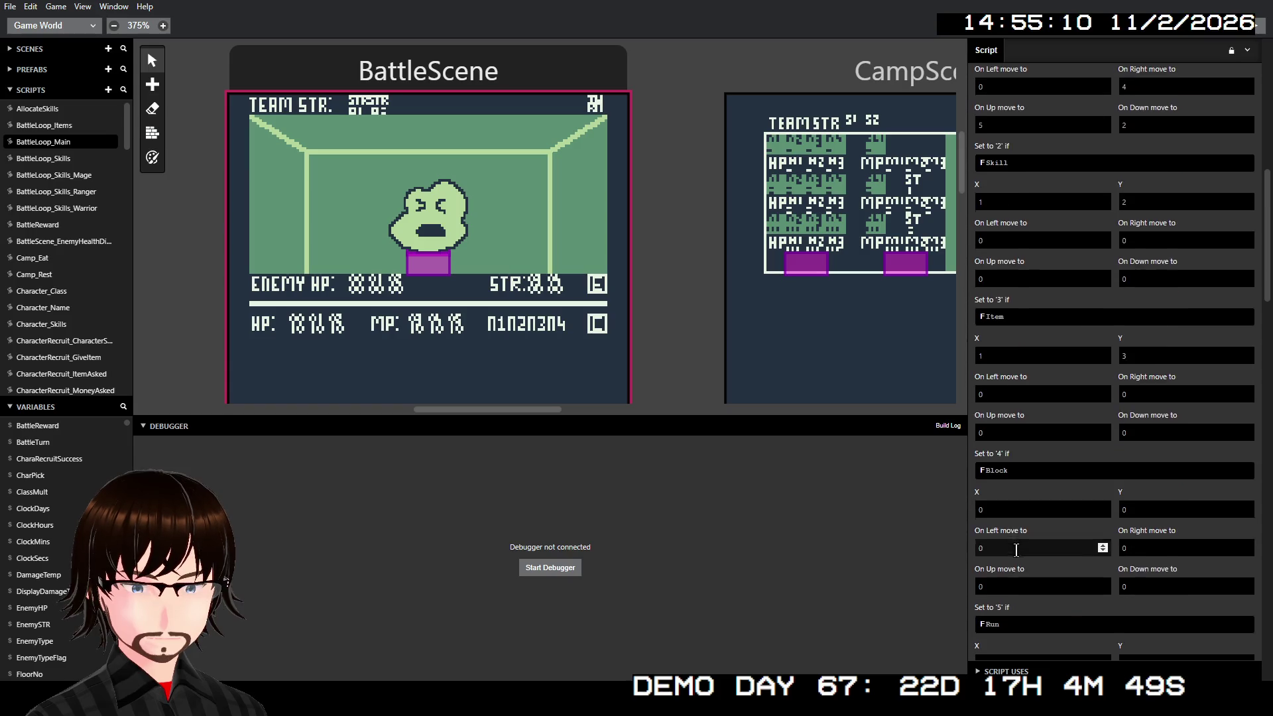
scroll(1015, 550, down, 1)
double_click(1012, 441)
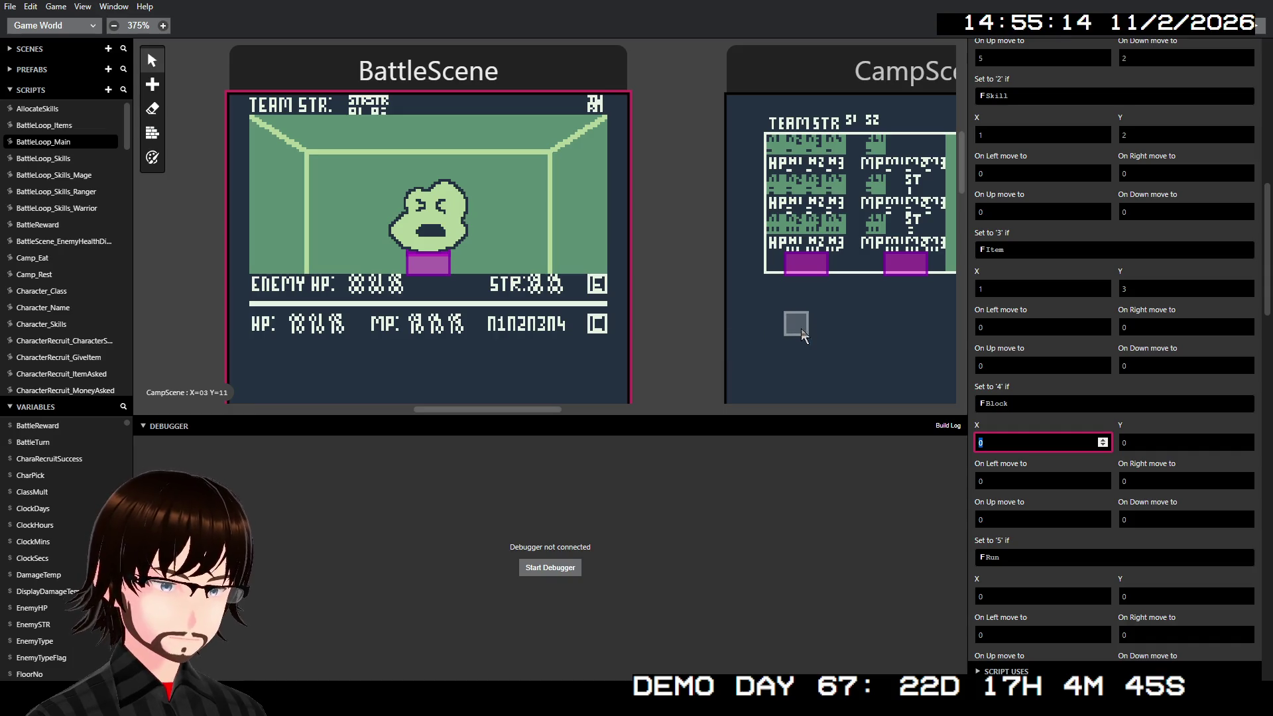
Step: Set the X position of both Block and Run to 11
scroll(854, 330, down, 3)
scroll(854, 329, right, 3)
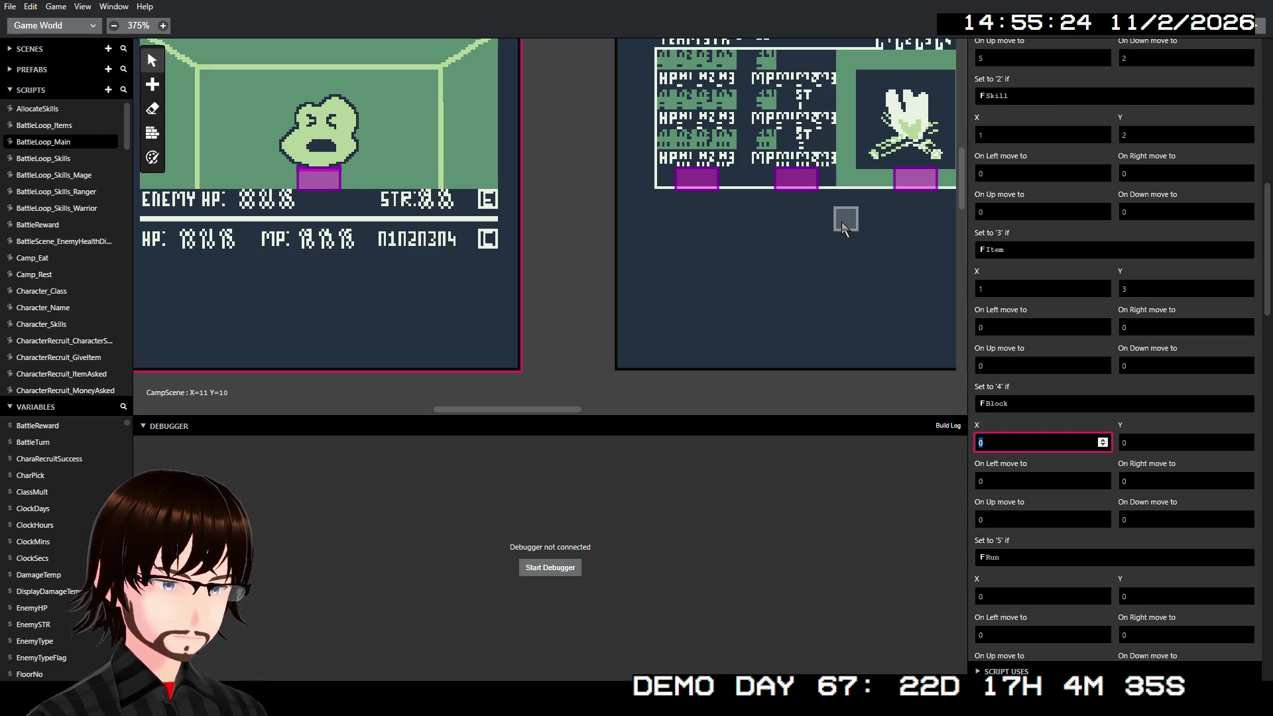
scroll(842, 228, left, 5)
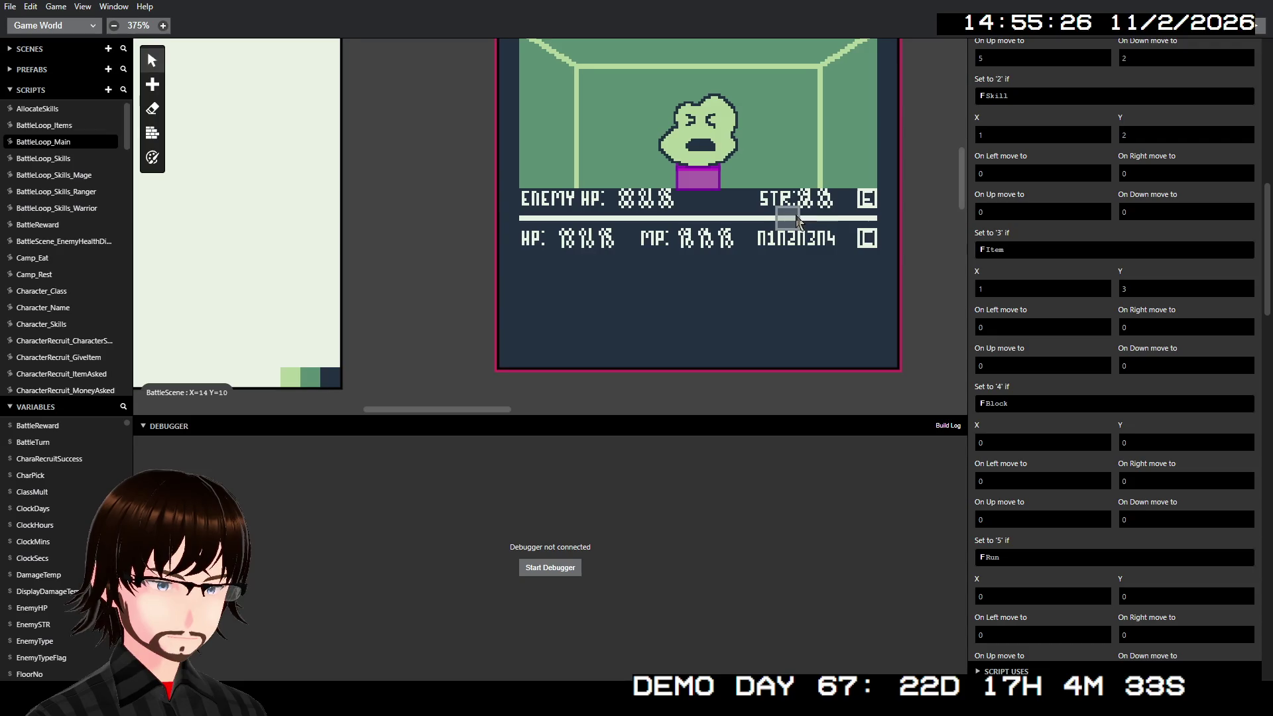
scroll(796, 222, right, 5)
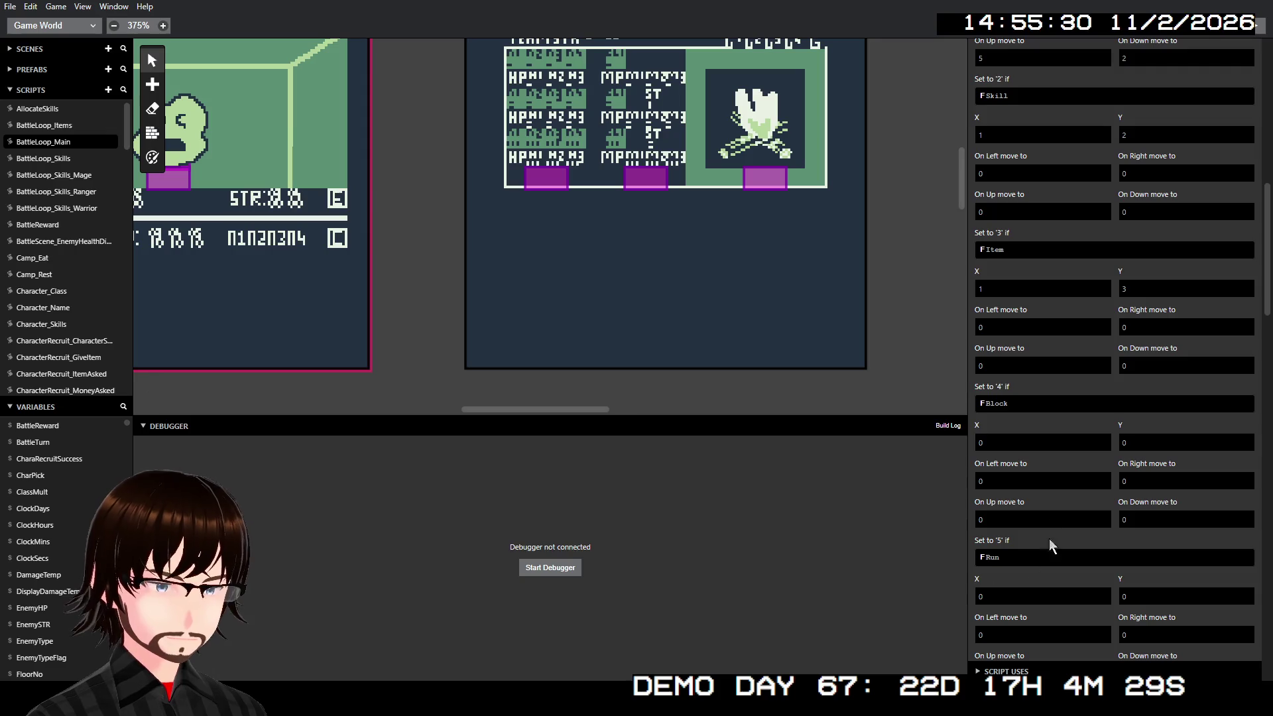
click(1026, 443)
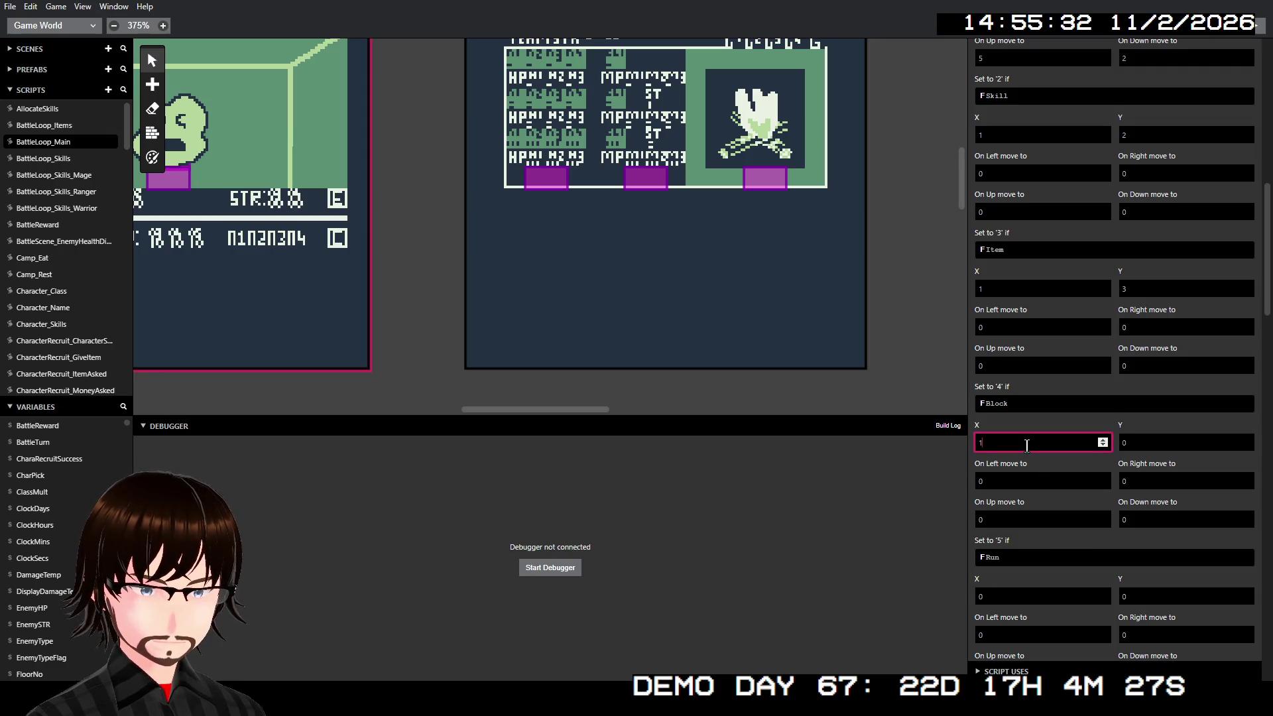
text(1)
click(1027, 597)
text(1)
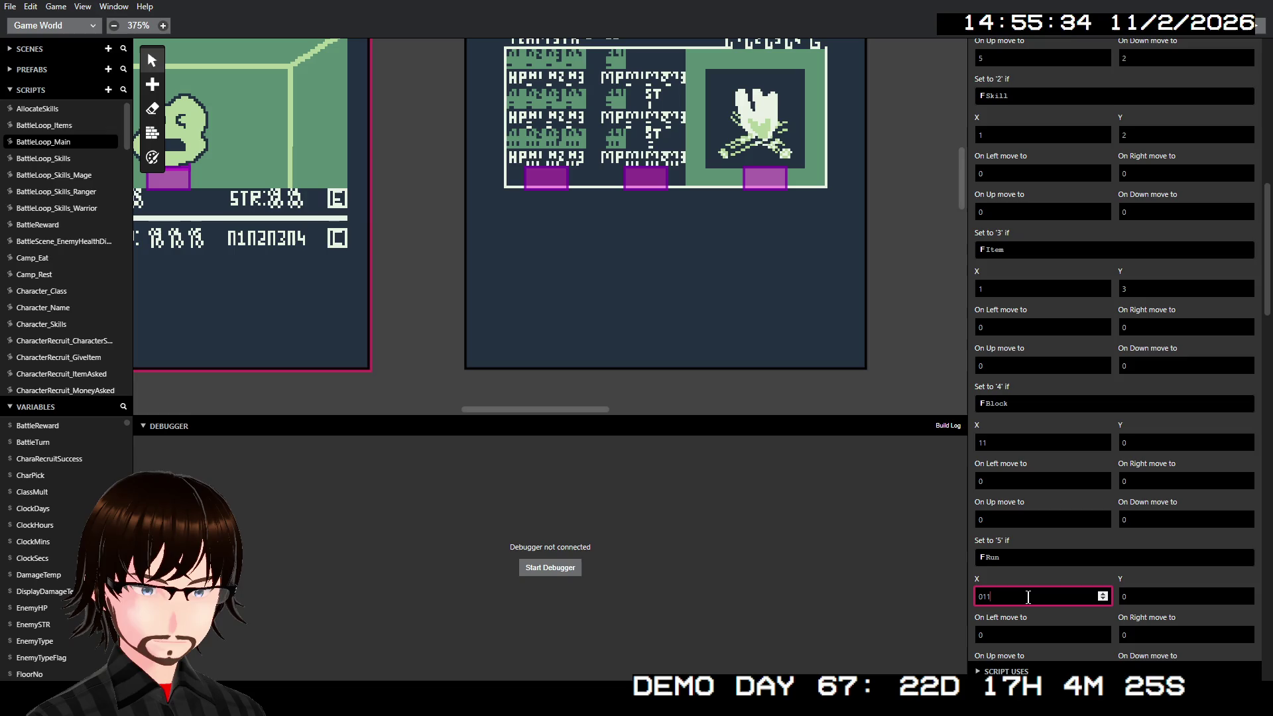
double_click(1027, 596)
text(1)
Step: Set Block's Y position to 1 and Run's Y position to 2
click(1140, 594)
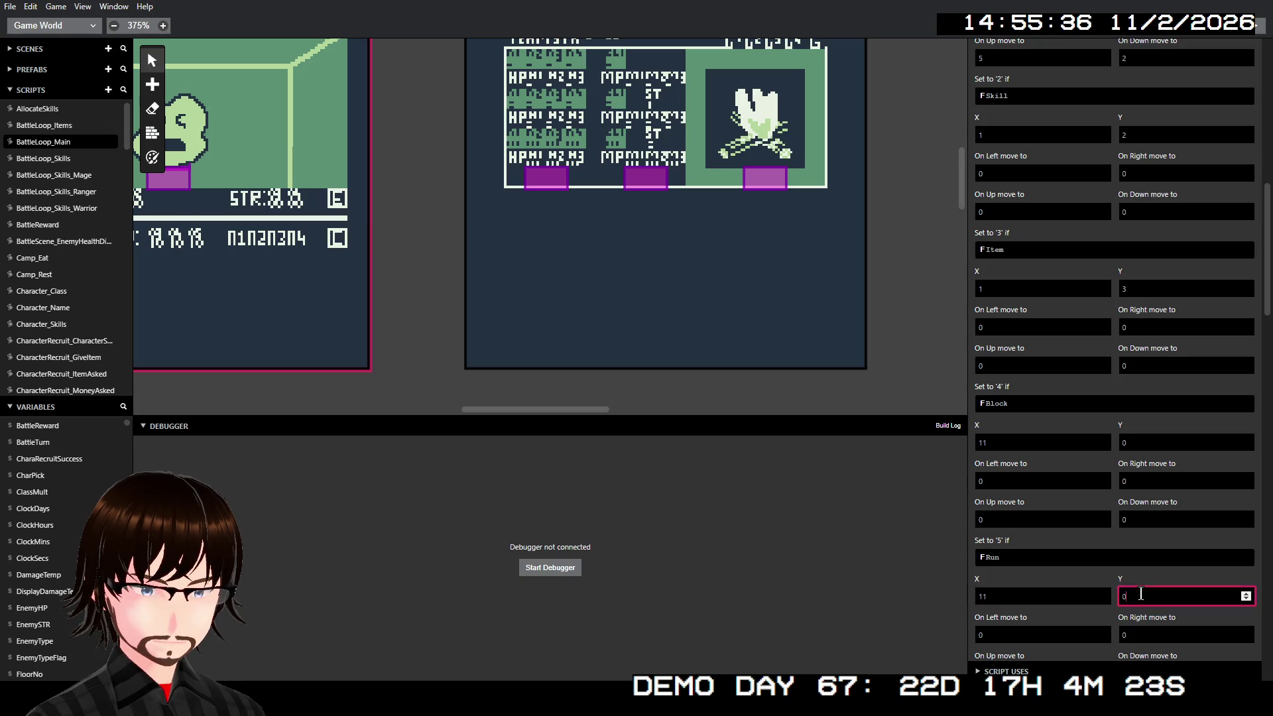
double_click(1143, 439)
text(1)
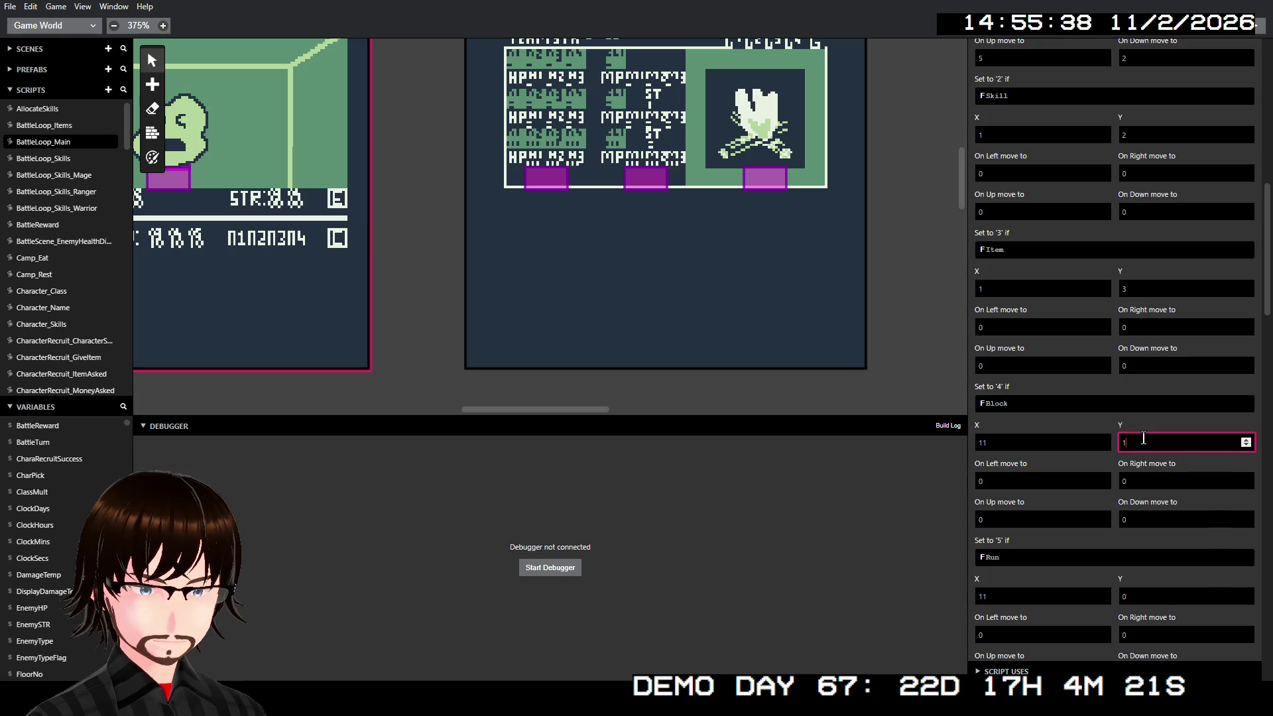
double_click(1158, 589)
text(2)
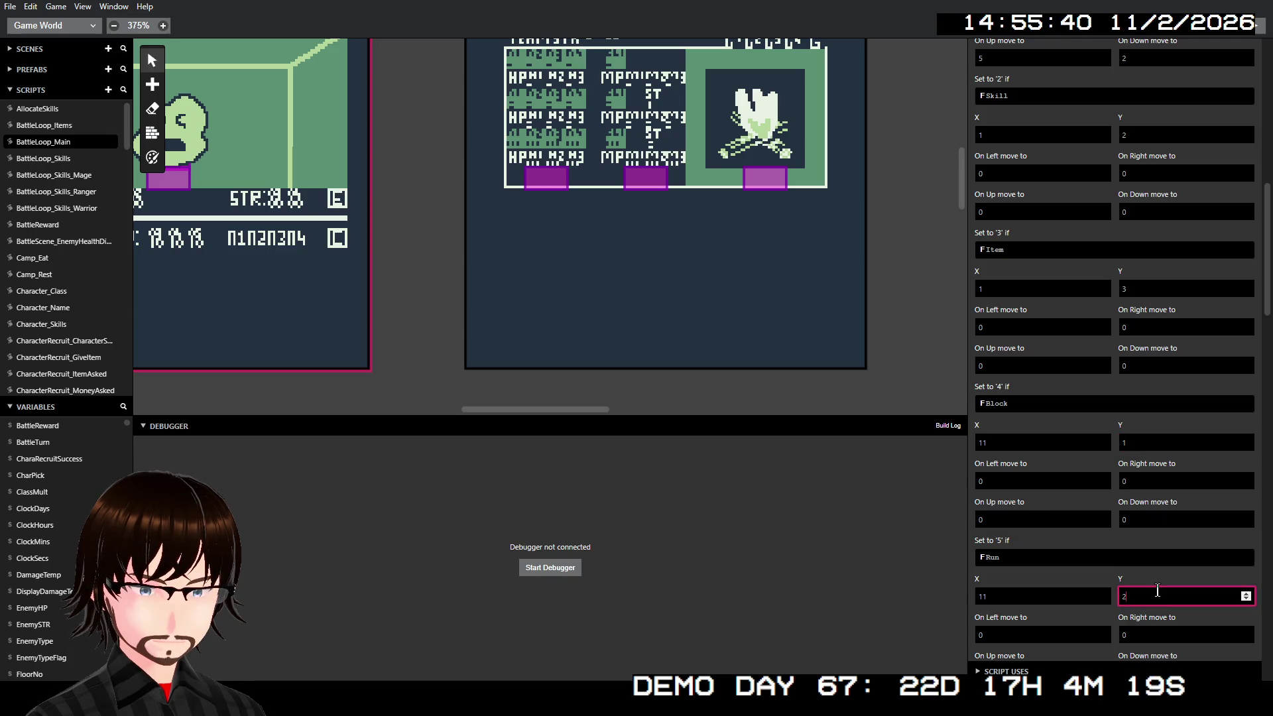
scroll(1120, 537, down, 2)
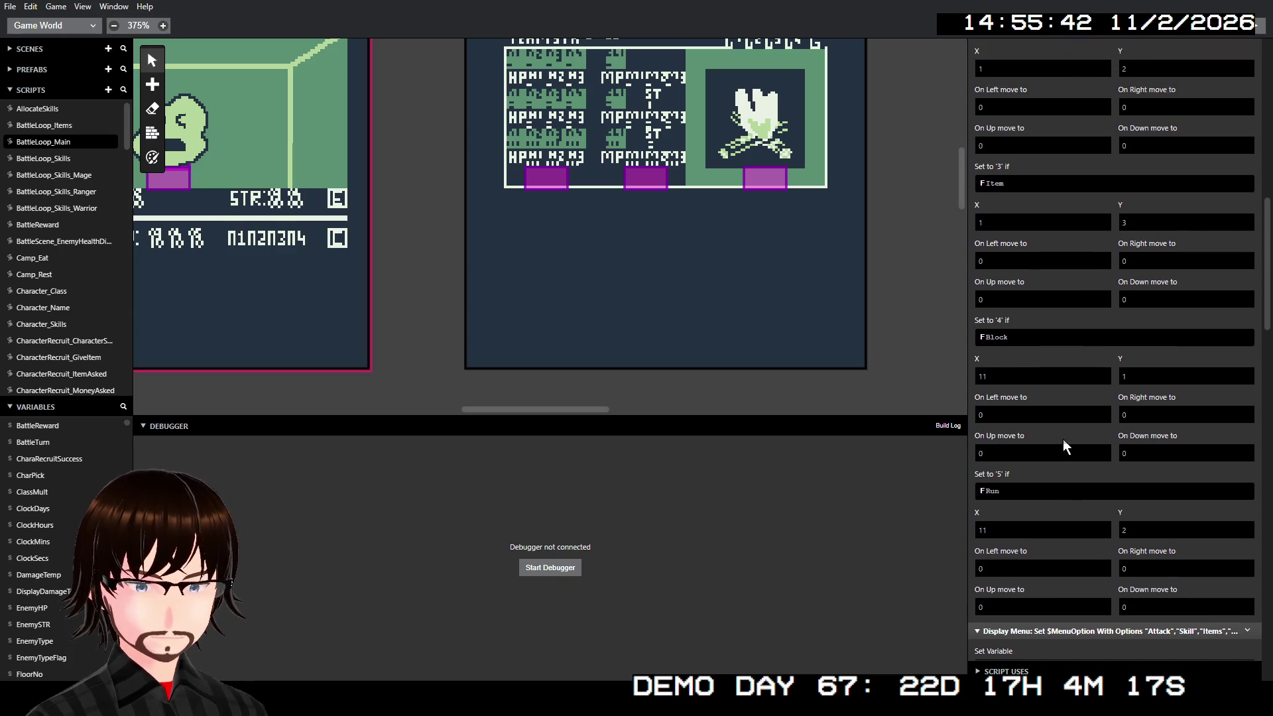
scroll(1101, 464, up, 5)
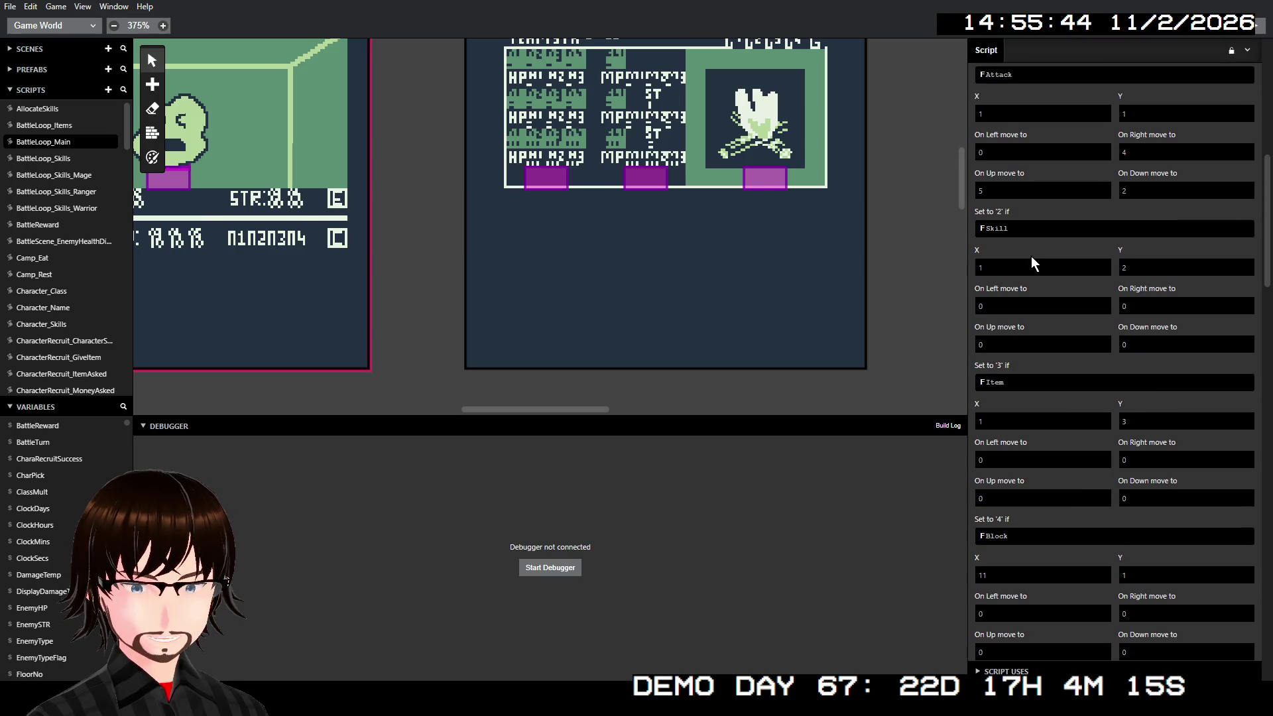
scroll(1034, 266, up, 3)
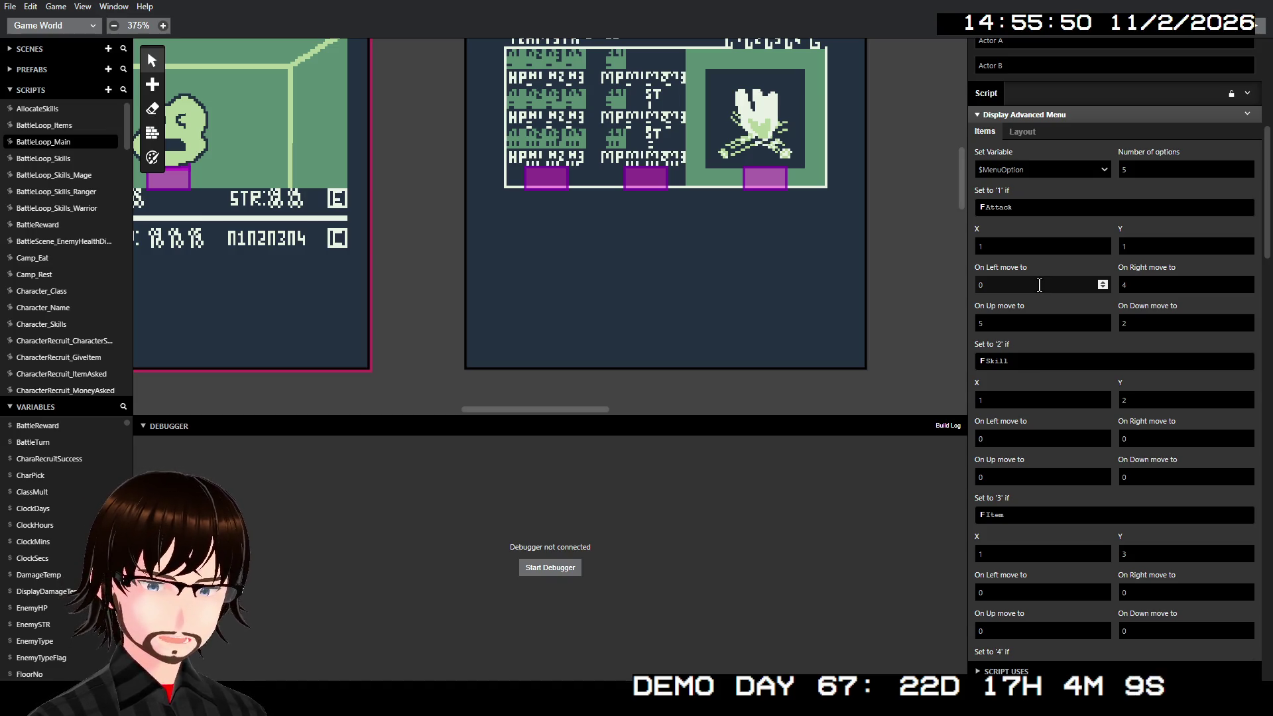
Step: Give Skill move targets: right 5, up 1, down 3
scroll(1038, 328, down, 2)
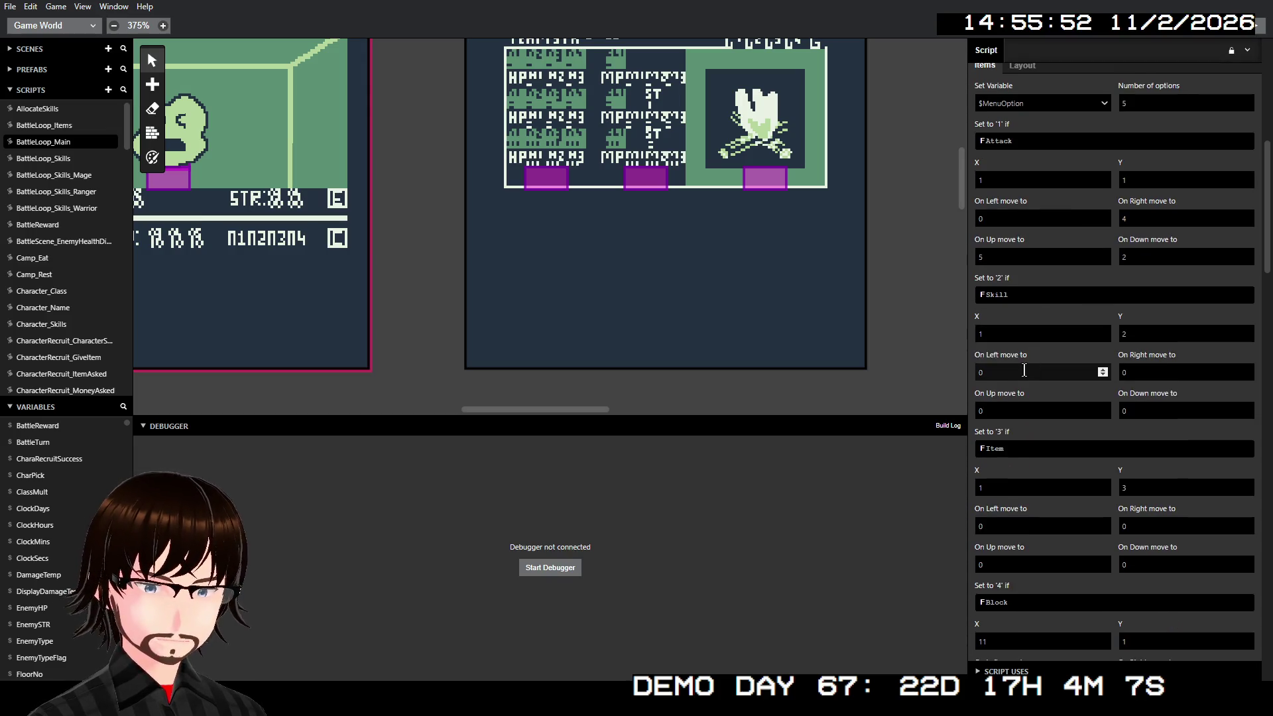
click(1132, 376)
text(5)
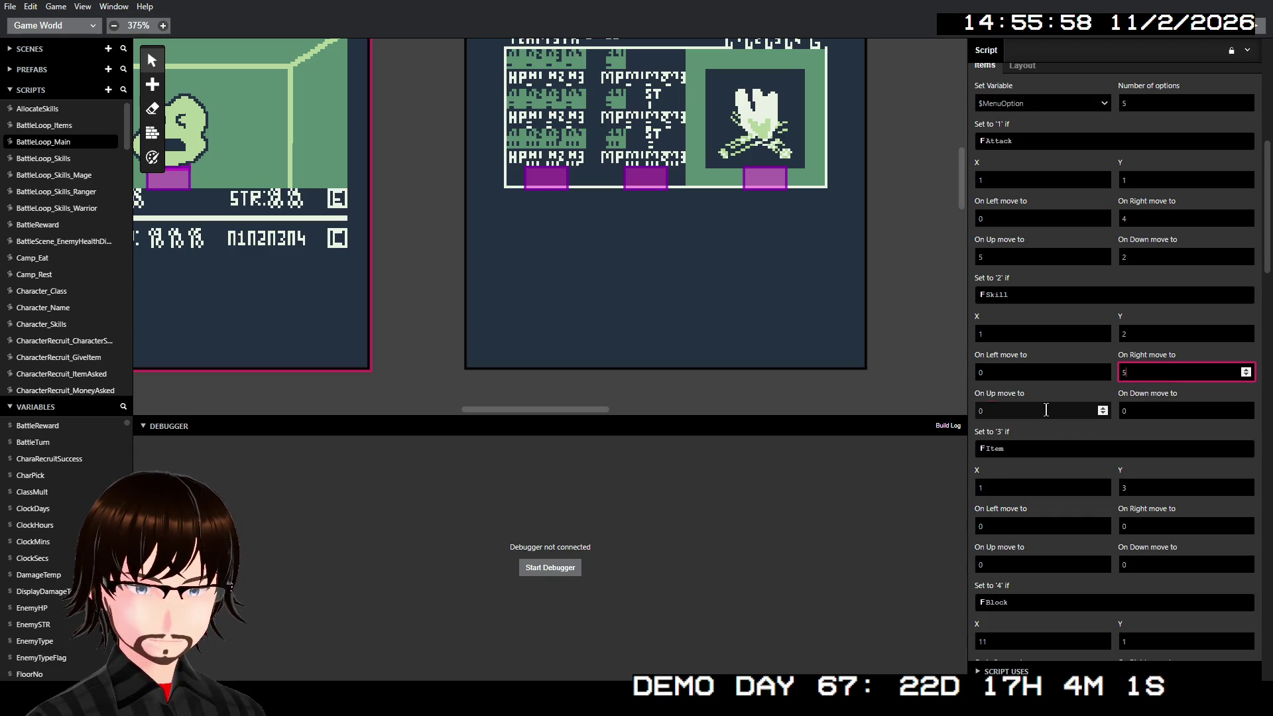
click(1041, 411)
text(1)
click(1166, 411)
text(3)
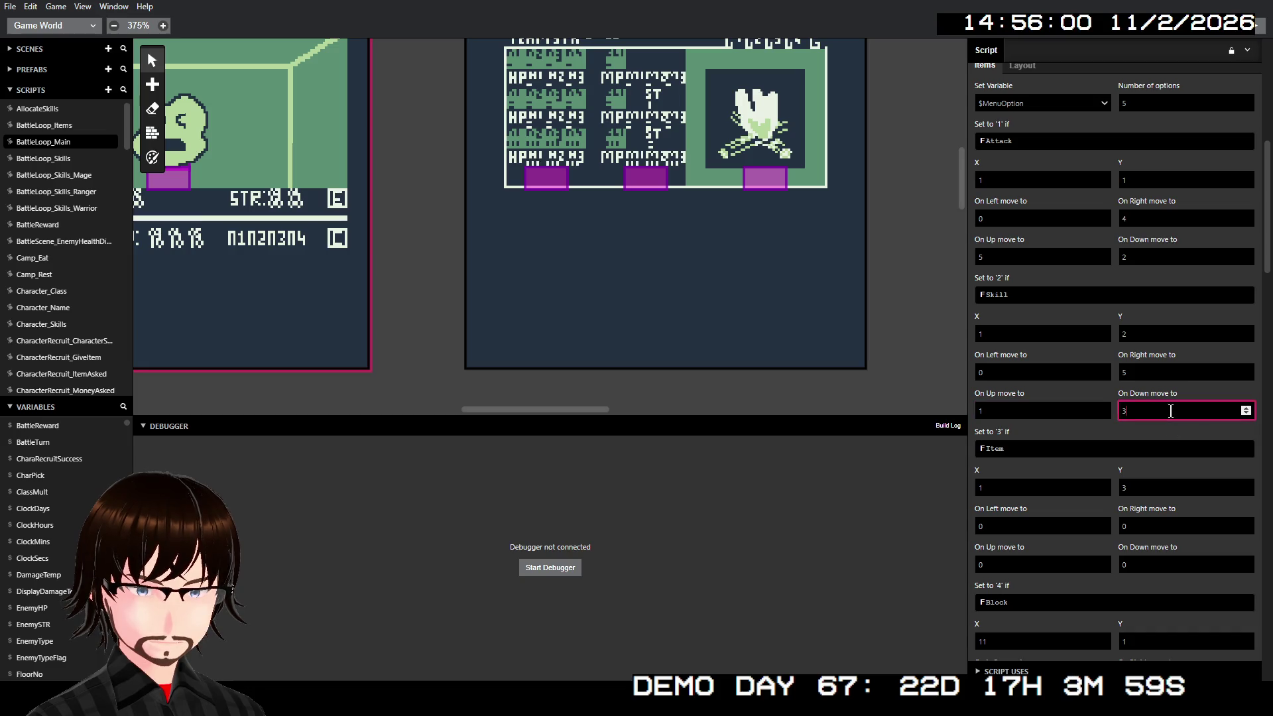
Step: Give Item move targets: left 0, right 0, up 2, down 4
click(1025, 531)
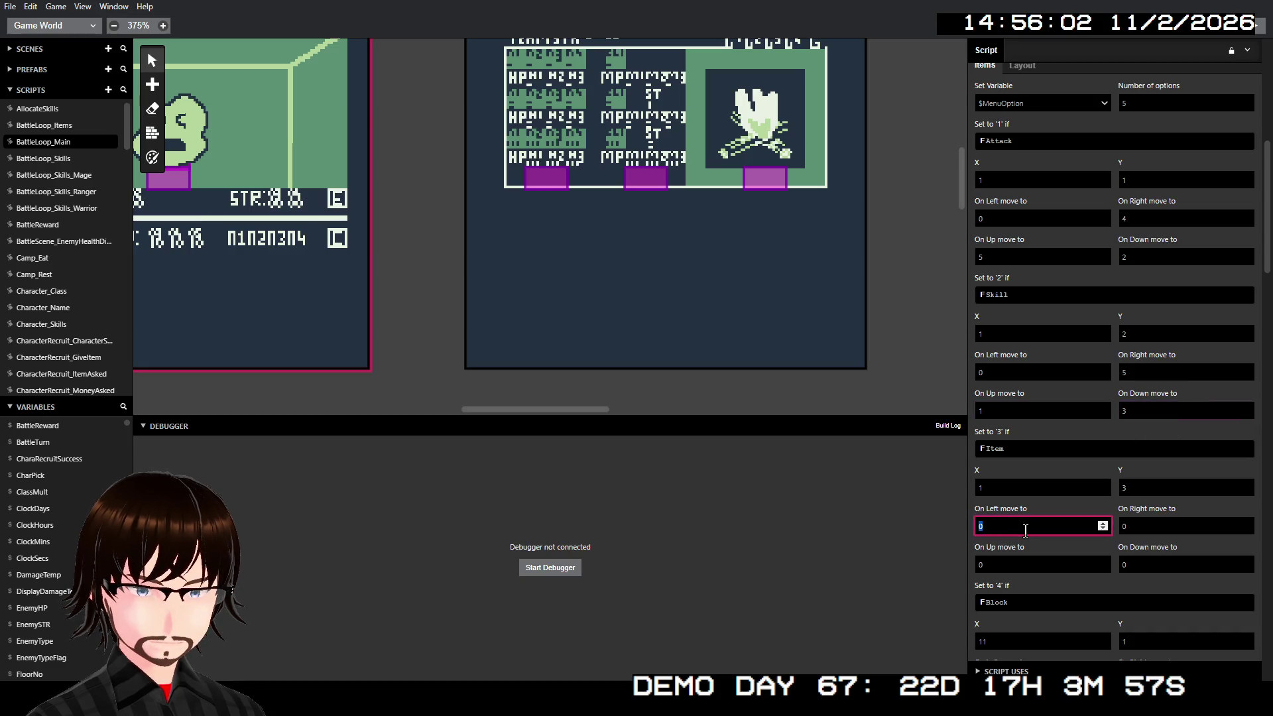
click(1164, 534)
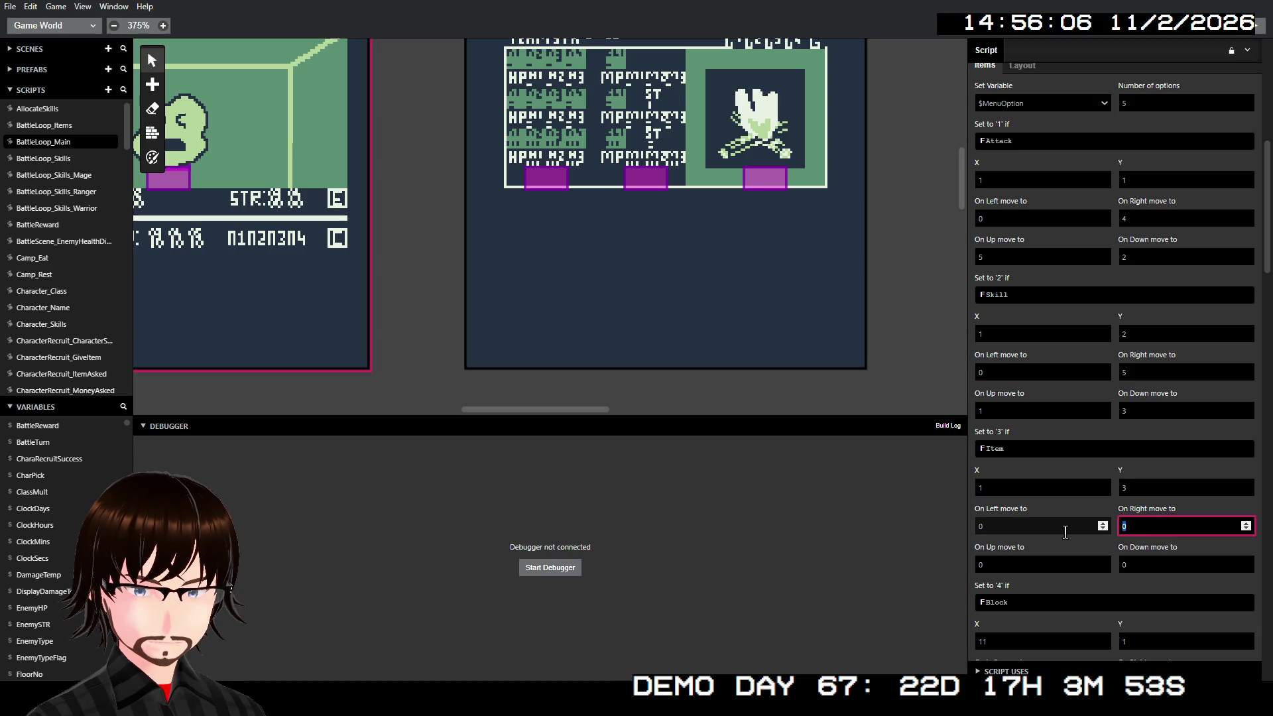
click(1065, 532)
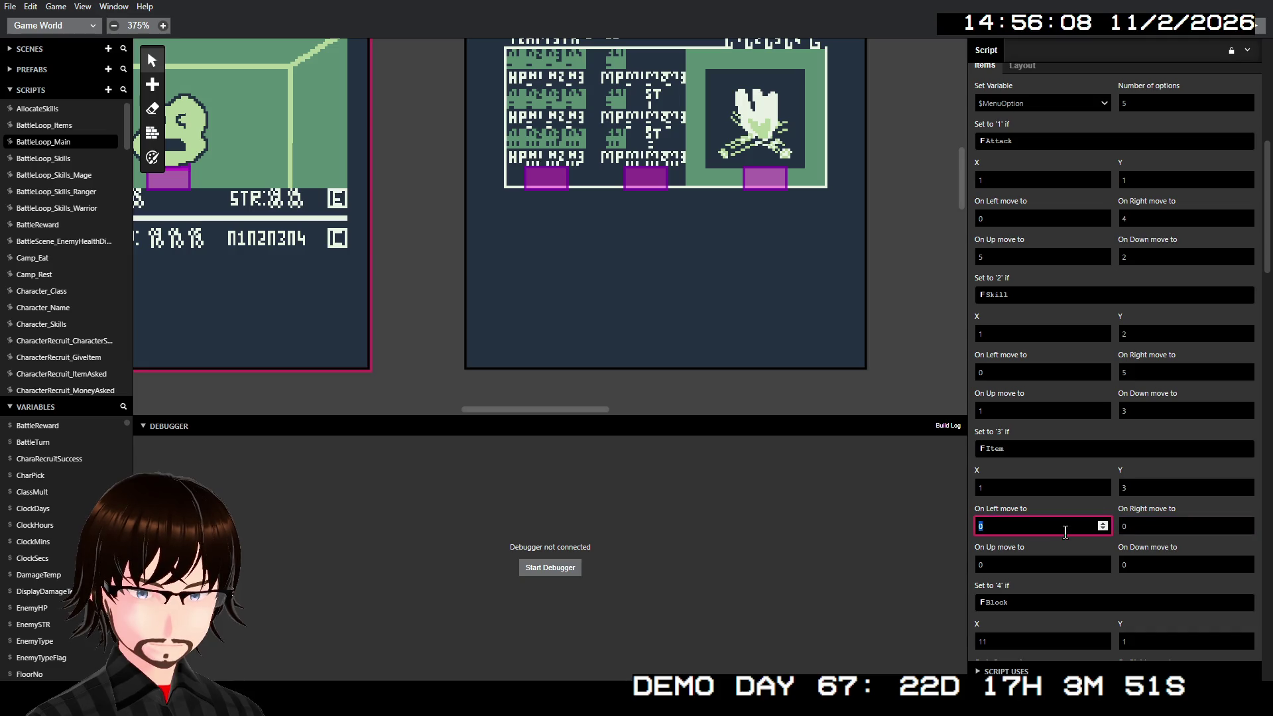
click(1047, 567)
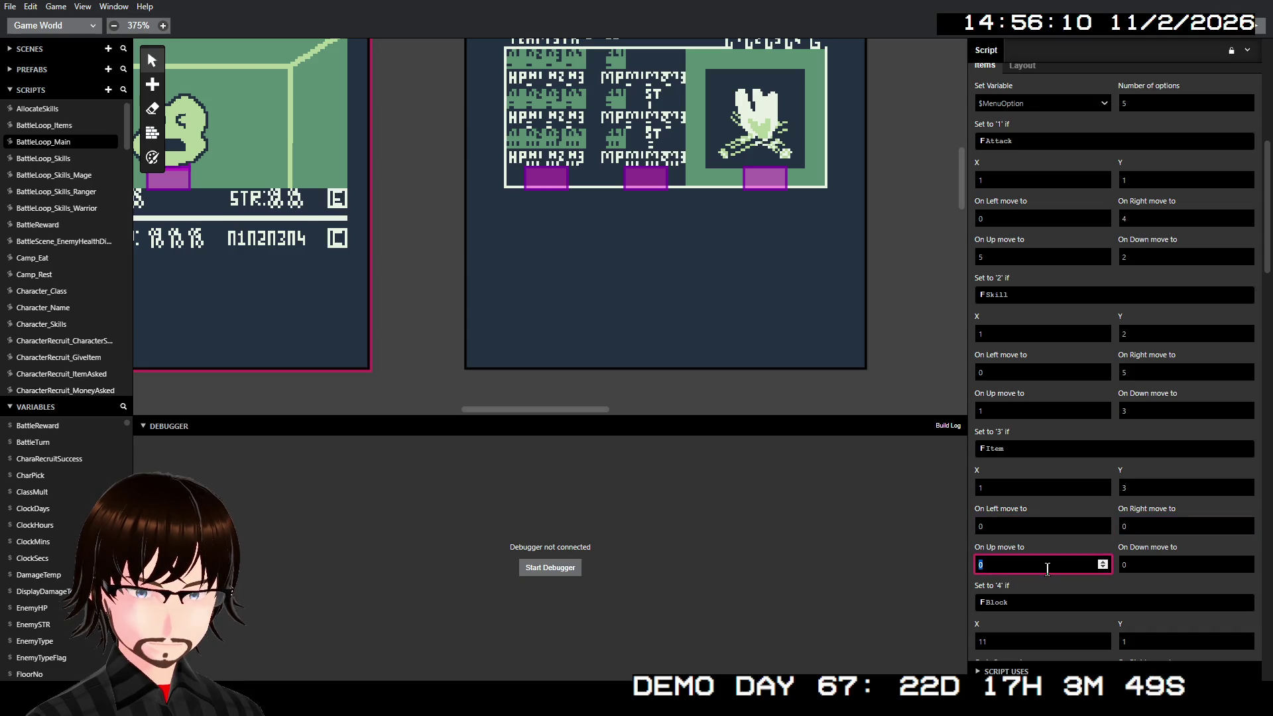
text(2)
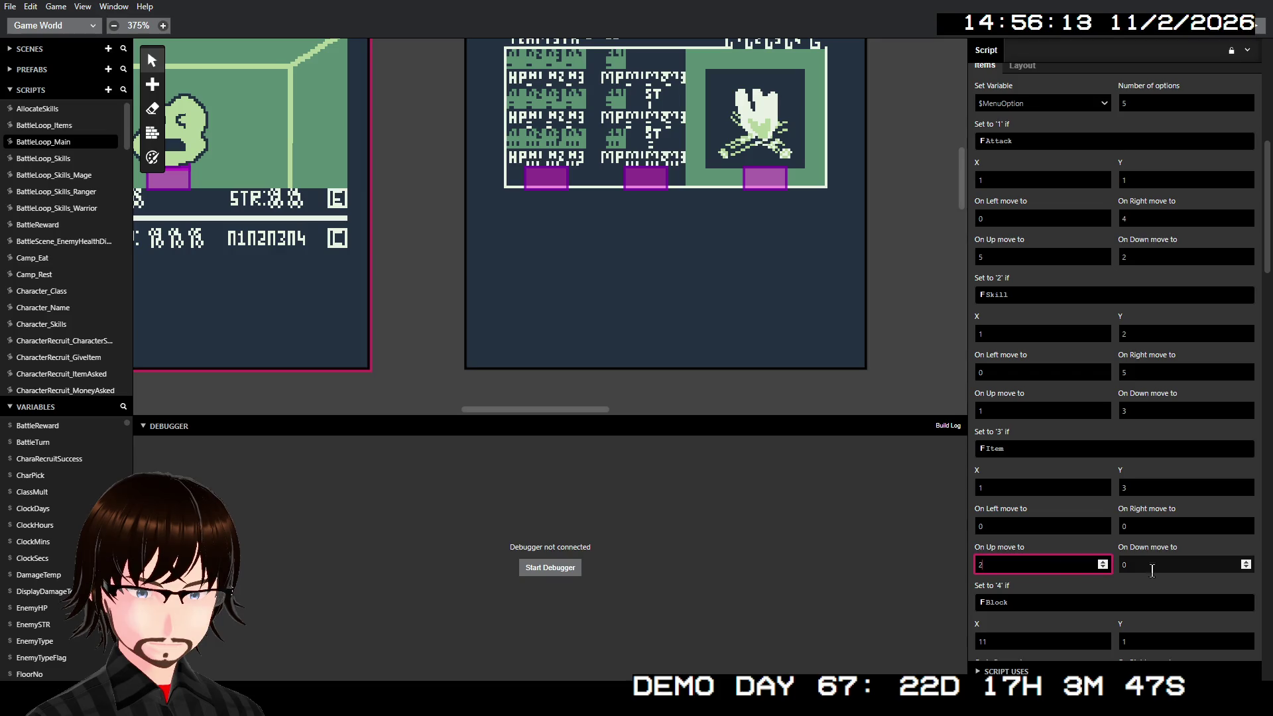
click(1152, 568)
text(4)
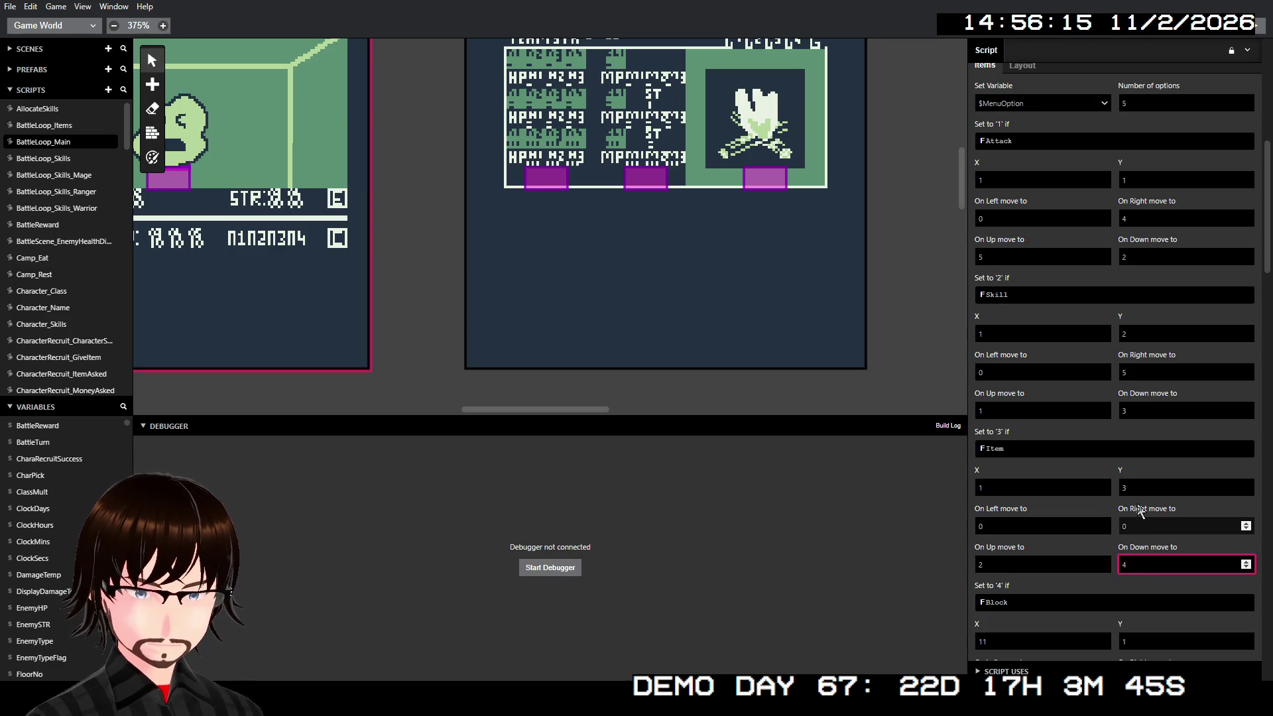
Step: Give Block move targets: left 1, up 3, down 5
scroll(1127, 530, down, 1)
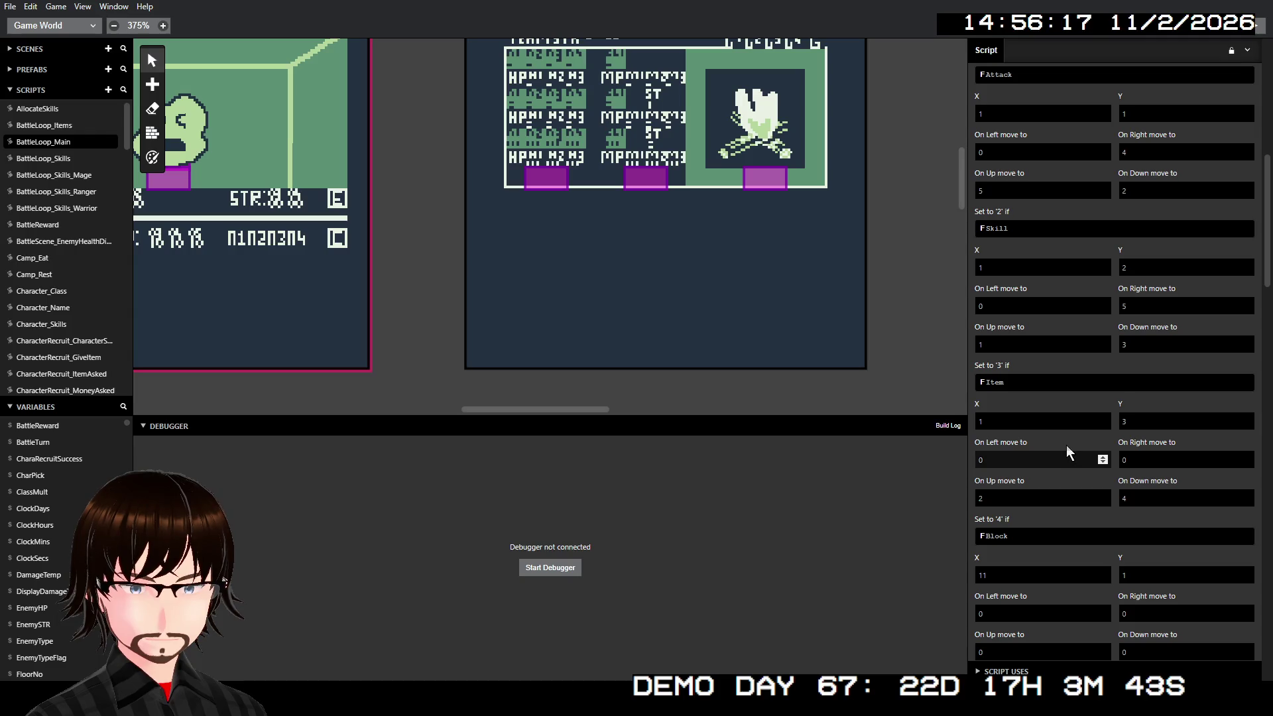
scroll(1068, 451, up, 1)
scroll(1068, 446, down, 3)
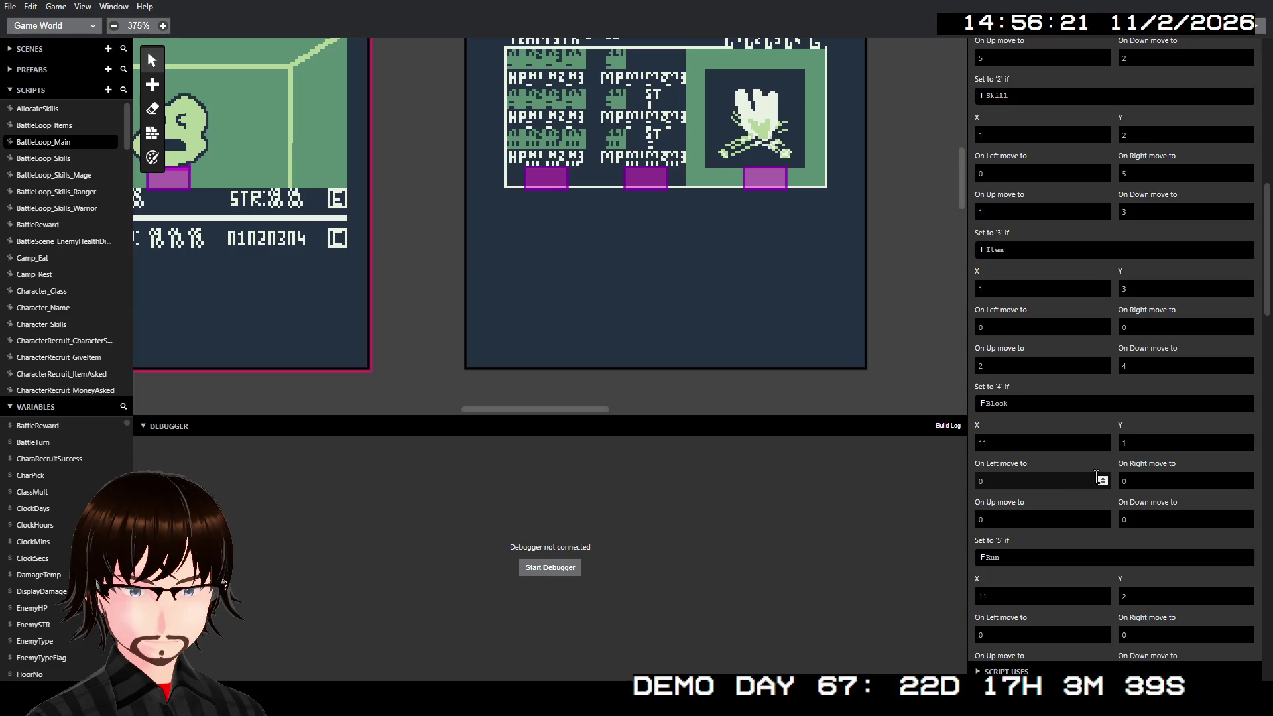
click(1065, 485)
text(1)
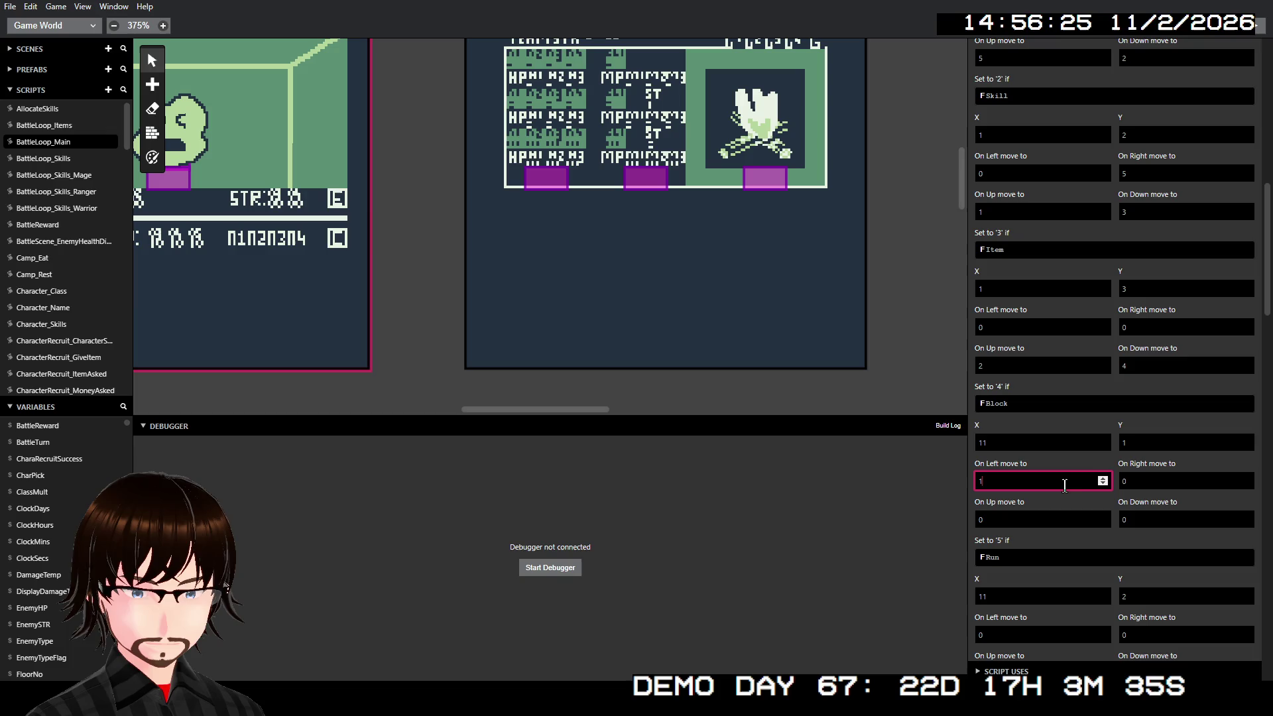
click(1038, 519)
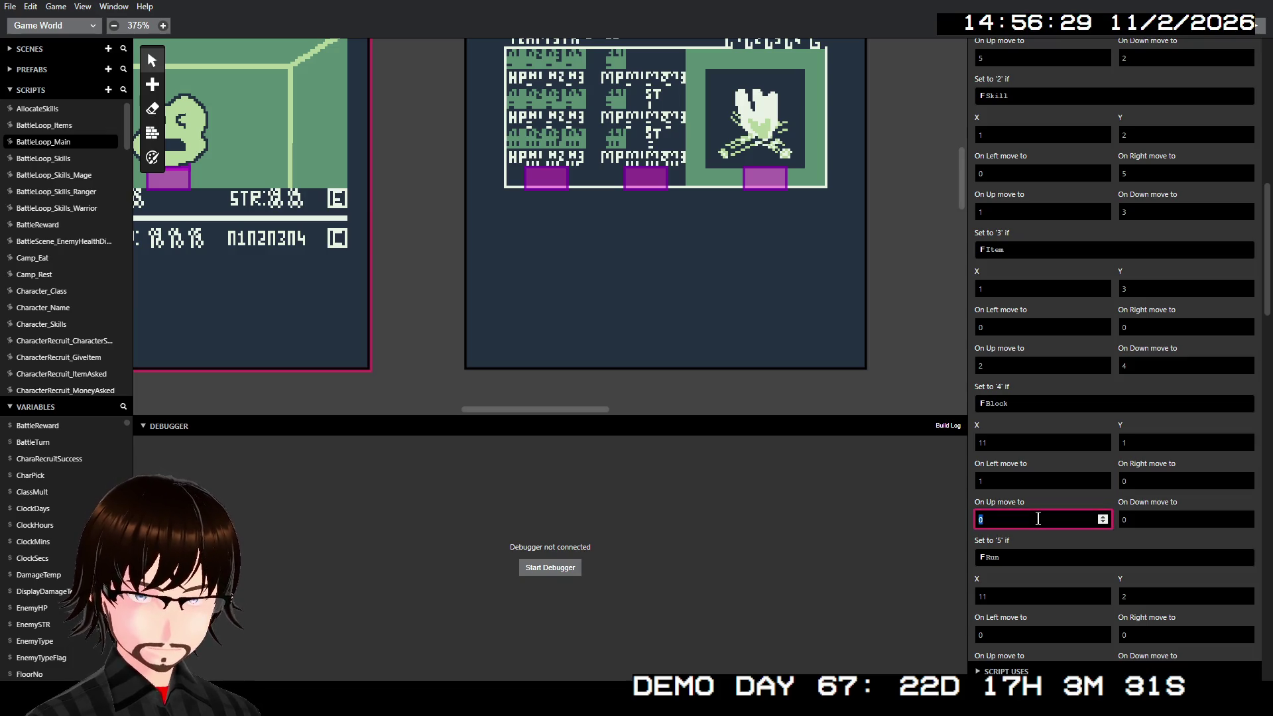
text(3)
click(1134, 524)
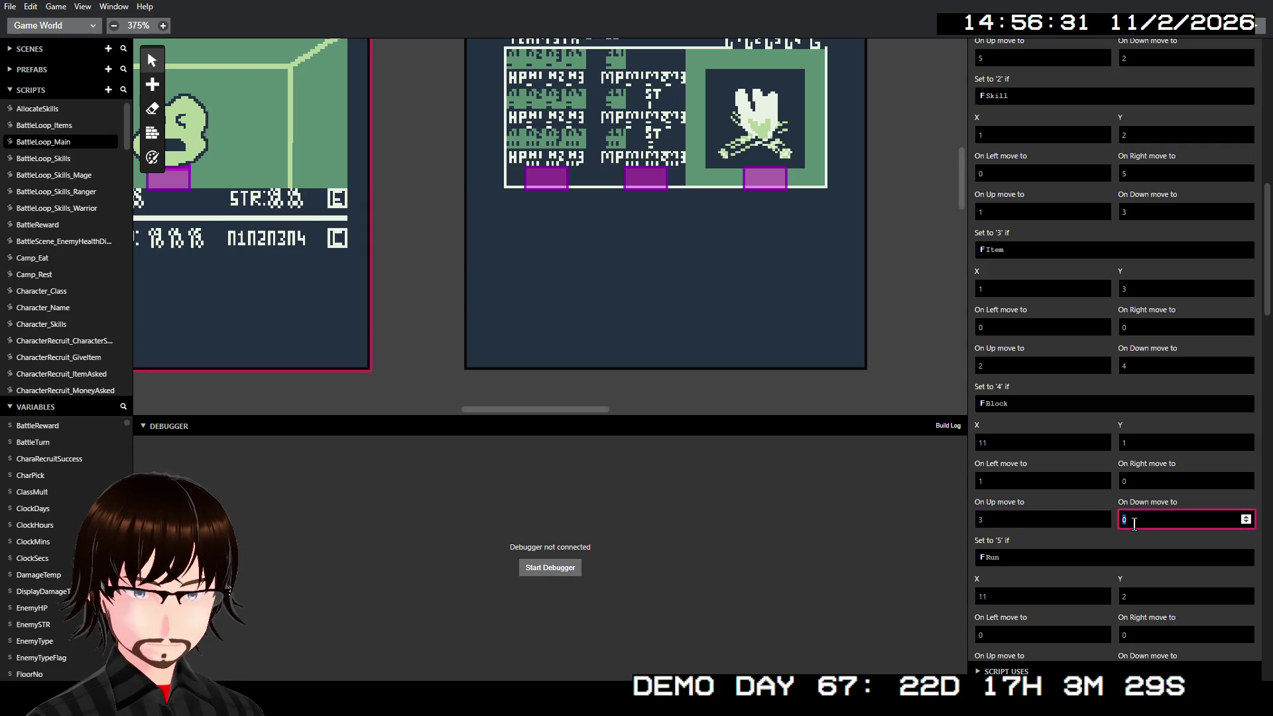
text(5)
Step: Give Run move targets: down 1, up 4, left 2
scroll(1100, 593, down, 1)
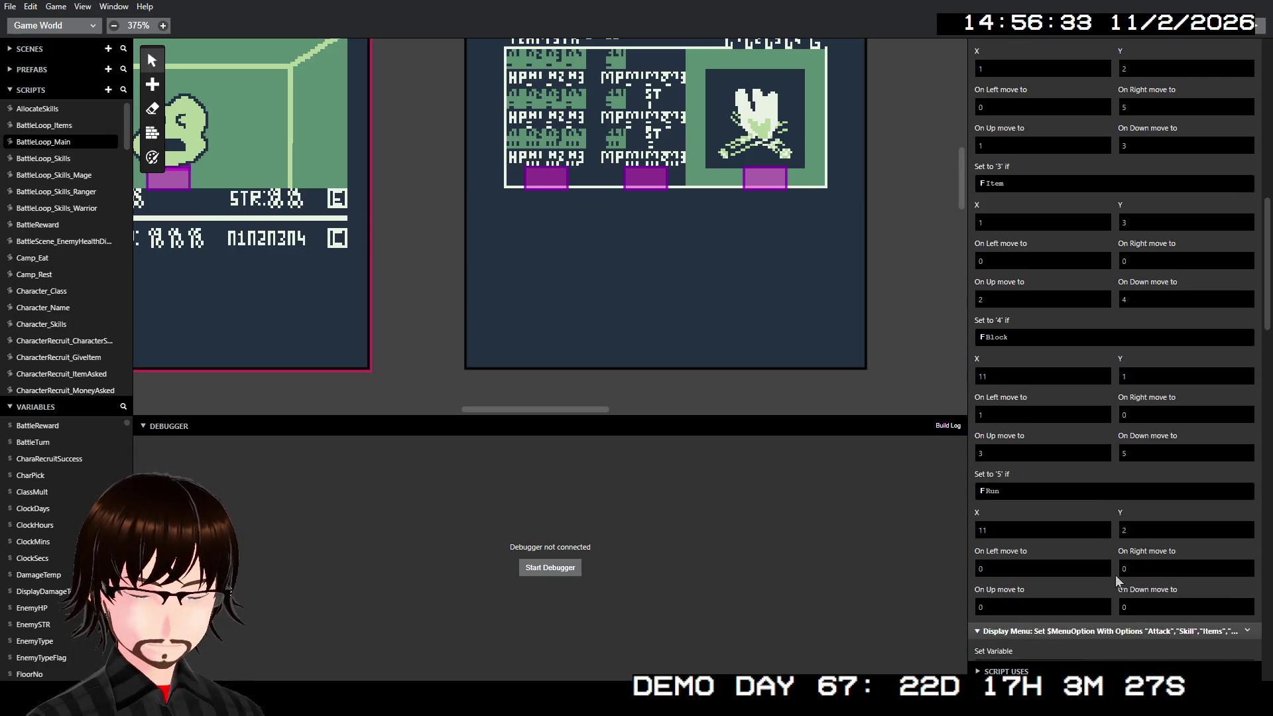
click(1139, 604)
text(1)
click(1054, 605)
text(4)
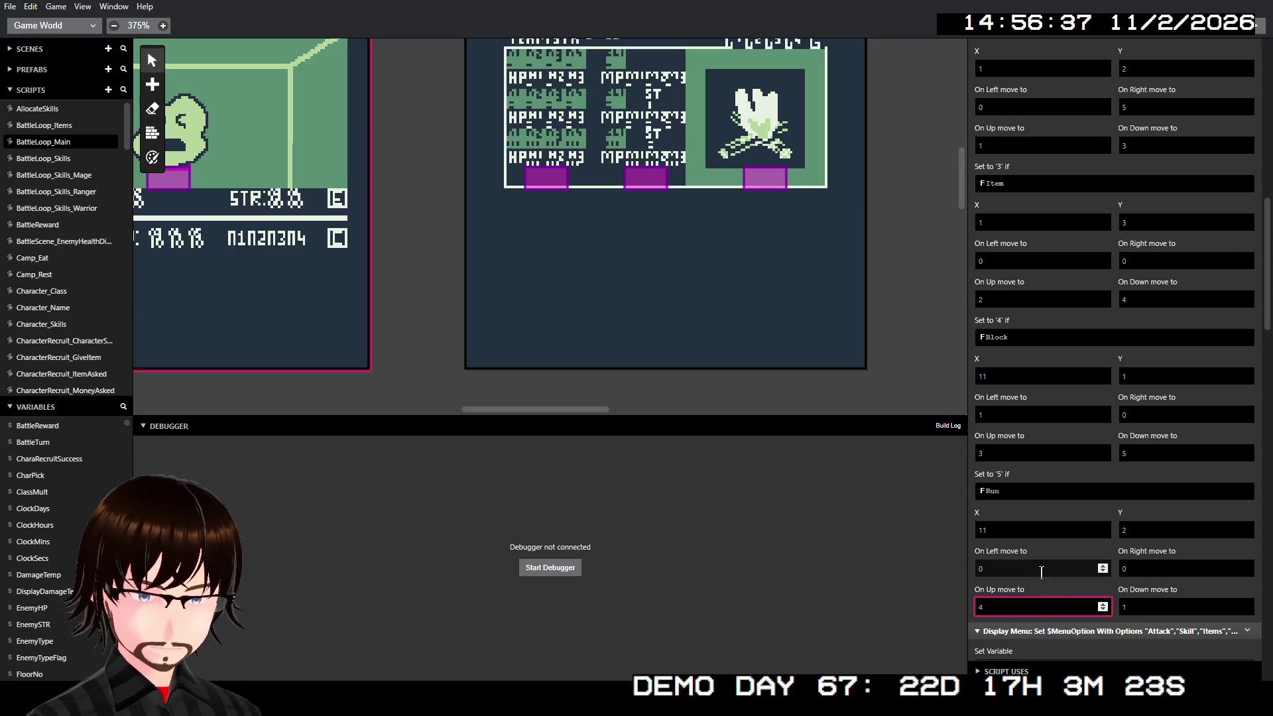
click(1040, 571)
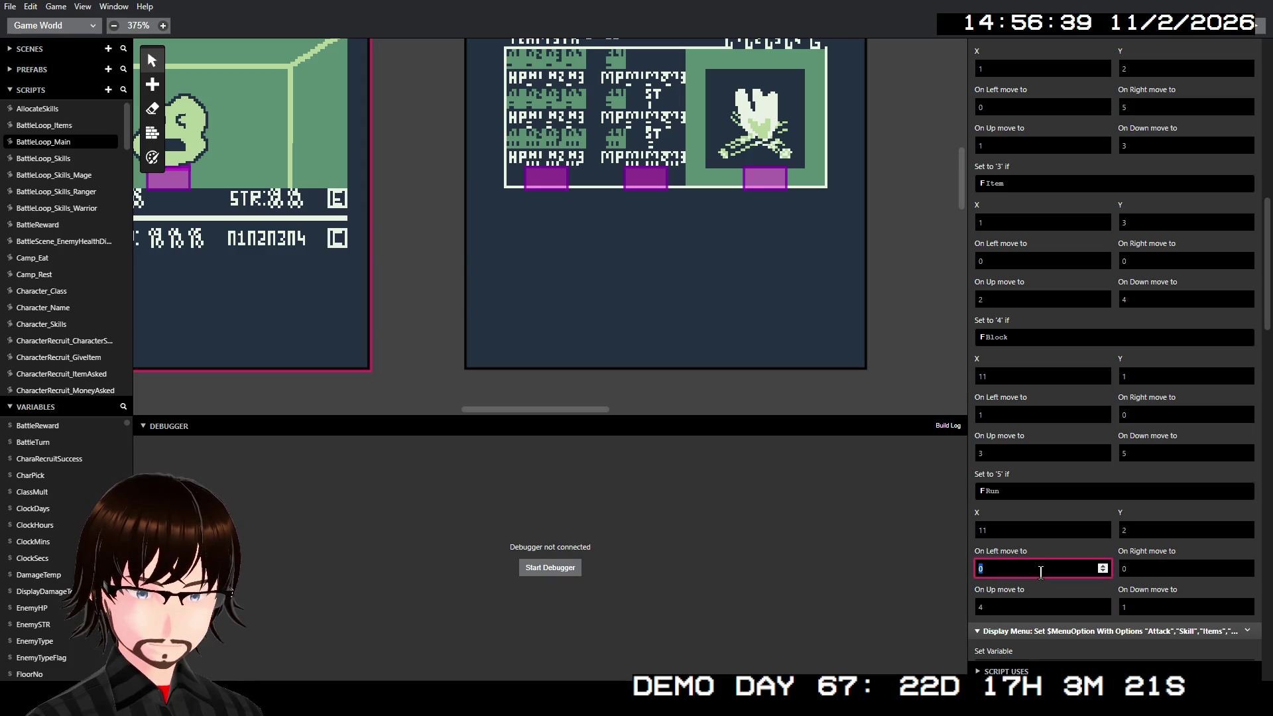
text(2)
key(Tab)
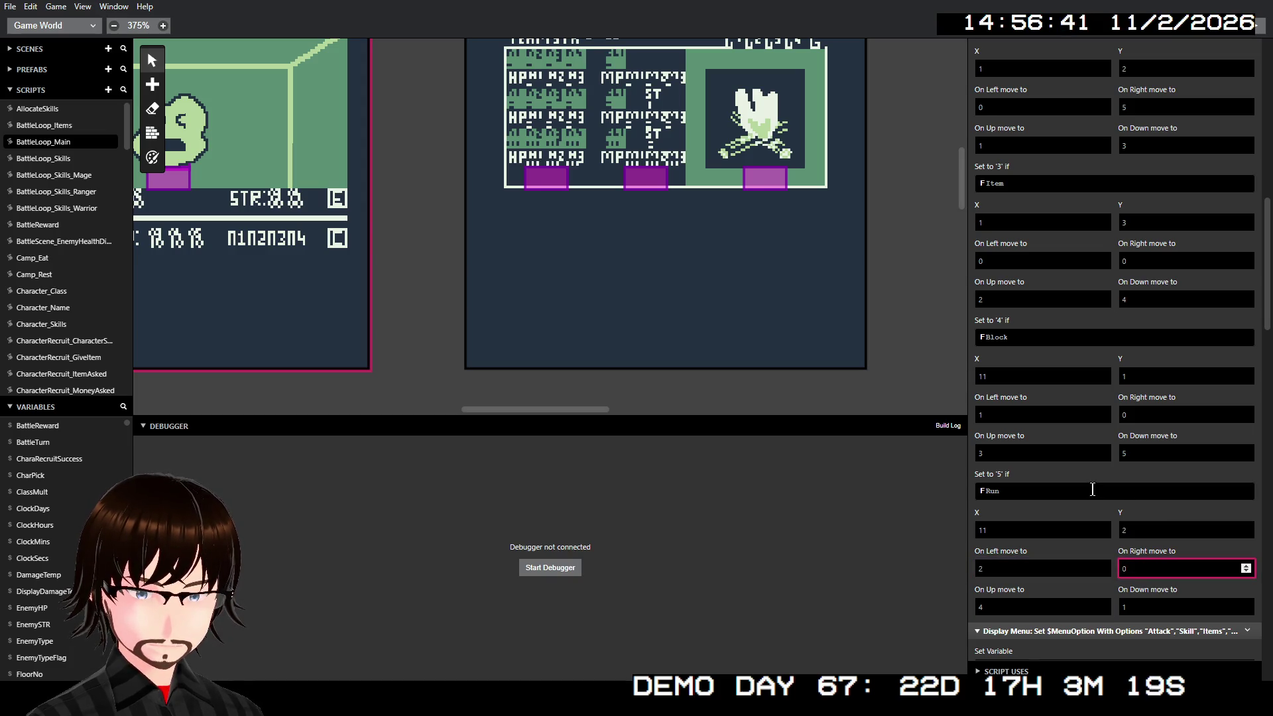
scroll(1092, 504, down, 1)
scroll(1092, 489, up, 8)
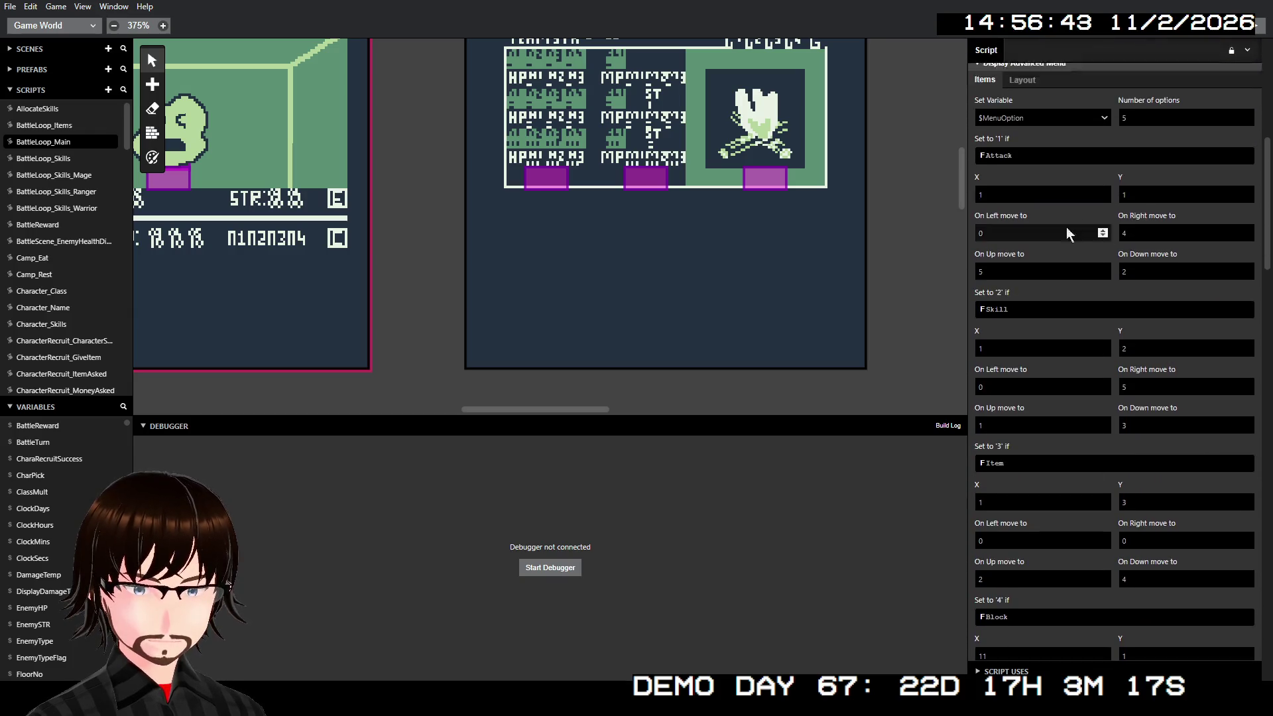
click(1026, 265)
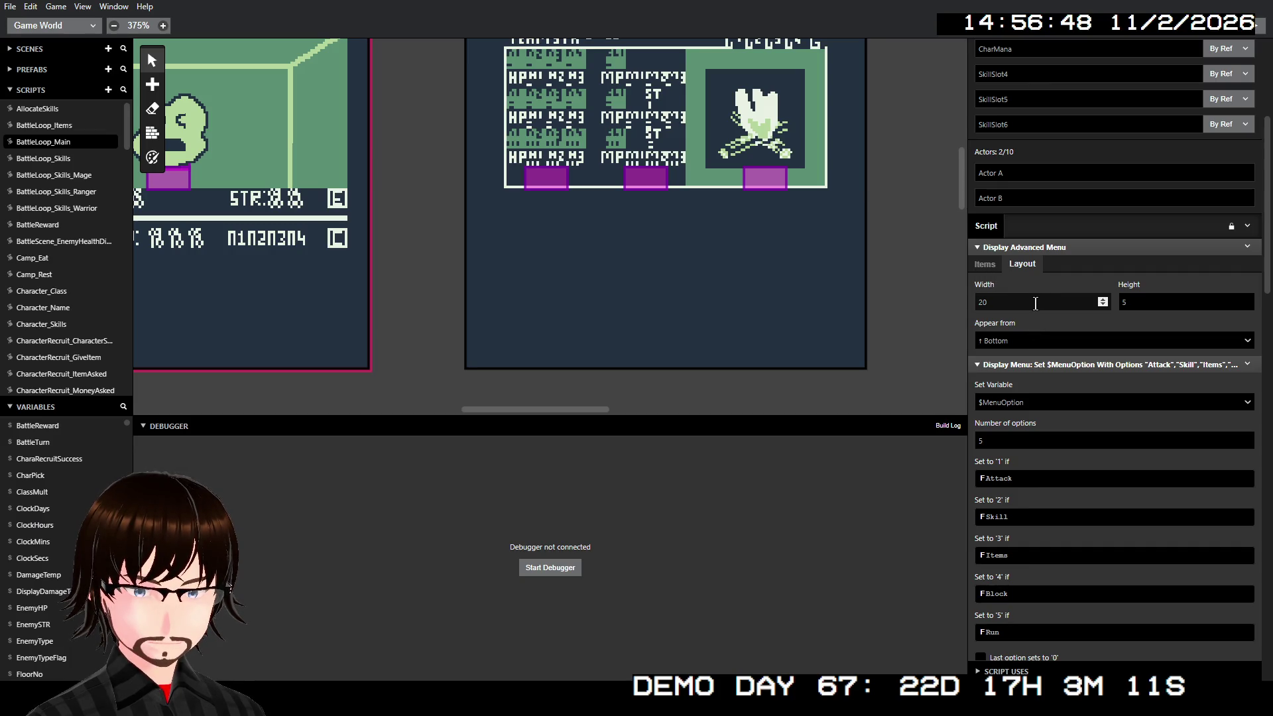
click(988, 266)
scroll(1087, 376, down, 6)
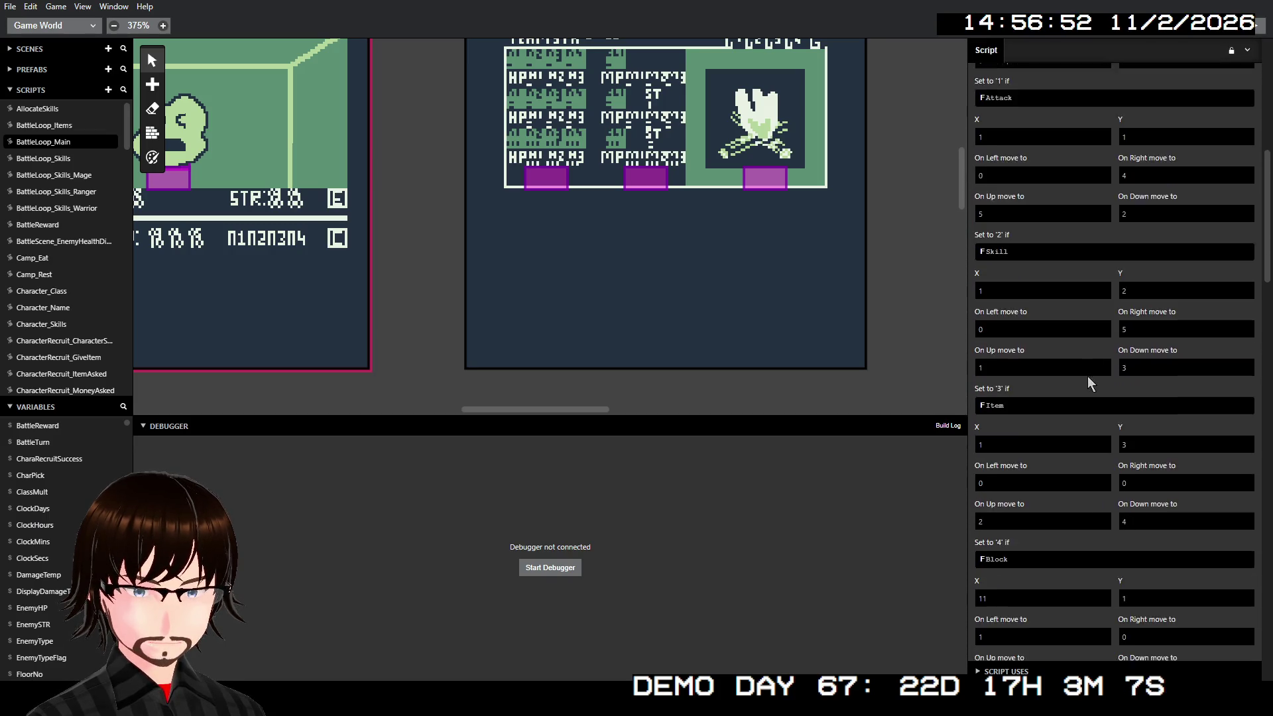
scroll(1087, 376, up, 5)
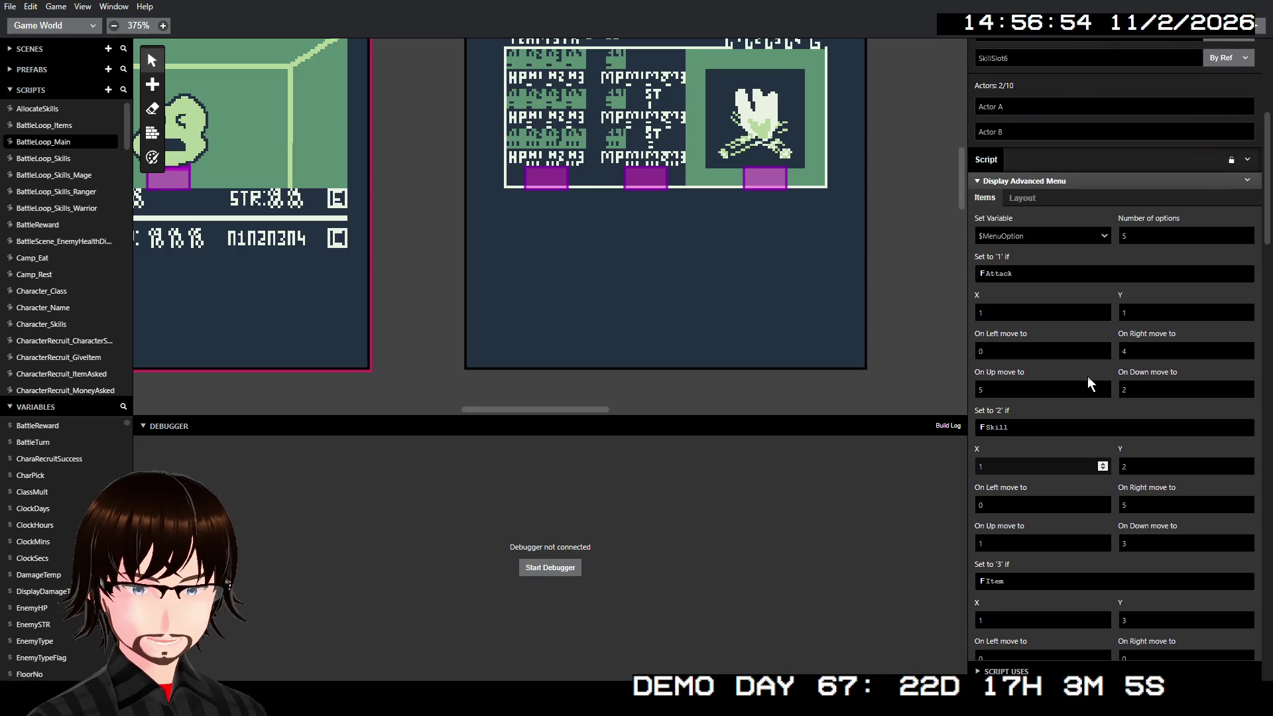
scroll(1088, 385, down, 9)
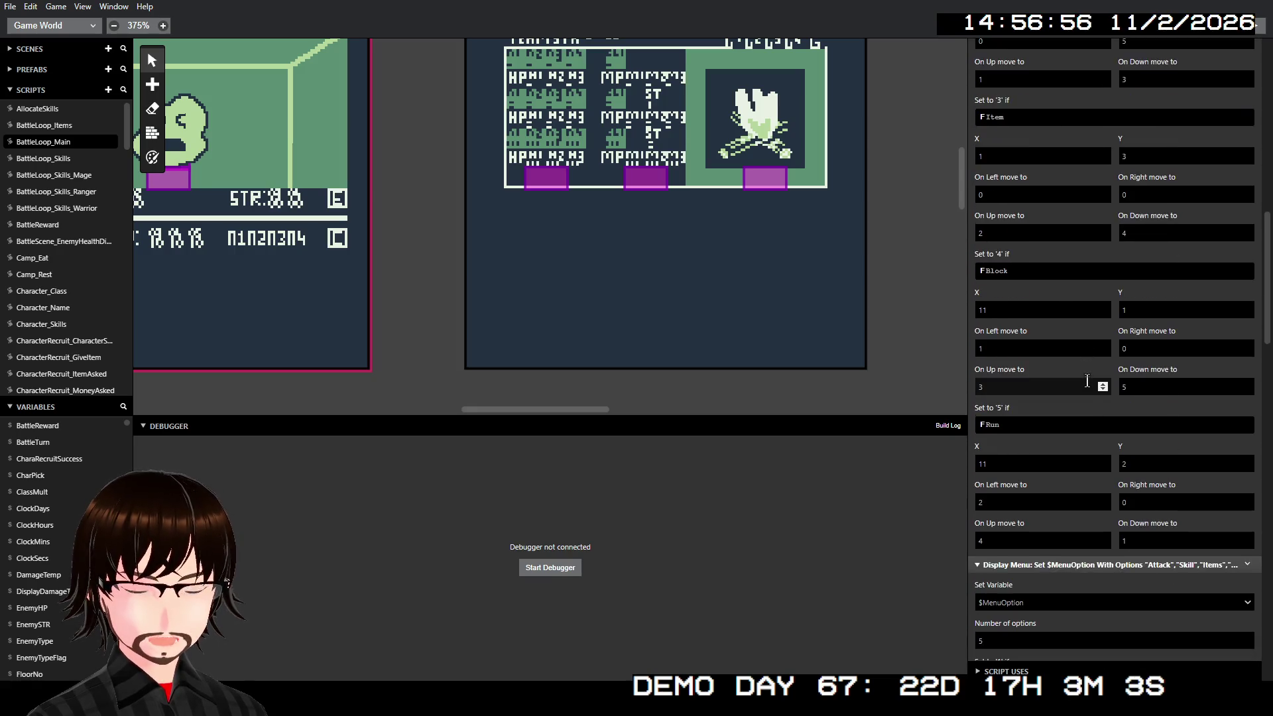
mouse_move(1196, 438)
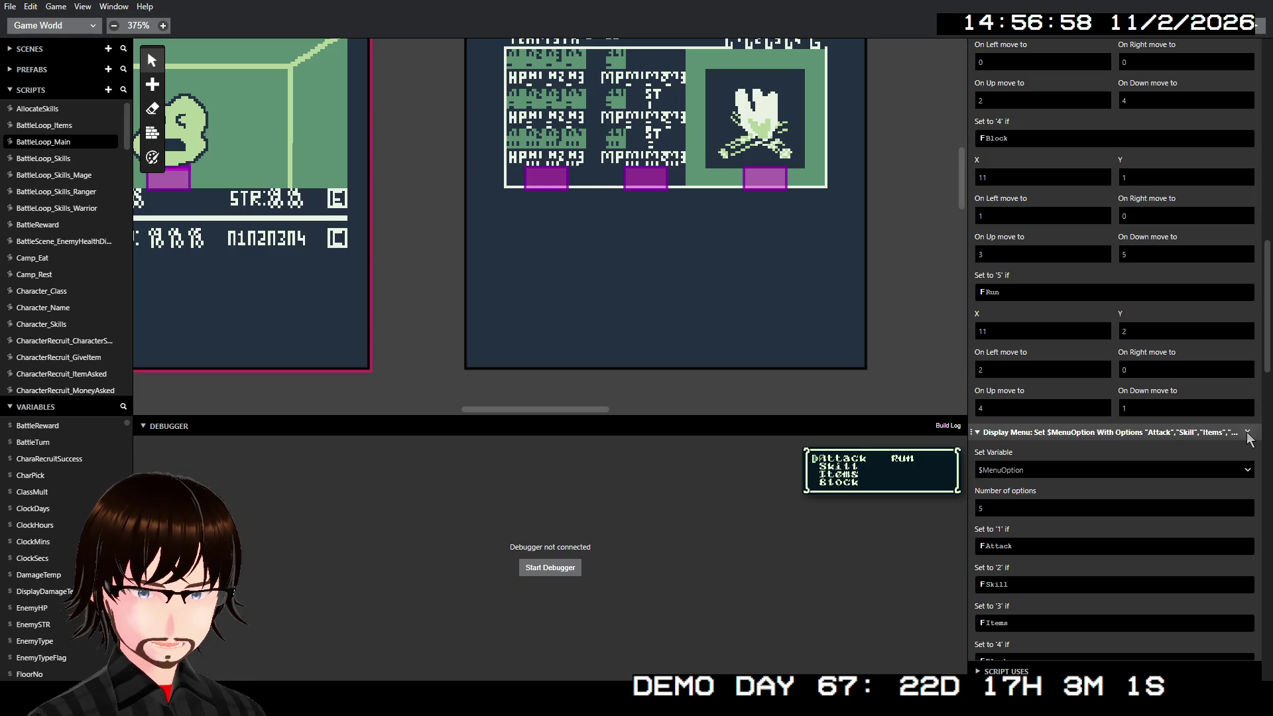
scroll(1086, 203, up, 9)
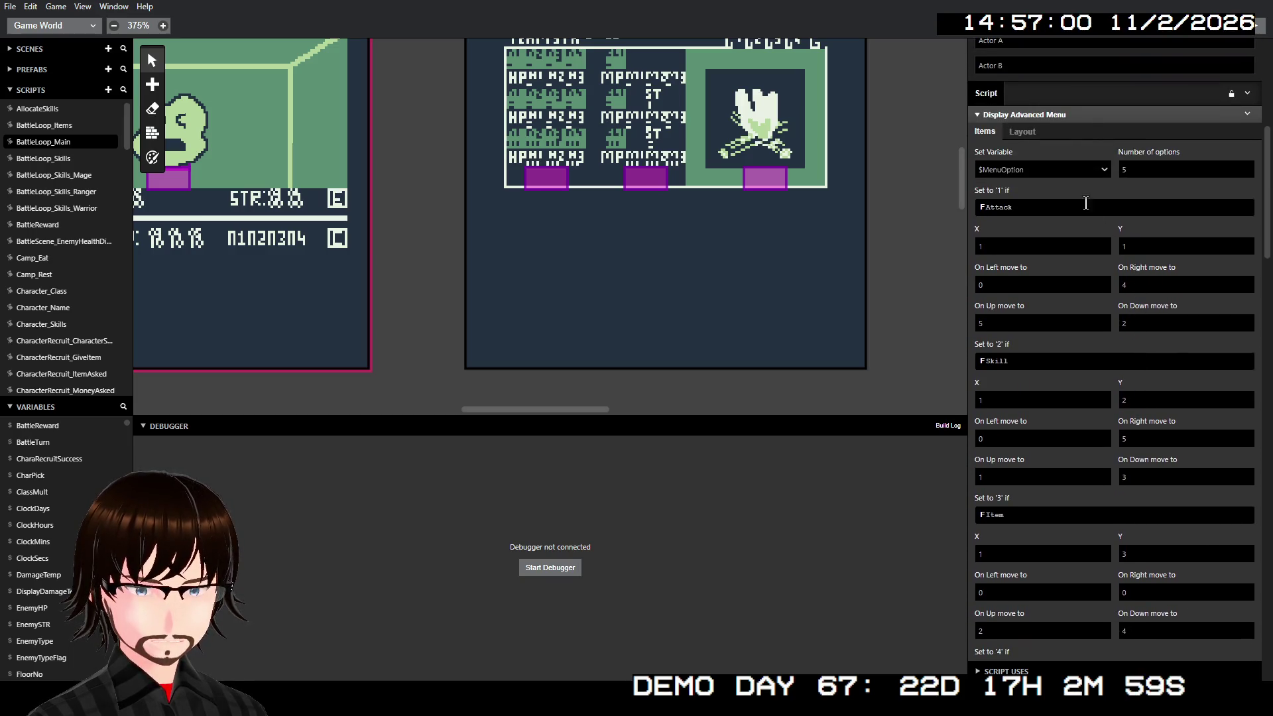
scroll(1099, 115, down, 9)
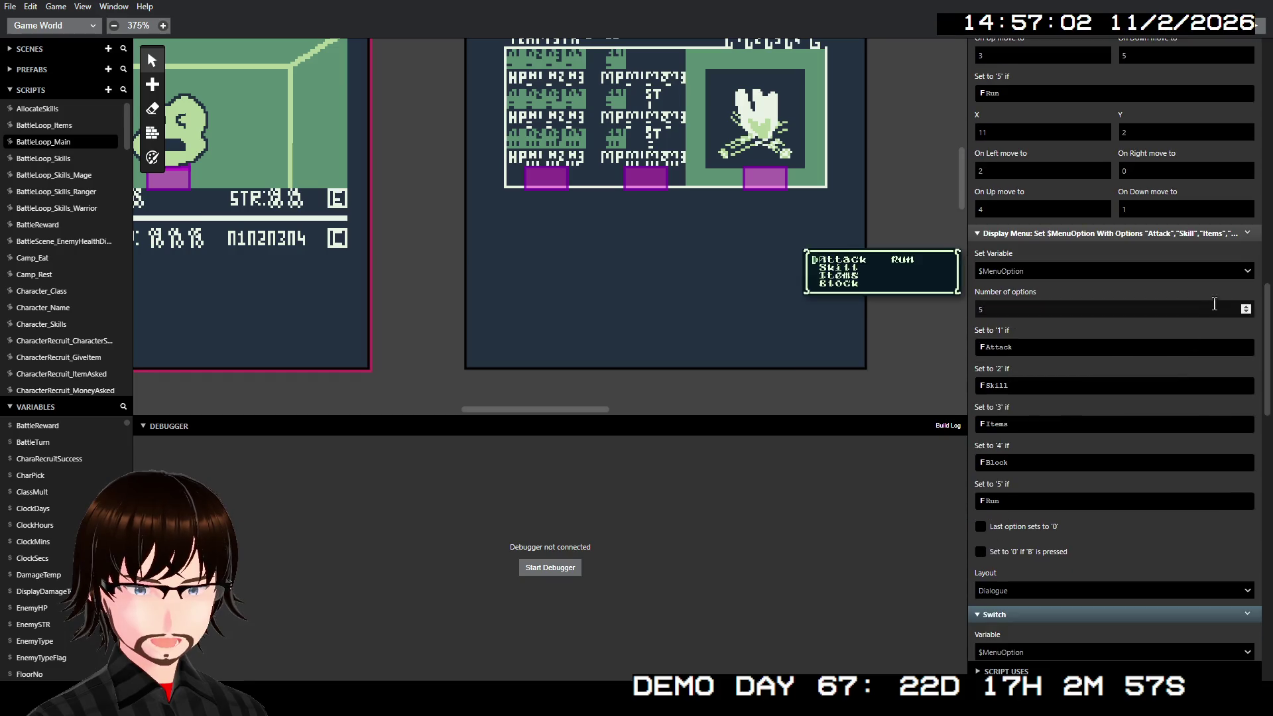
click(1247, 233)
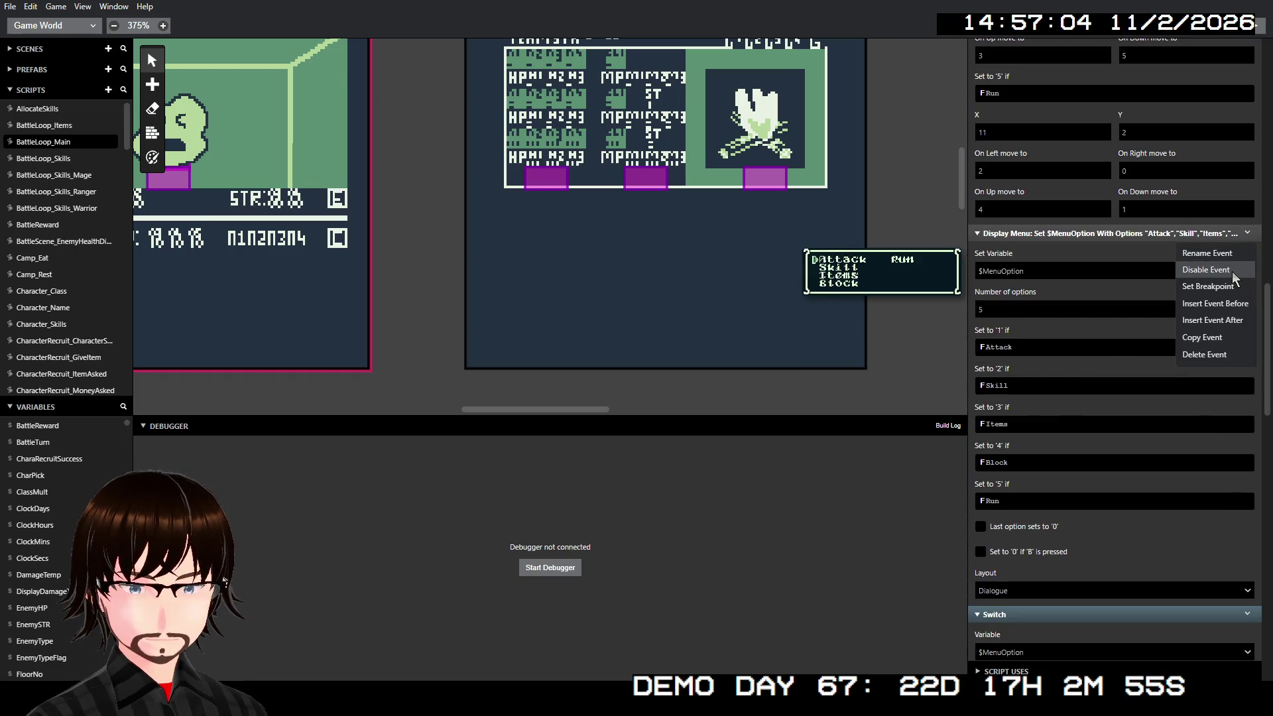
Step: Disable the old Display Menu event and scroll back up to the Display Advanced Menu
click(1233, 273)
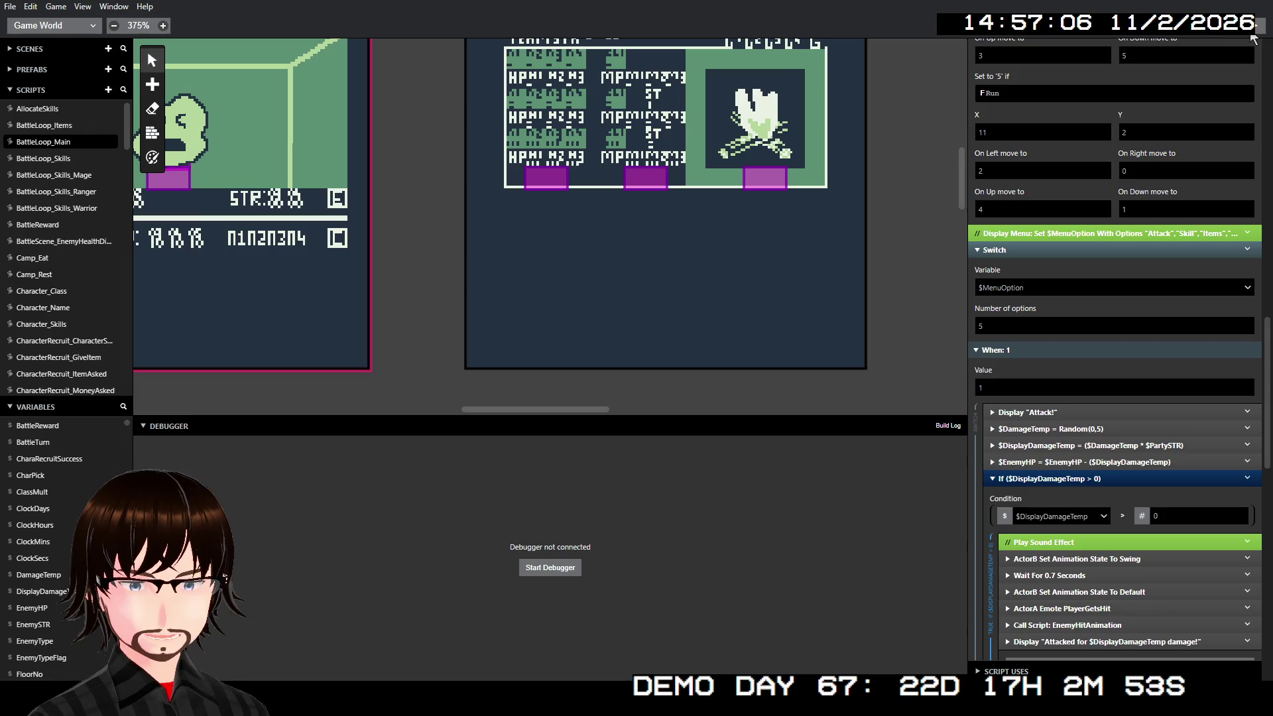
scroll(1227, 129, up, 10)
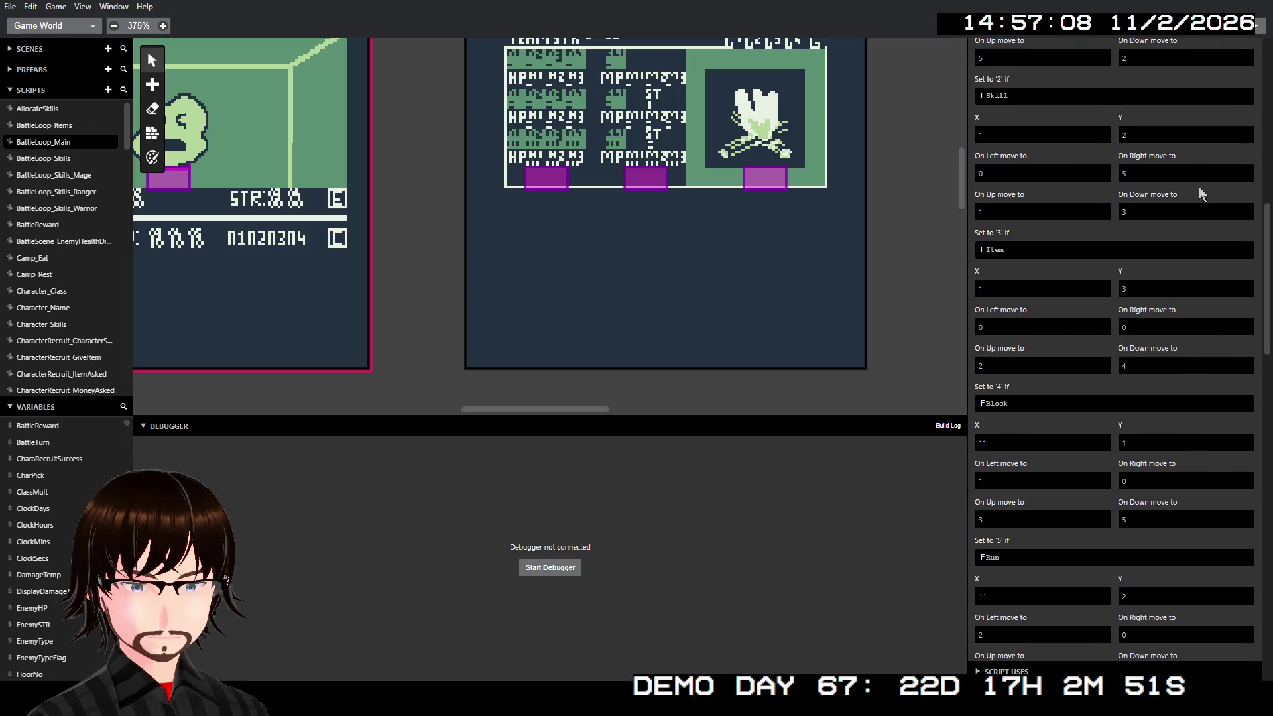
scroll(1226, 132, up, 3)
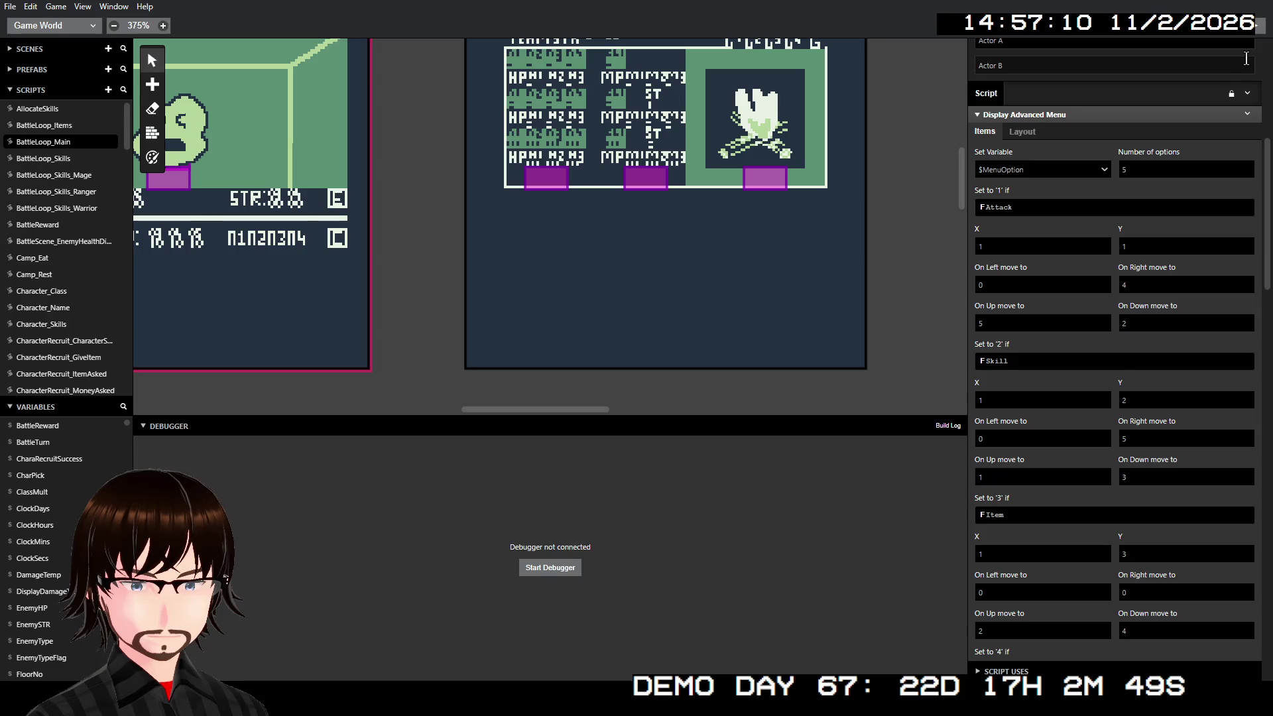
Step: Run the game, climb the stairs to the next floor and walk into a battle
click(1258, 28)
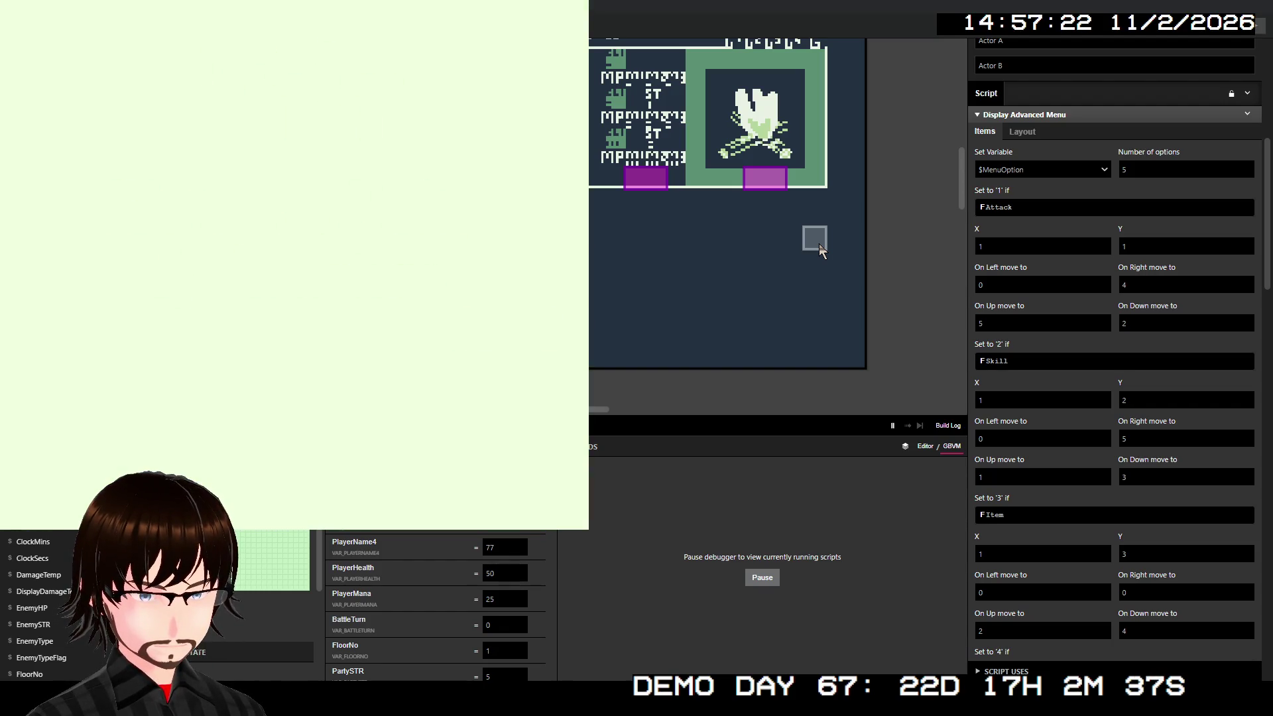
key(Up)
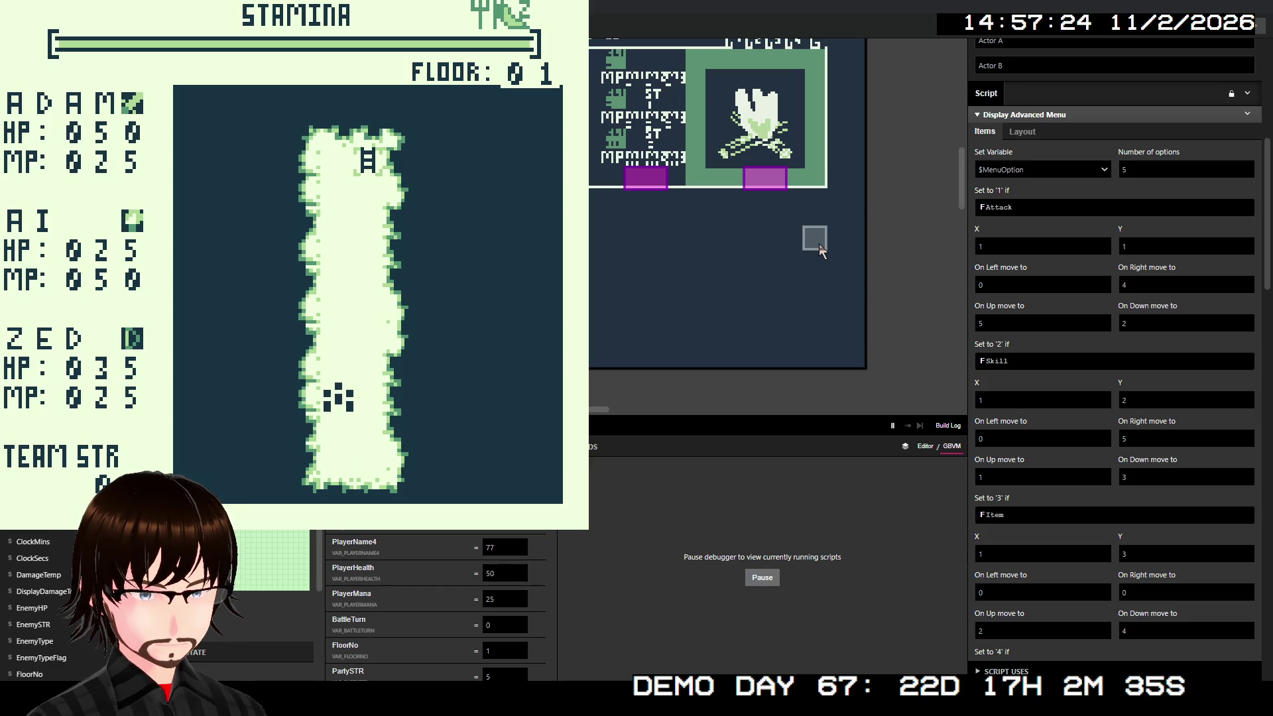
key(Up)
key(Up)
key(Up)
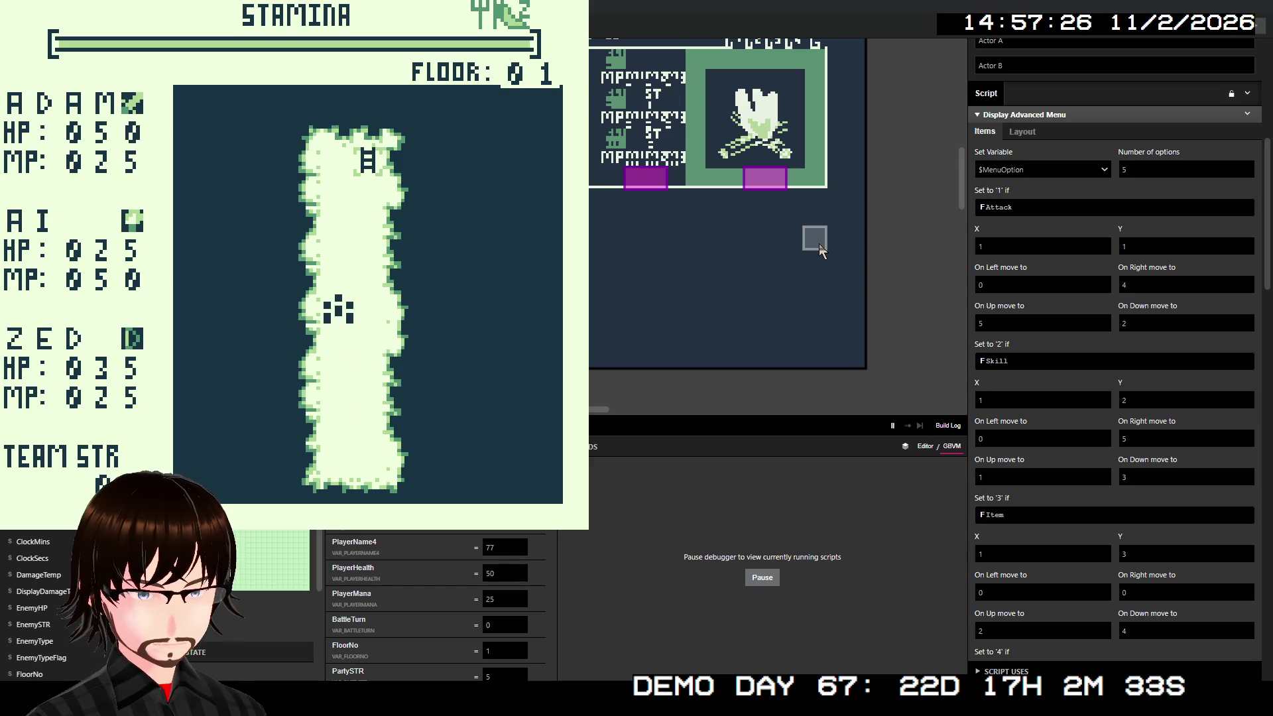
key(Up)
key(Up)
key(Up)
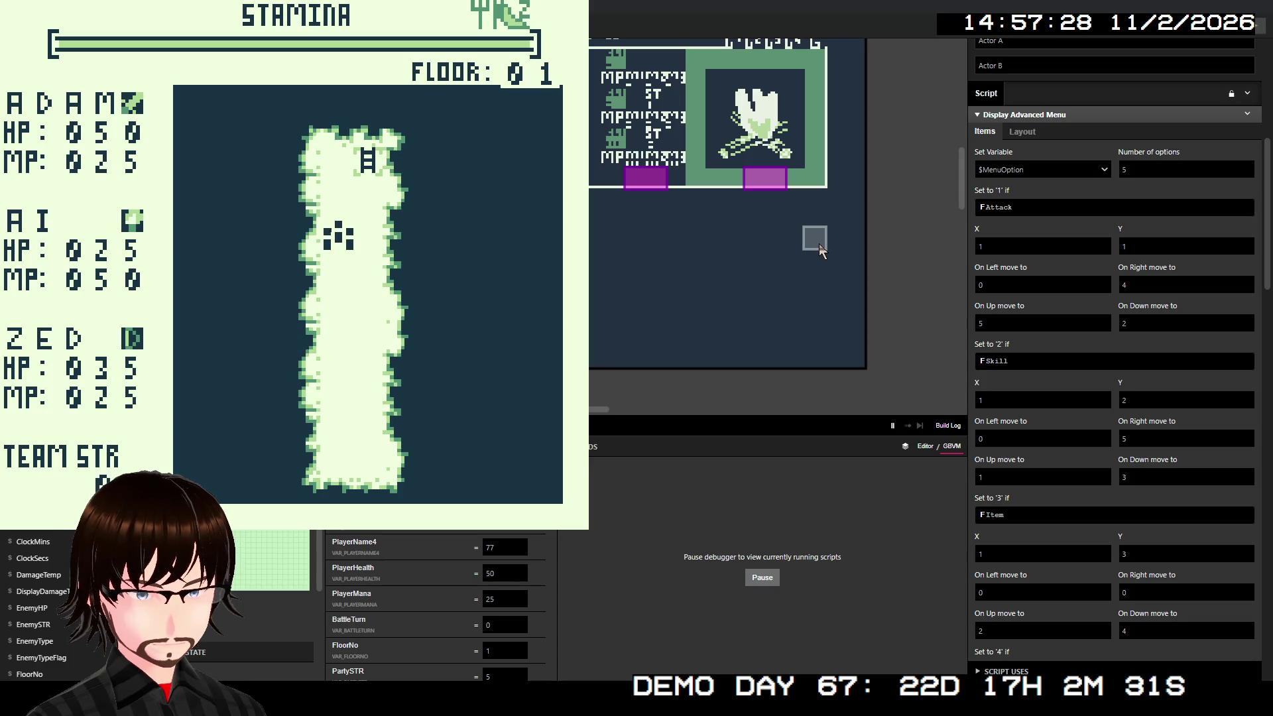
key(Right)
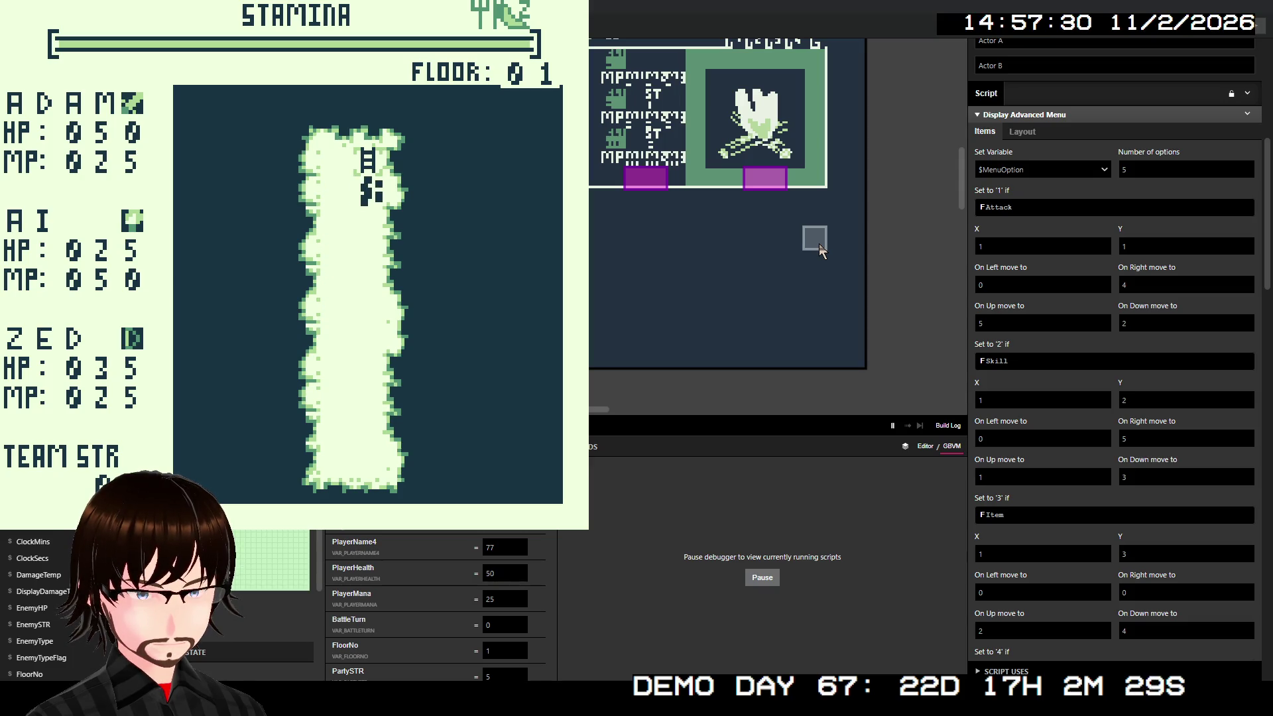
key(Up)
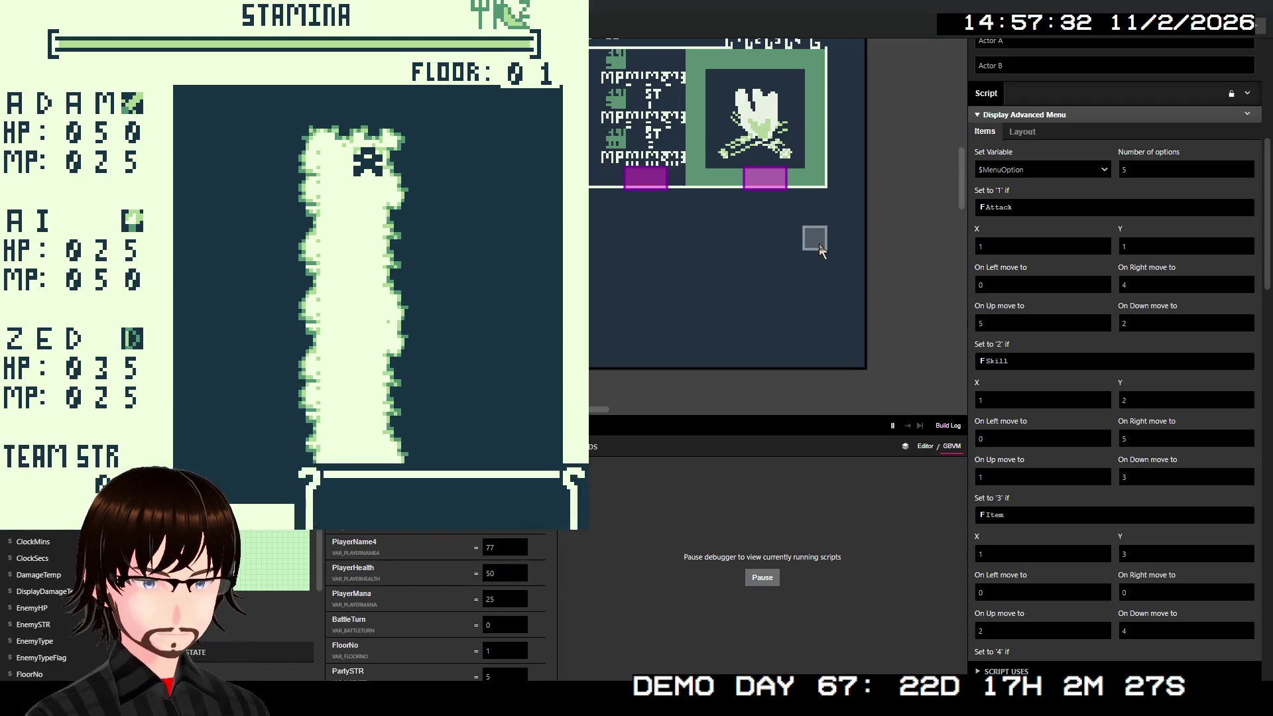
key(z)
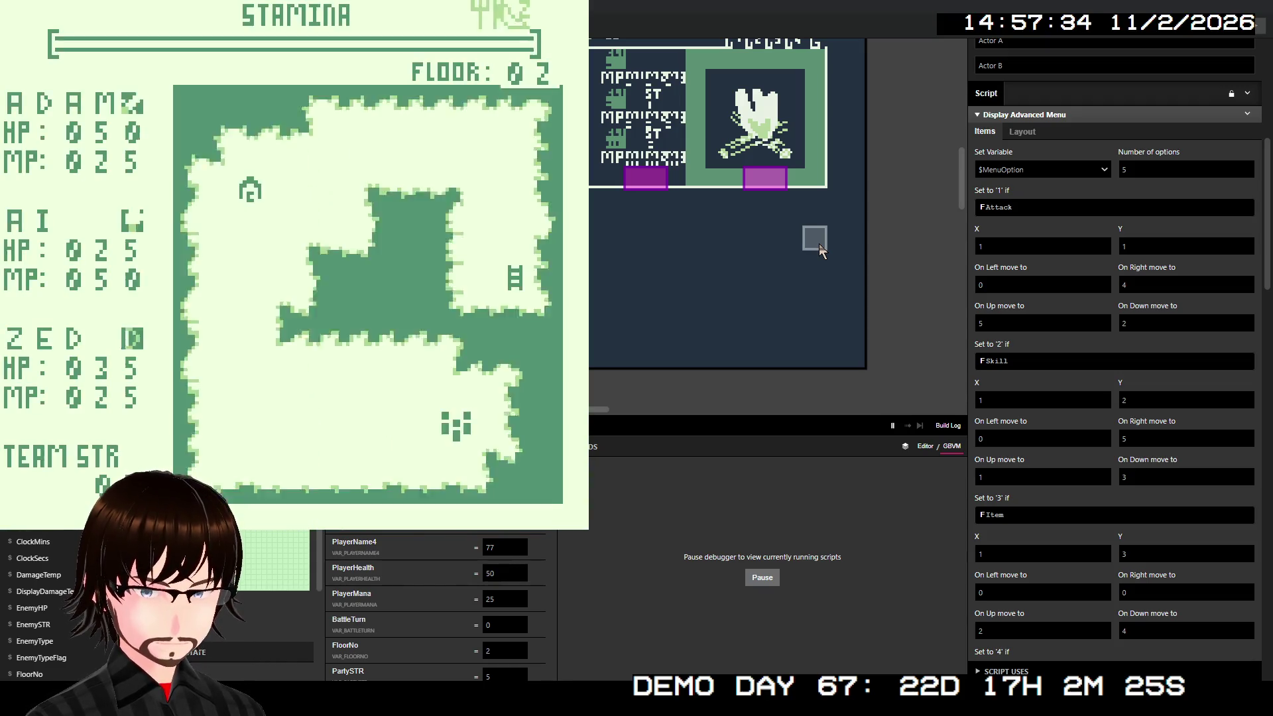
key(Left)
key(Left)
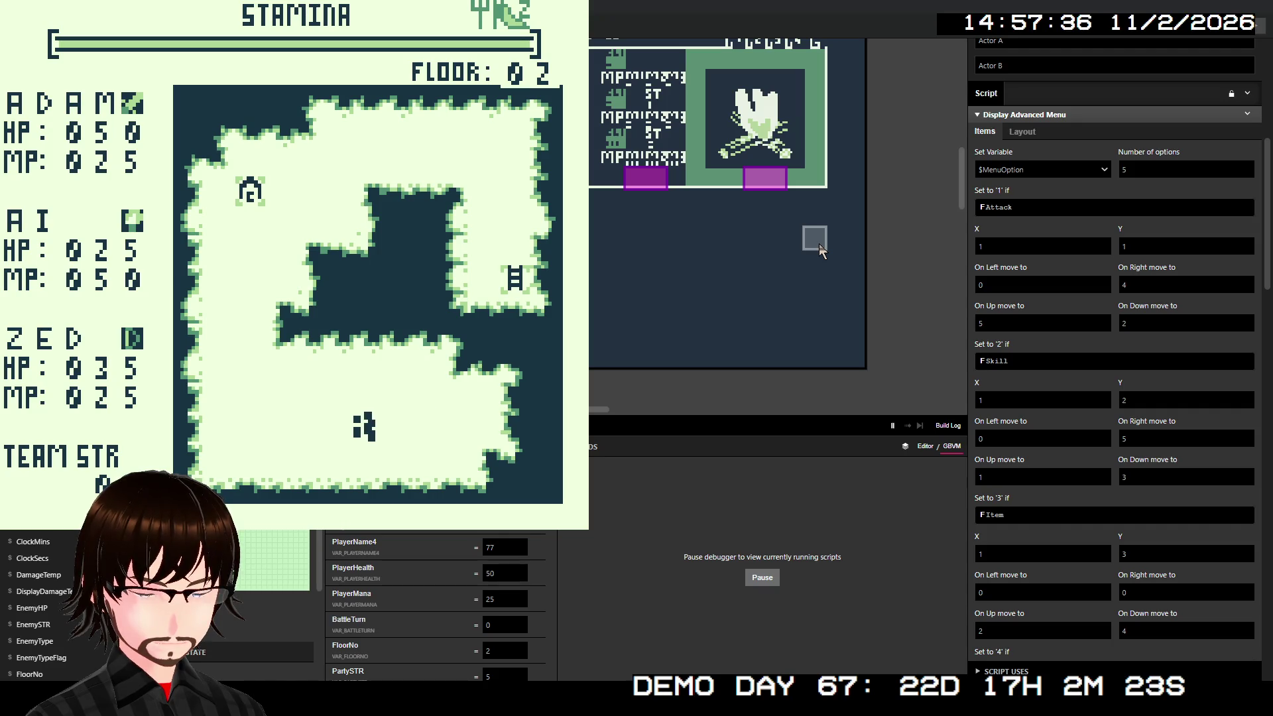
key(Left)
key(Left)
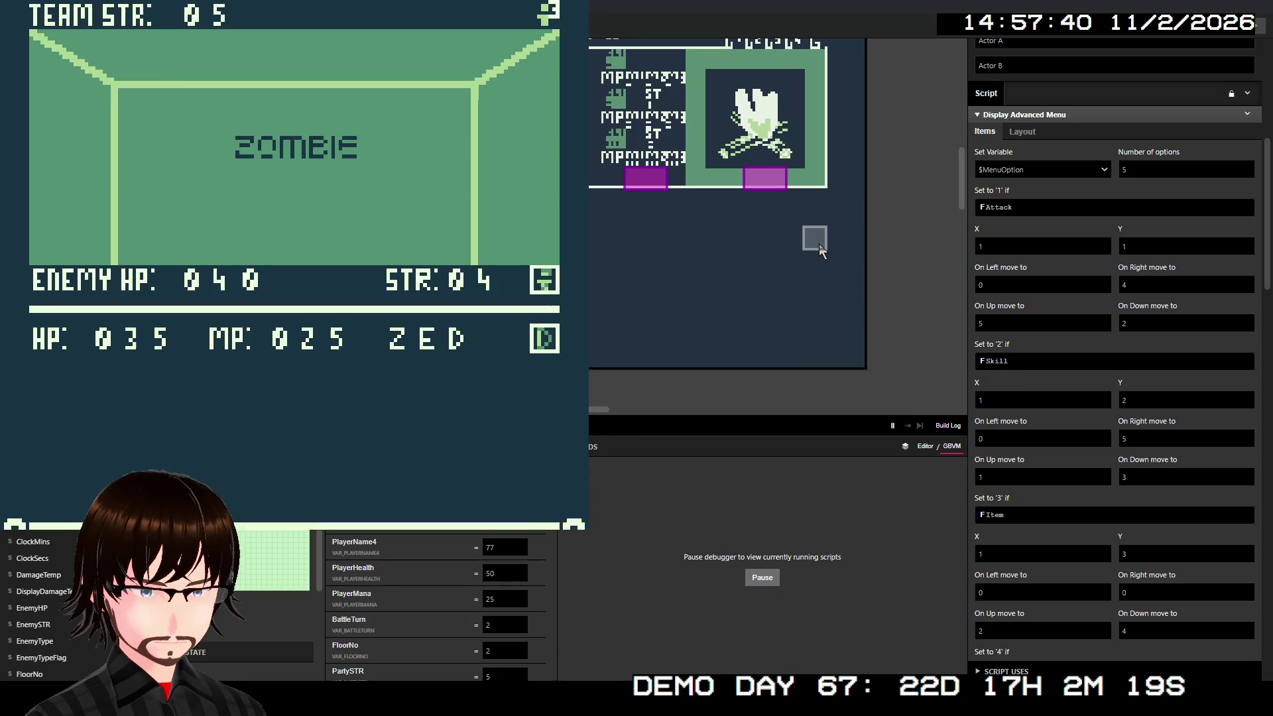
Step: Test cursor moves in every direction between Attack, Skill, Item, Block and Run
key(Down)
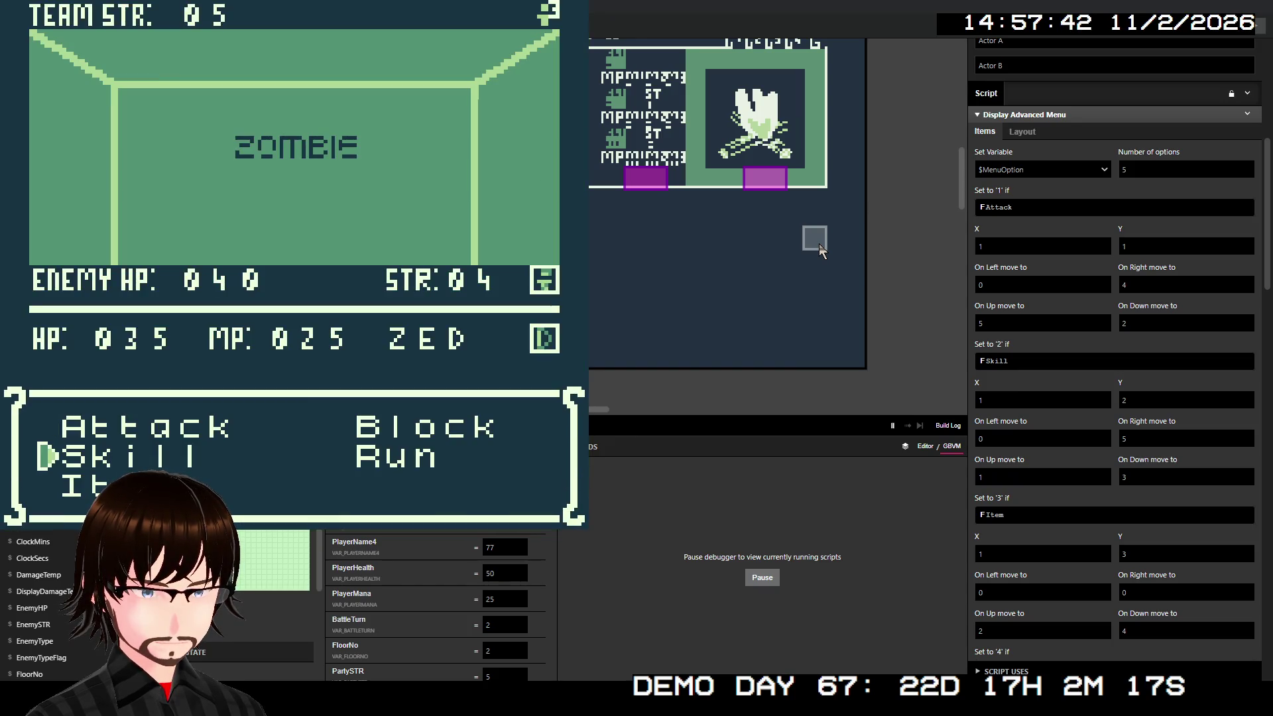
key(Down)
key(Up)
key(Up)
key(Right)
key(Left)
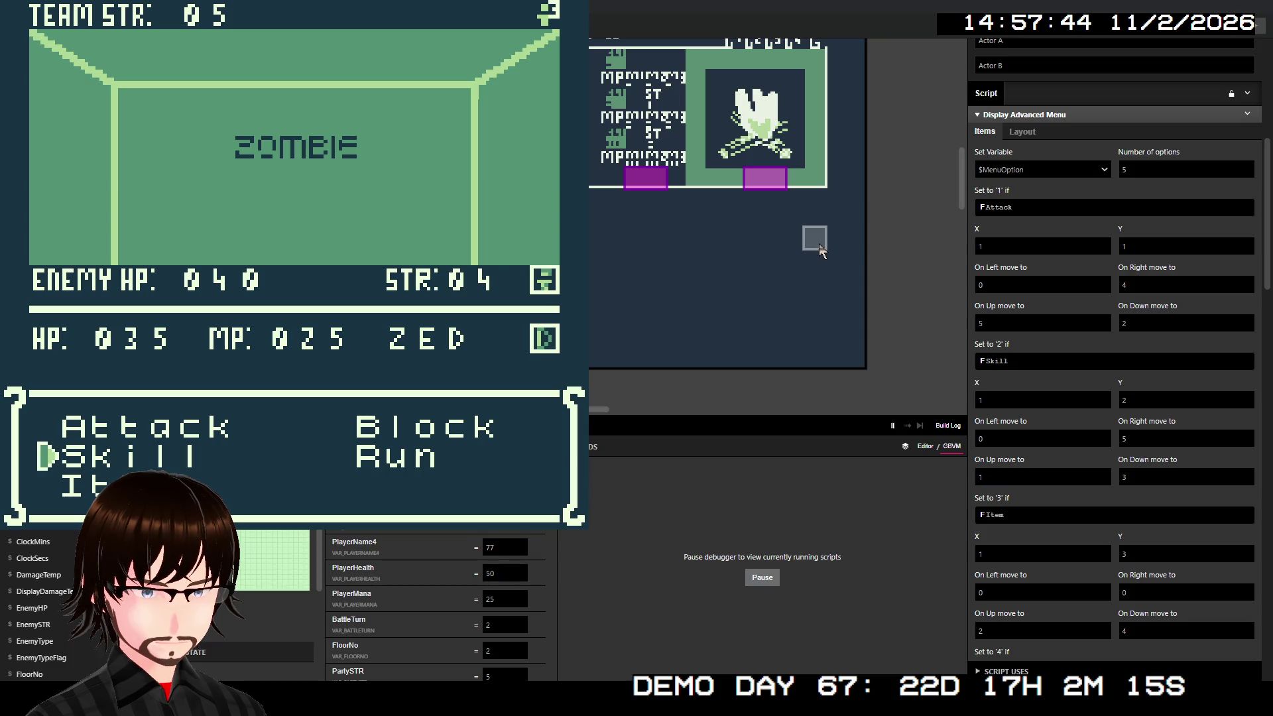
key(Down)
key(Right)
key(Down)
key(Down)
key(Up)
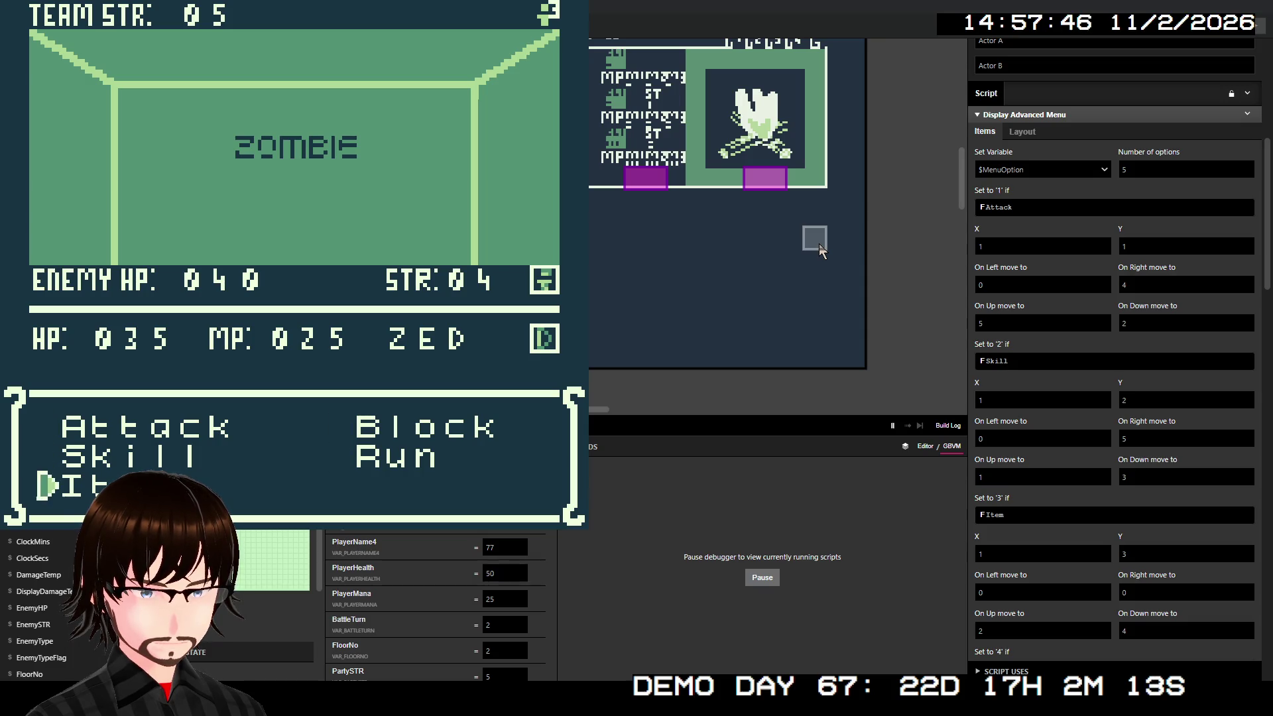
key(Right)
key(Left)
key(Down)
key(Right)
key(Down)
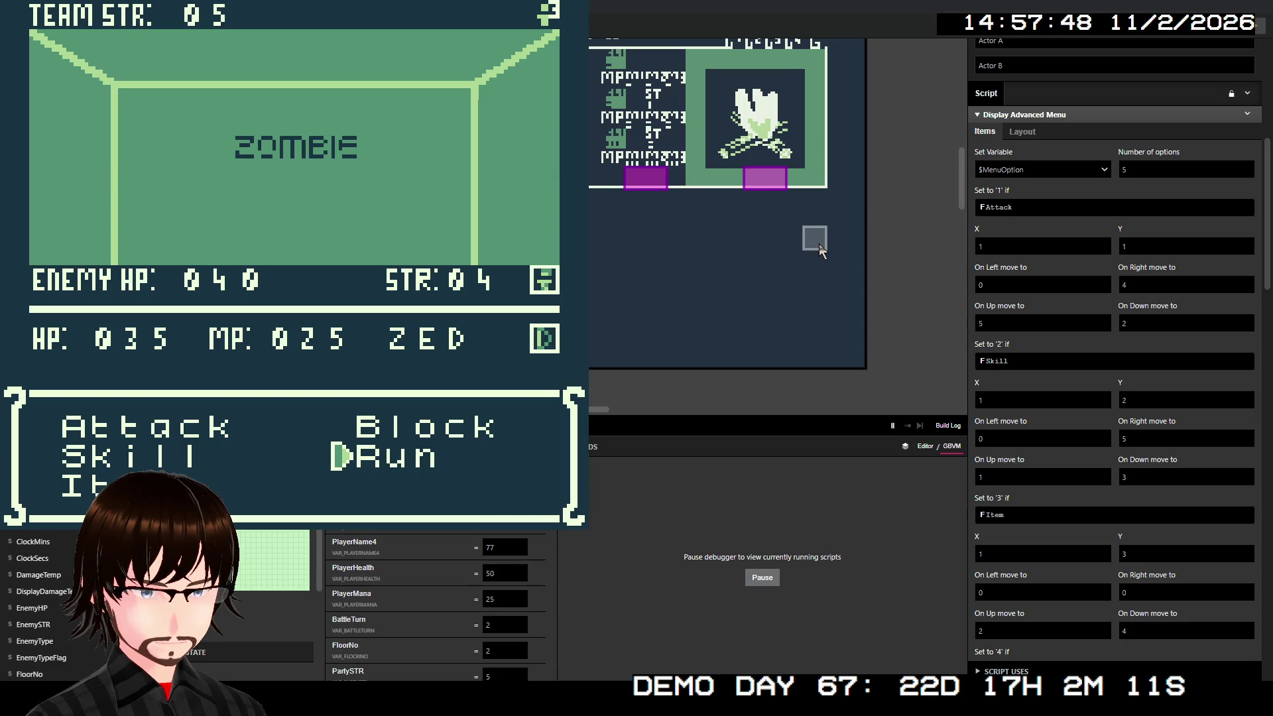
key(Up)
key(Left)
key(Up)
key(Up)
key(Up)
key(Down)
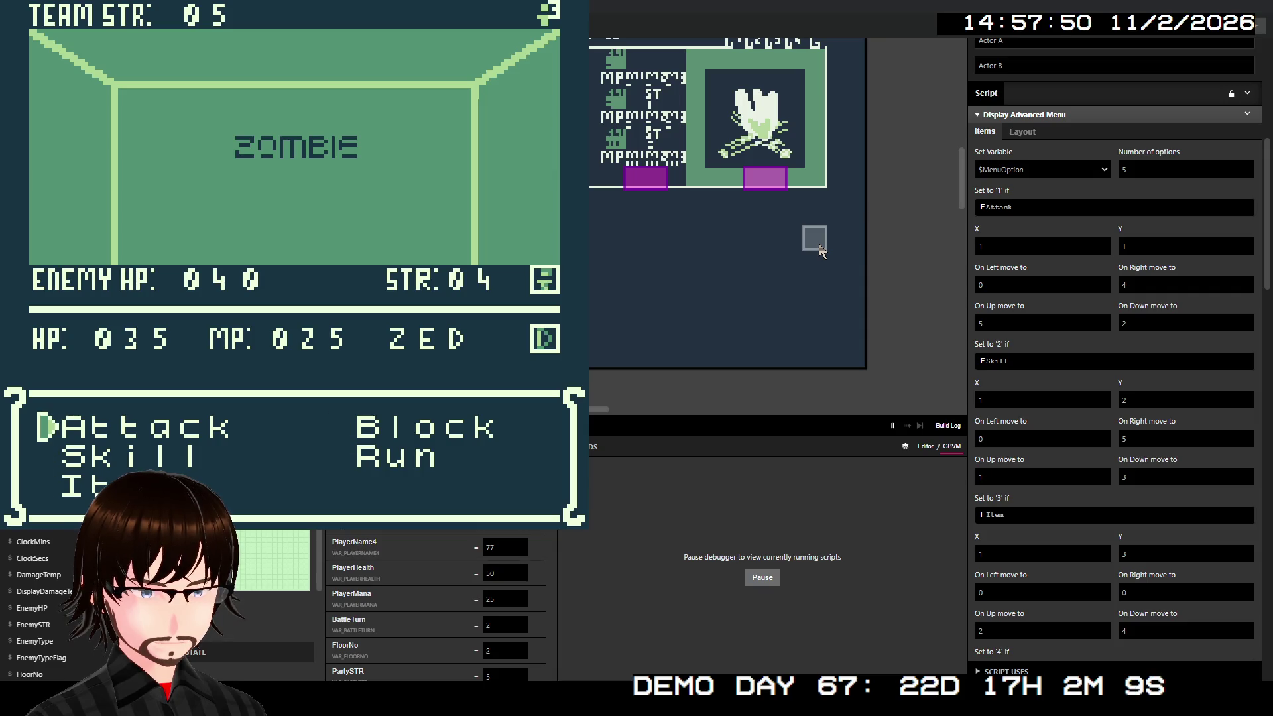
Step: Cycle the cursor through all five battle options to check wrapping, then select one
key(Down)
key(Down)
key(Up)
key(Up)
key(Down)
key(Down)
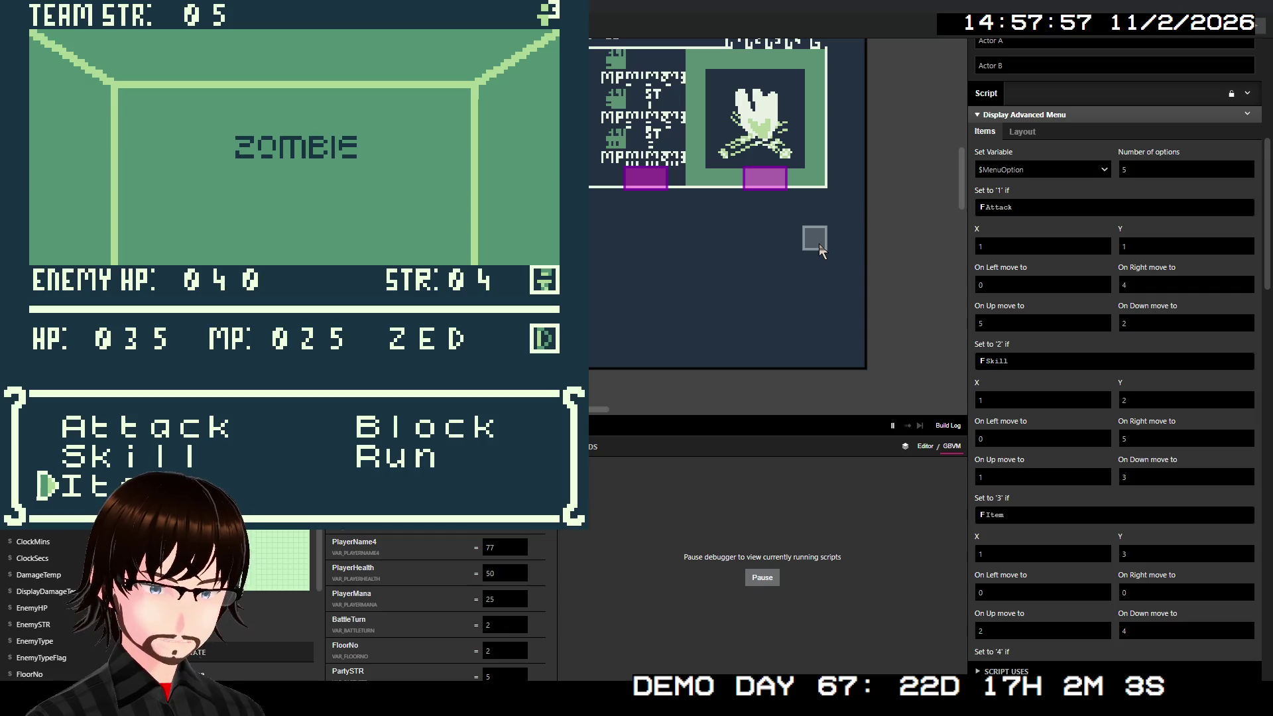
key(Down)
key(Down)
key(Down)
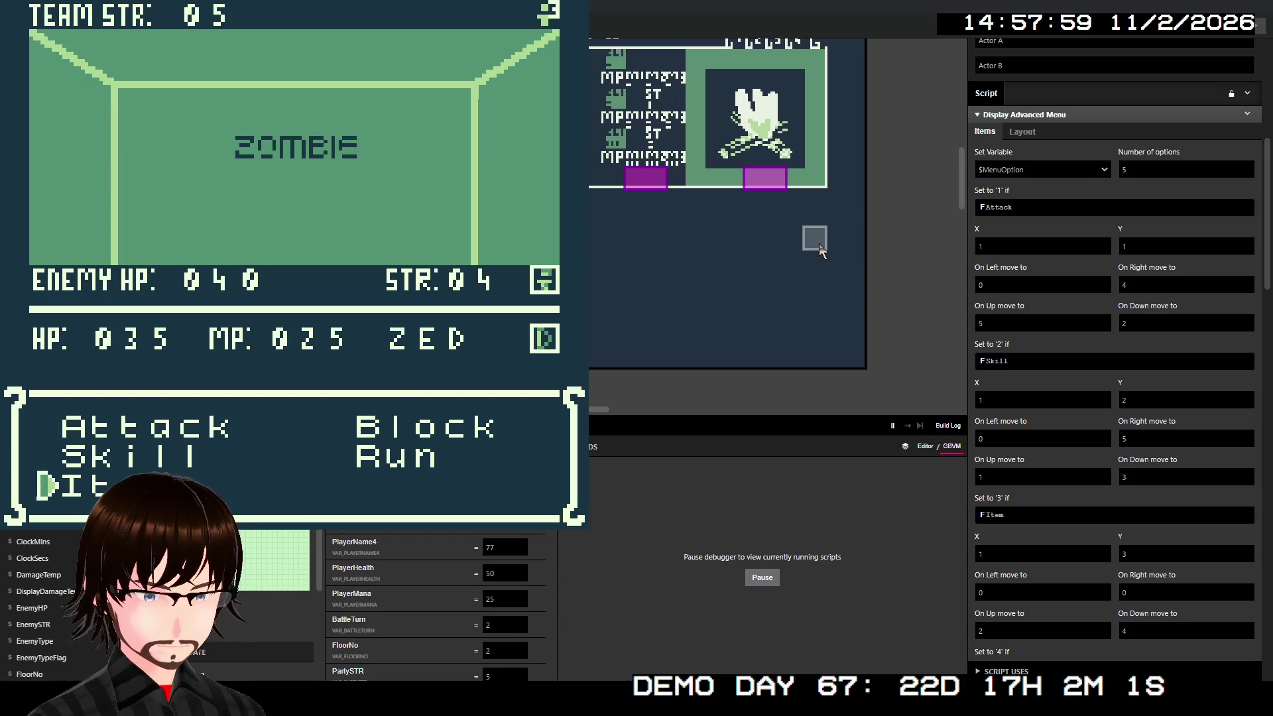
key(Down)
key(Down)
key(Down)
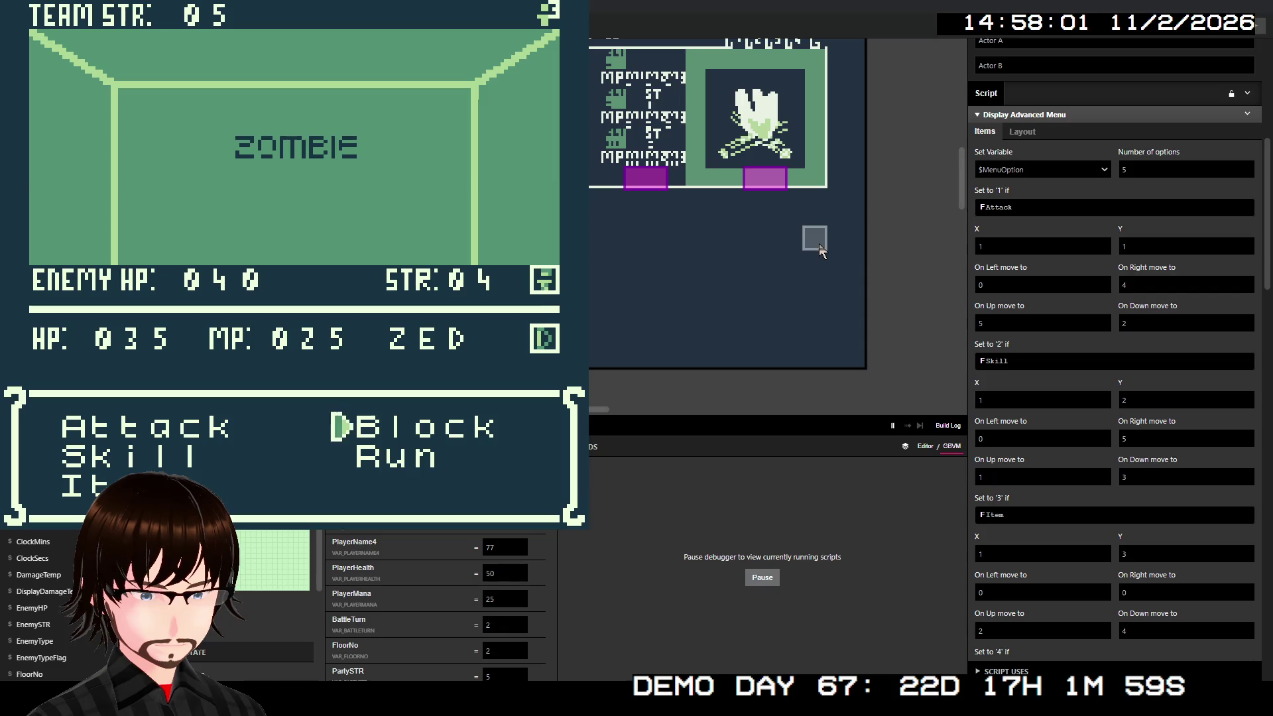
key(Down)
key(Down)
key(Down)
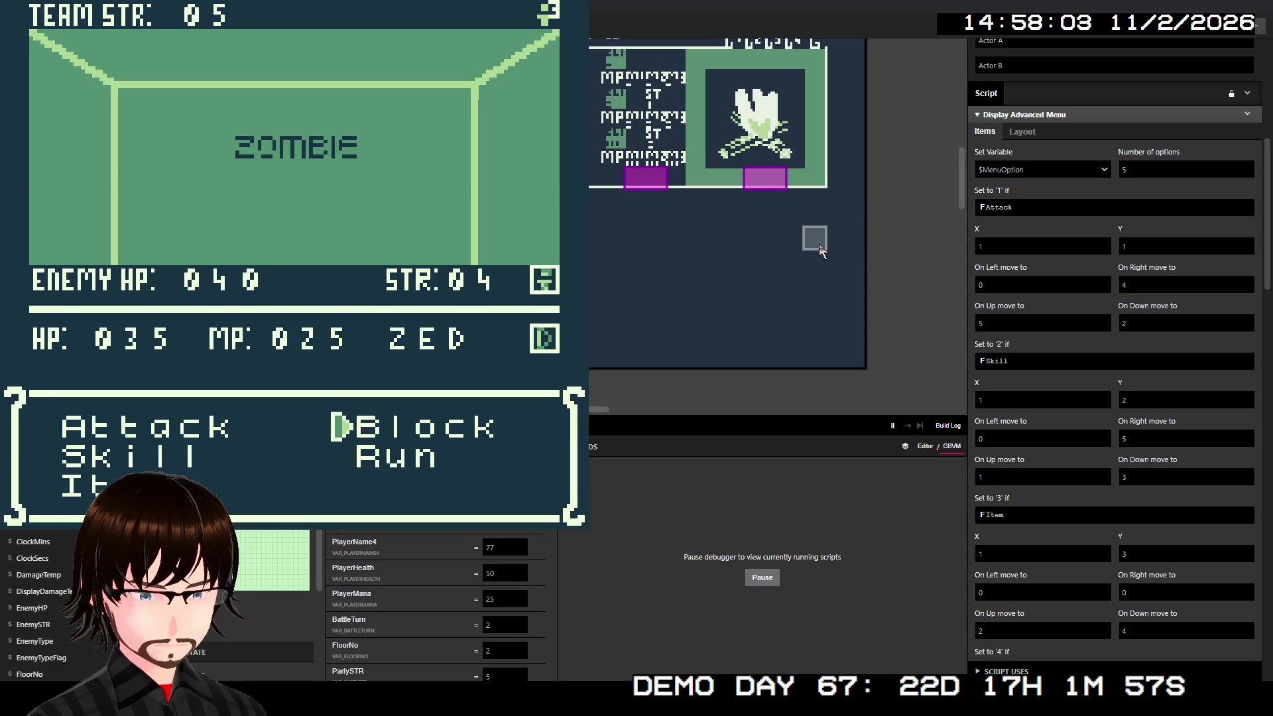
key(Up)
key(Down)
key(Down)
key(Down)
key(Up)
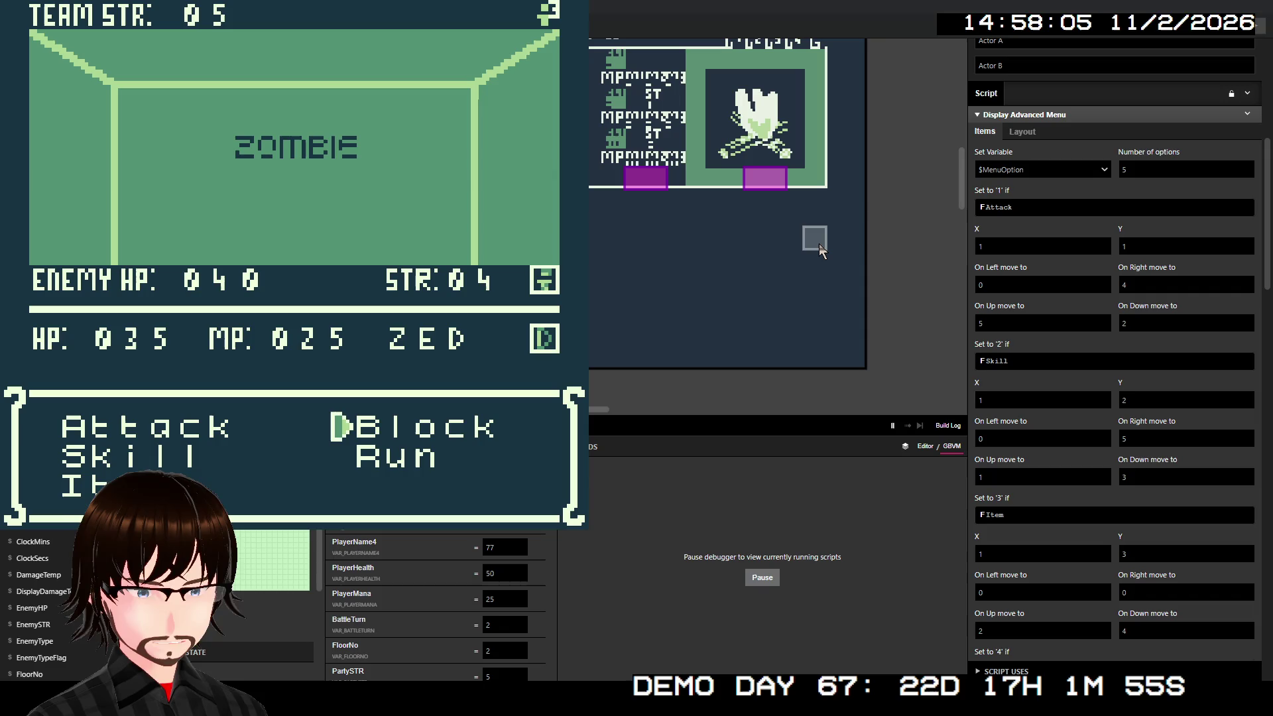
key(Up)
key(Up)
key(Down)
key(Down)
key(Down)
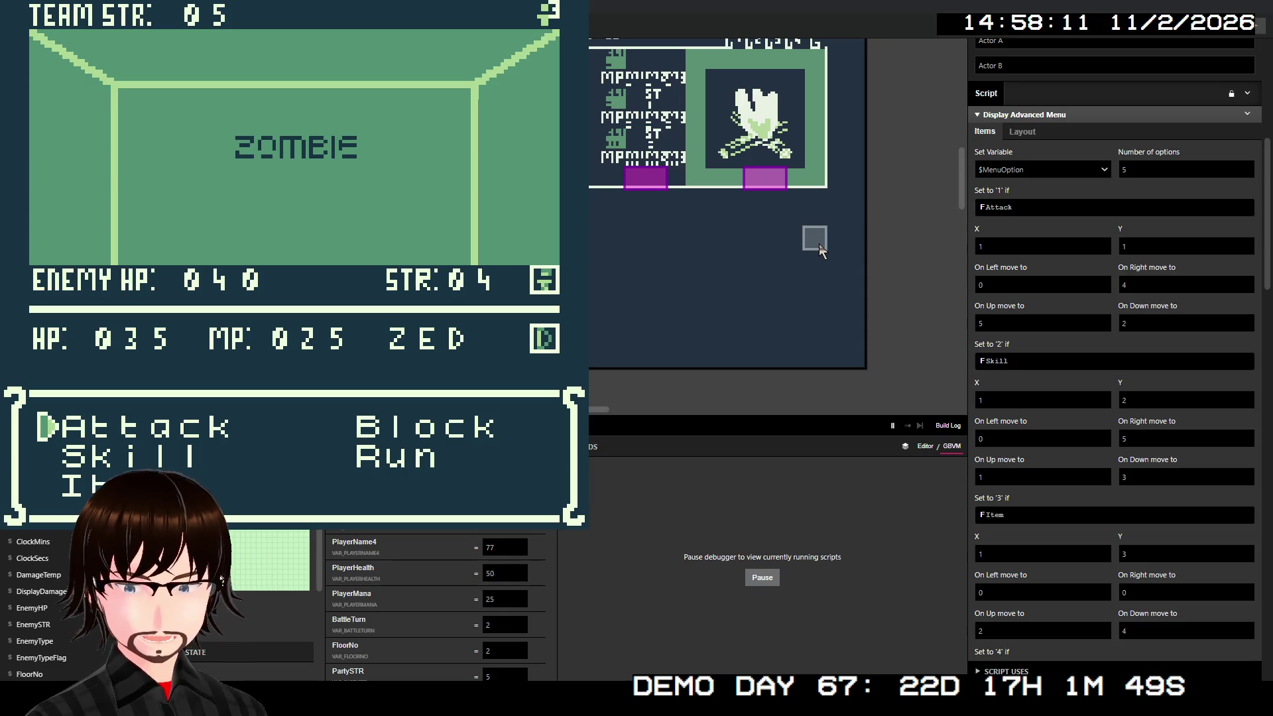
key(z)
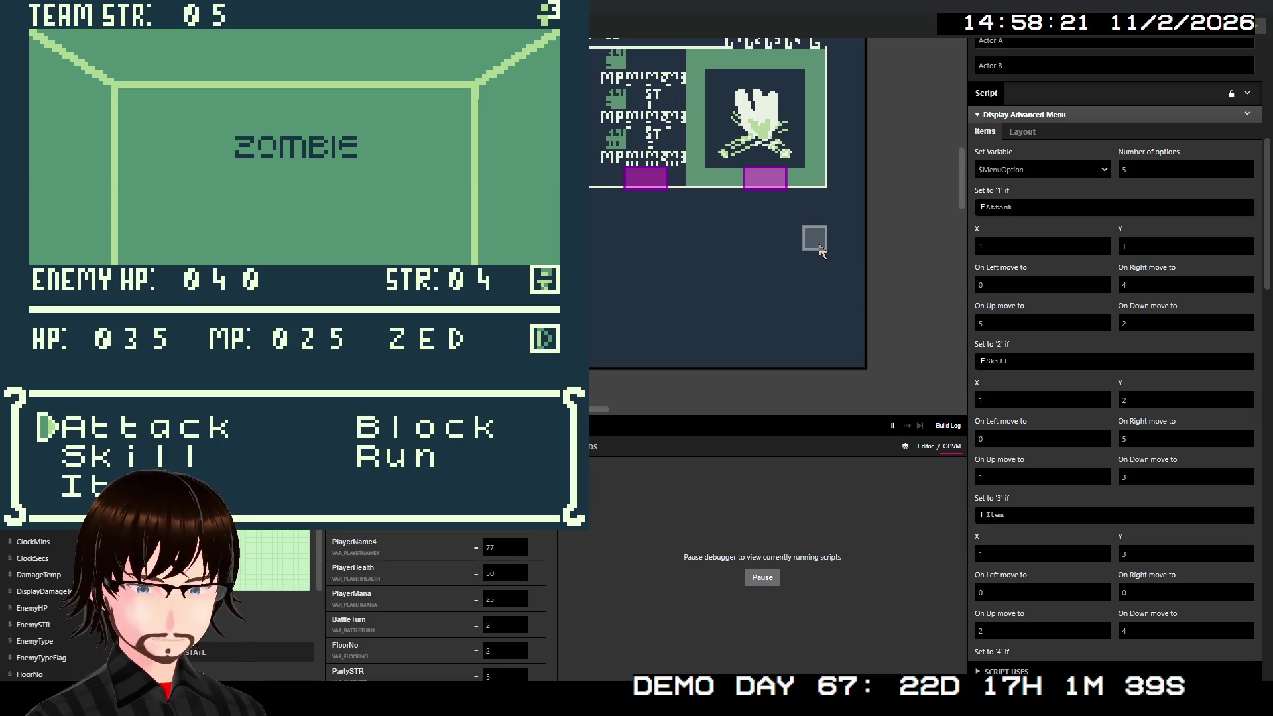
scroll(1080, 279, down, 2)
scroll(1081, 278, up, 4)
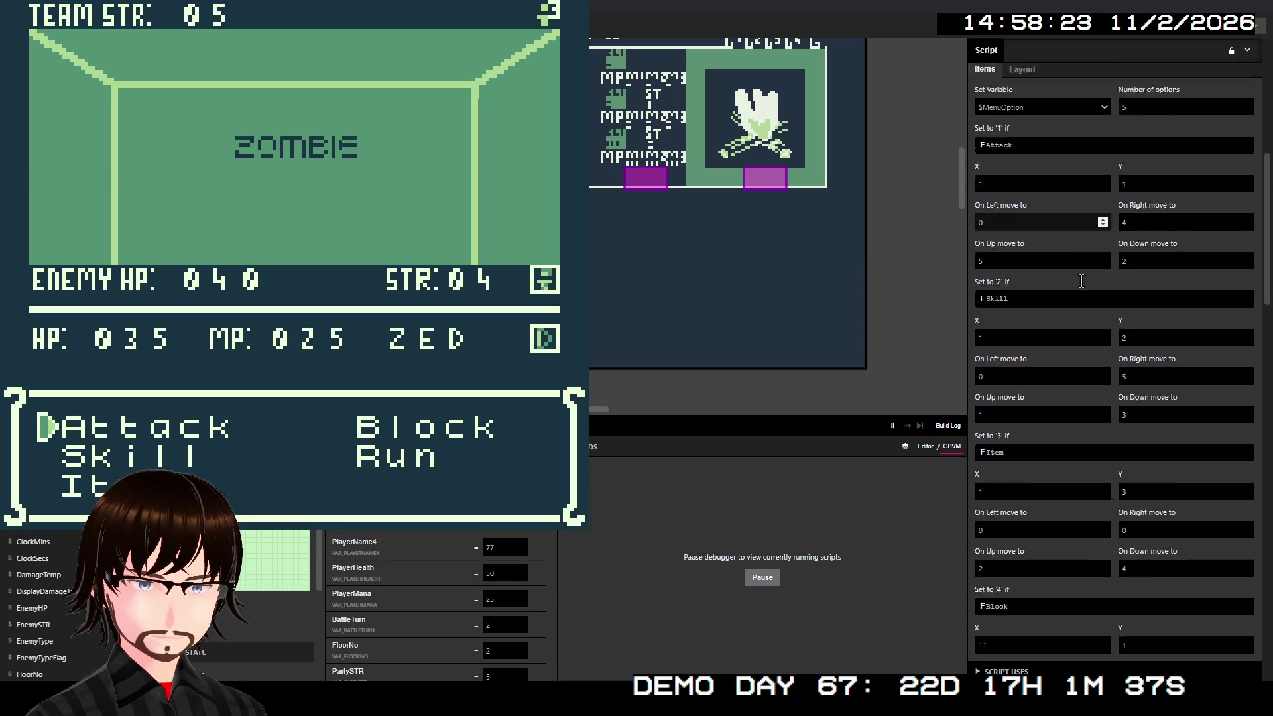
scroll(1081, 280, down, 10)
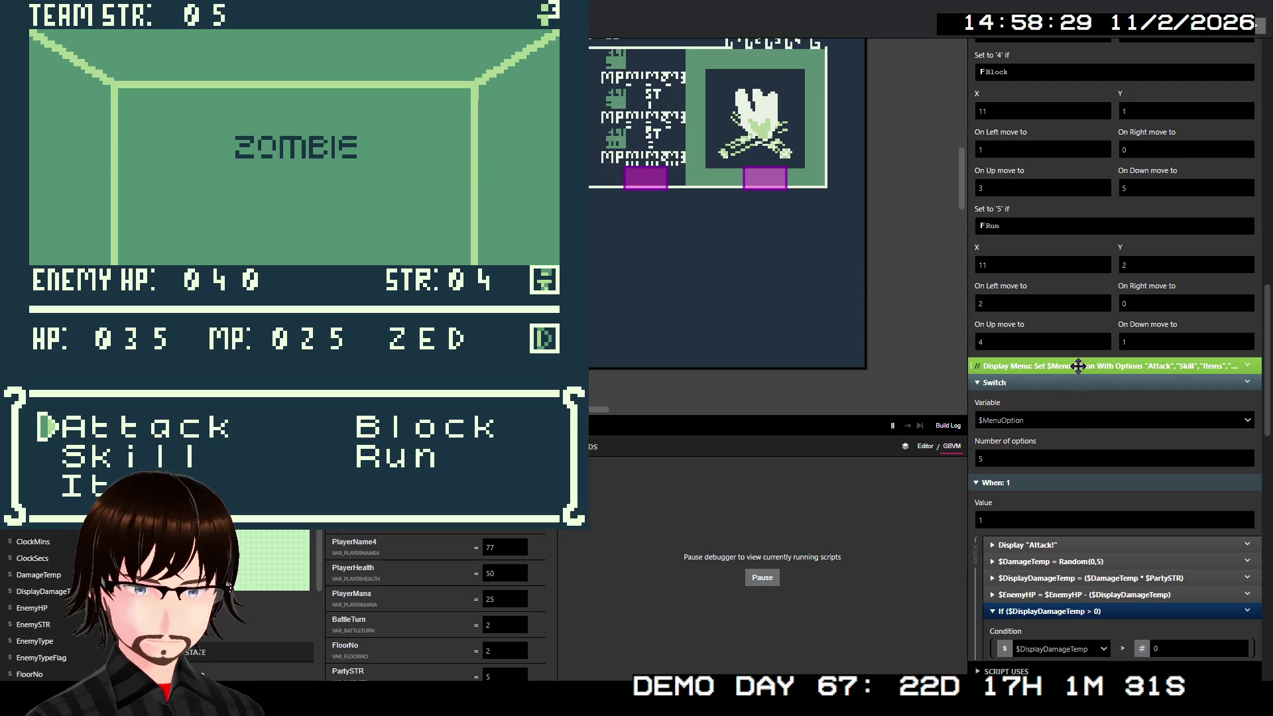
scroll(1078, 366, up, 5)
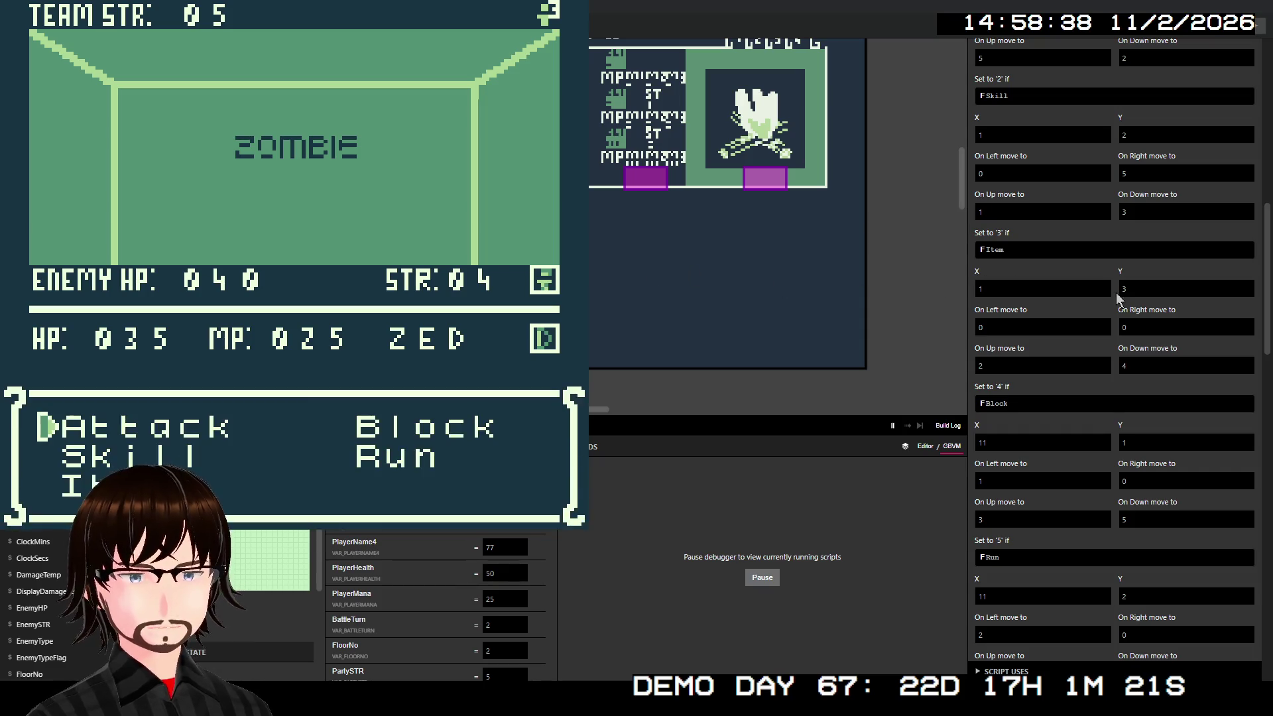
scroll(1102, 288, up, 4)
scroll(1103, 287, up, 4)
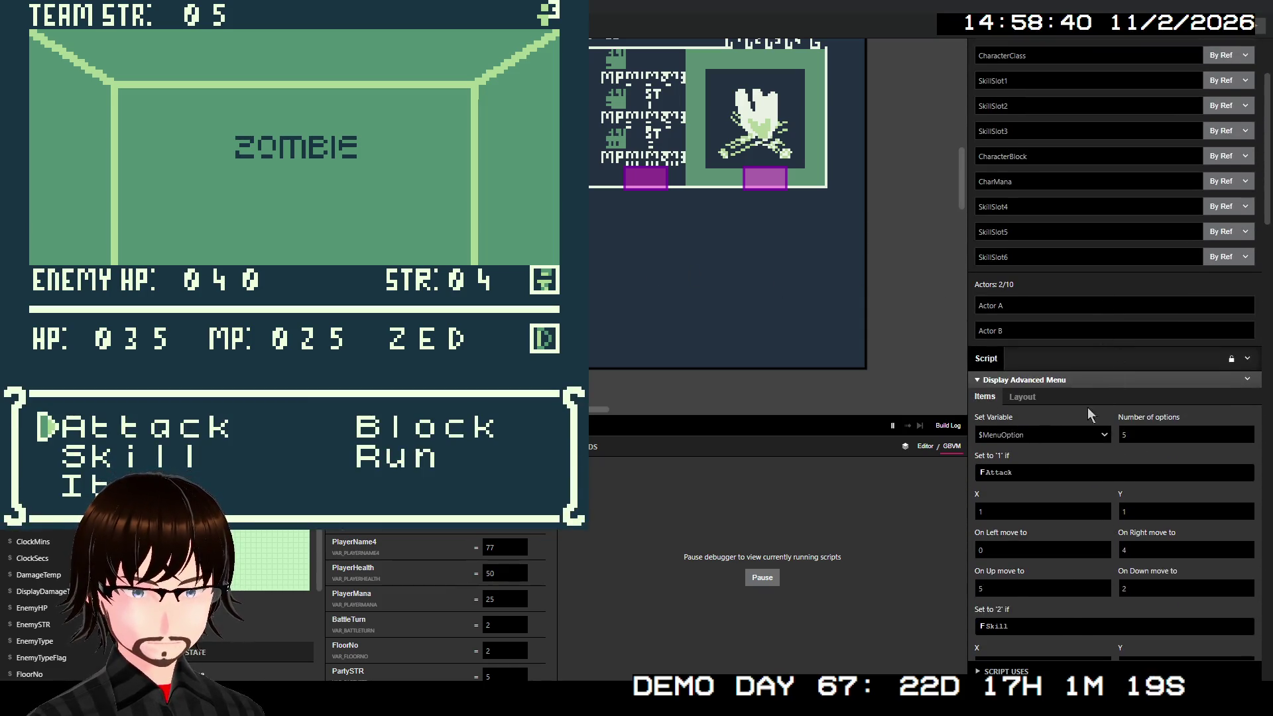
scroll(1089, 396, down, 12)
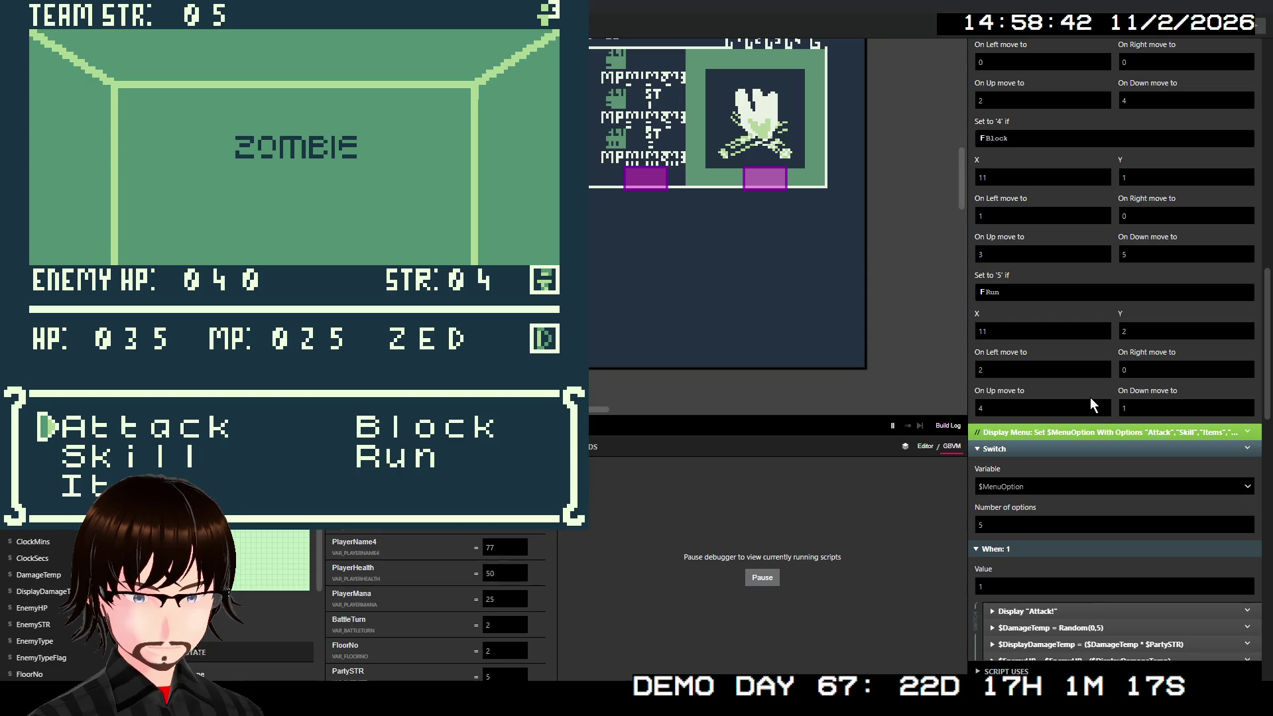
scroll(1090, 397, up, 1)
scroll(1088, 397, up, 9)
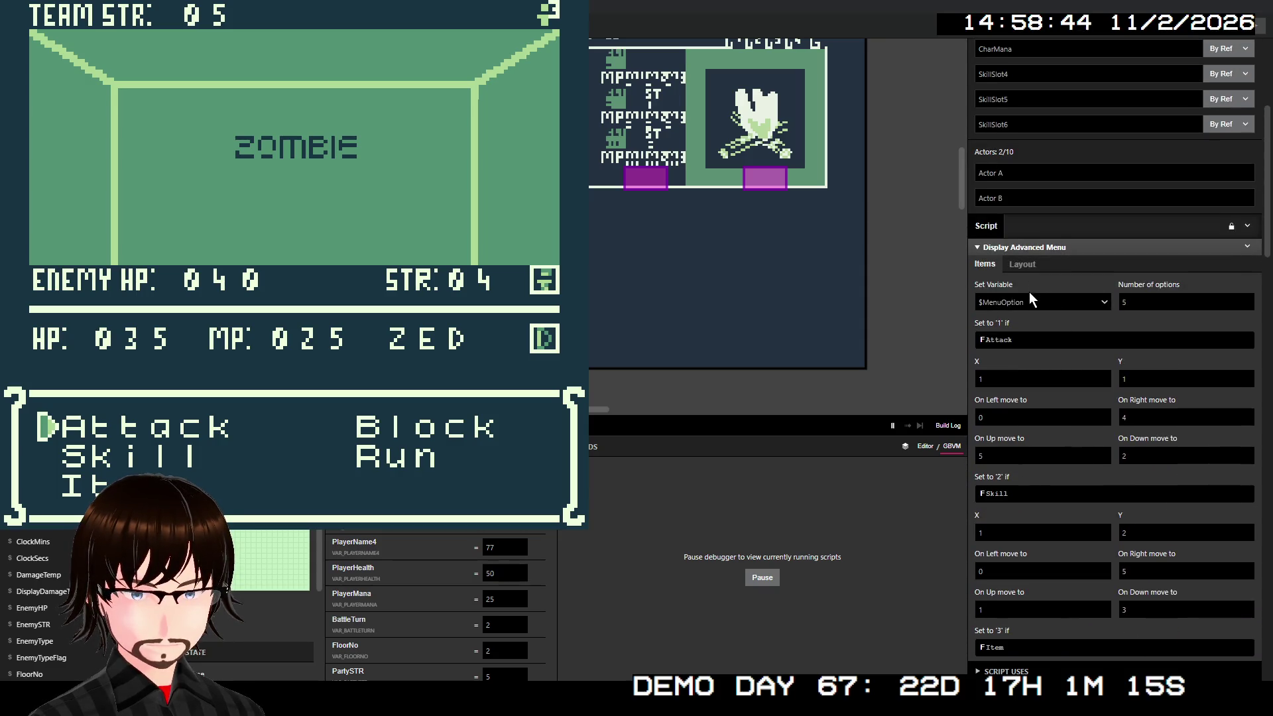
click(1032, 302)
click(1030, 296)
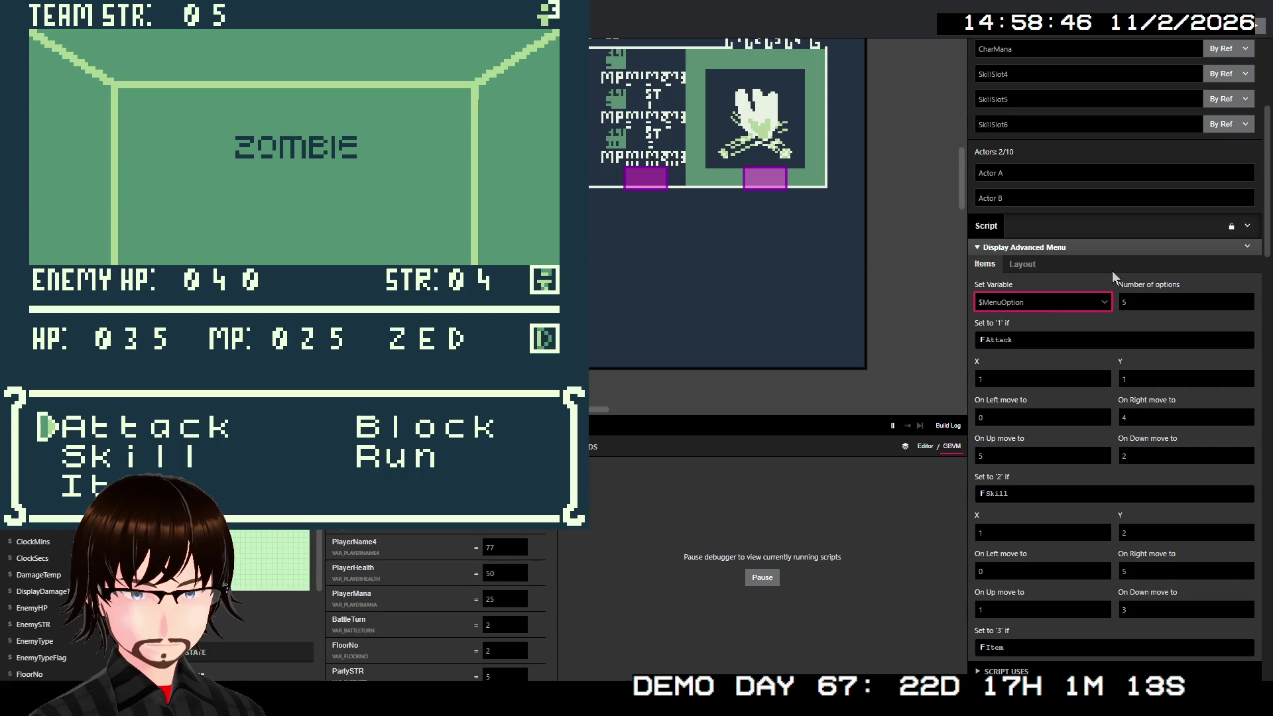
scroll(1112, 272, down, 11)
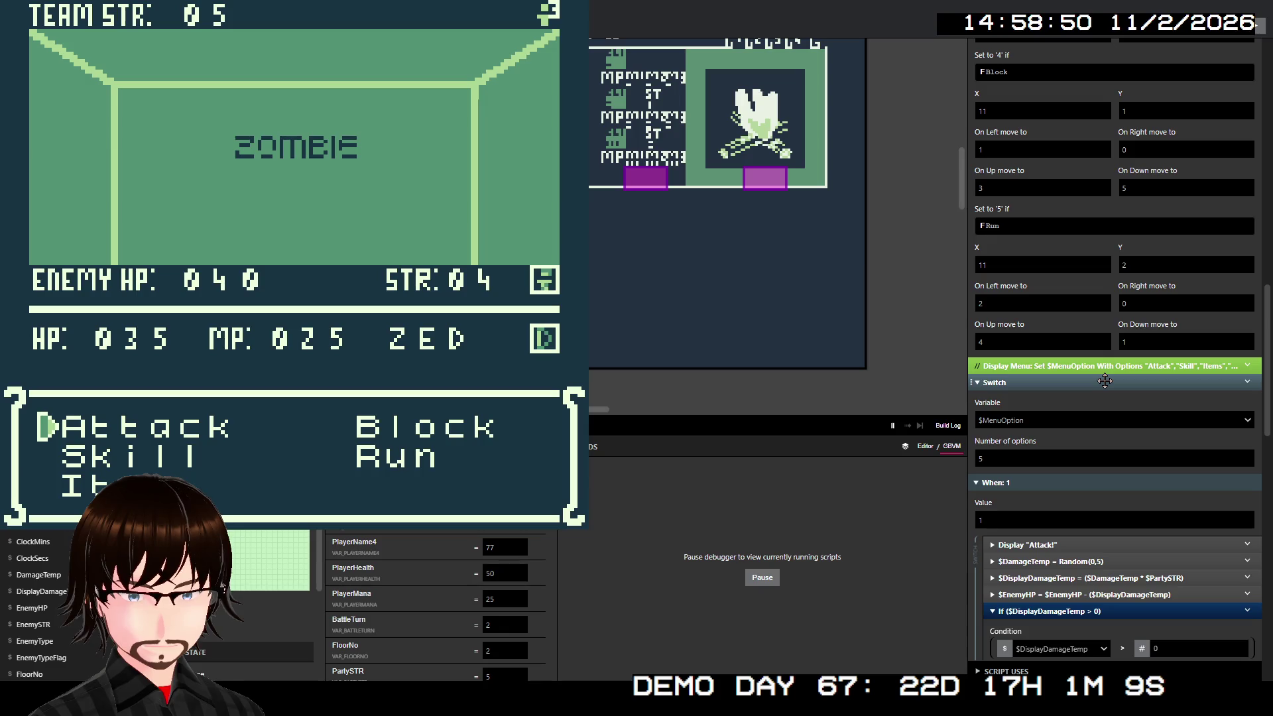
scroll(1104, 380, up, 2)
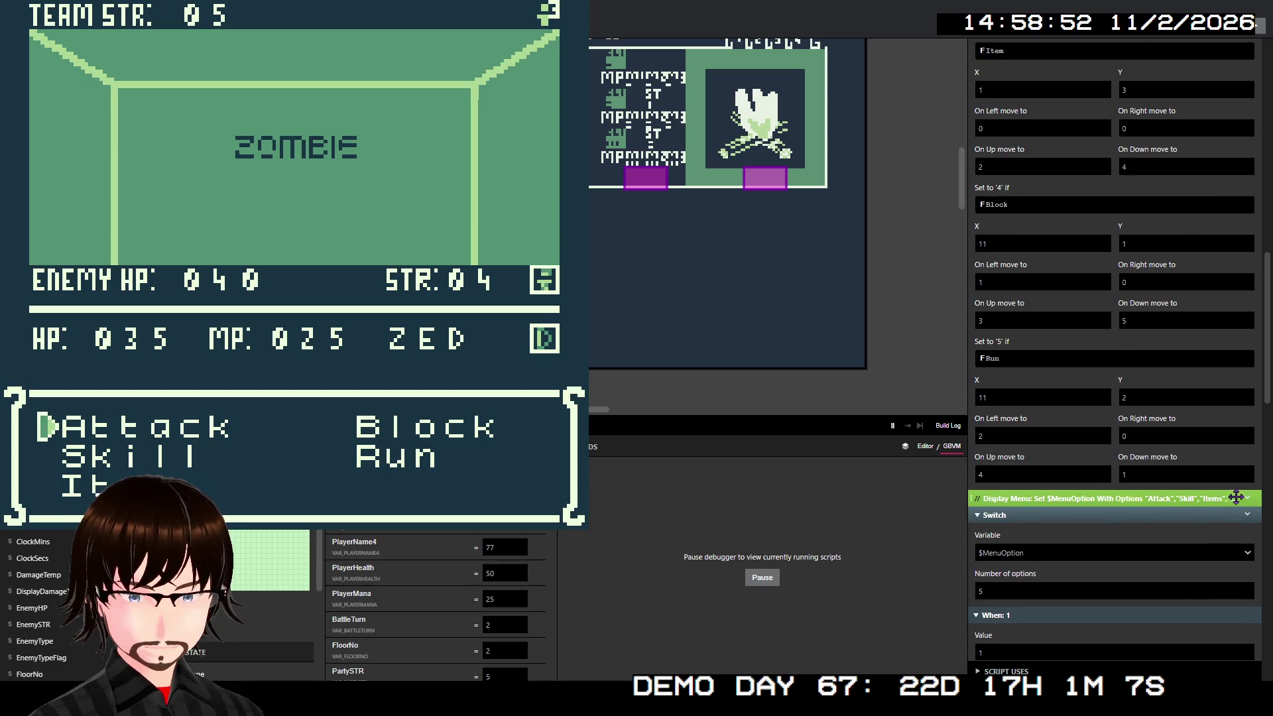
right_click(1003, 496)
click(1033, 517)
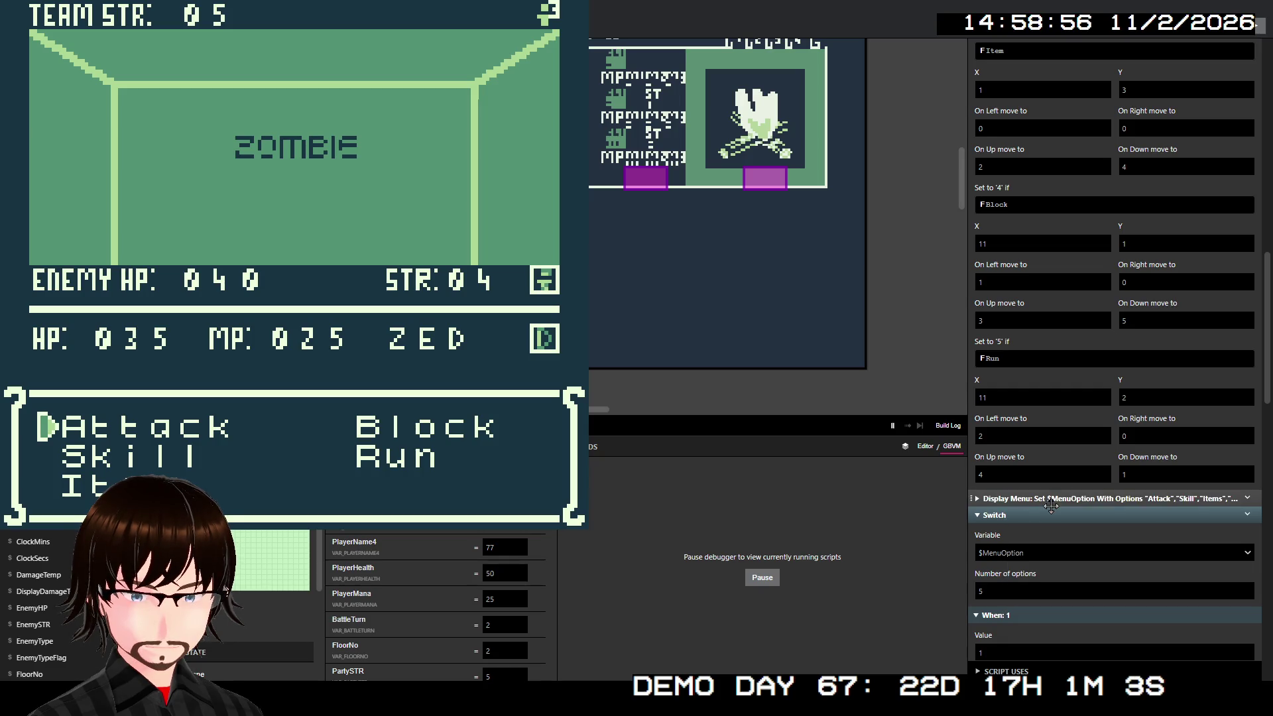
scroll(1056, 503, down, 3)
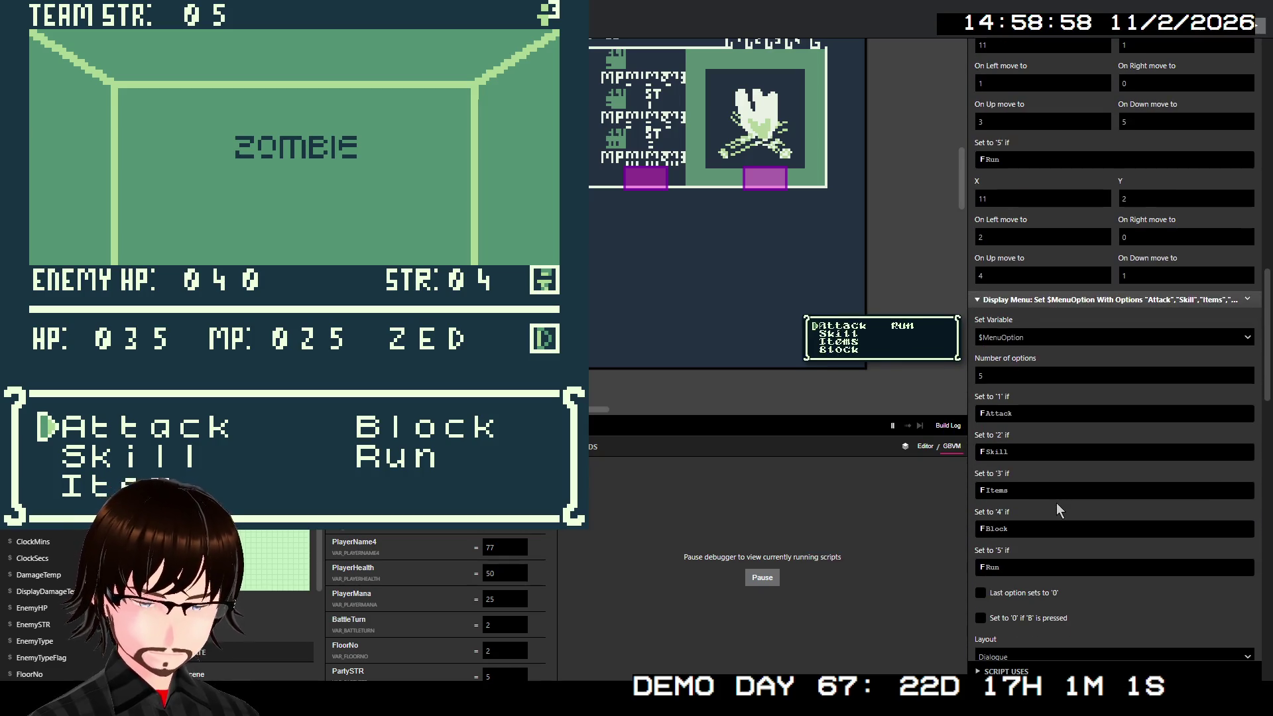
scroll(1060, 538, down, 1)
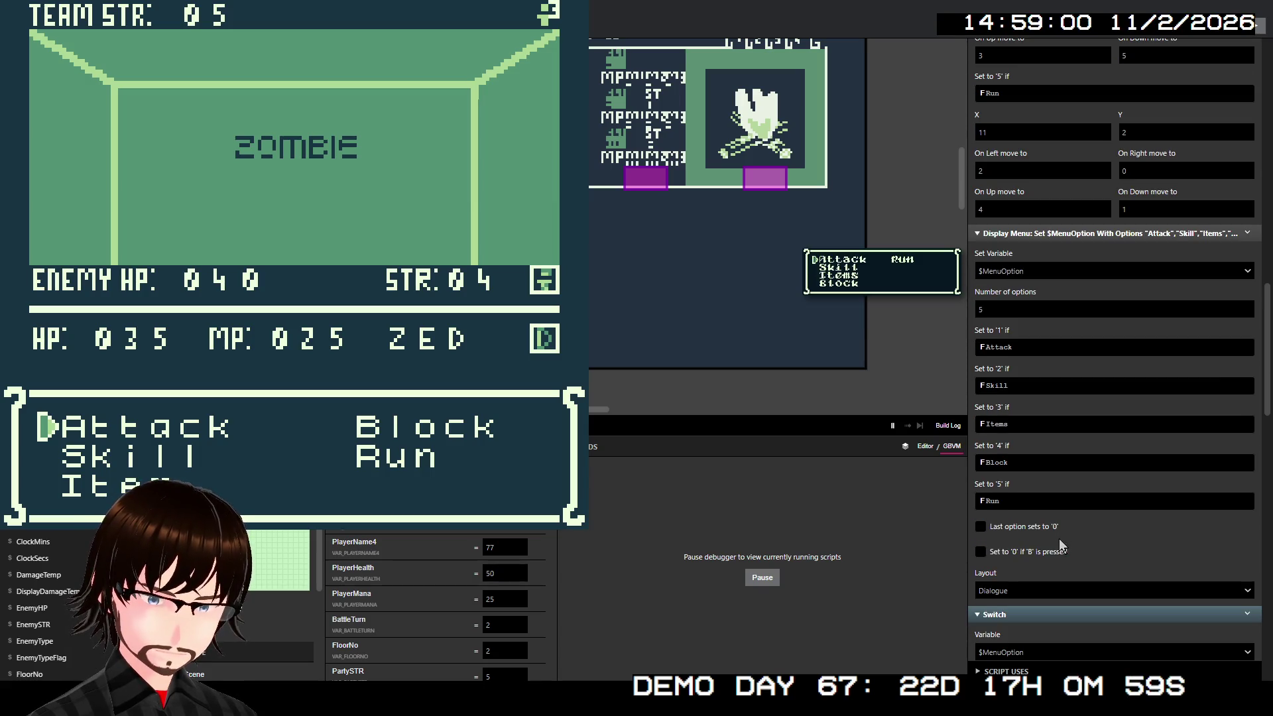
right_click(1092, 233)
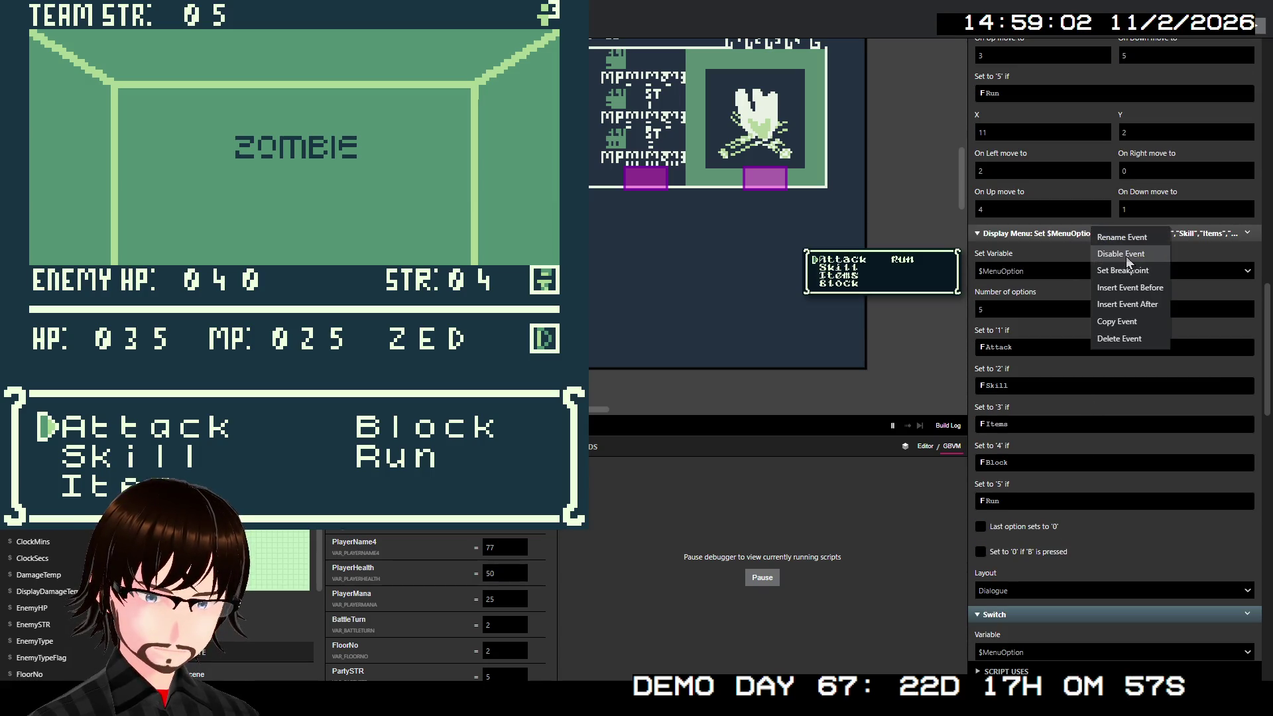
click(1125, 256)
scroll(1114, 279, up, 10)
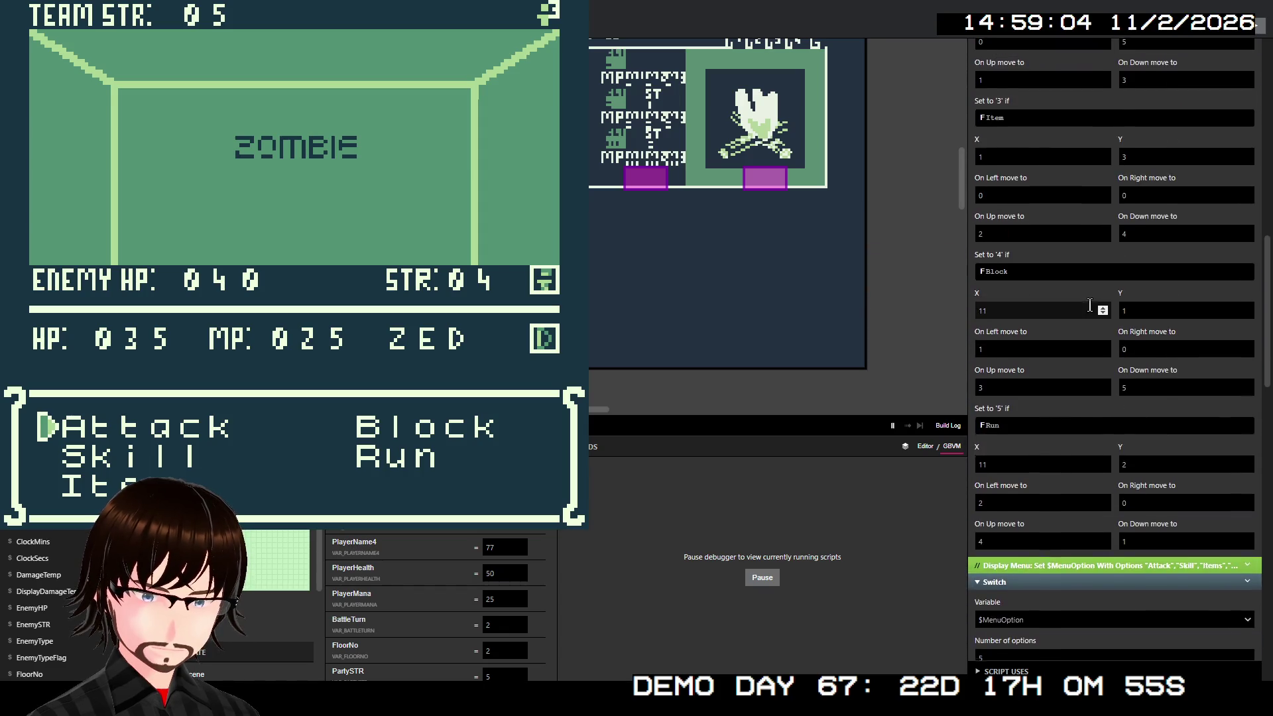
scroll(1094, 313, up, 1)
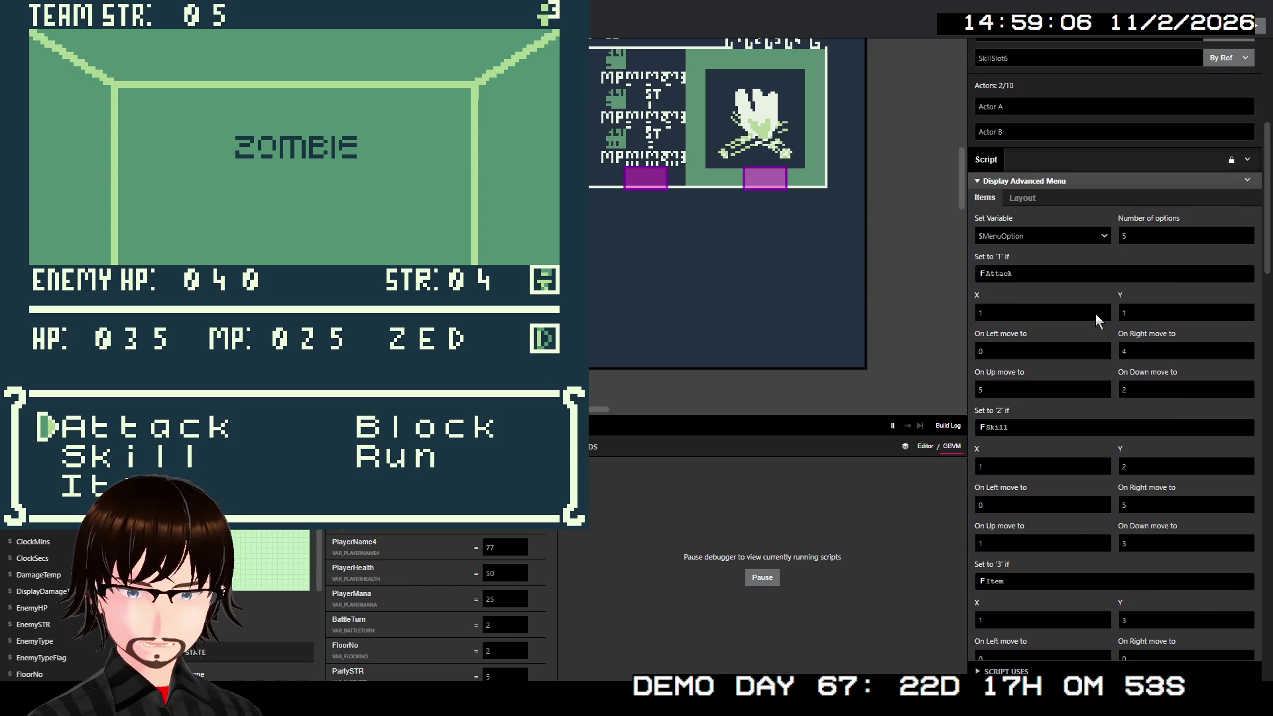
click(1025, 199)
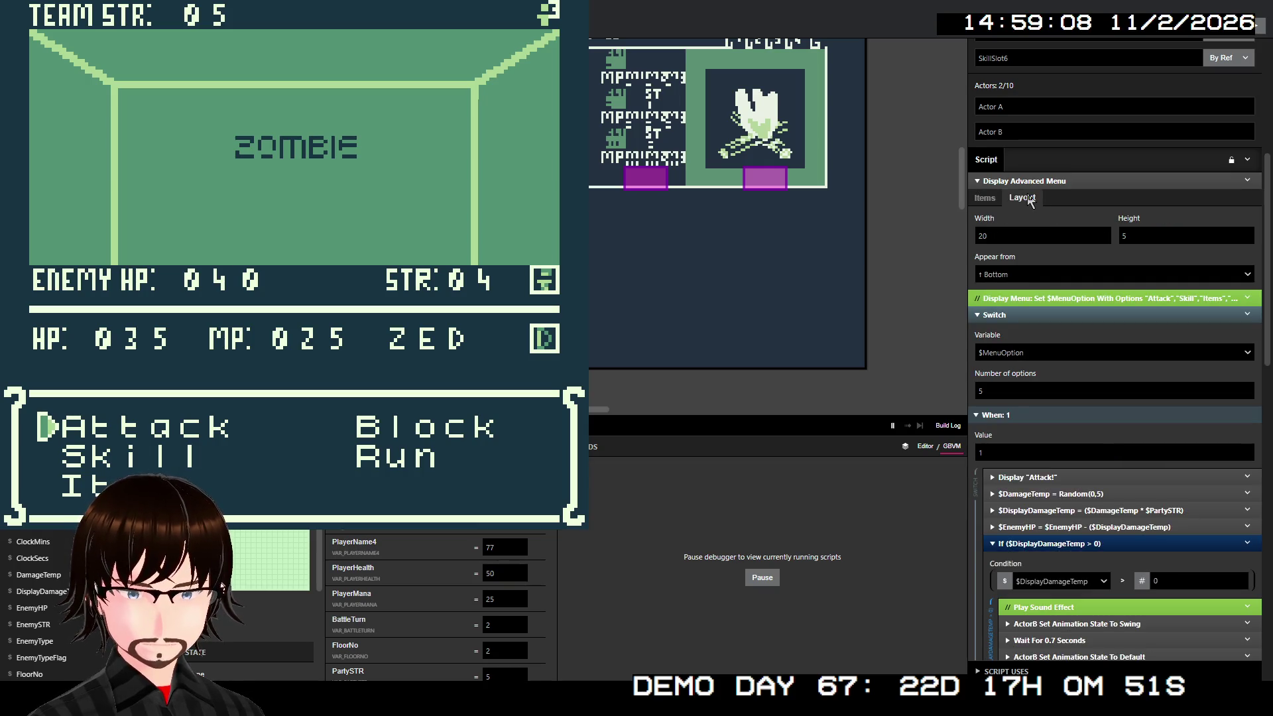
click(1049, 276)
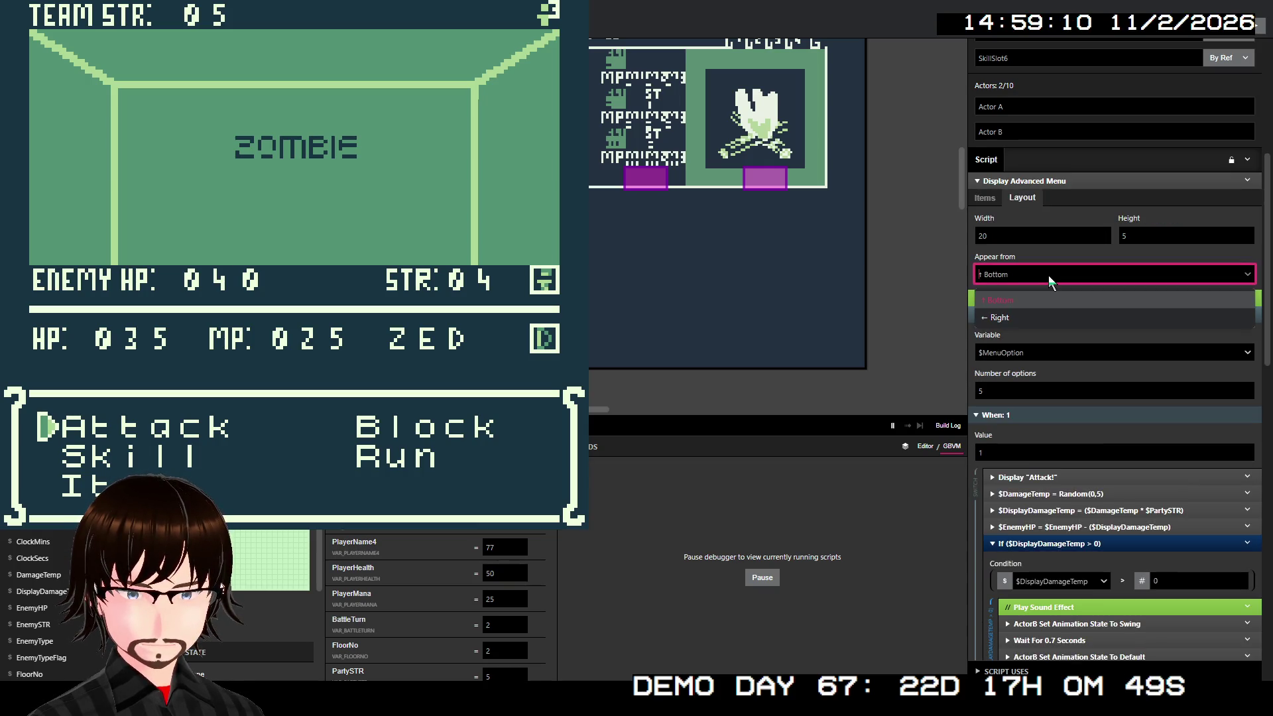
click(1035, 241)
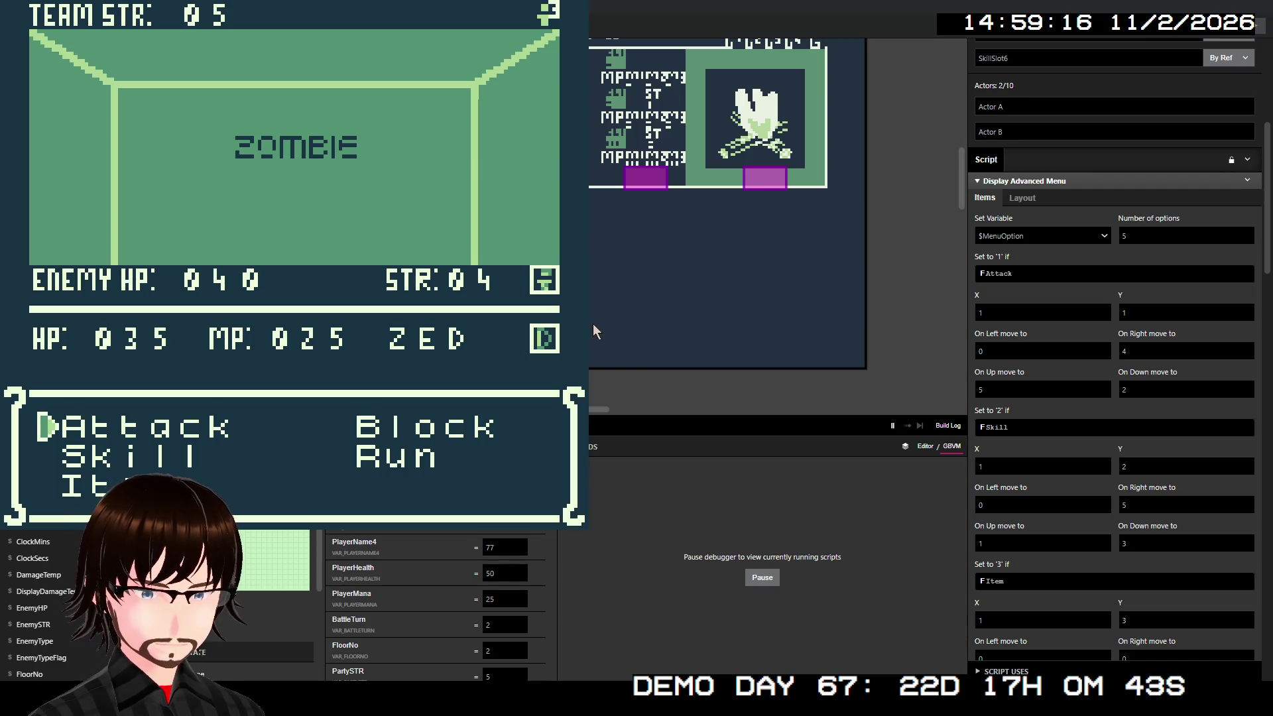
Step: Move the battle cursor to Block and Skill, selecting each option
key(Right)
key(z)
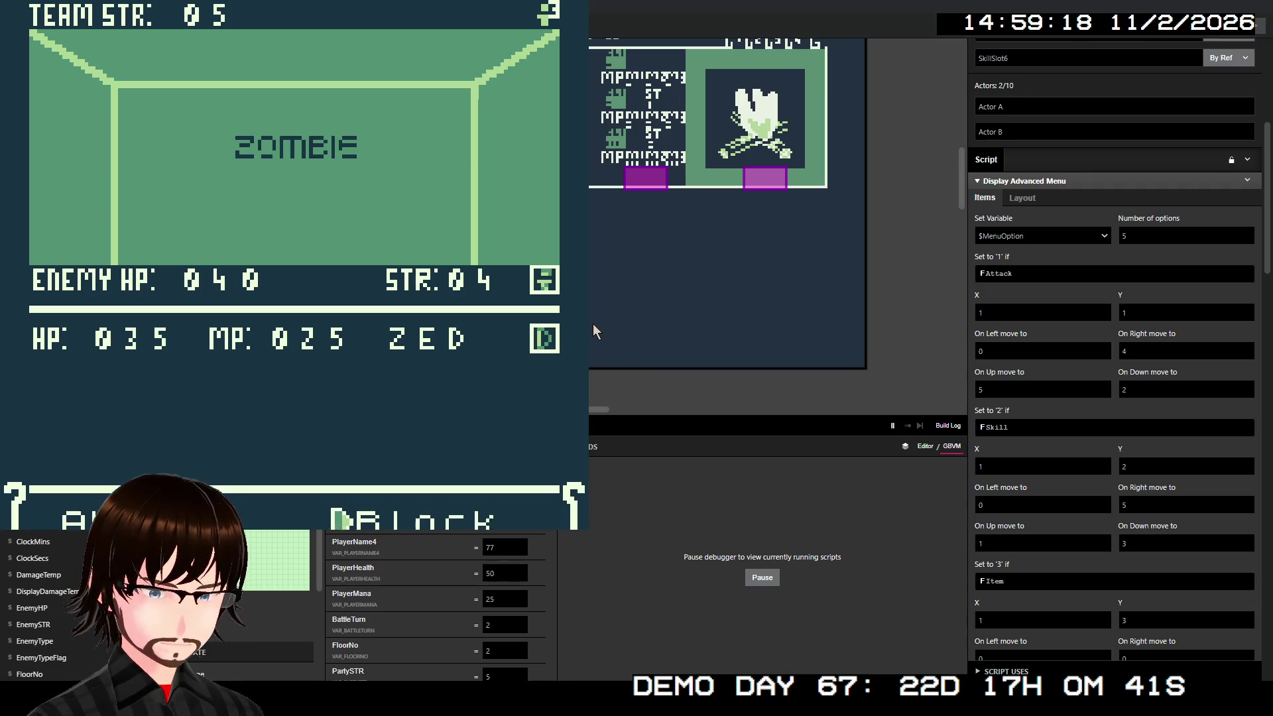
key(Down)
key(z)
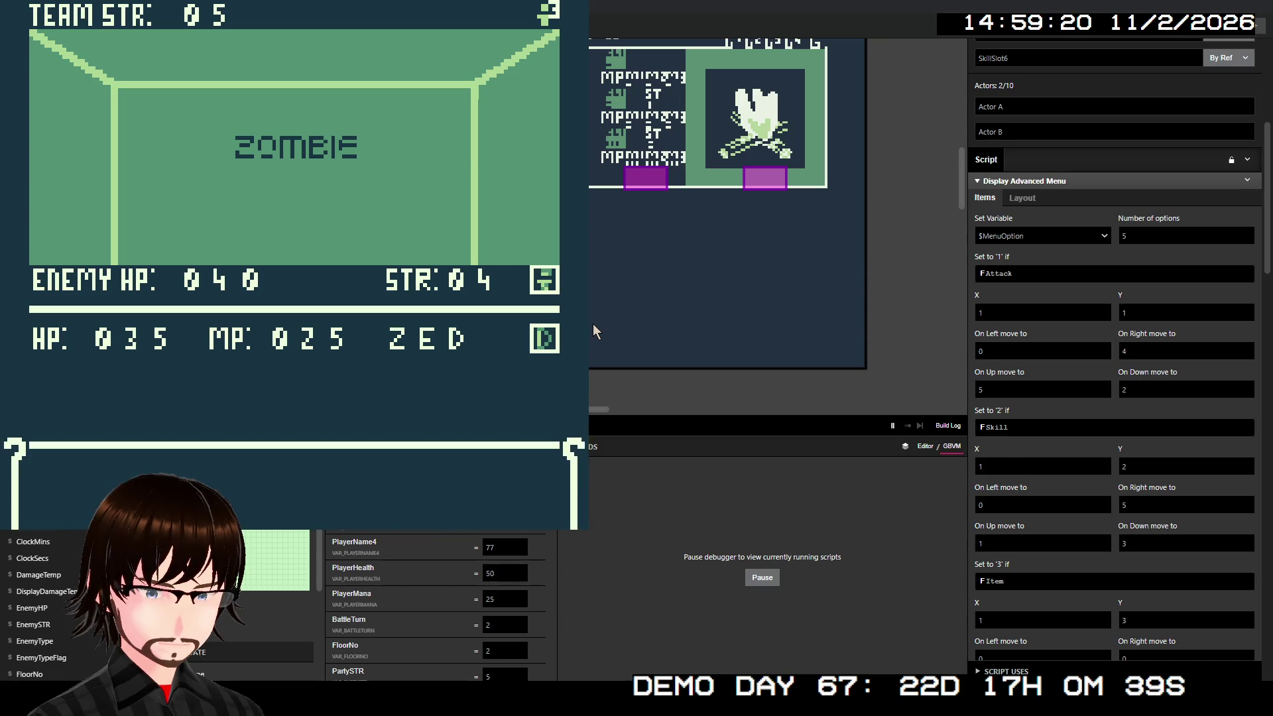
key(Down)
key(z)
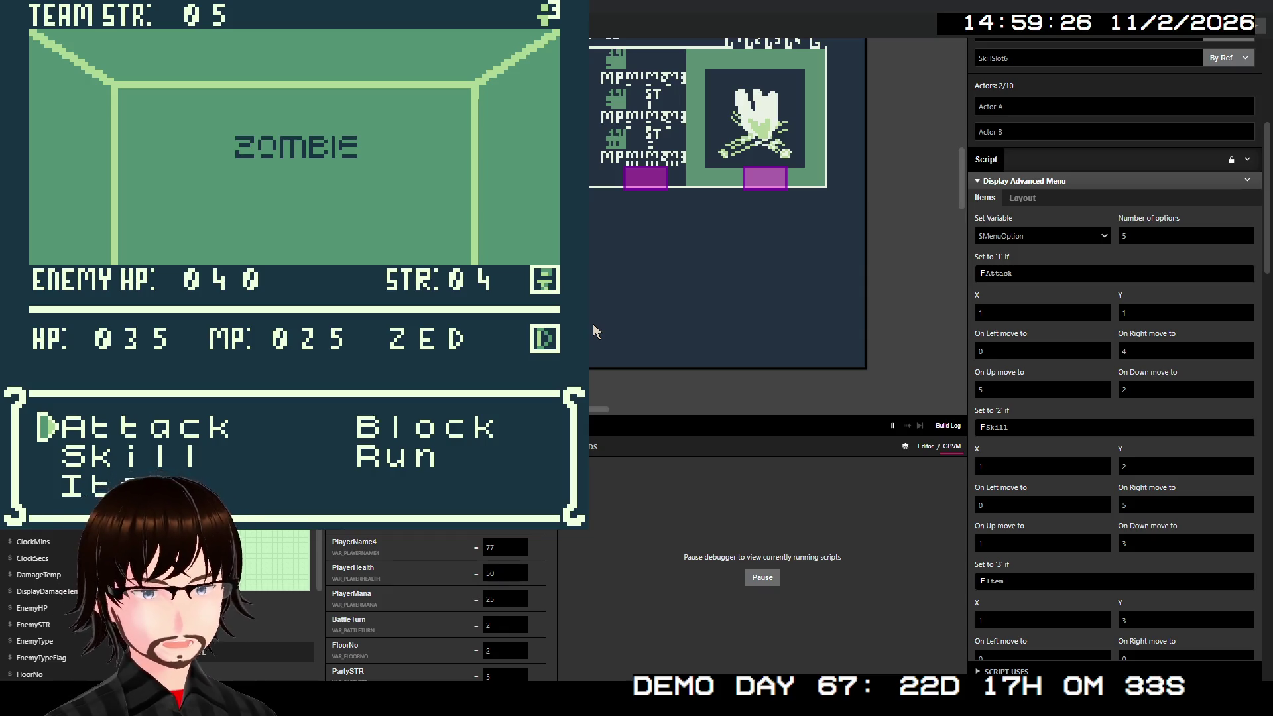
Step: Close the running game with Alt+F4 to return to the editor
scroll(1061, 232, down, 10)
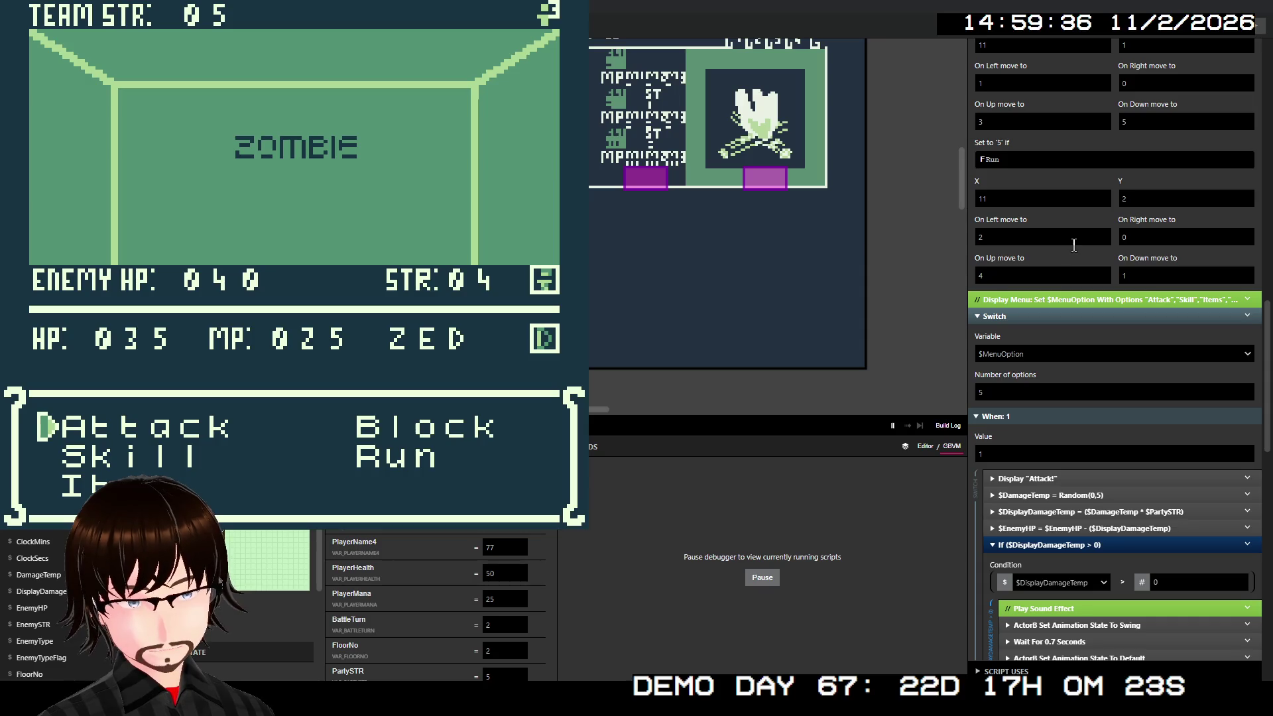
scroll(1074, 245, down, 3)
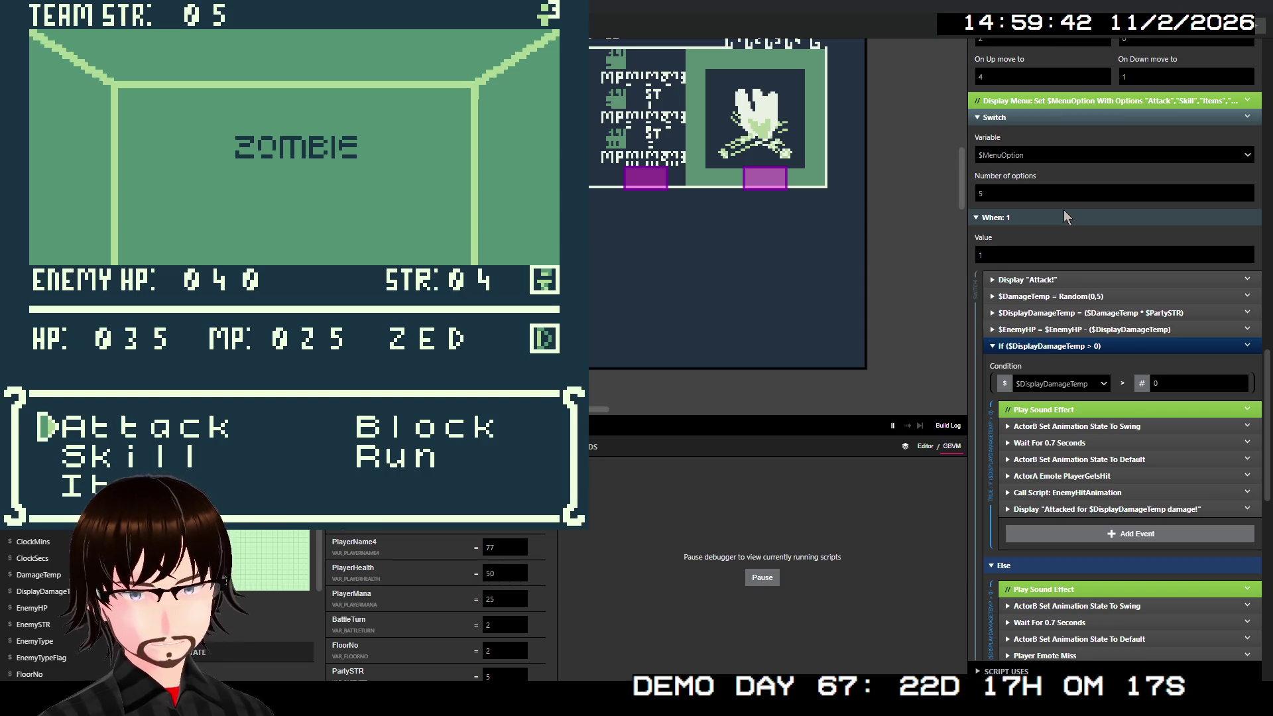
scroll(1065, 216, up, 15)
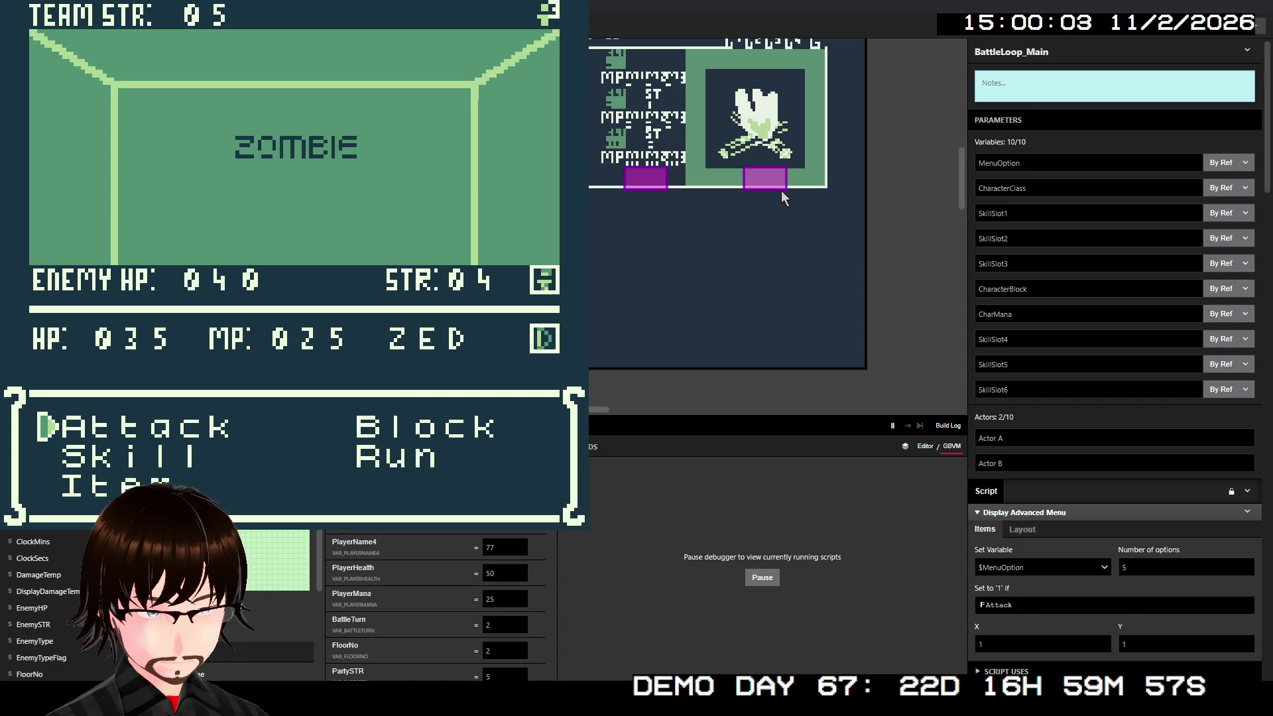
key(alt+F4)
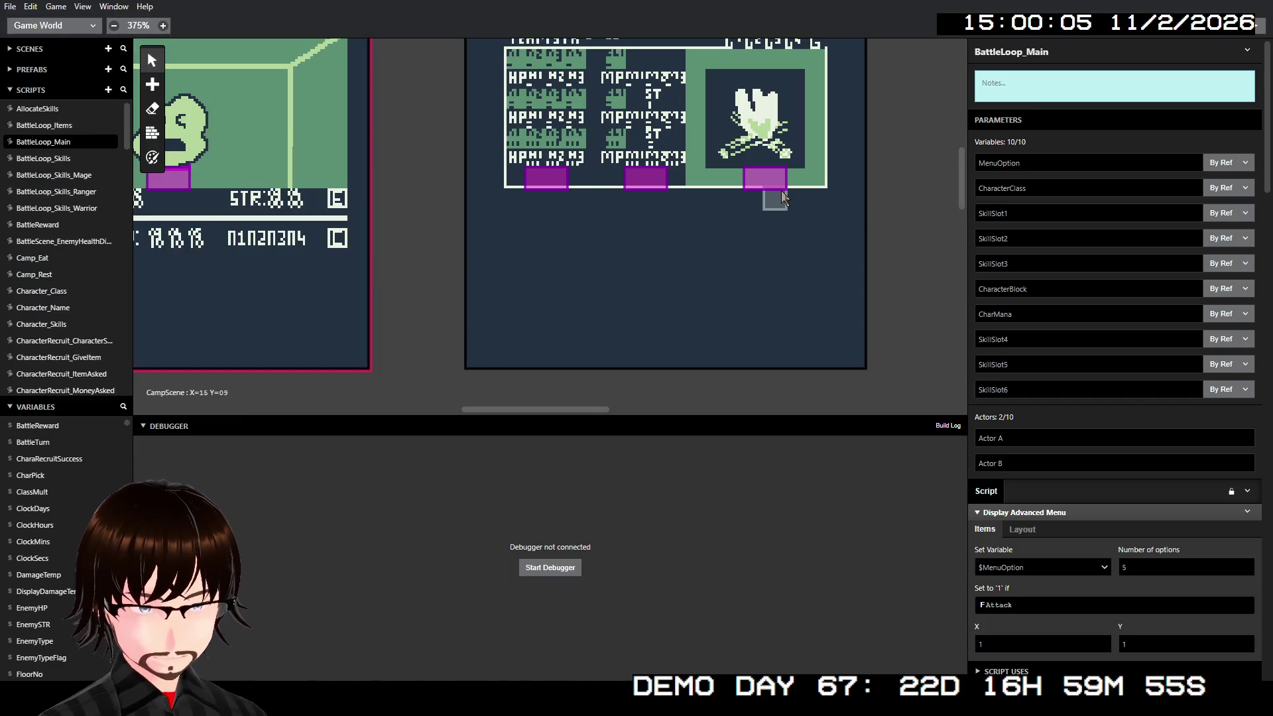
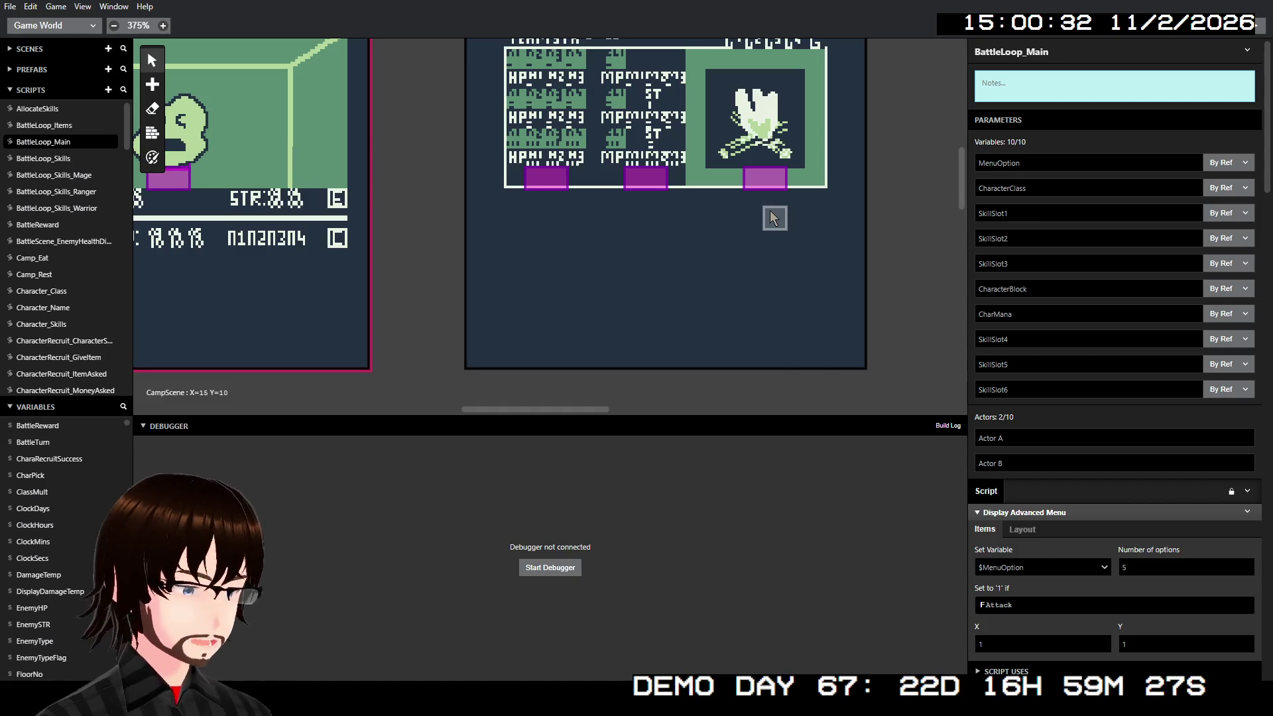
Step: Delete the Display Advanced Menu event and re-enable the Attack/Skill/Items/Block/Run Display Menu
scroll(1147, 269, down, 6)
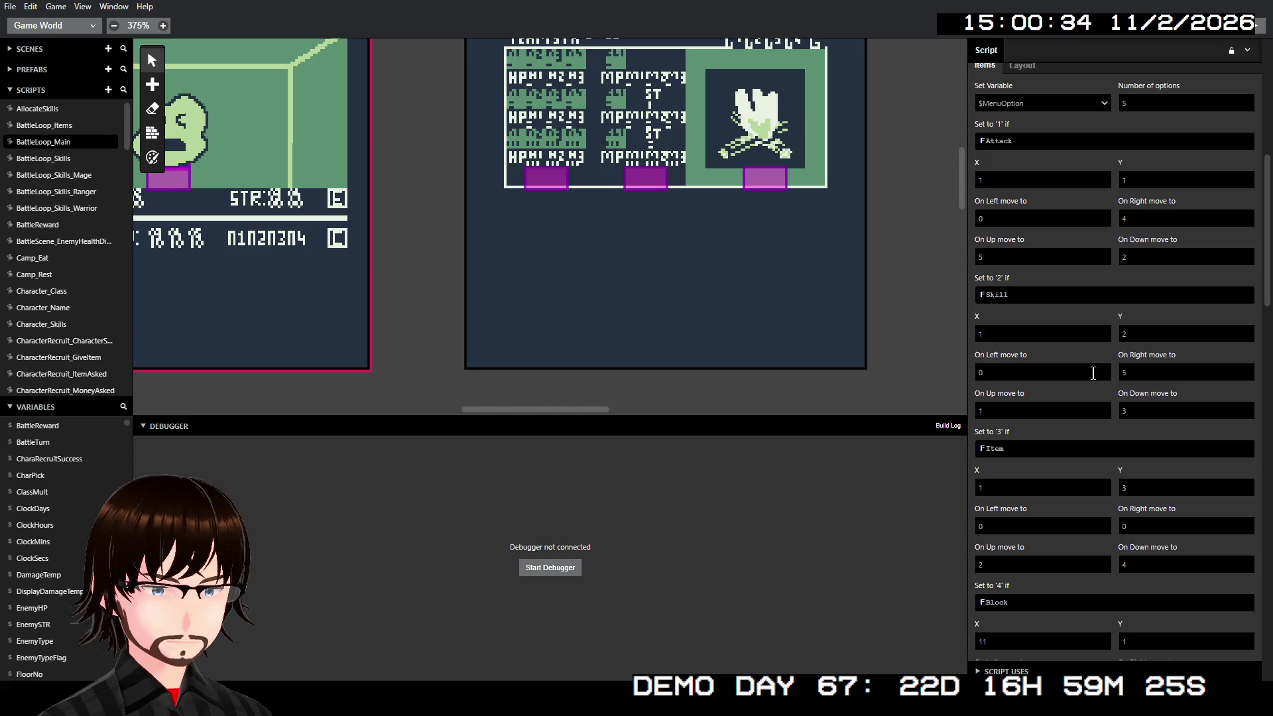
scroll(1147, 268, up, 2)
click(1247, 189)
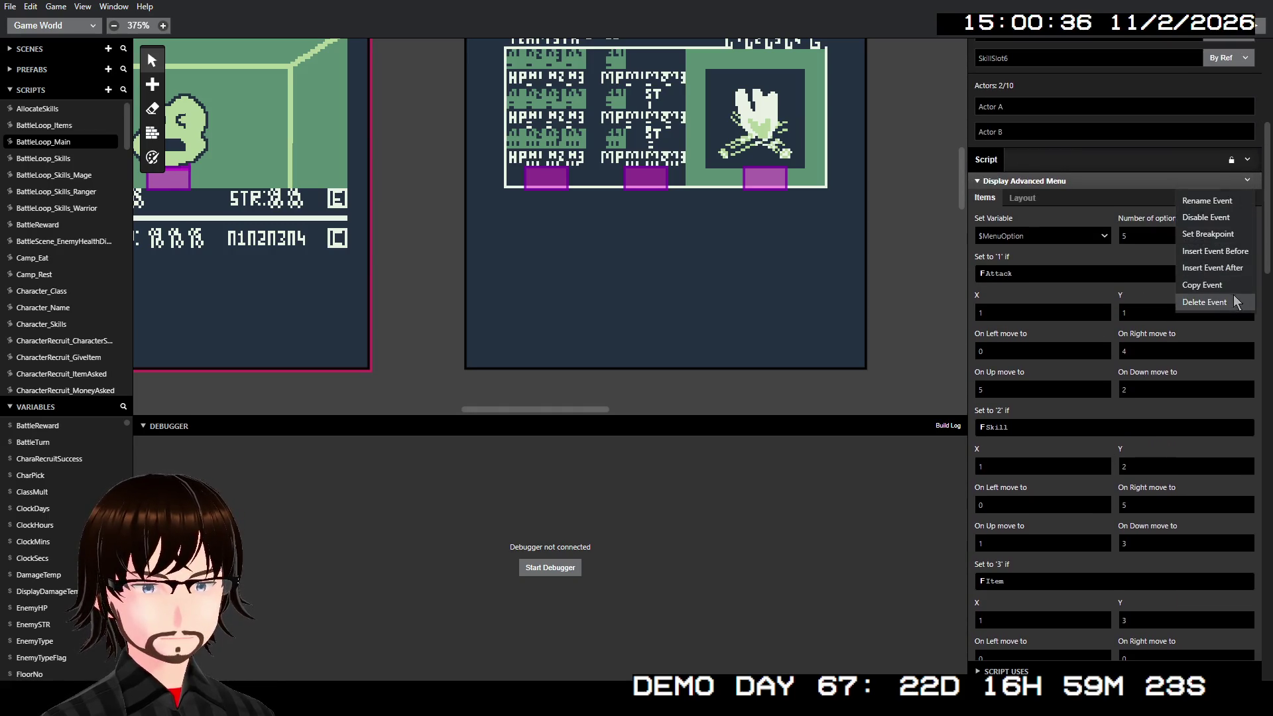
click(1237, 305)
click(1247, 180)
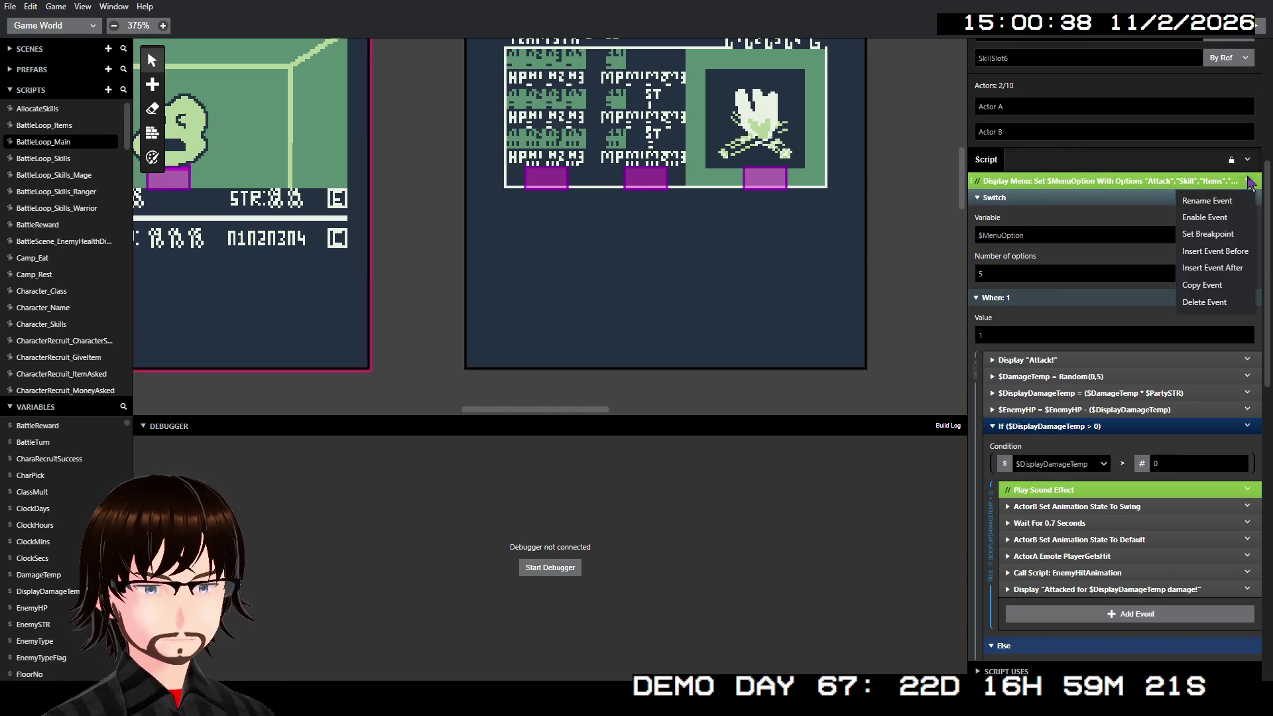
click(1230, 218)
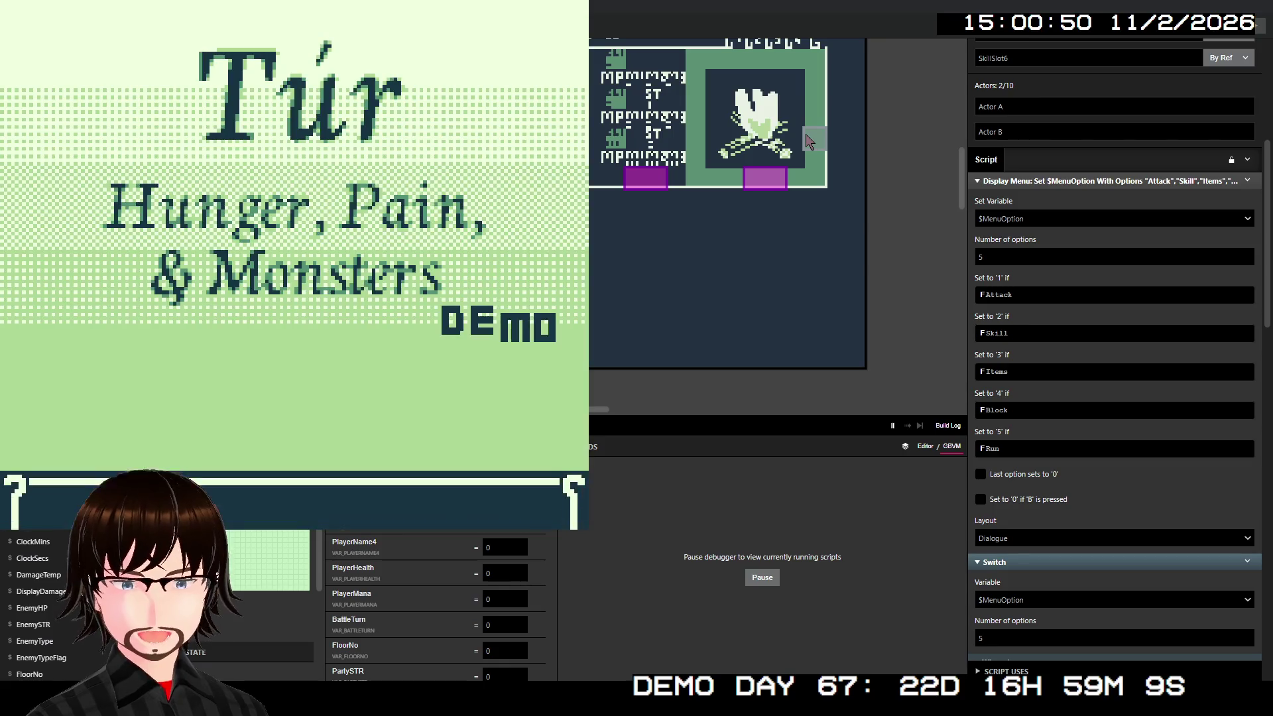
Step: Start the game, walk the party up to the stairs and move on to floor 2
key(Return)
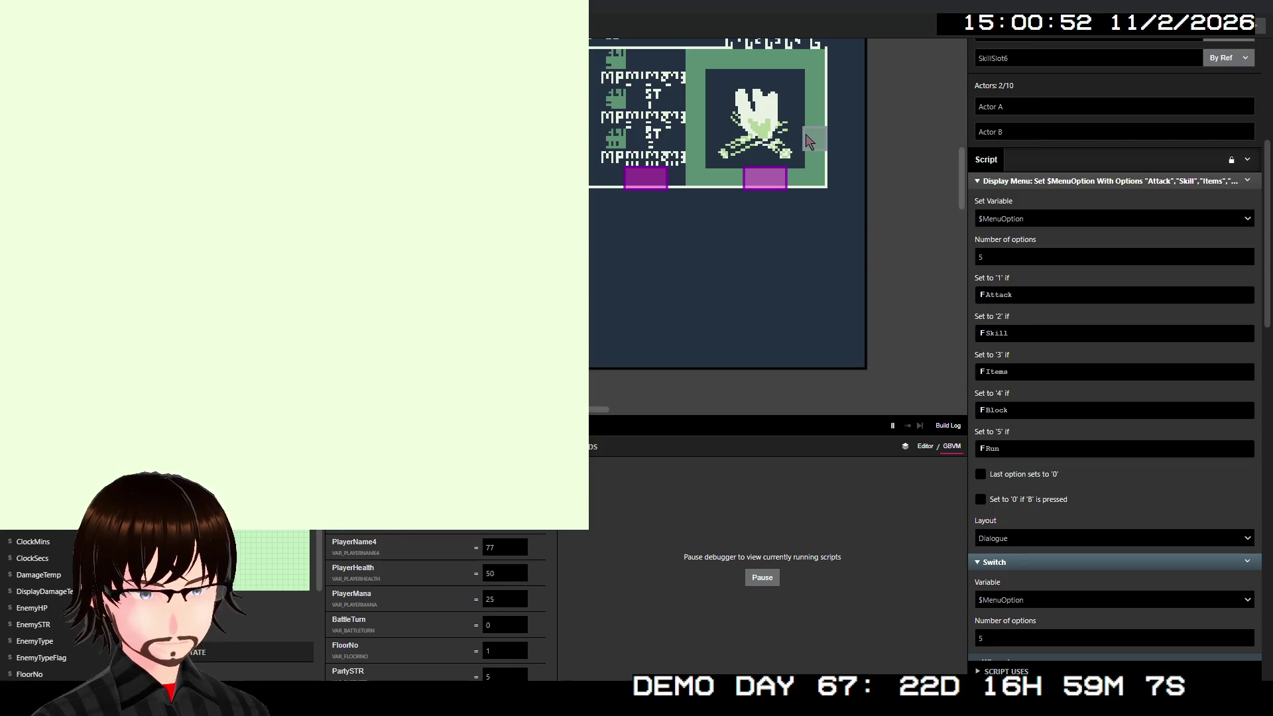
key(Up)
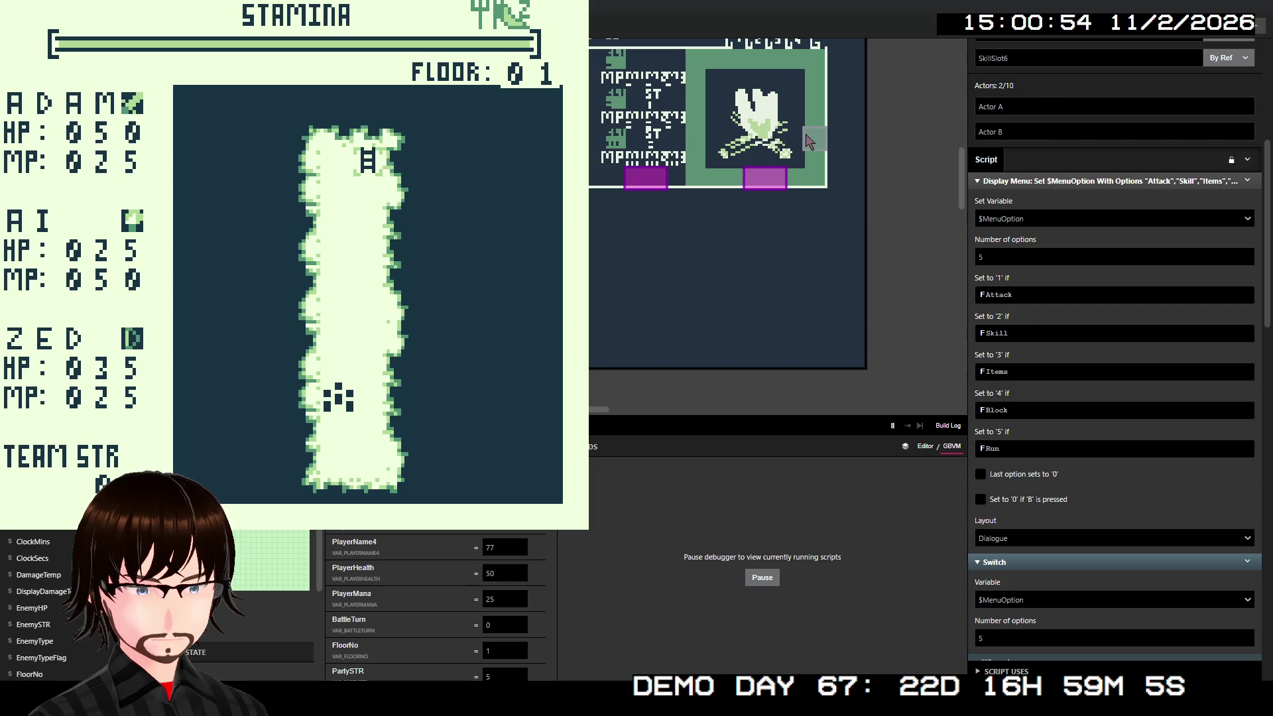
key(Up)
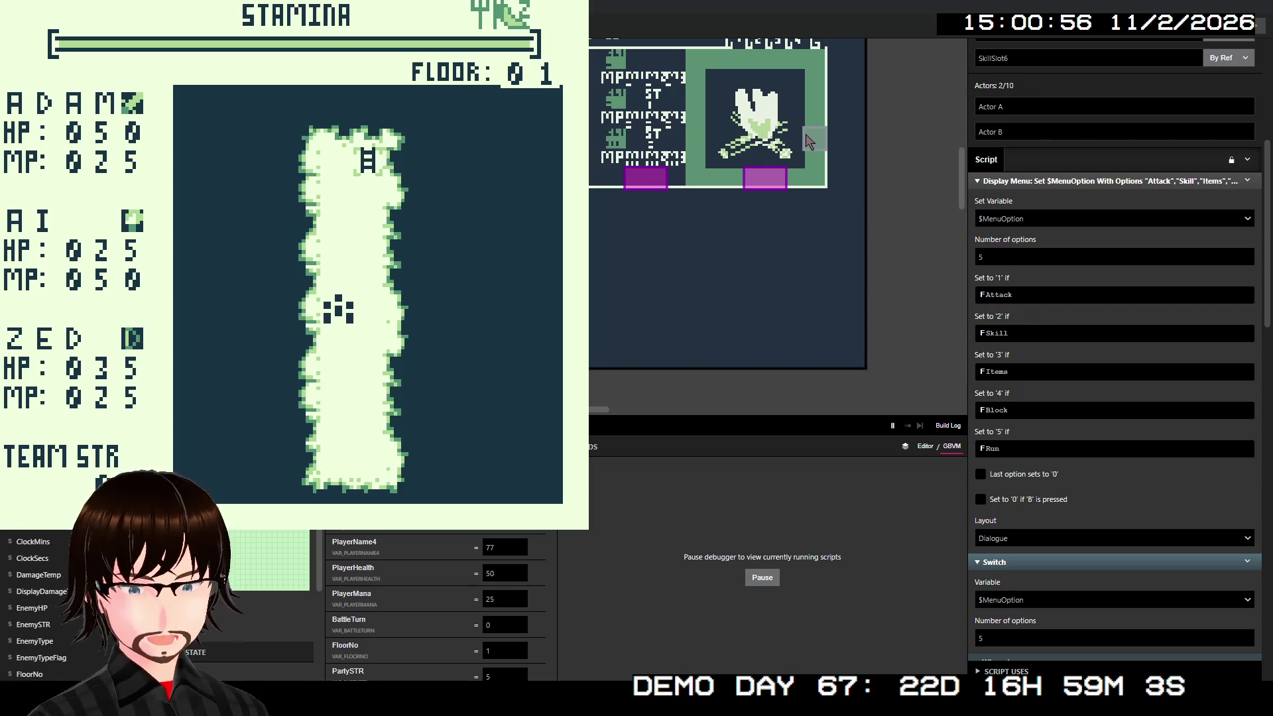
key(Up)
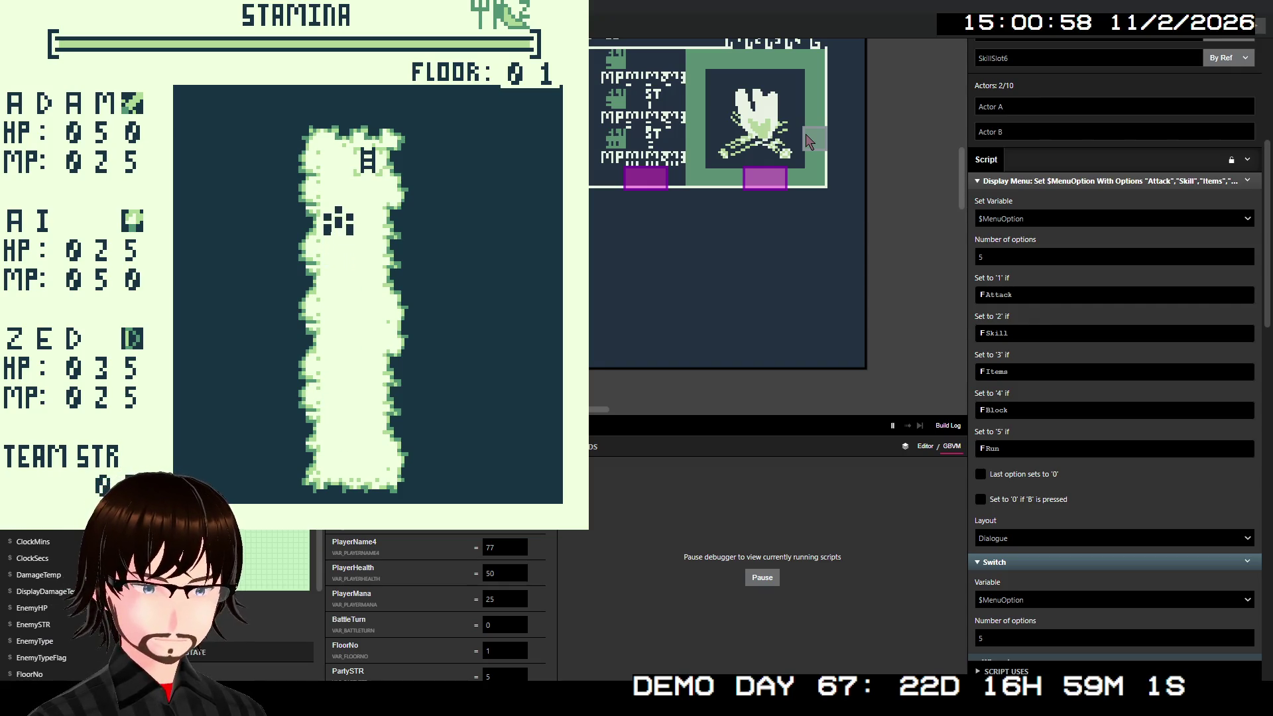
key(Up)
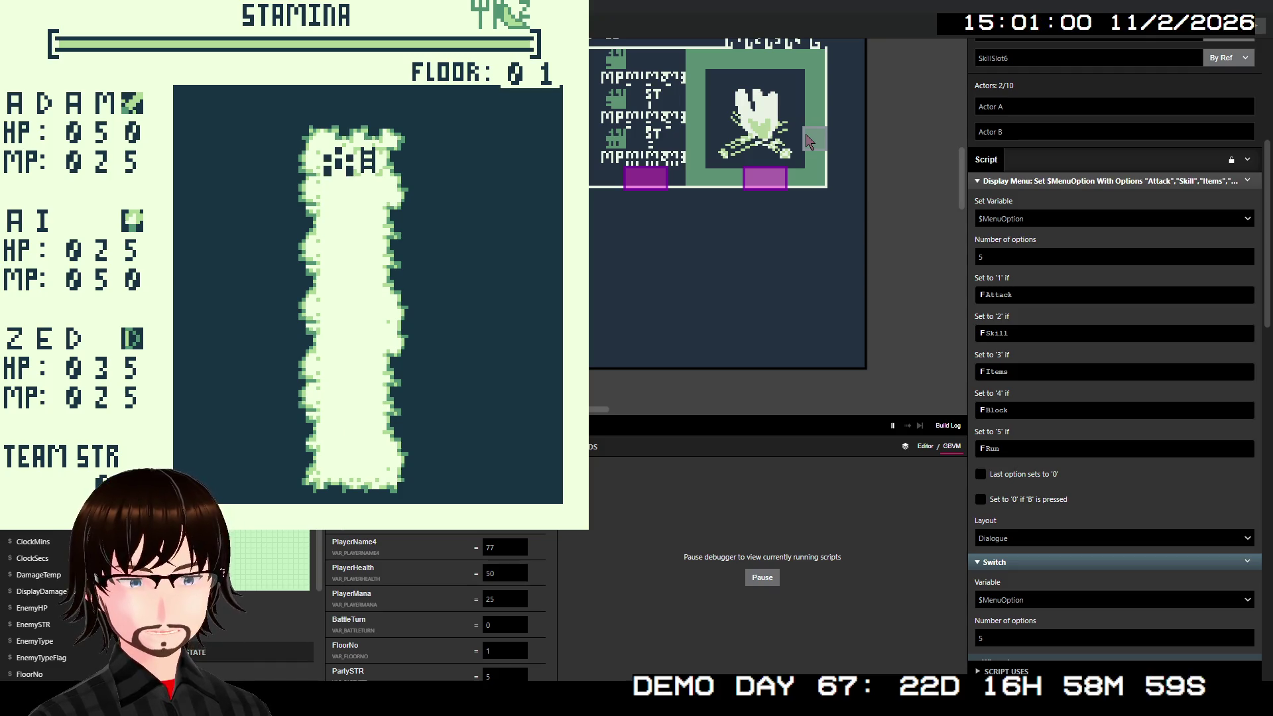
key(Right)
key(z)
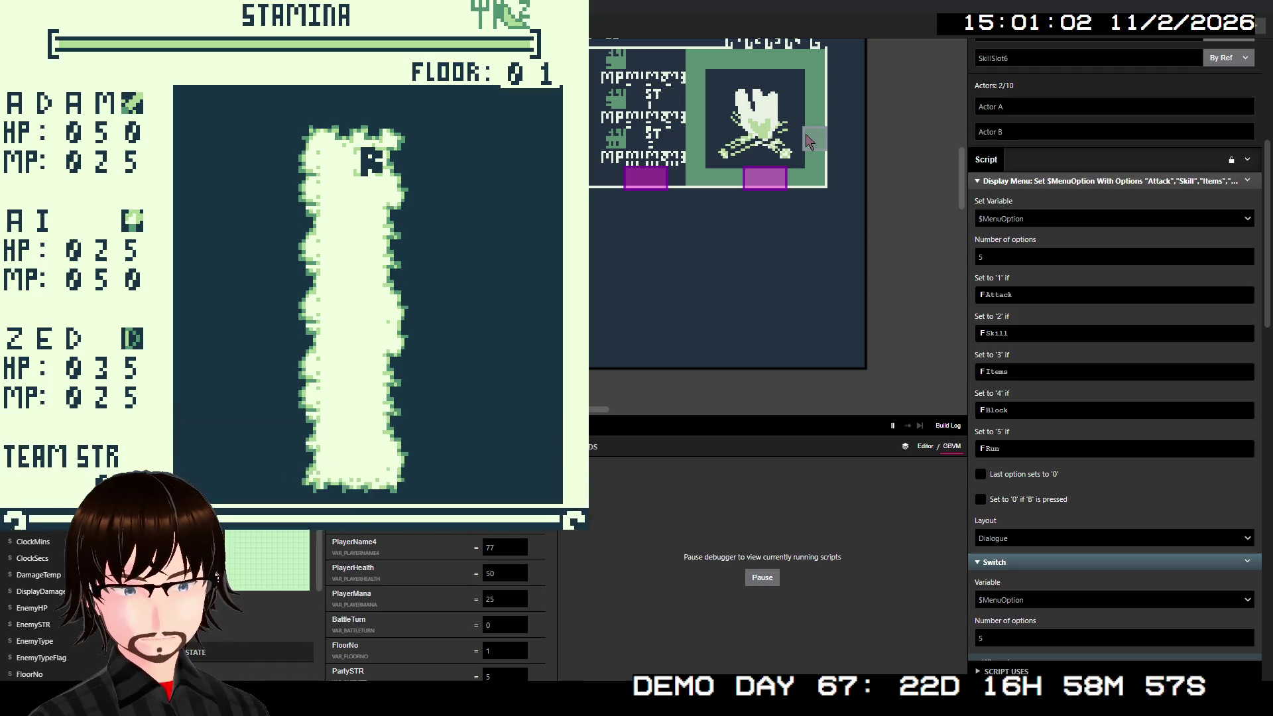
key(z)
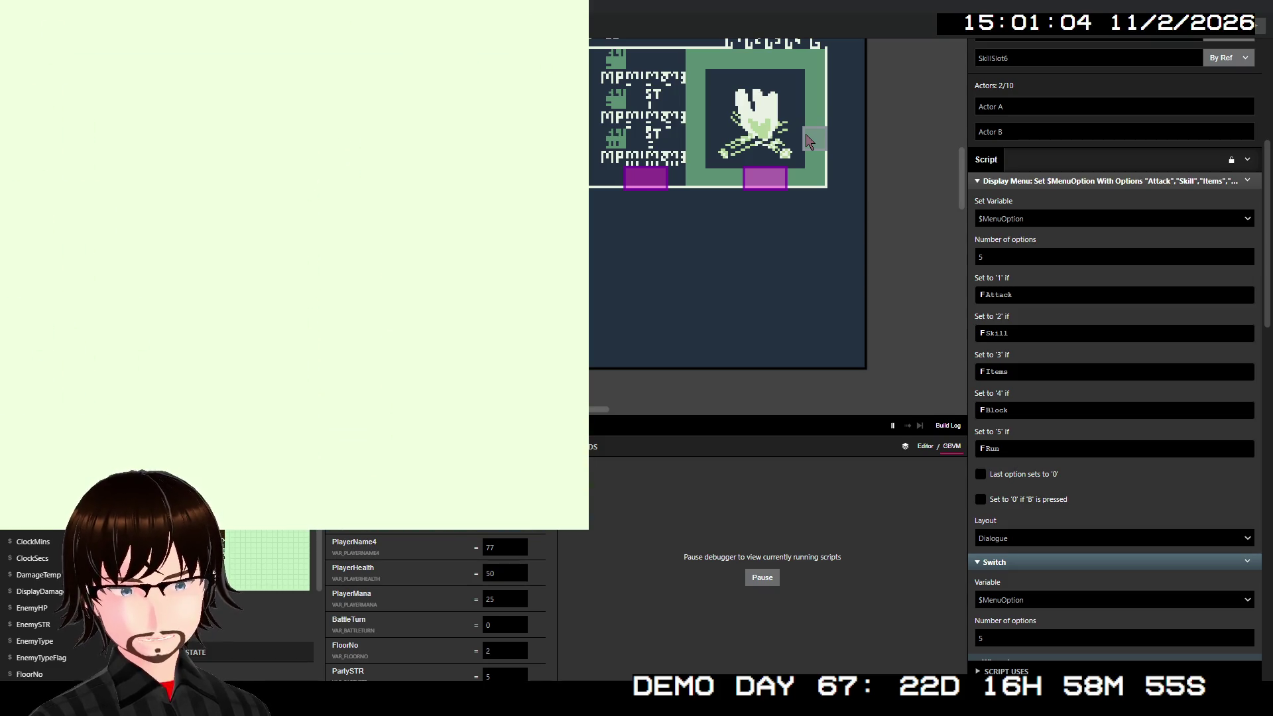
Step: Walk left into a Zombie battle, attack it, then close the game window
key(Left)
key(Left)
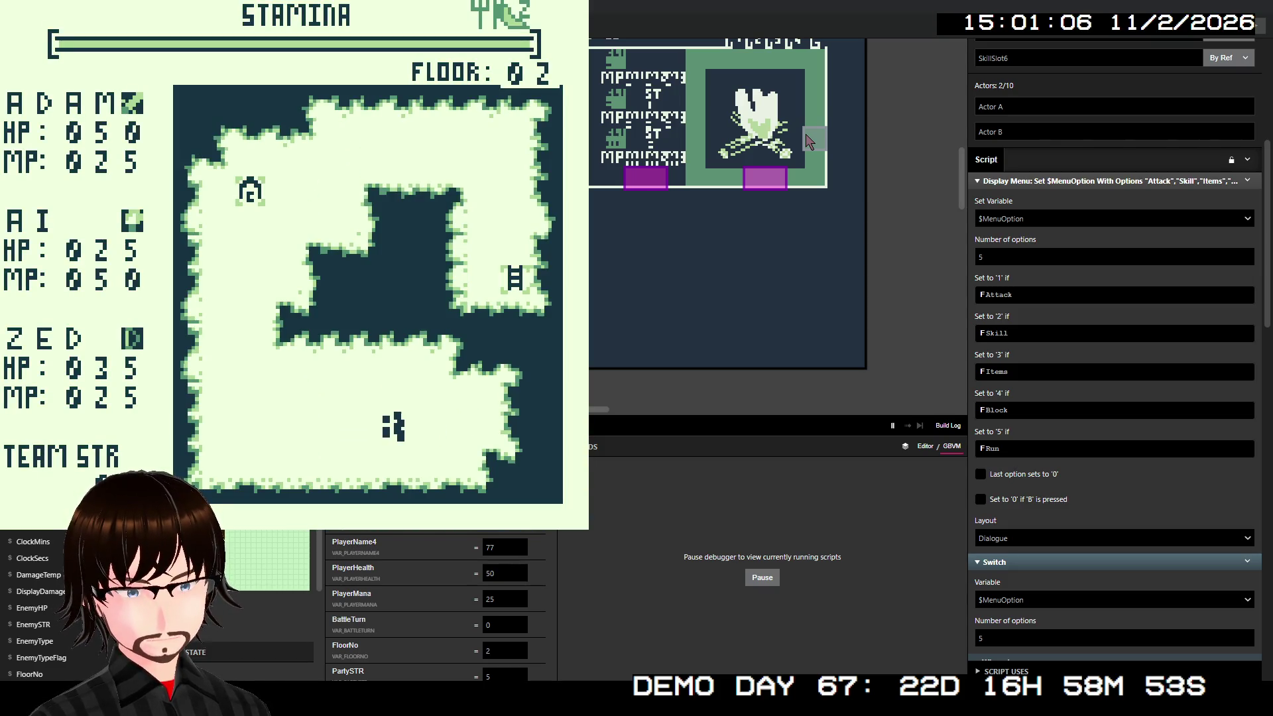
key(Left)
key(Left)
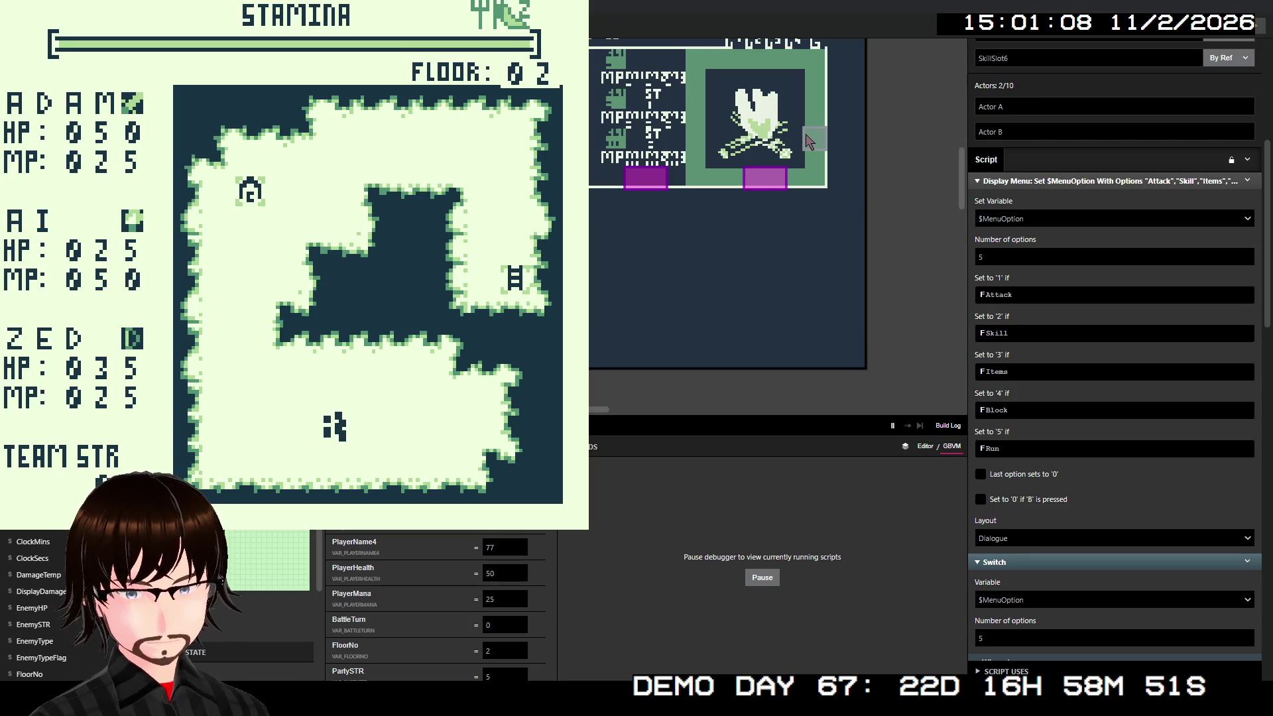
key(Left)
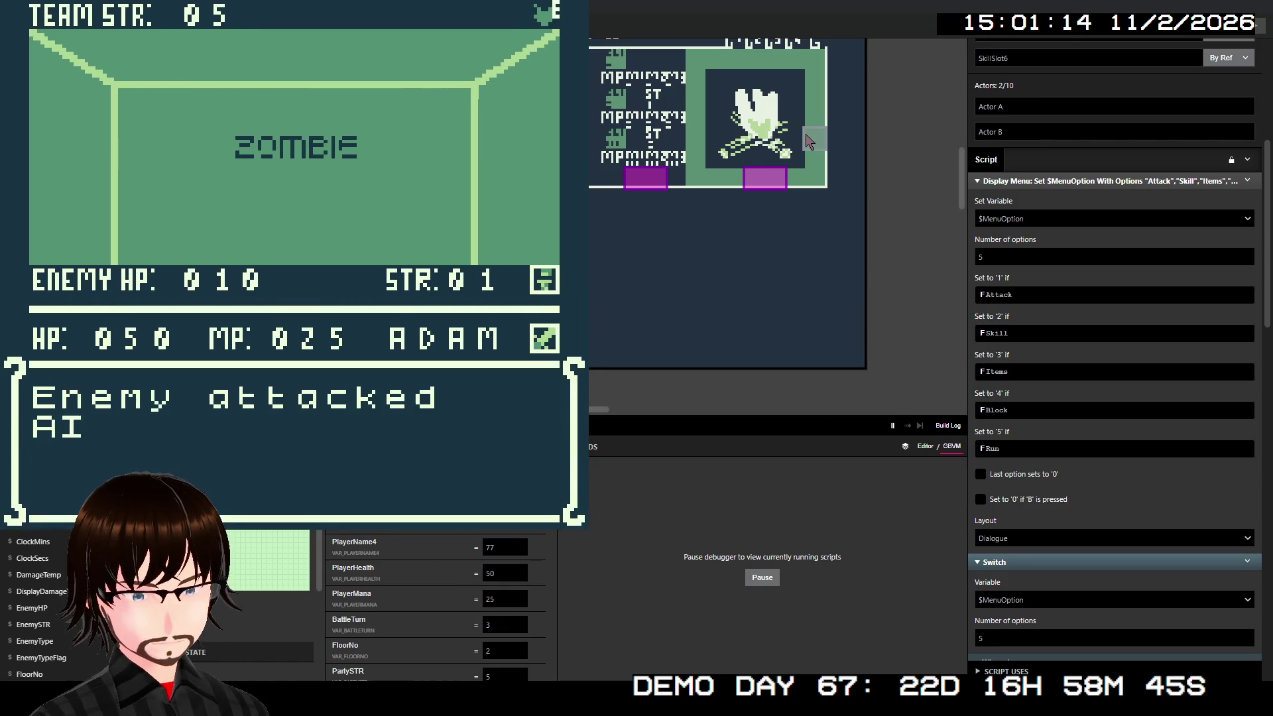
key(z)
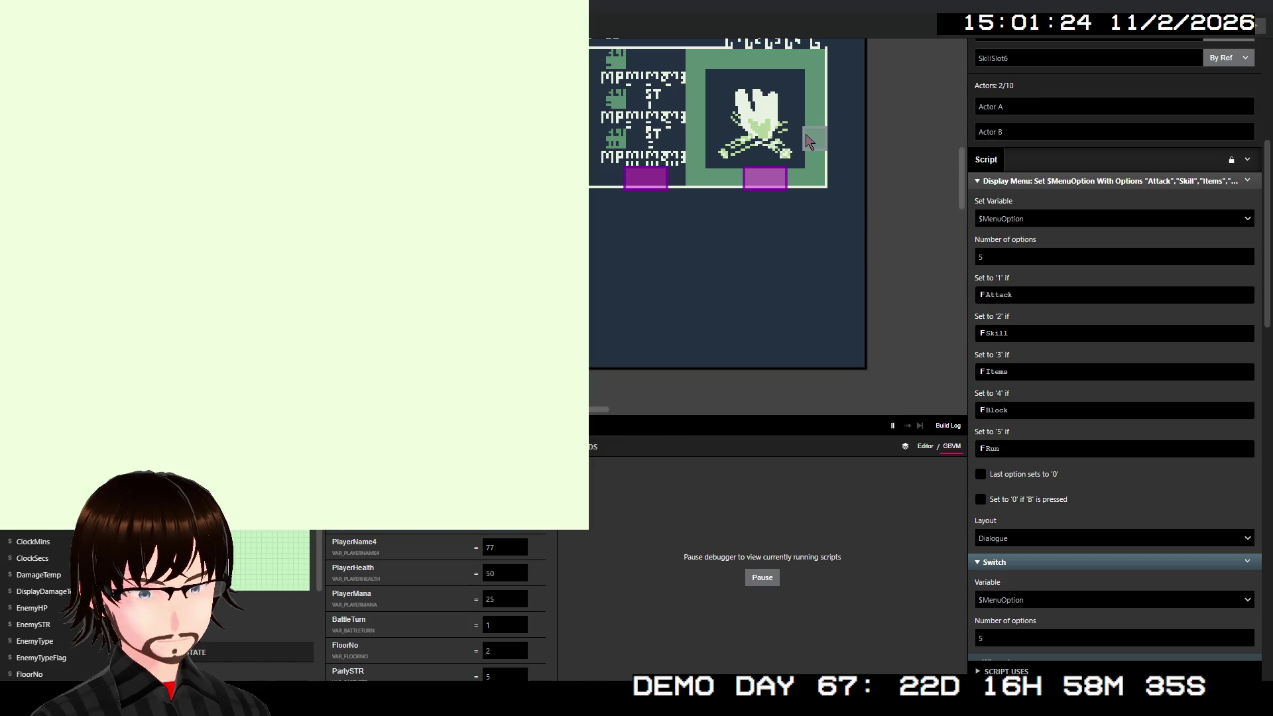
key(alt+F4)
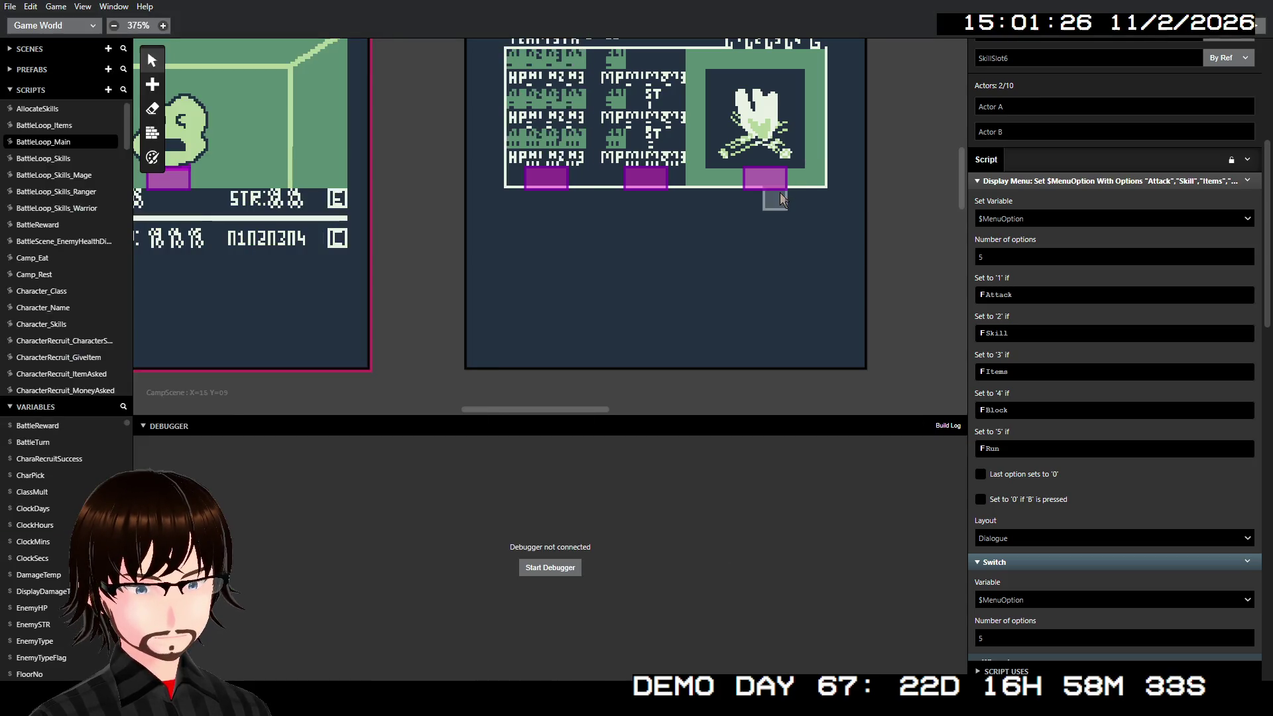
Step: Scroll through the BattleLoop_Main Switch menu cases
scroll(1113, 376, down, 5)
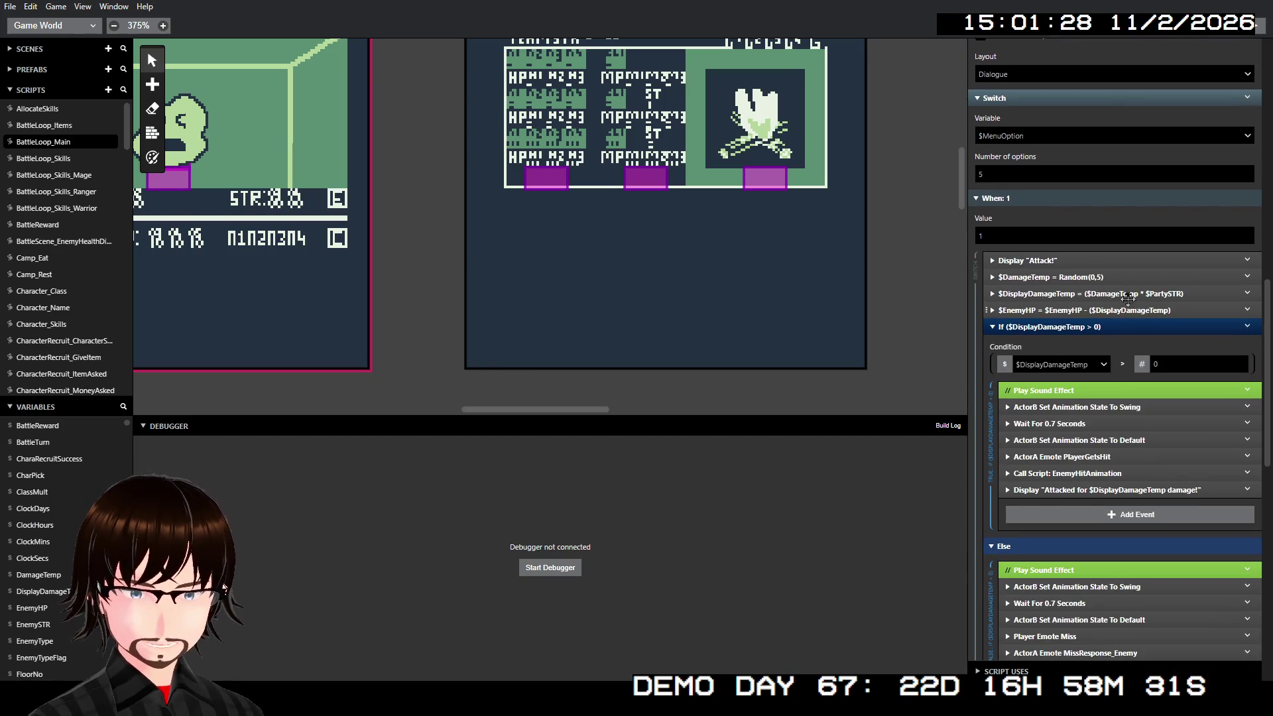
scroll(1137, 289, down, 5)
scroll(1138, 289, down, 3)
scroll(1142, 321, down, 1)
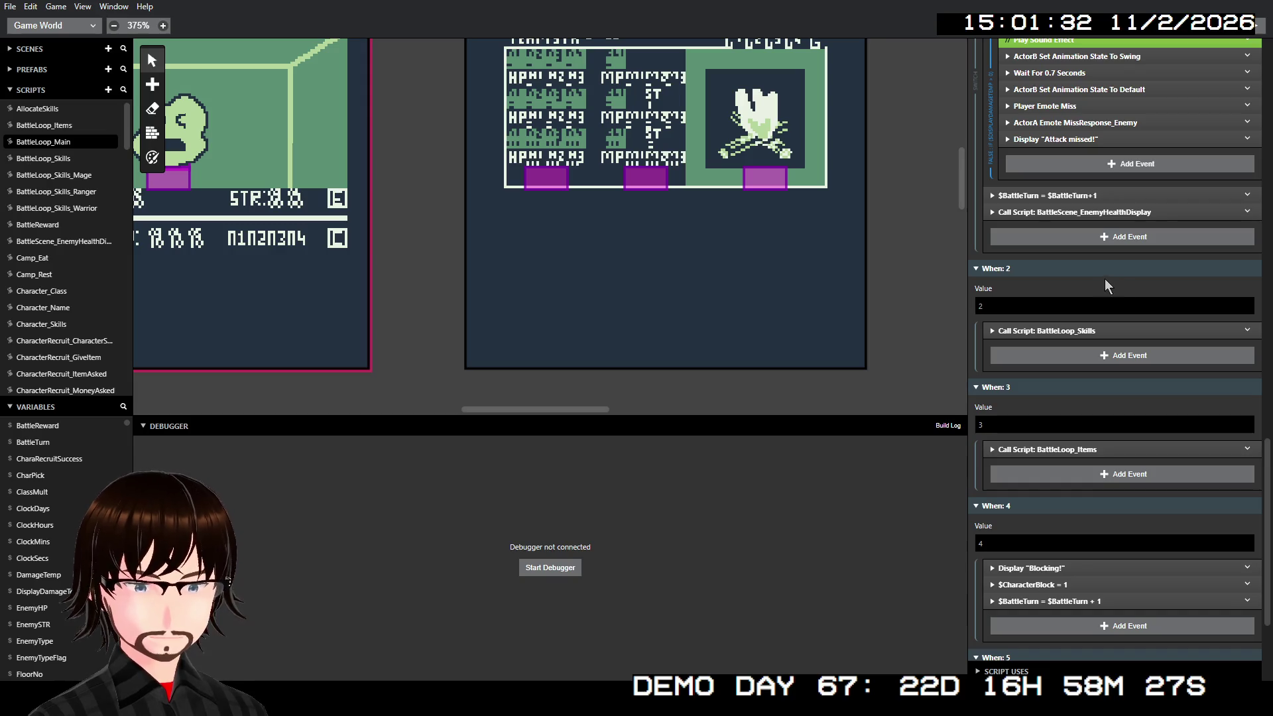
Step: Open BattleLoop_Skills_Mage and scroll through its six skill-slot When cases
click(58, 158)
click(73, 176)
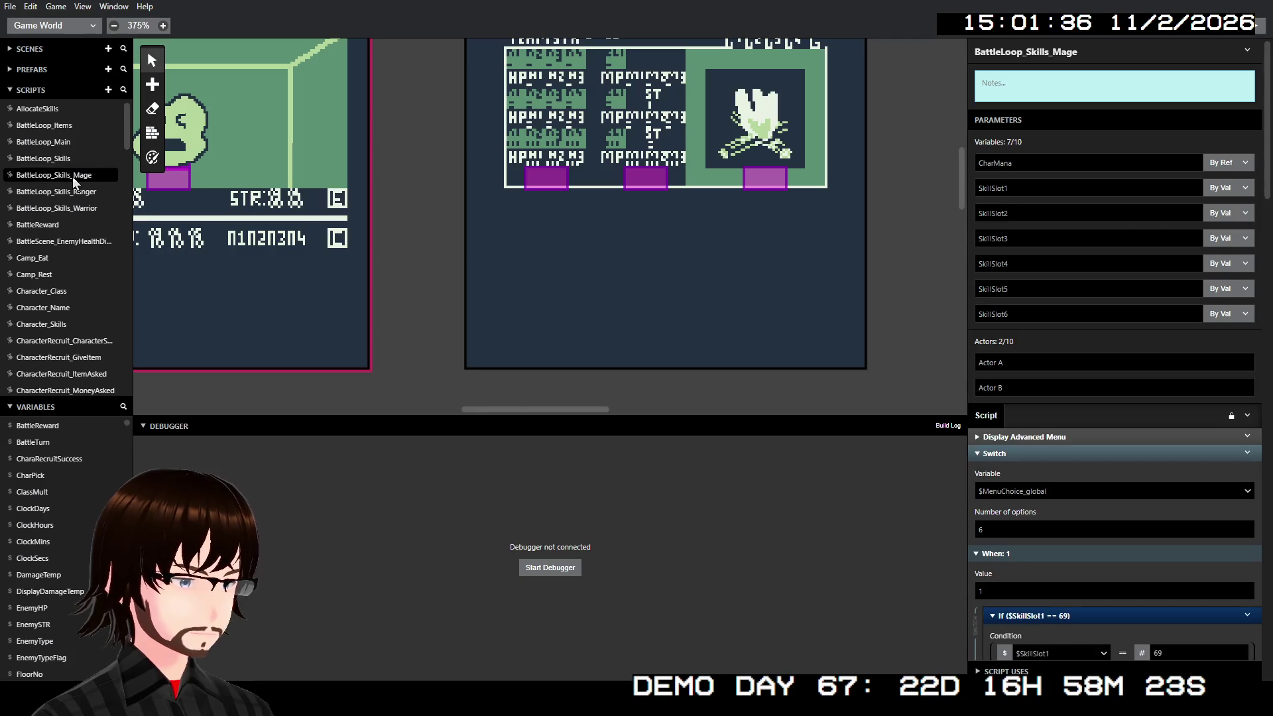
scroll(1052, 358, down, 5)
scroll(1053, 358, down, 5)
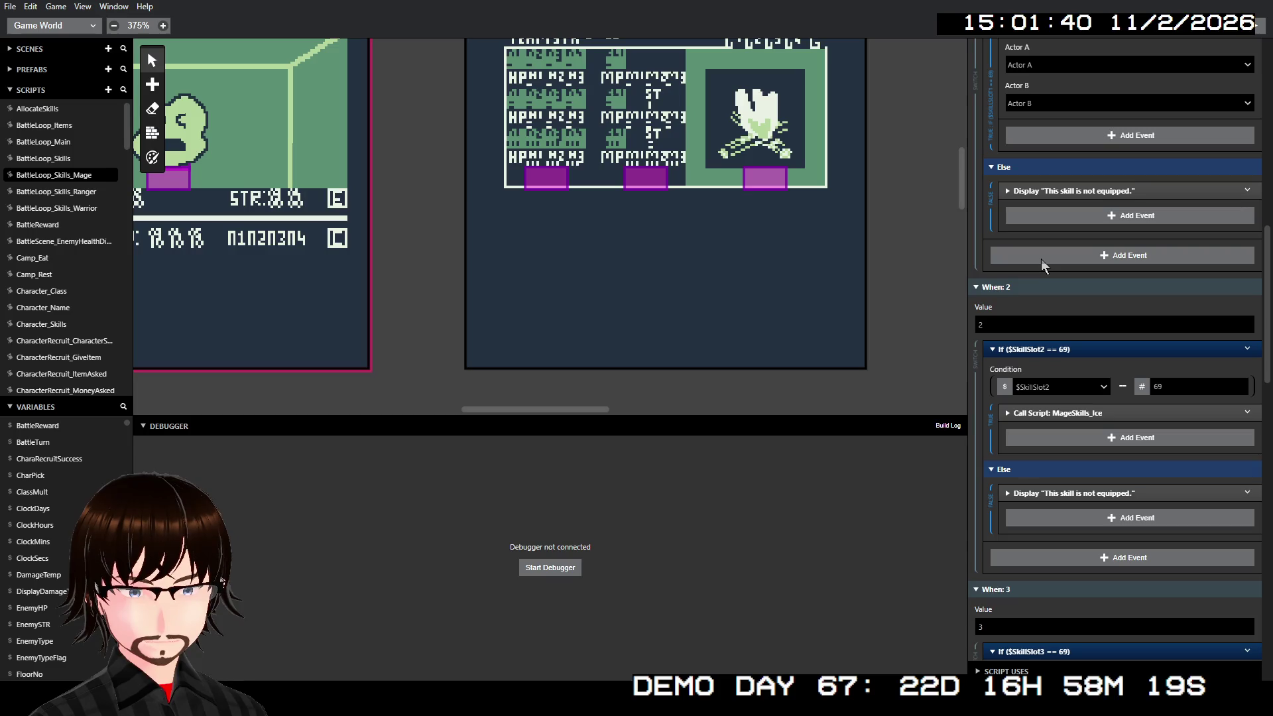
scroll(1041, 258, down, 3)
scroll(1062, 252, down, 3)
scroll(1062, 249, down, 6)
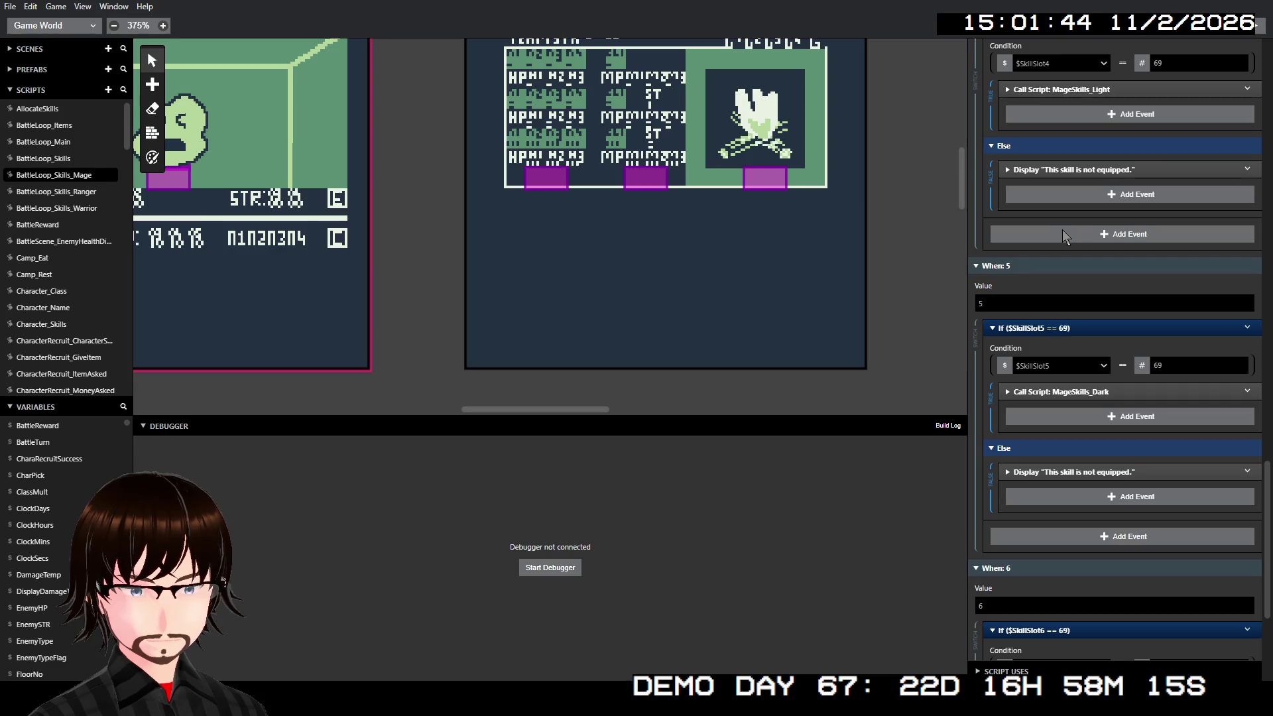
scroll(96, 211, down, 5)
scroll(95, 211, down, 4)
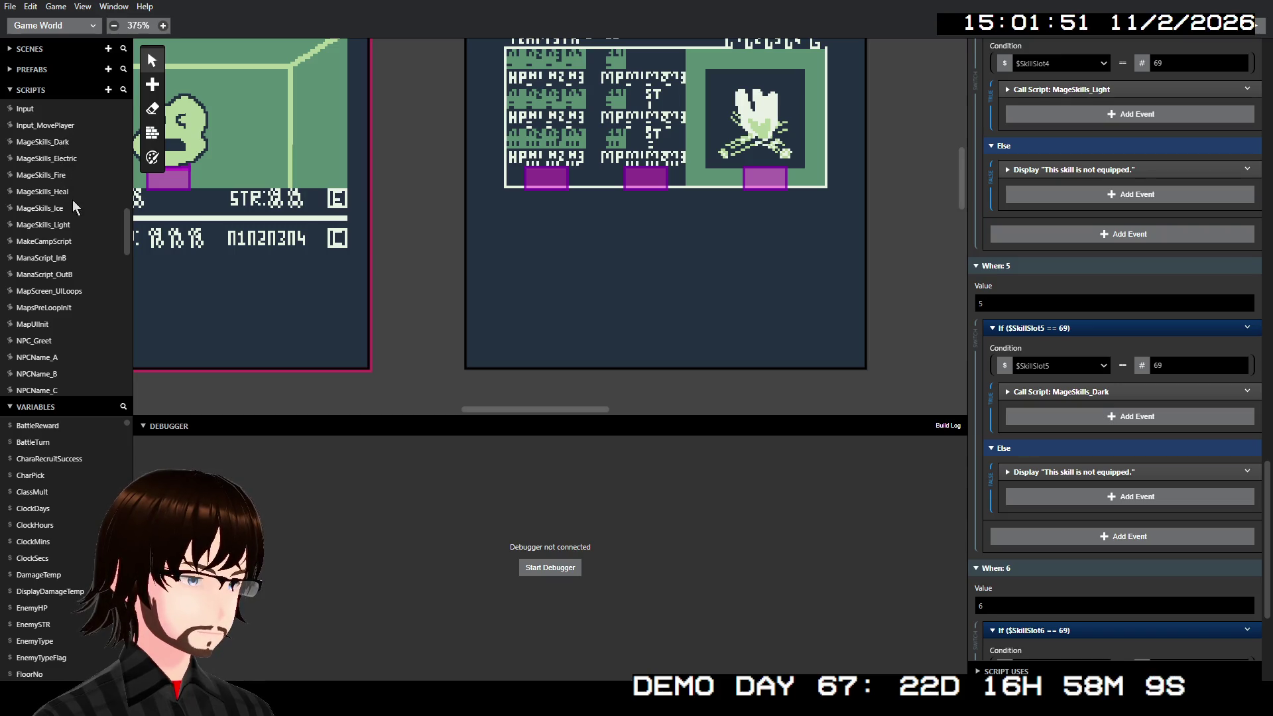
Step: Open MageSkills_Fire and check the parameters of its Call Script: EnemyDamage event
click(50, 176)
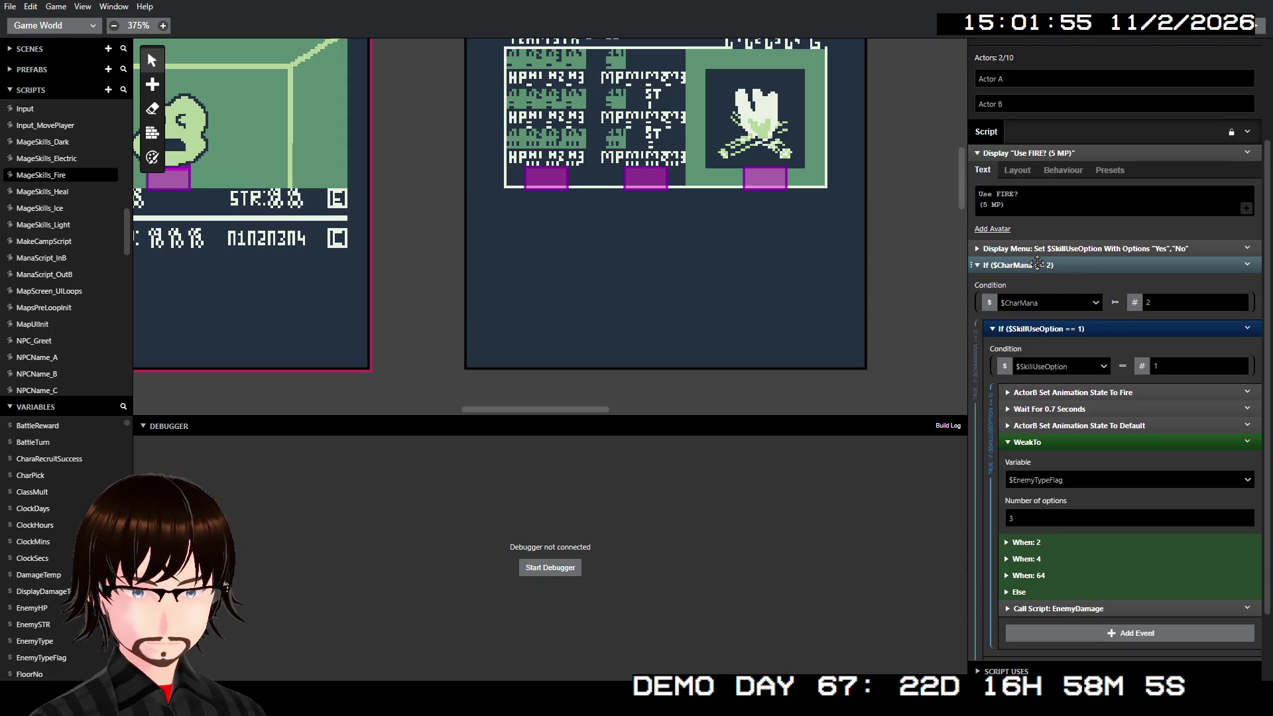
scroll(1037, 263, down, 1)
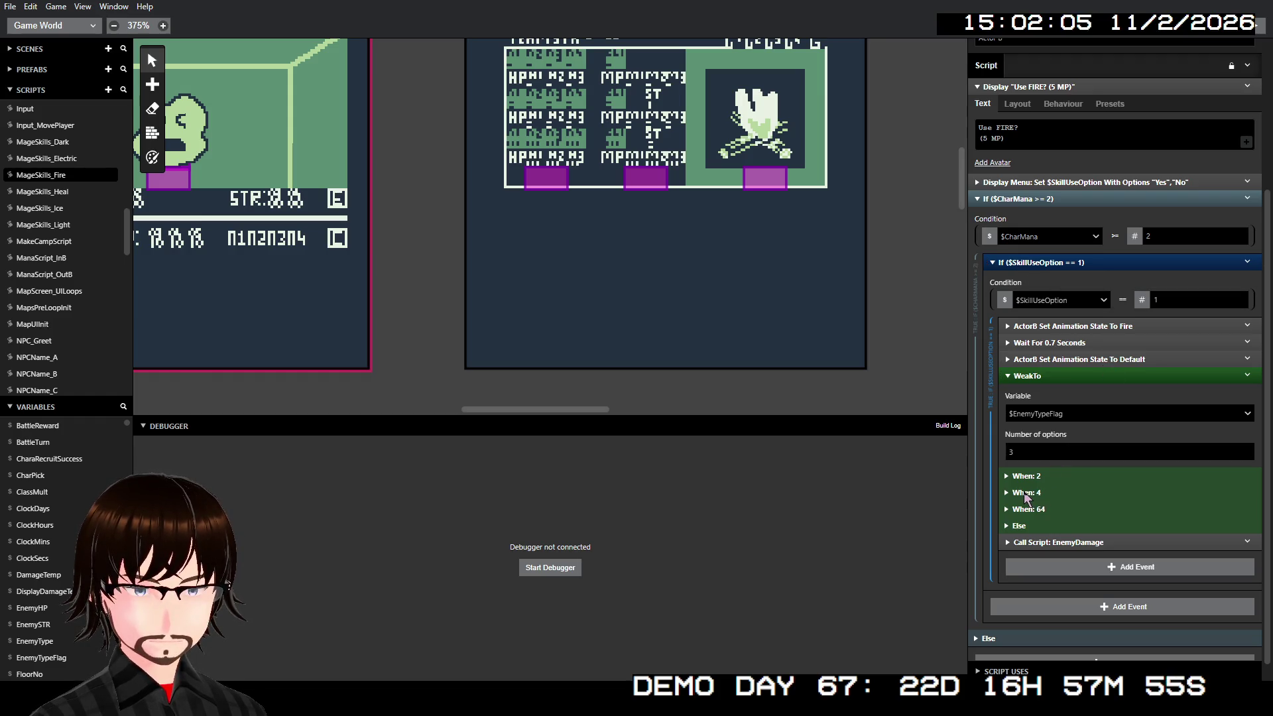
click(1062, 543)
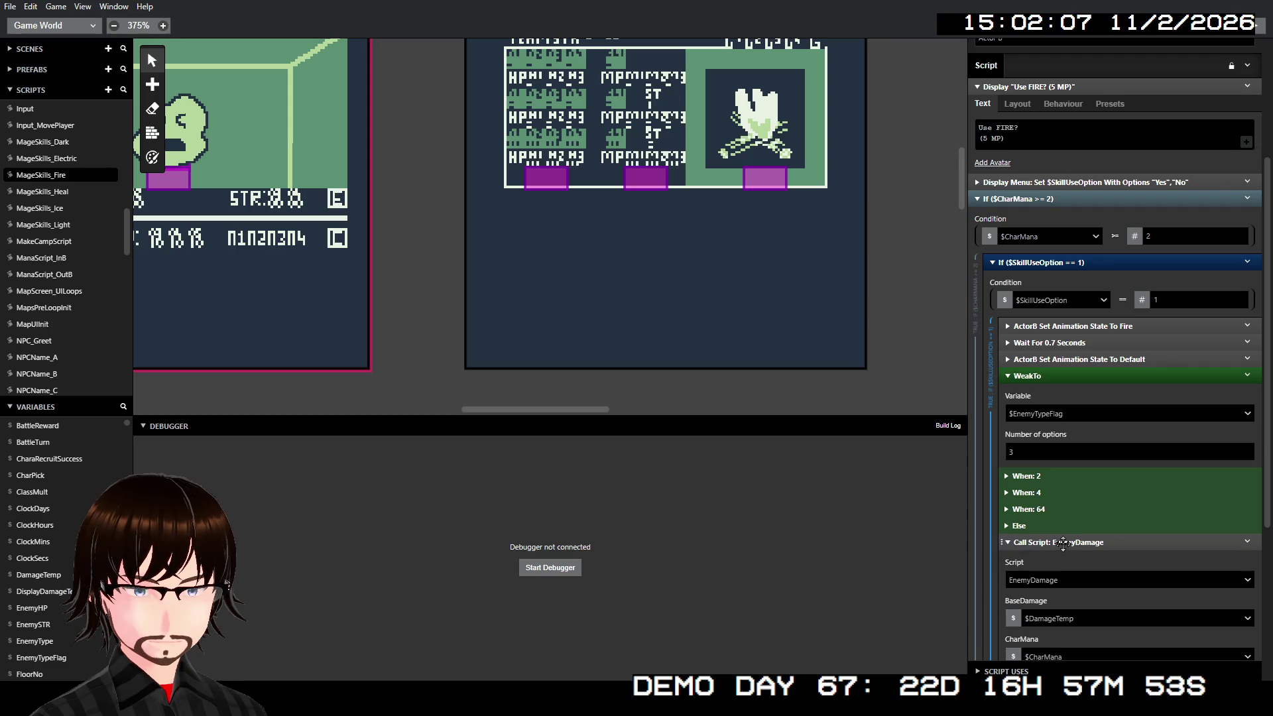
click(1063, 542)
Step: Open the EnemyDamage script from the Scripts list
scroll(118, 243, up, 10)
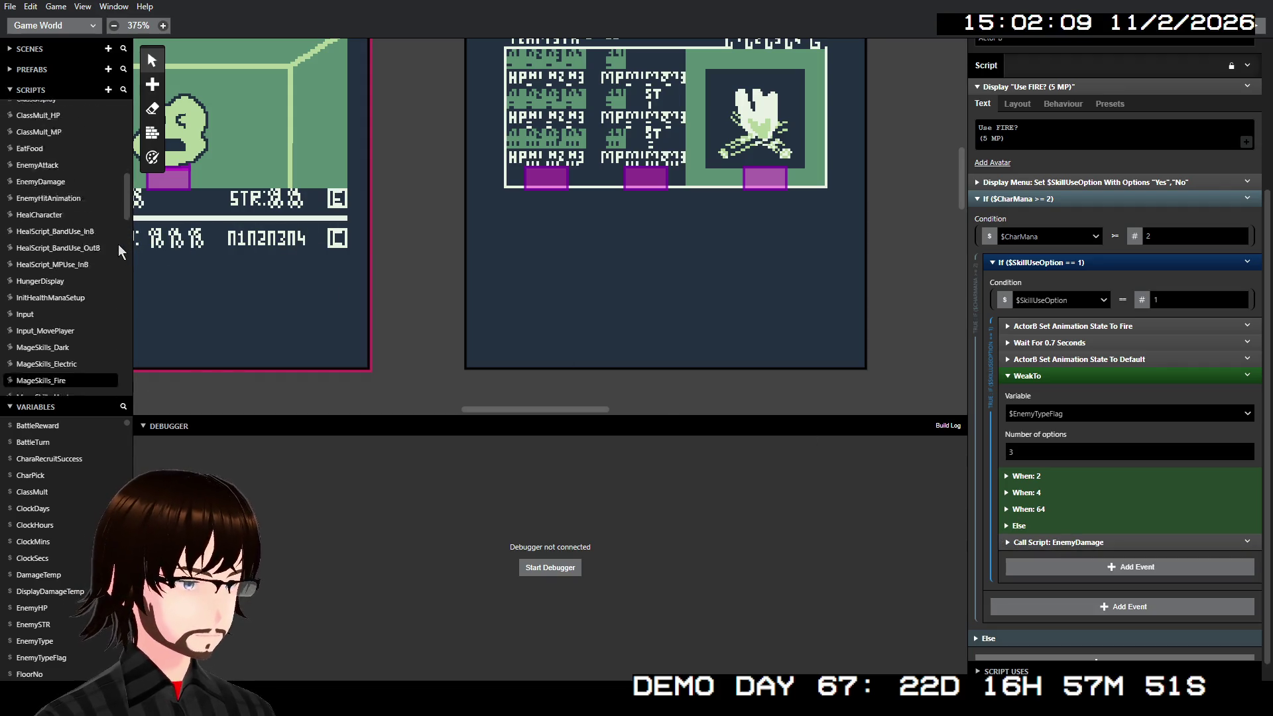
scroll(103, 205, up, 5)
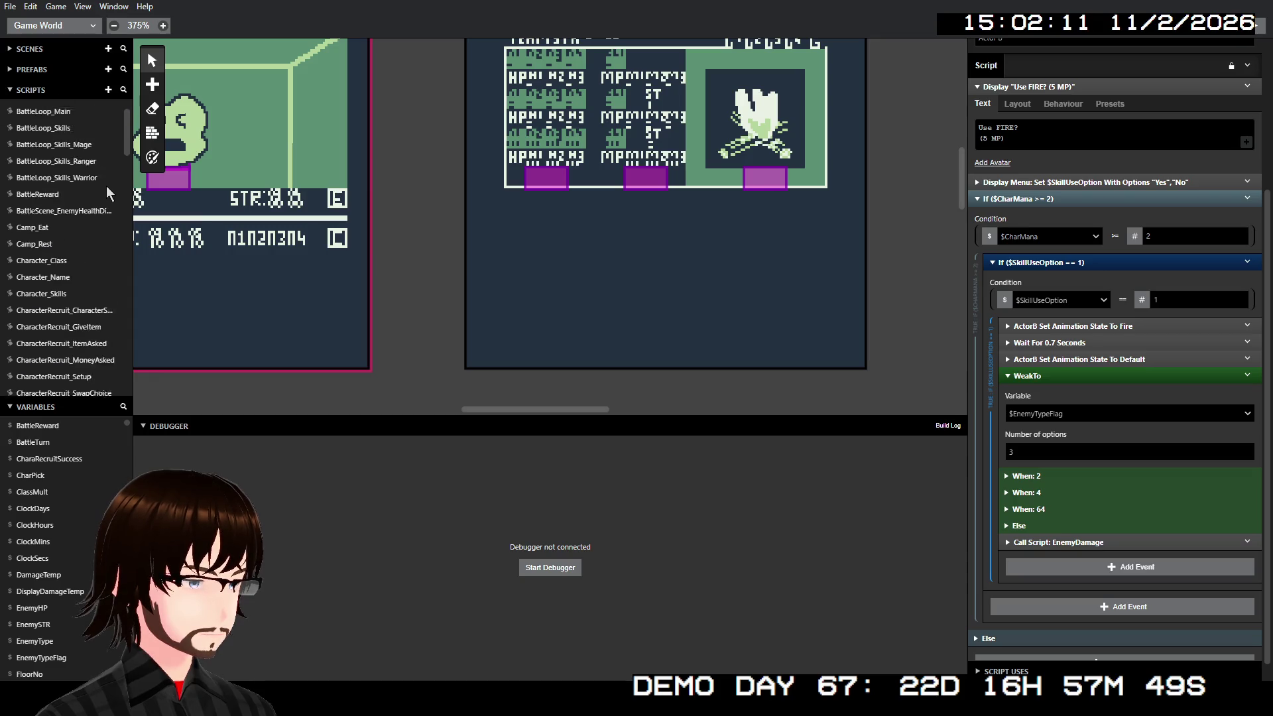
scroll(91, 244, down, 10)
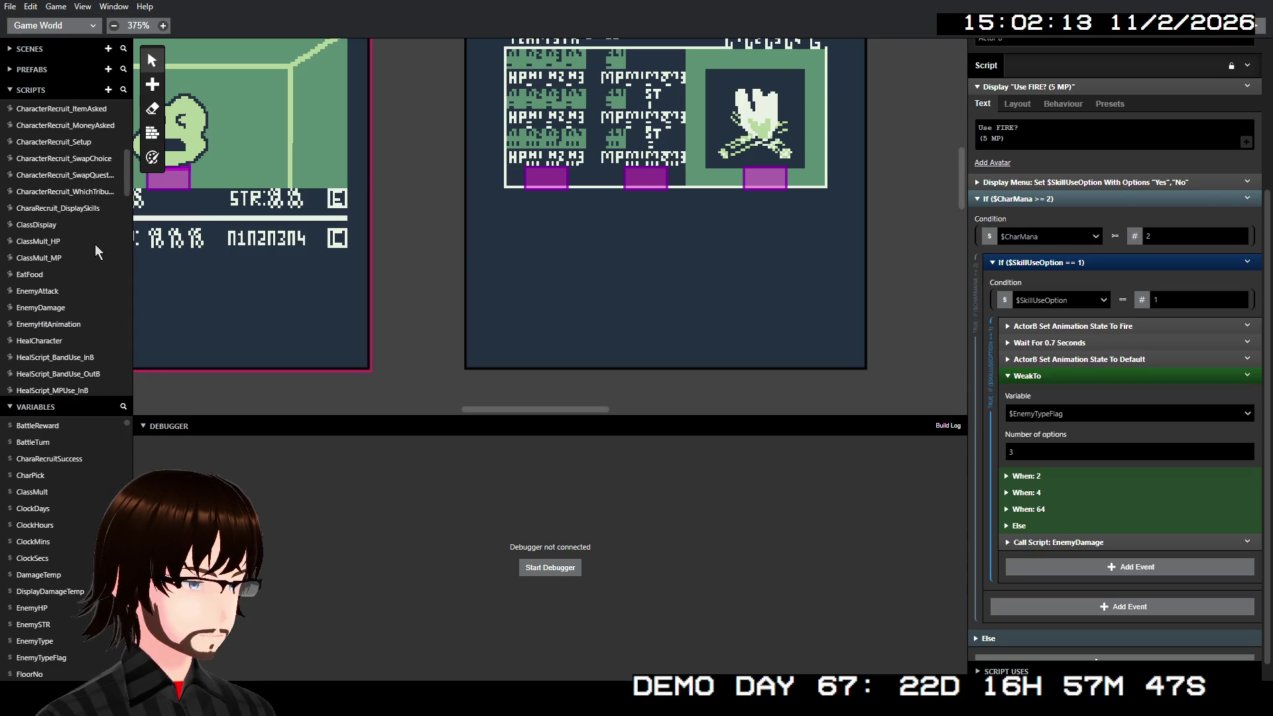
click(51, 175)
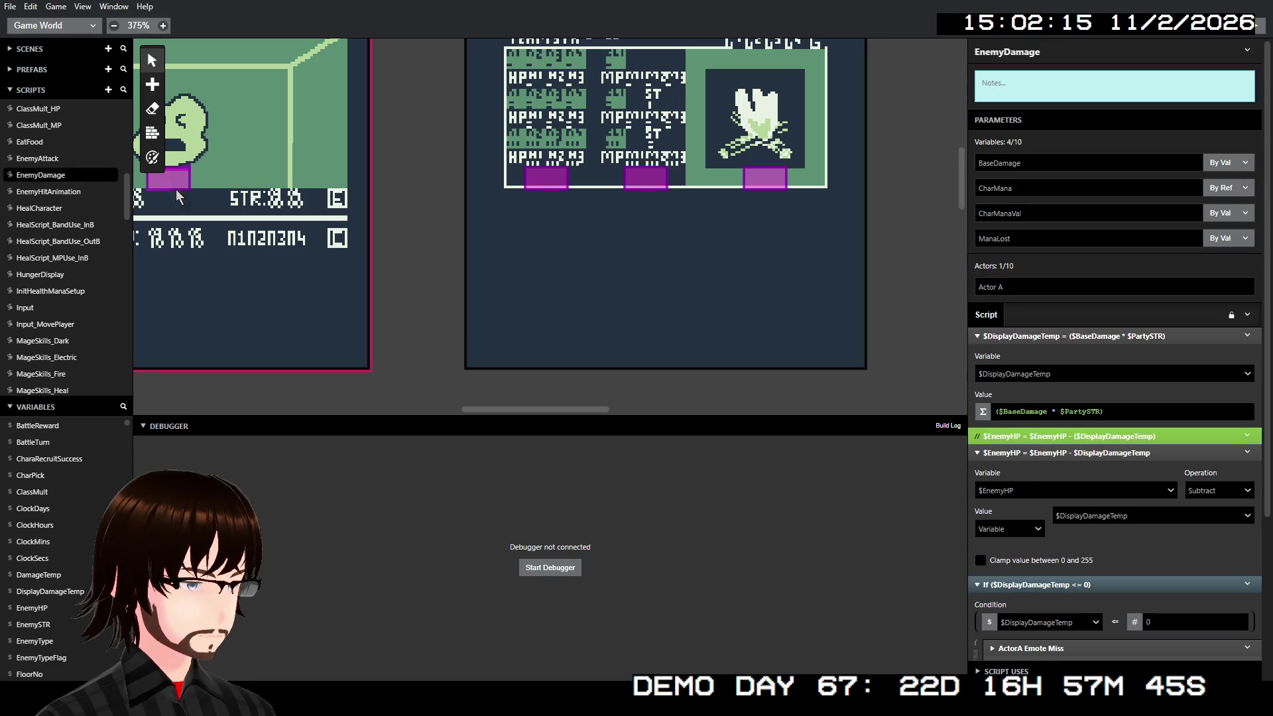
Step: Open MageSkills_Fire to show its WeakTo switch on $EnemyTypeFlag
scroll(1120, 347, down, 5)
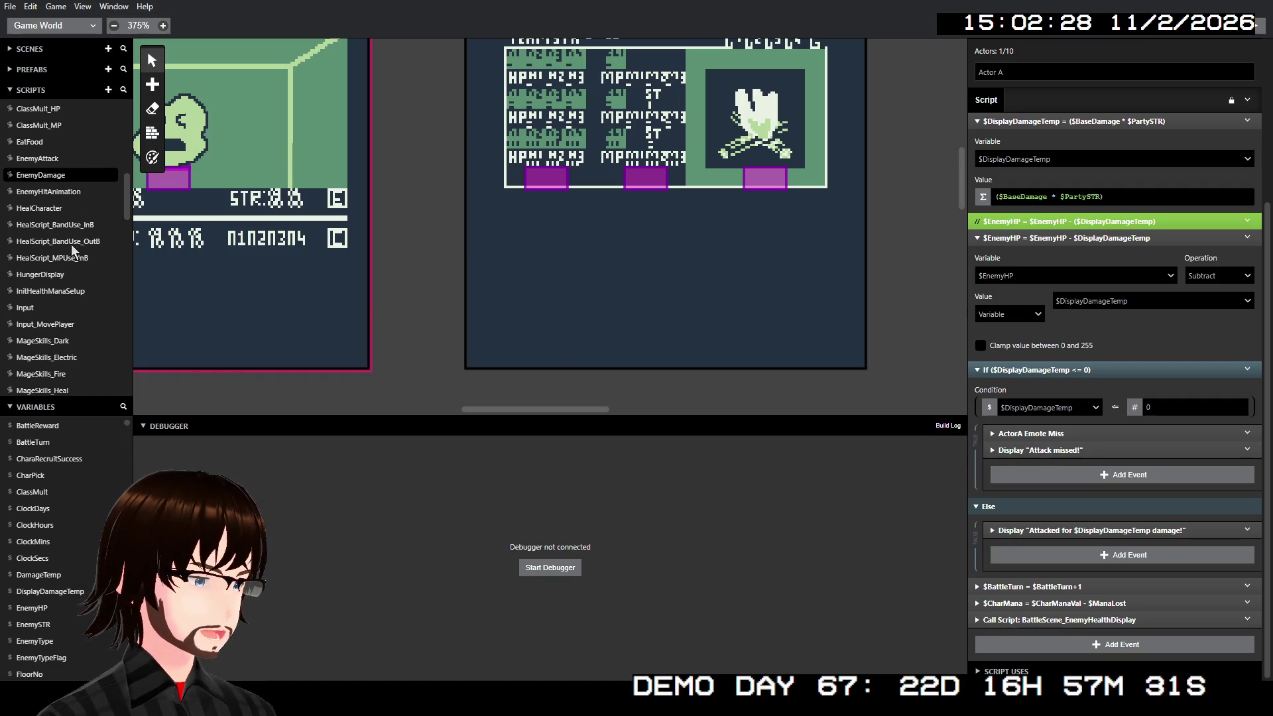
scroll(73, 252, down, 5)
click(56, 175)
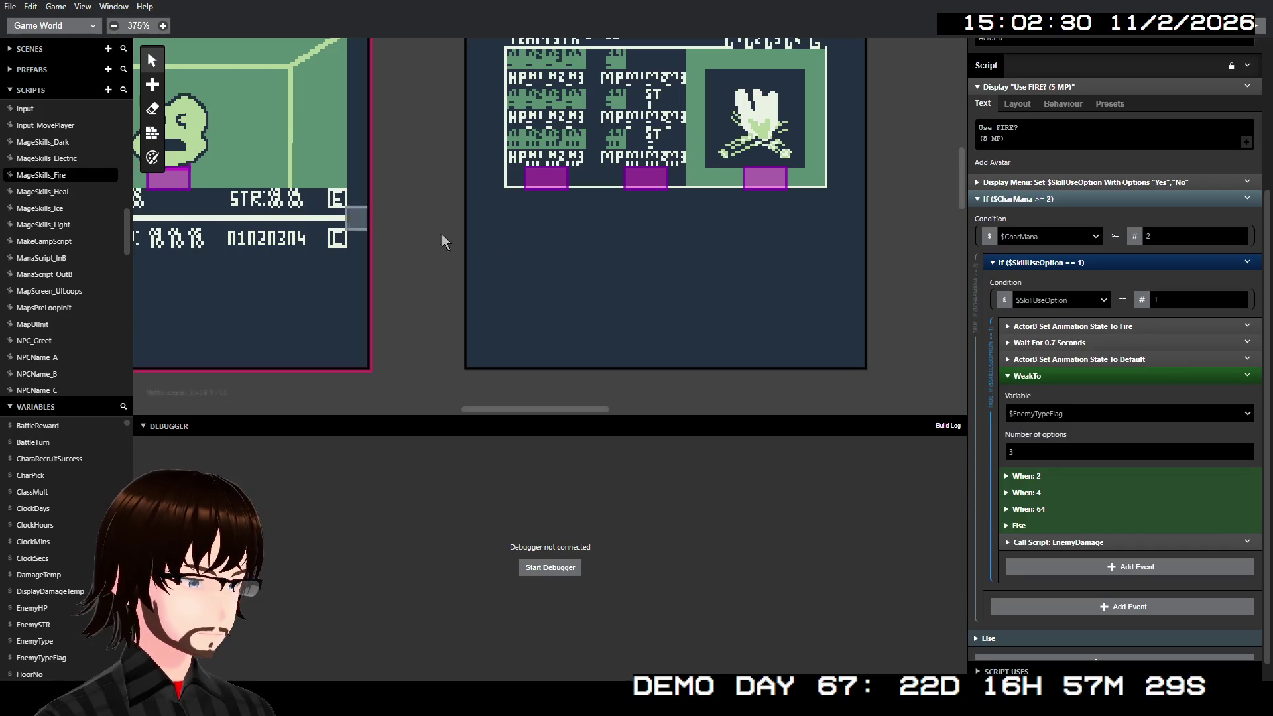
Step: Check the WeakTo When: 2, When: 64 and fallback cases
click(1024, 476)
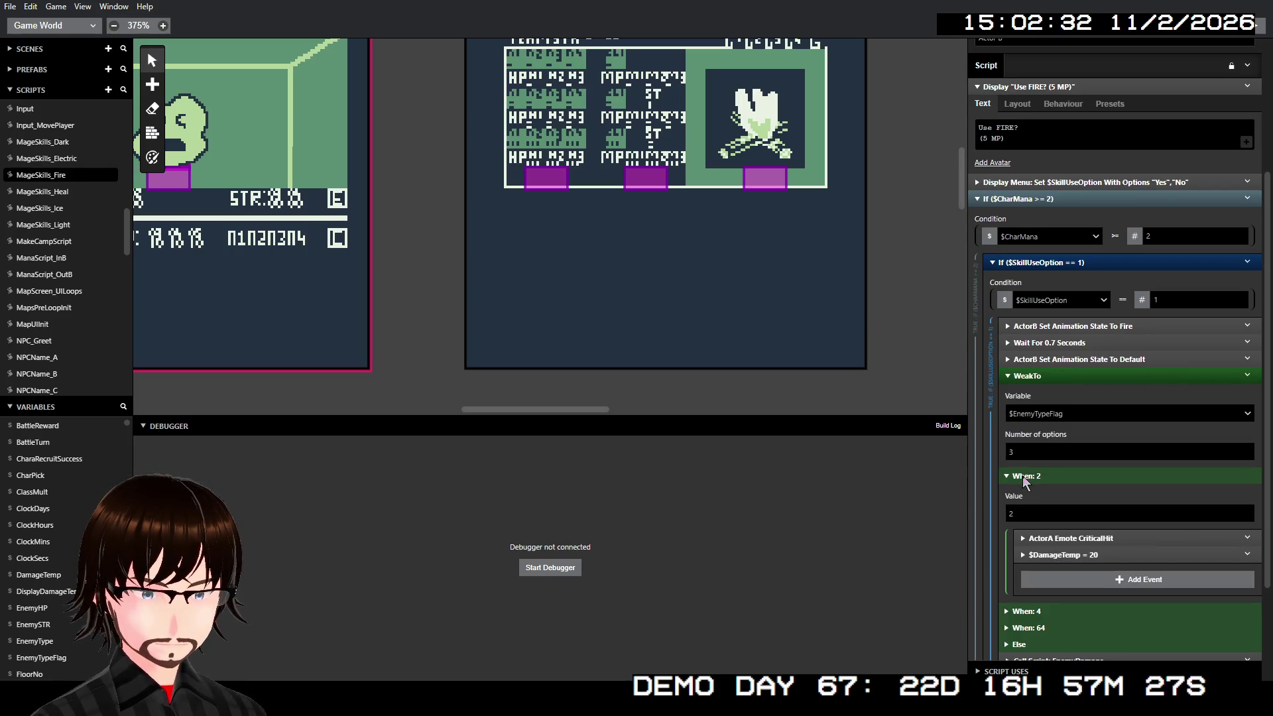
click(1024, 476)
click(1029, 508)
click(1029, 508)
click(1024, 525)
scroll(1032, 515, down, 2)
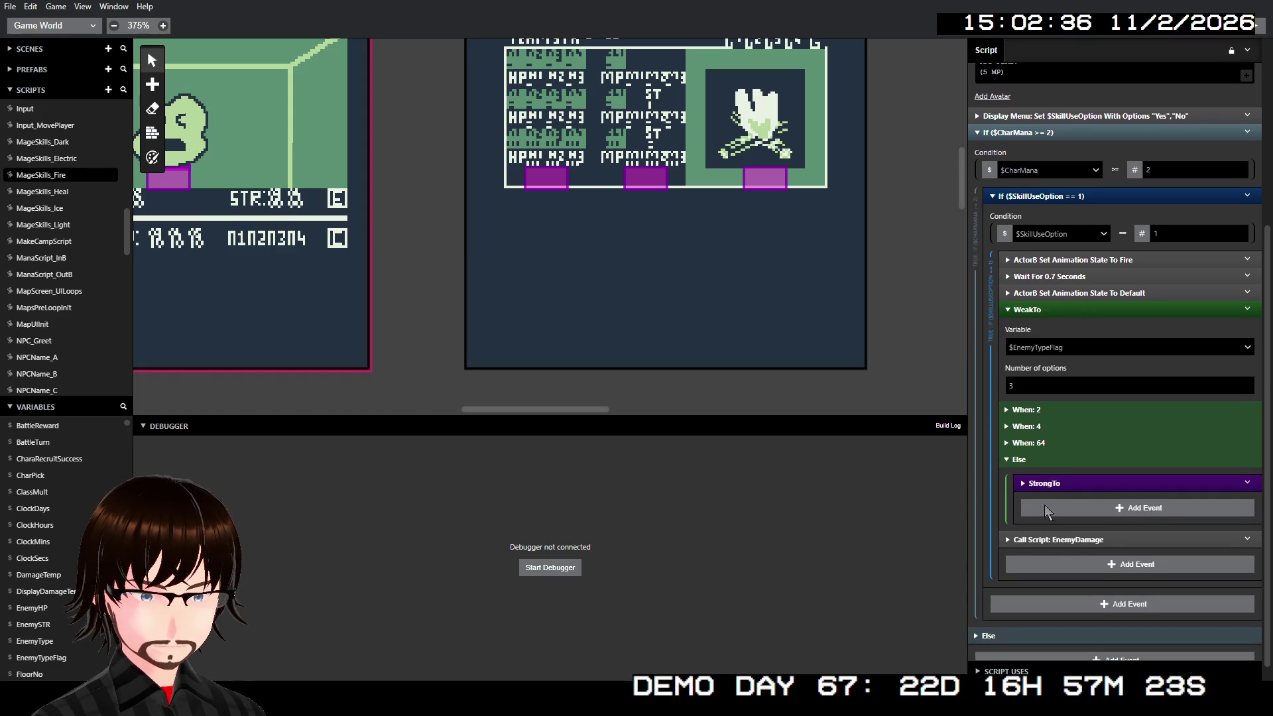
Step: Review the StrongTo When: 32, When: 128 and fallback resistance cases, then fold them away
click(1040, 482)
click(1062, 582)
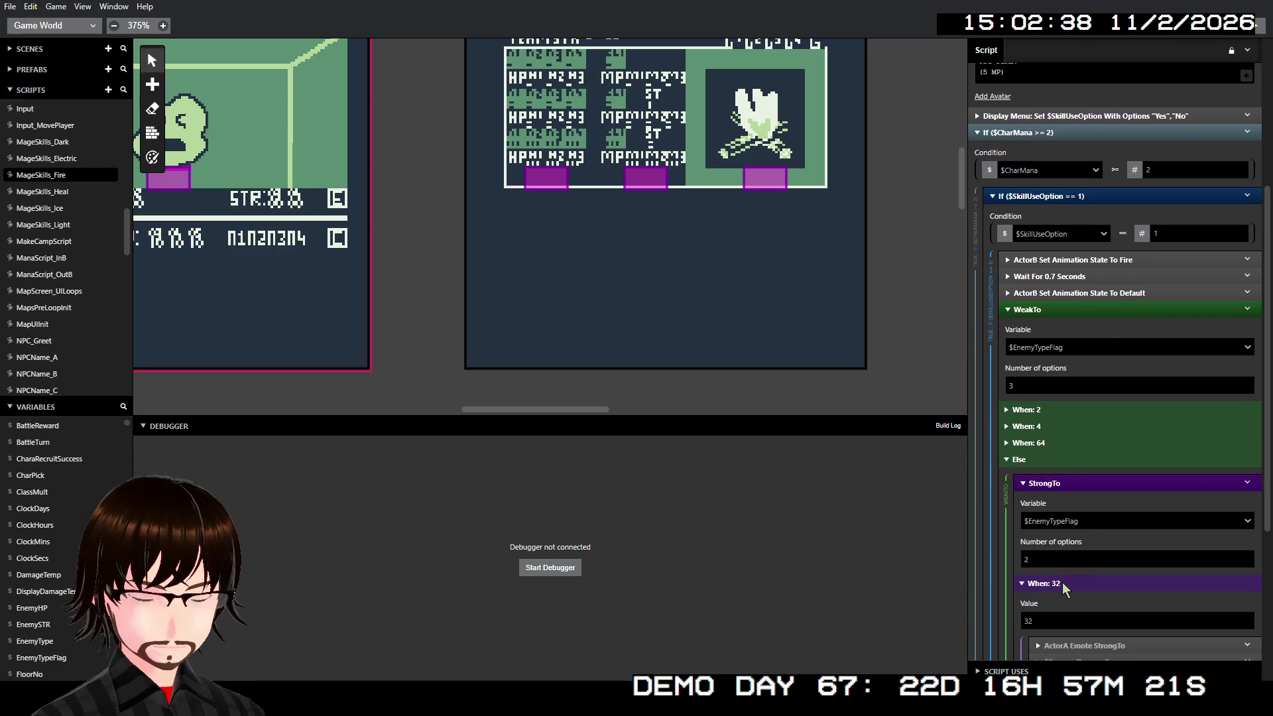
scroll(1081, 517, down, 4)
click(1056, 521)
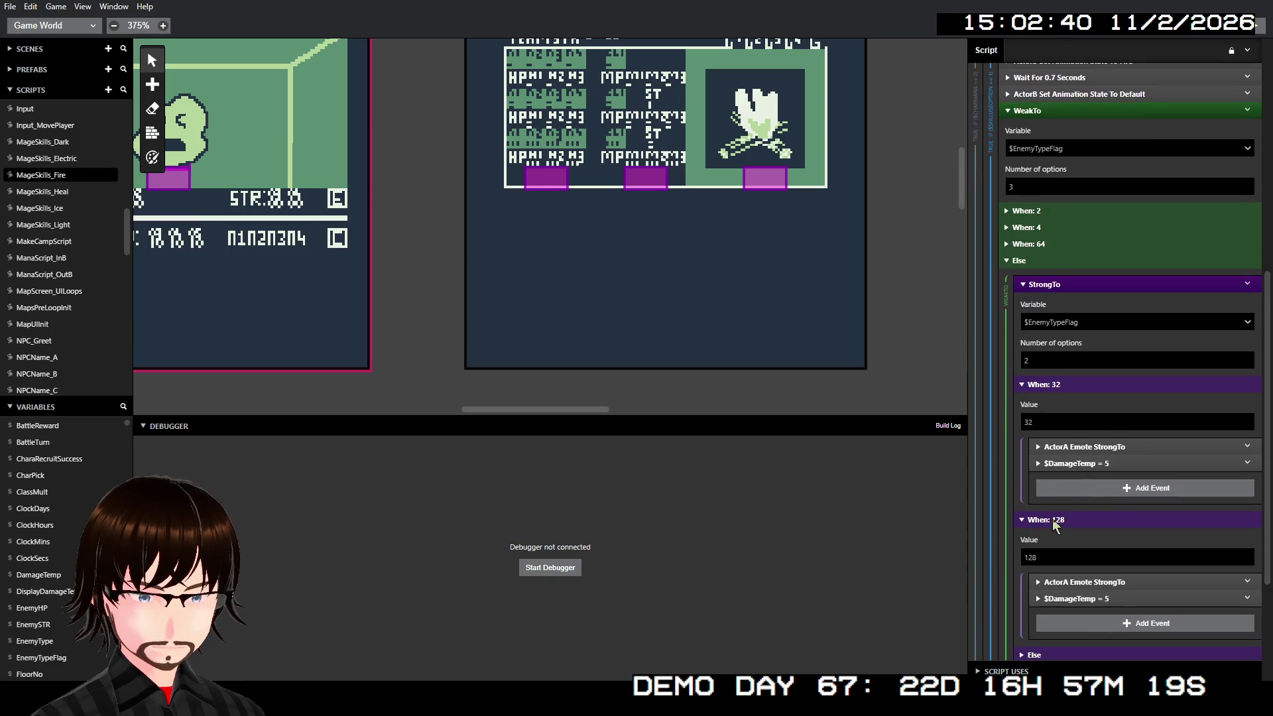
scroll(1058, 546, down, 4)
click(1039, 524)
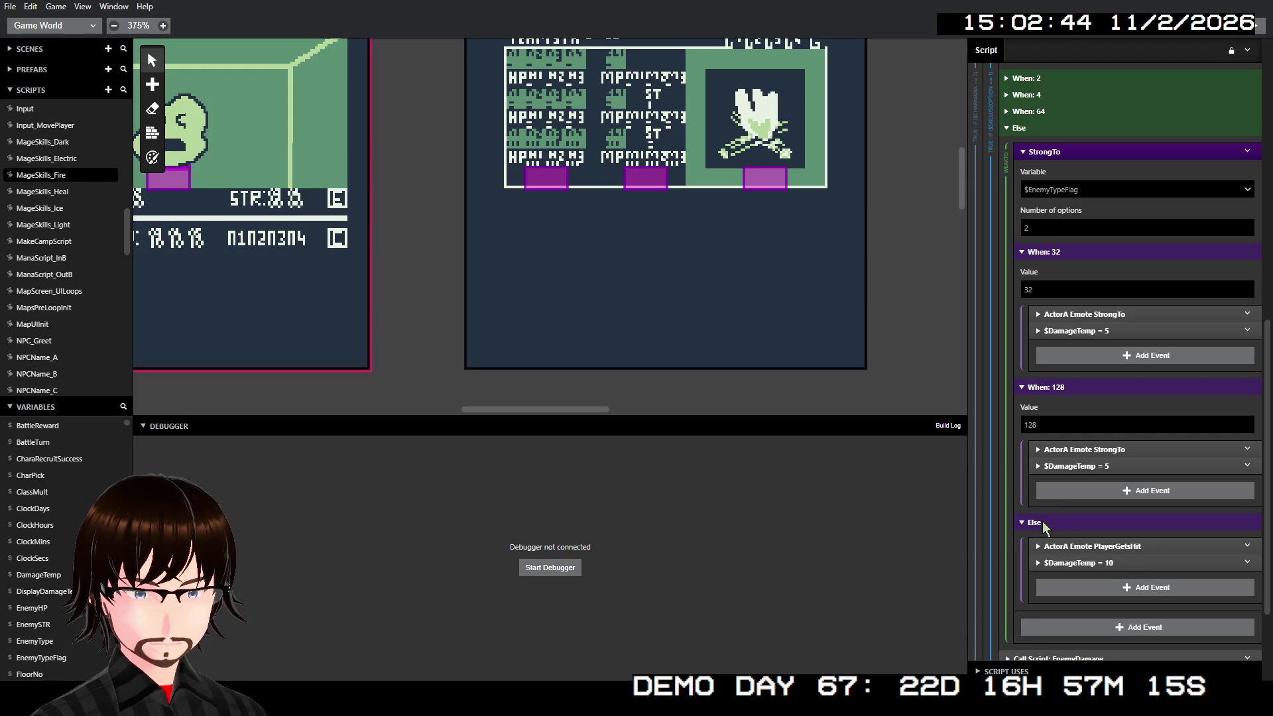
click(1042, 523)
click(1044, 387)
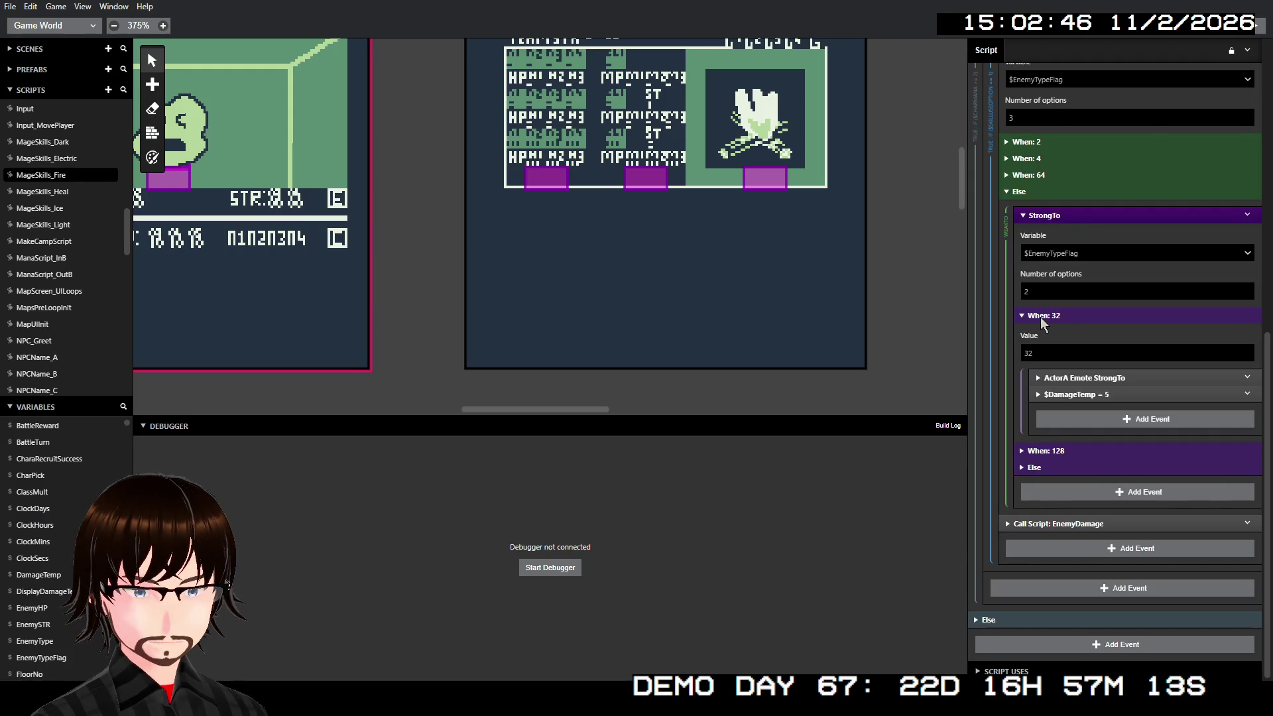
click(1040, 317)
click(1021, 310)
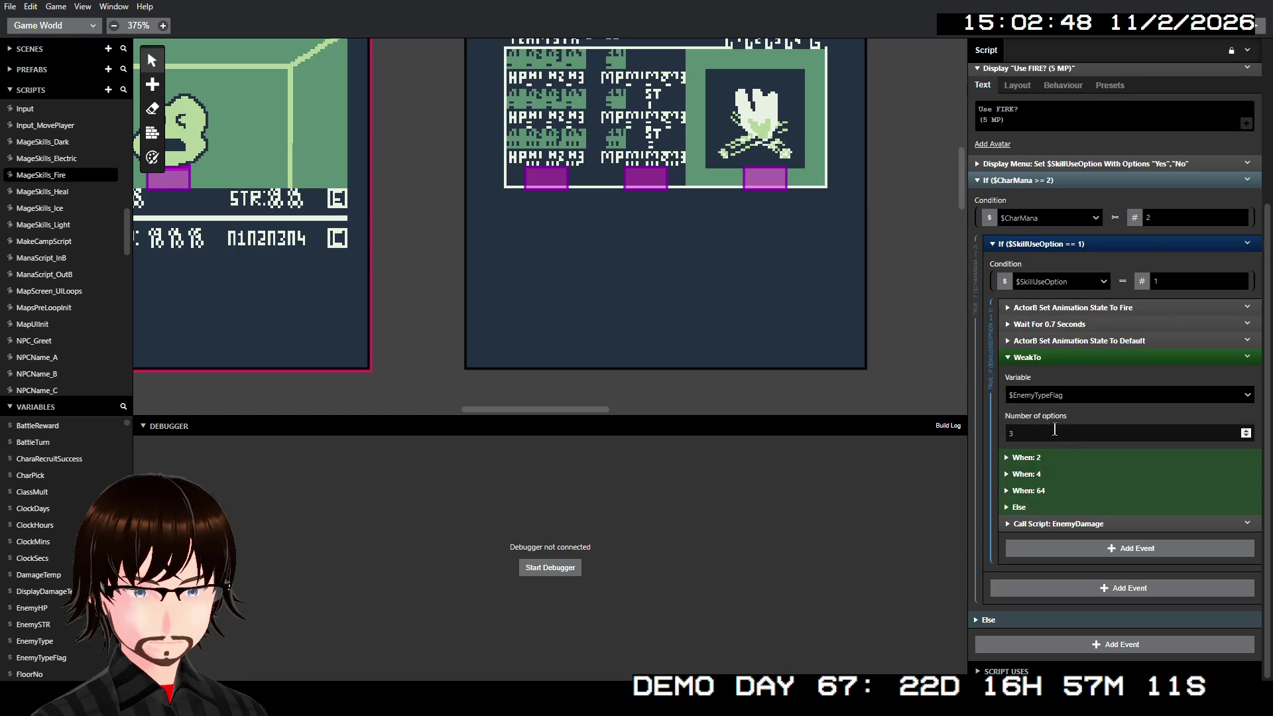
Step: Inspect the WeakTo cases 64, 4 and 2, including the CriticalHit emote and $DamageTemp = 20
click(1041, 492)
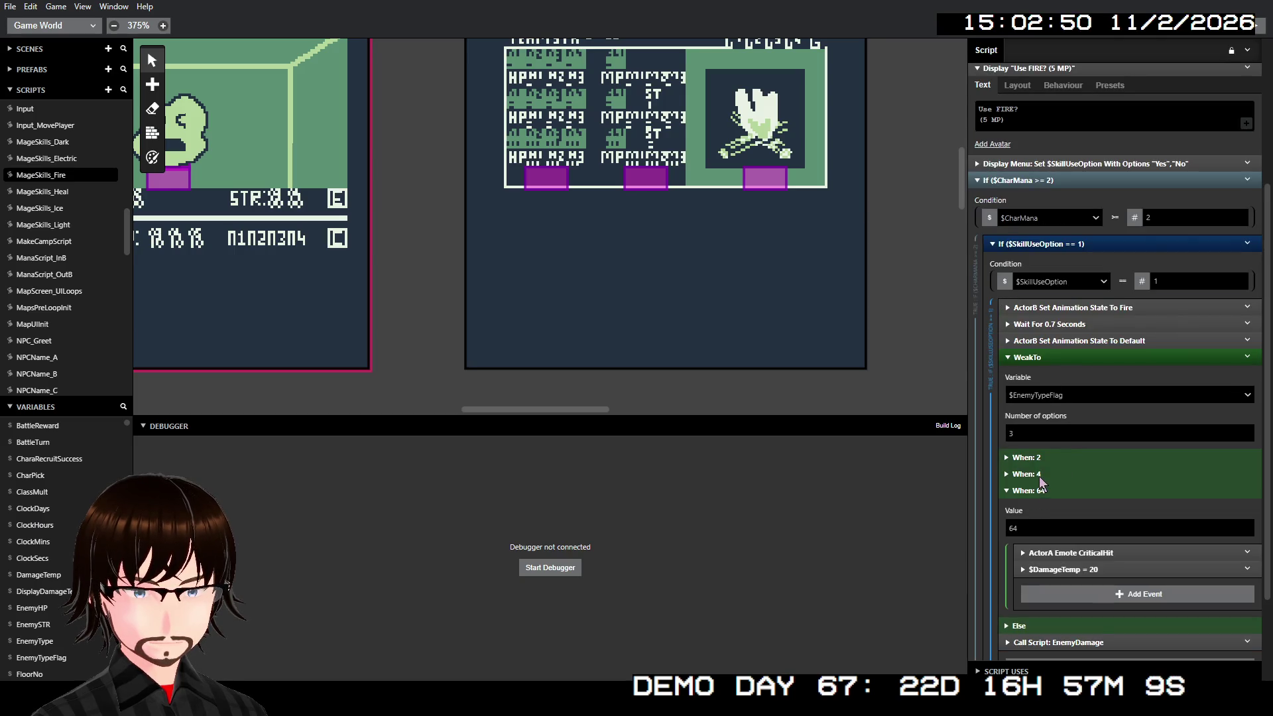
click(1039, 475)
click(1034, 458)
click(1076, 519)
click(1076, 519)
click(1080, 537)
click(1080, 536)
click(1034, 458)
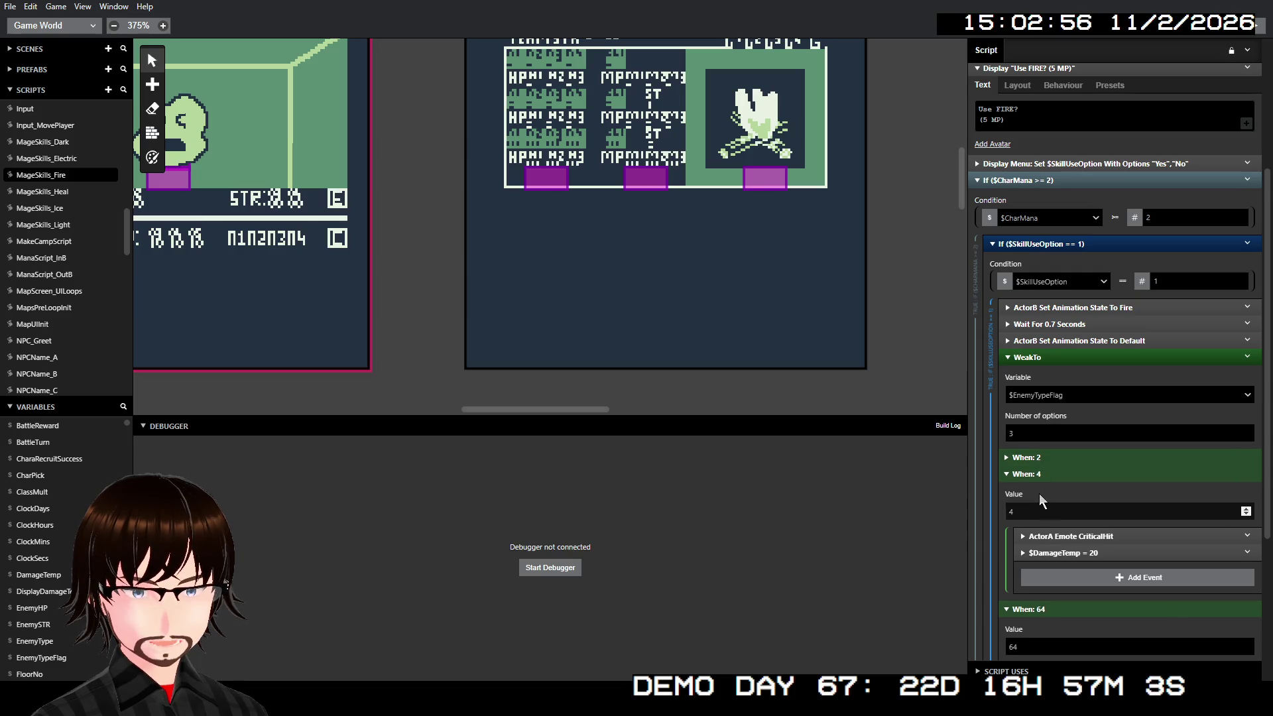
click(1026, 474)
click(1035, 491)
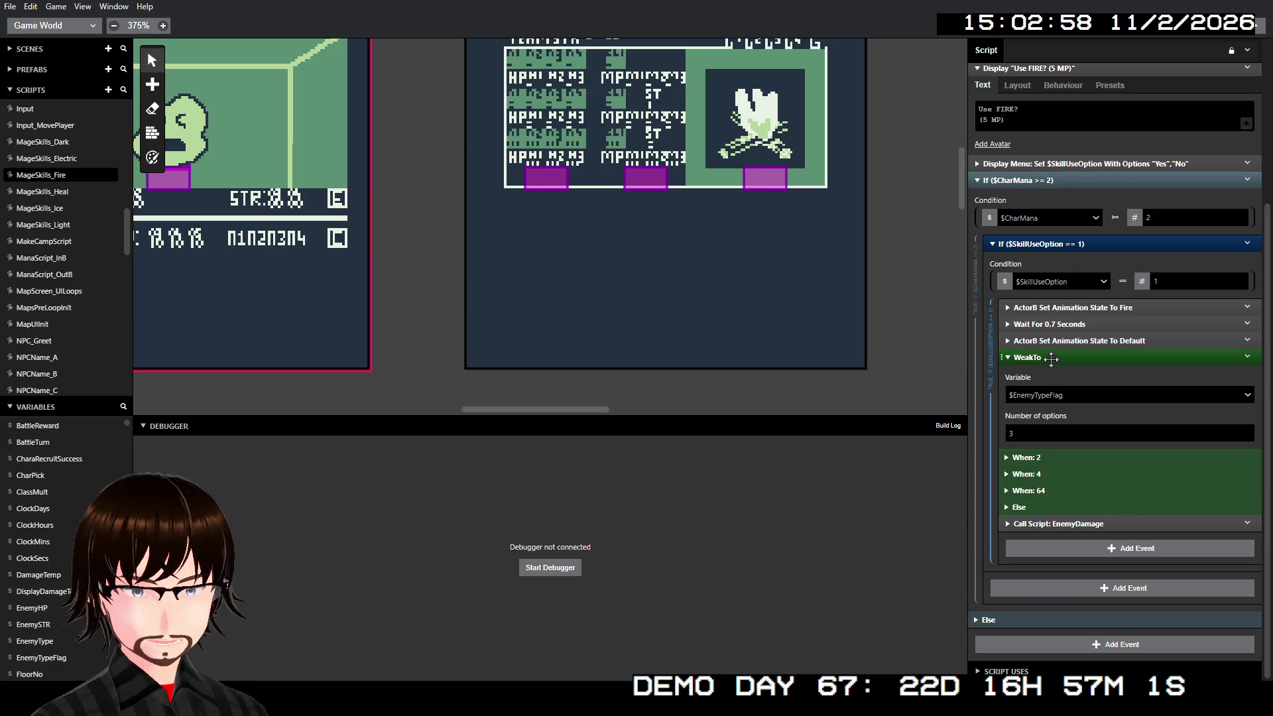
click(1051, 358)
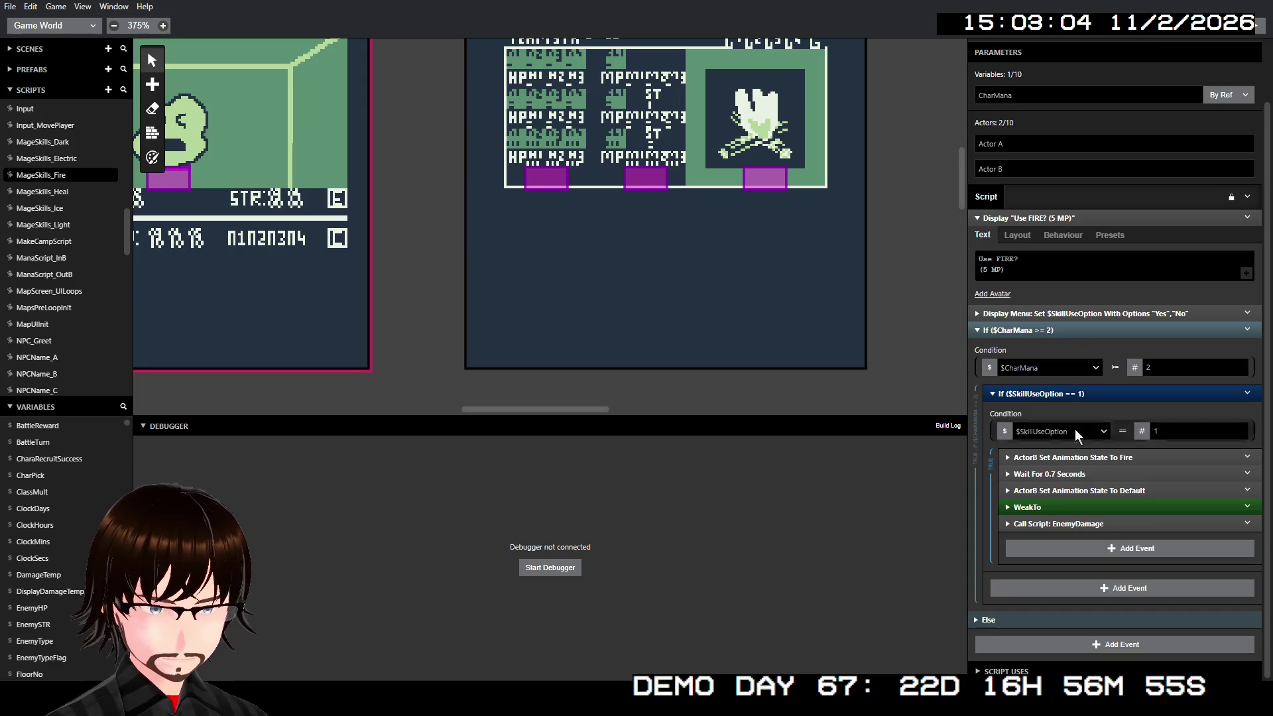
Step: Check the not-enough-mana fallback, then recheck WeakTo's When: 64 and fallback cases
click(987, 619)
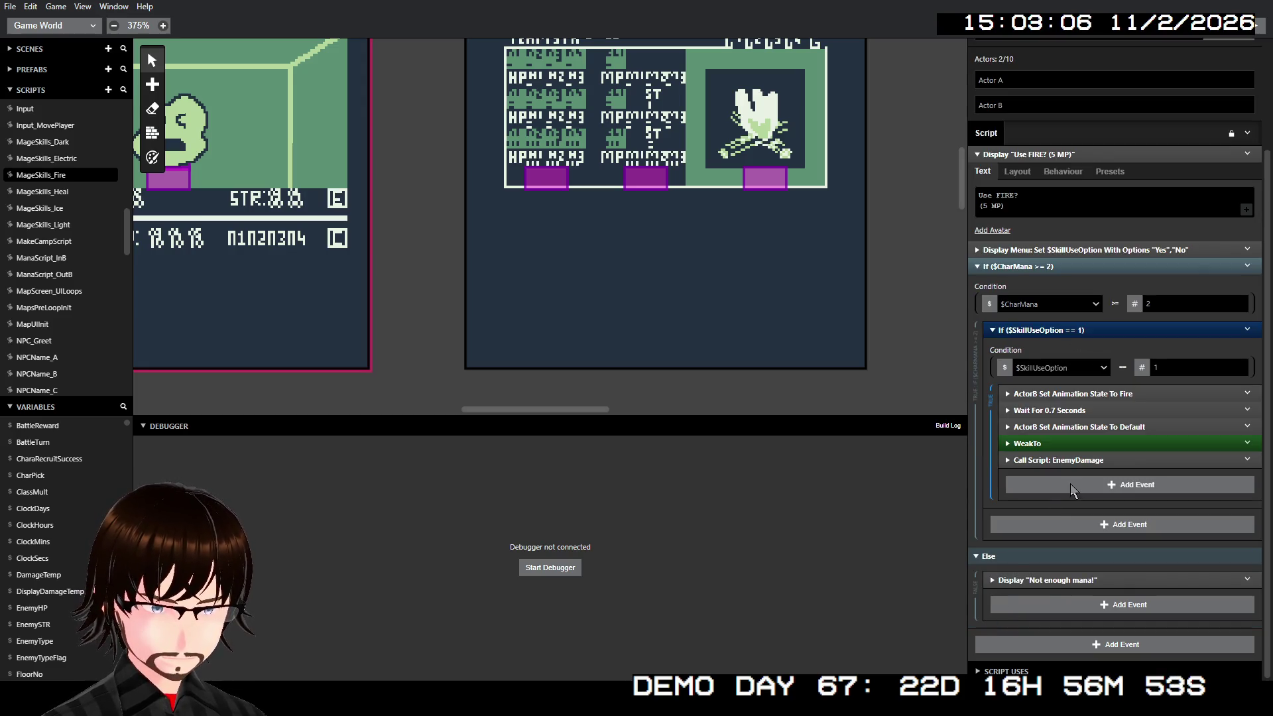
click(982, 562)
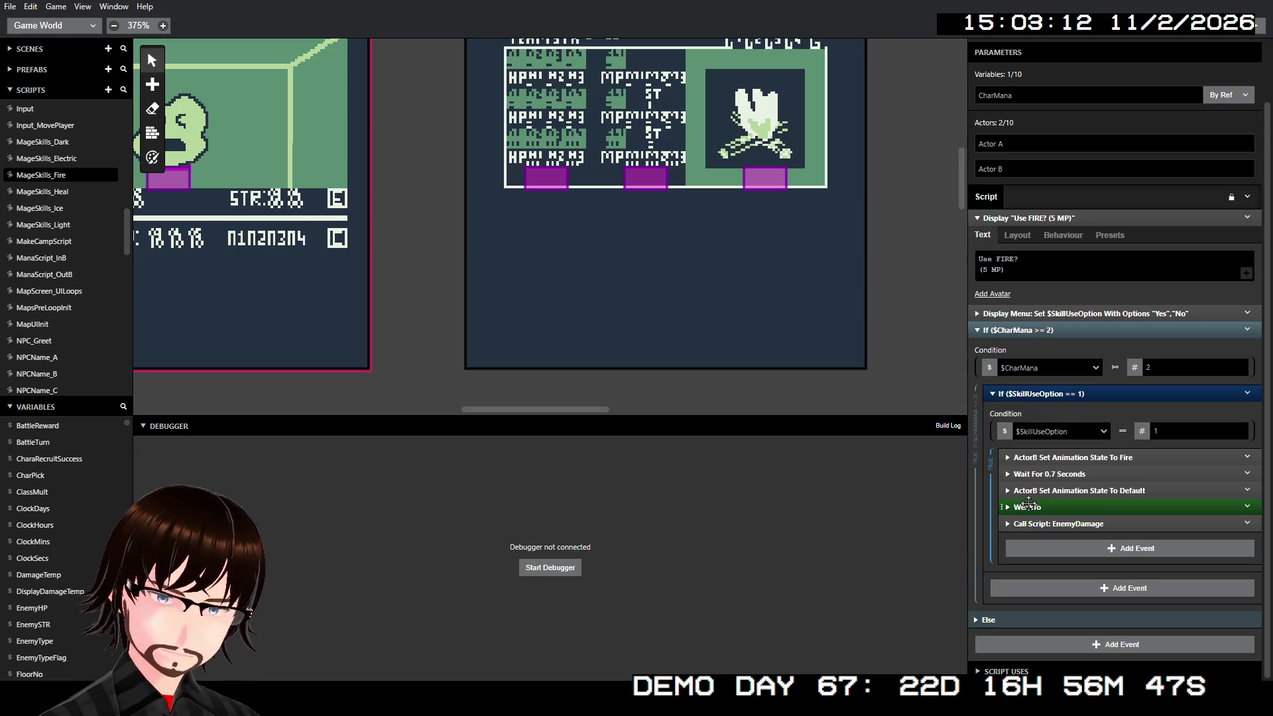
click(1028, 506)
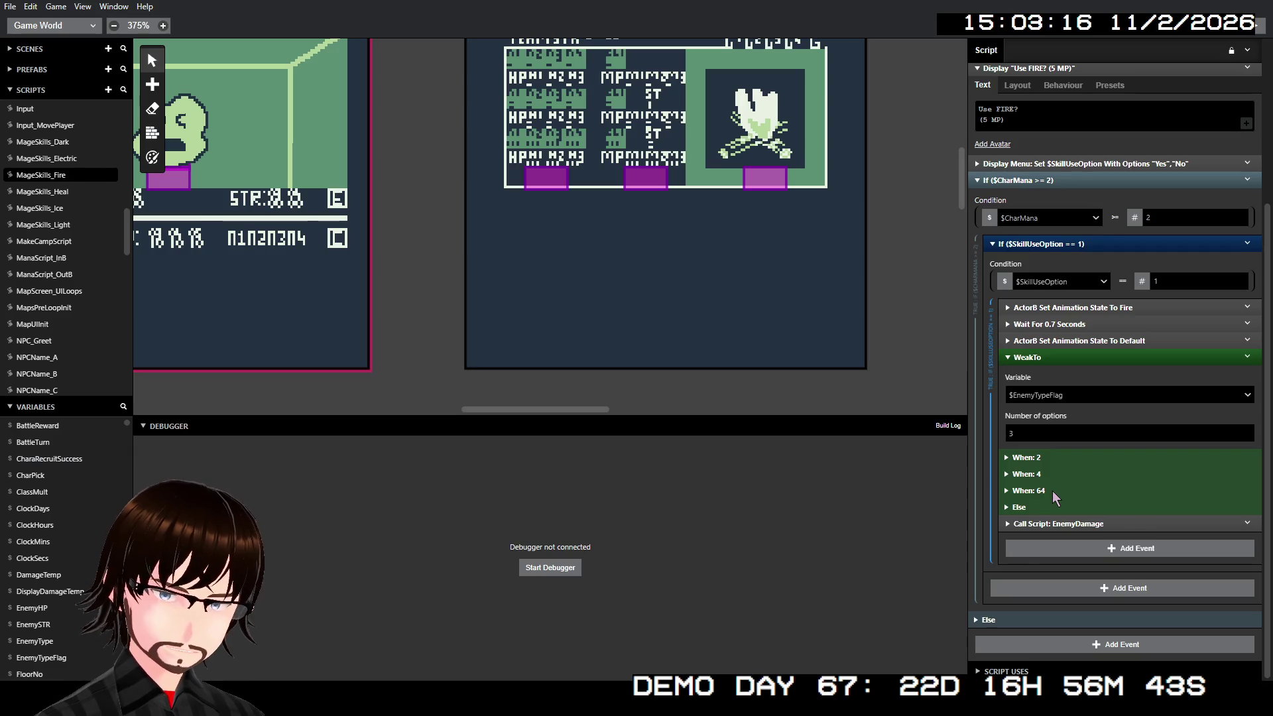
click(1053, 497)
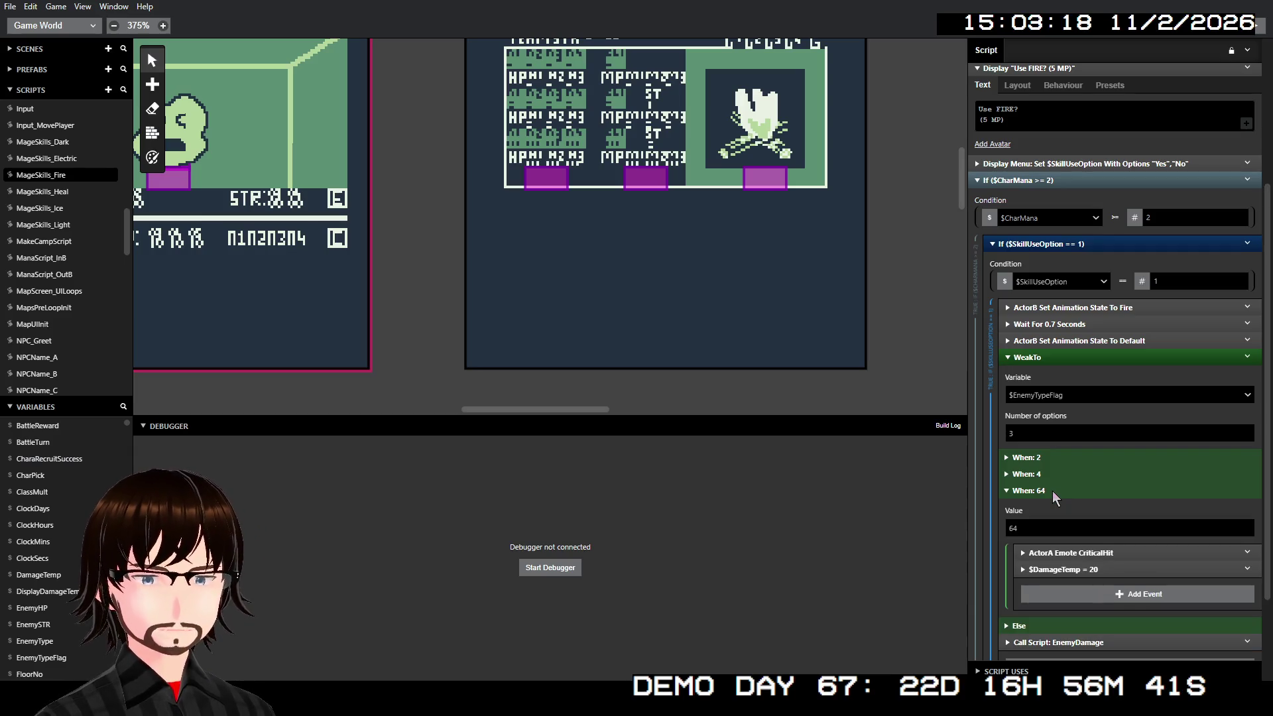
click(1052, 490)
click(1041, 508)
click(1041, 508)
Step: Look over the EnemyDamage call's parameters, then open the EnemyDamage script
click(1055, 524)
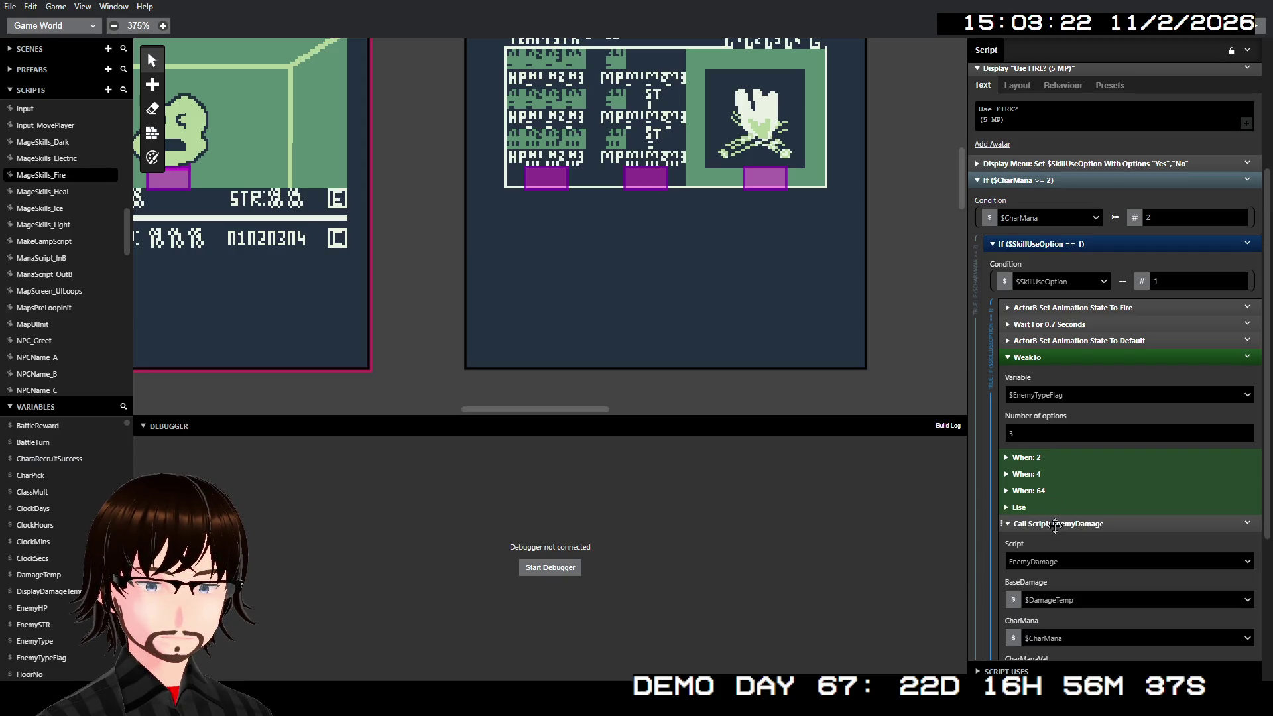
scroll(1056, 527, down, 2)
click(1068, 391)
scroll(1064, 397, up, 2)
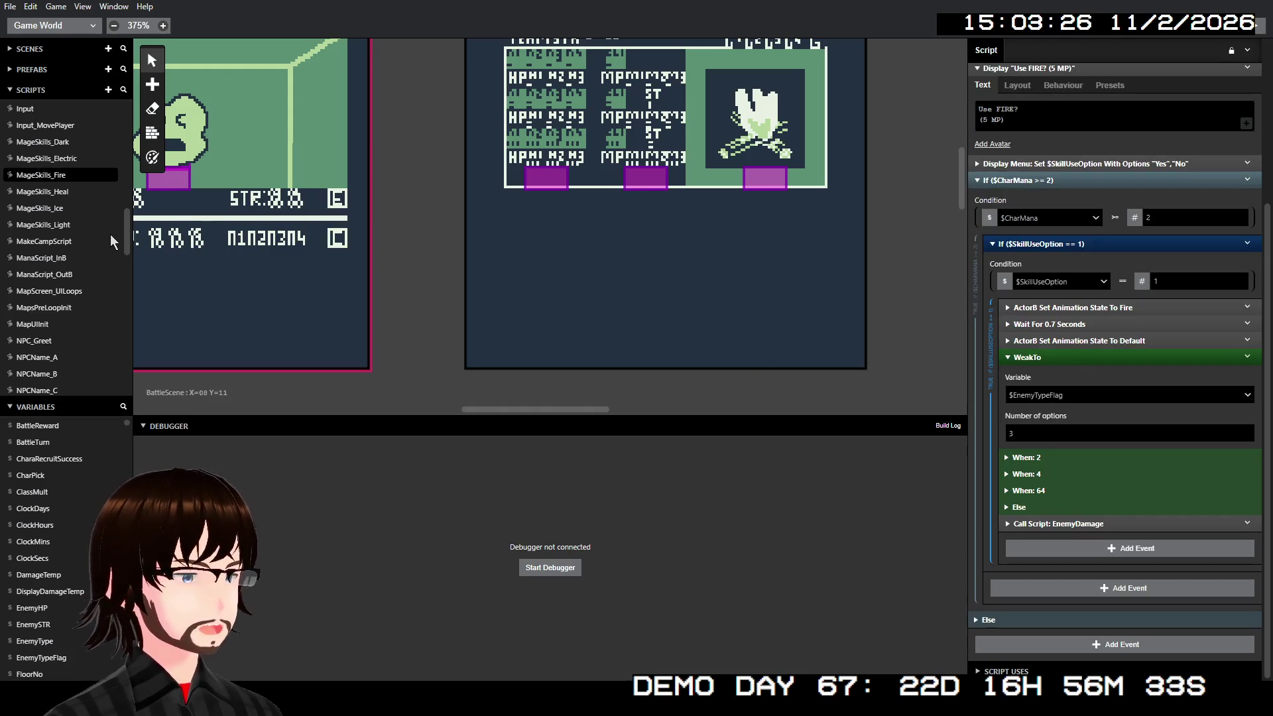
scroll(97, 232, up, 15)
scroll(98, 232, down, 10)
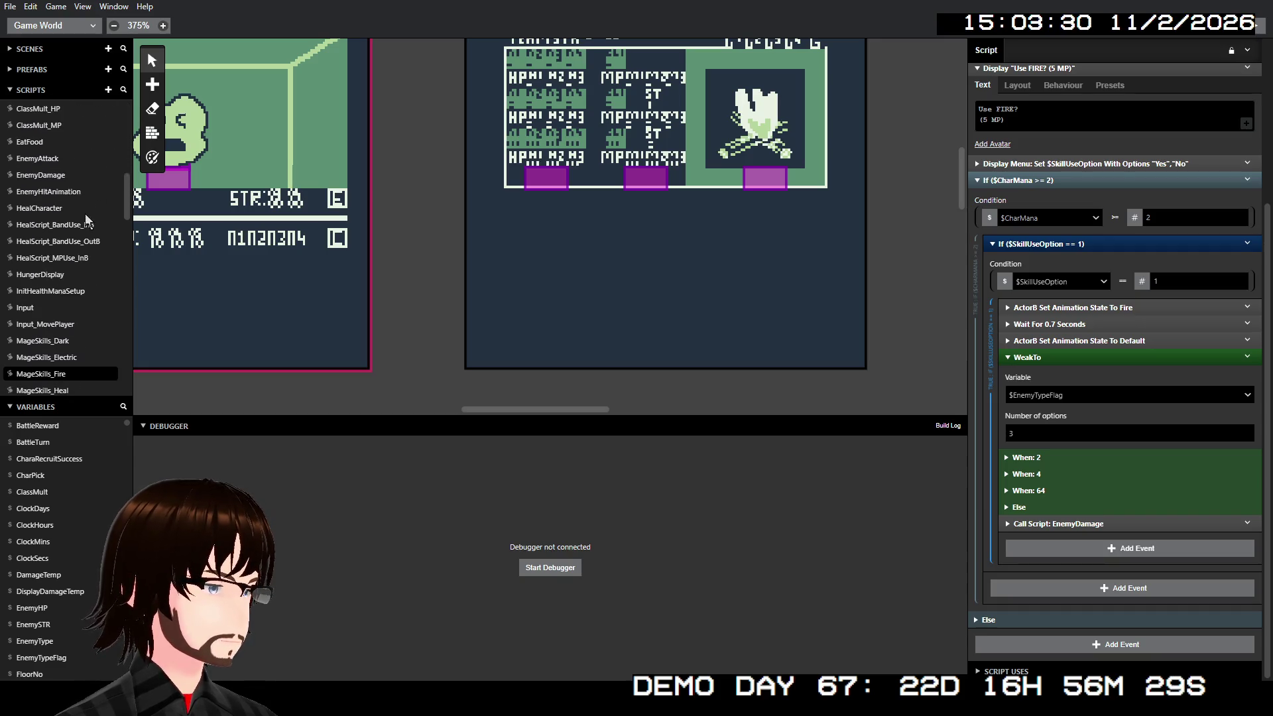
click(57, 177)
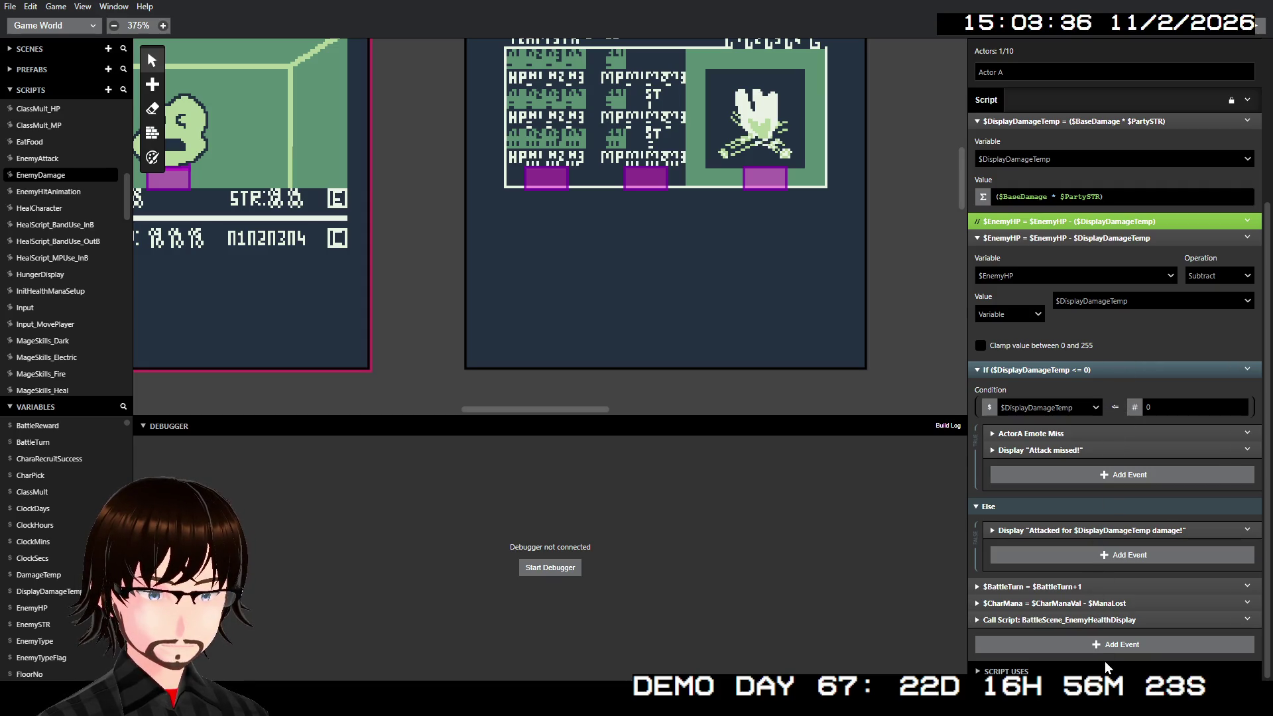
click(998, 620)
scroll(999, 620, down, 1)
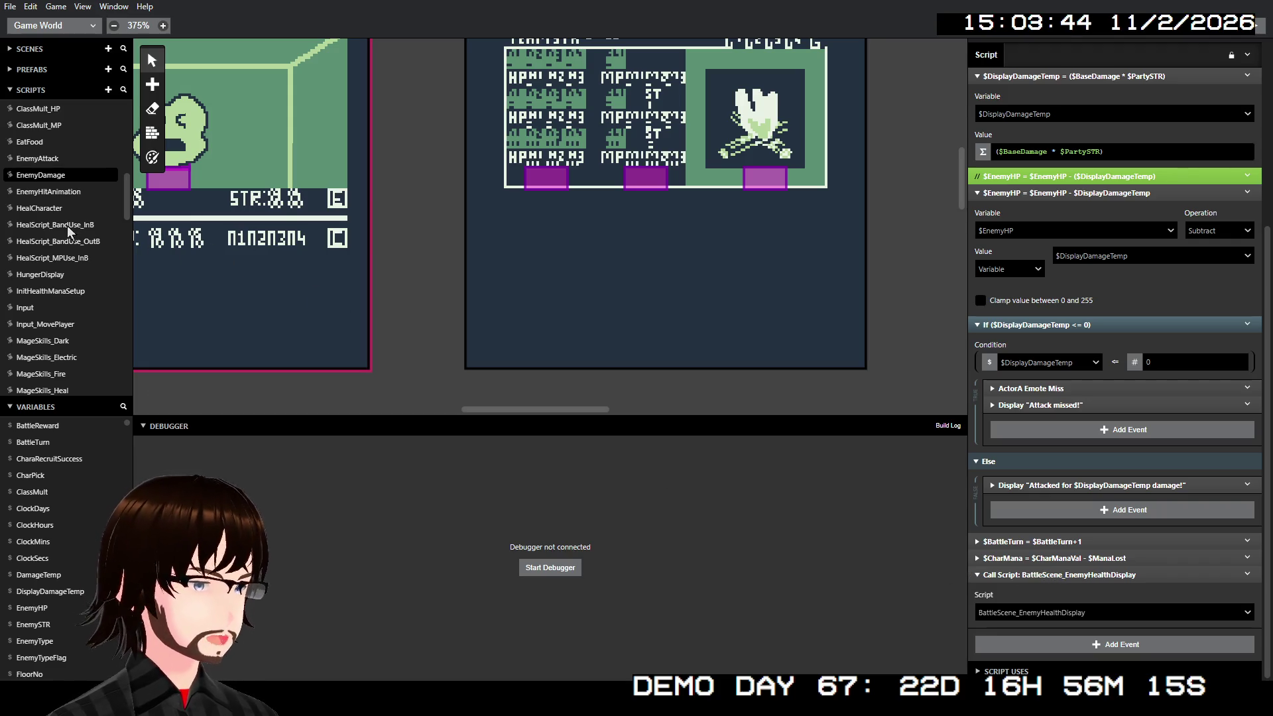
scroll(87, 244, up, 5)
scroll(85, 247, up, 1)
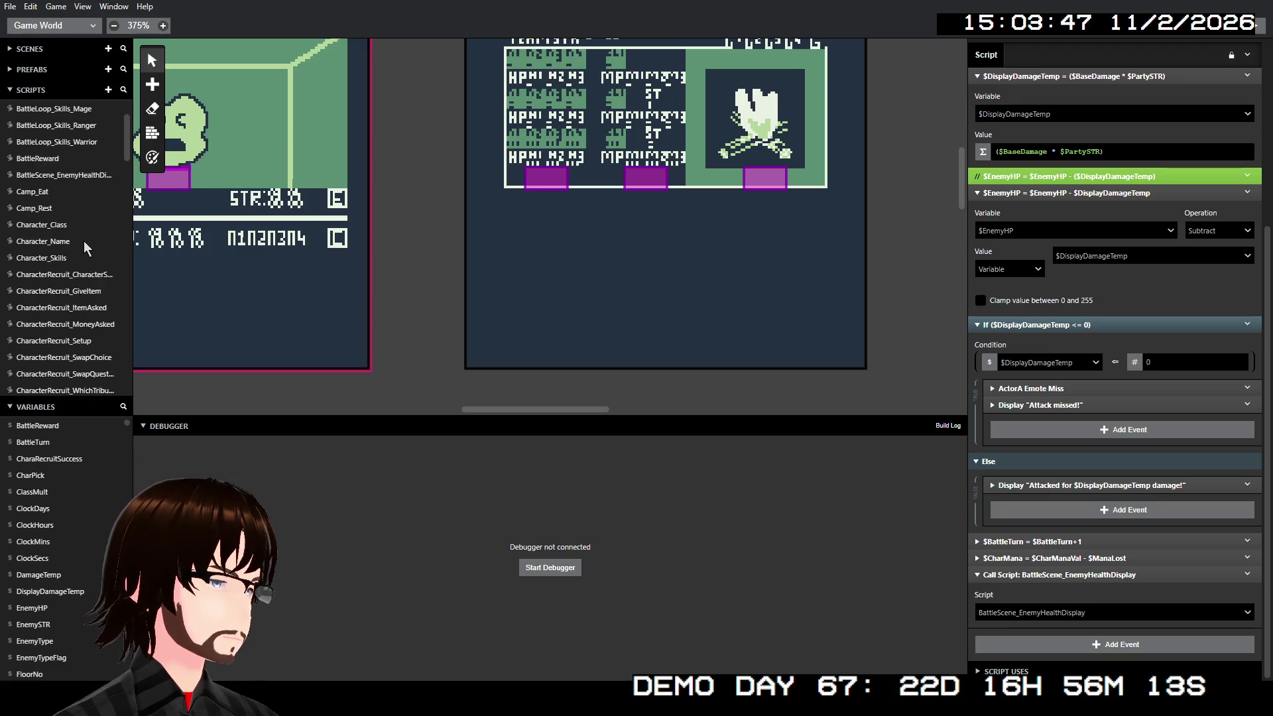
scroll(83, 240, up, 1)
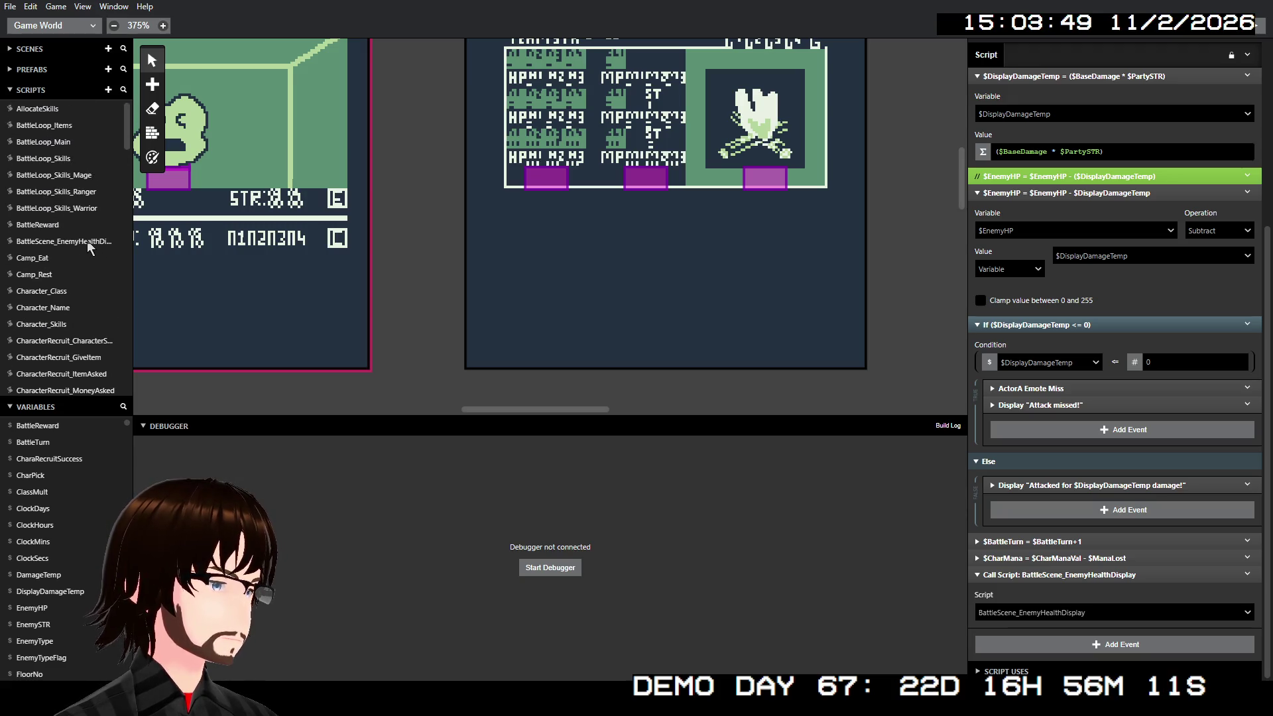
click(86, 240)
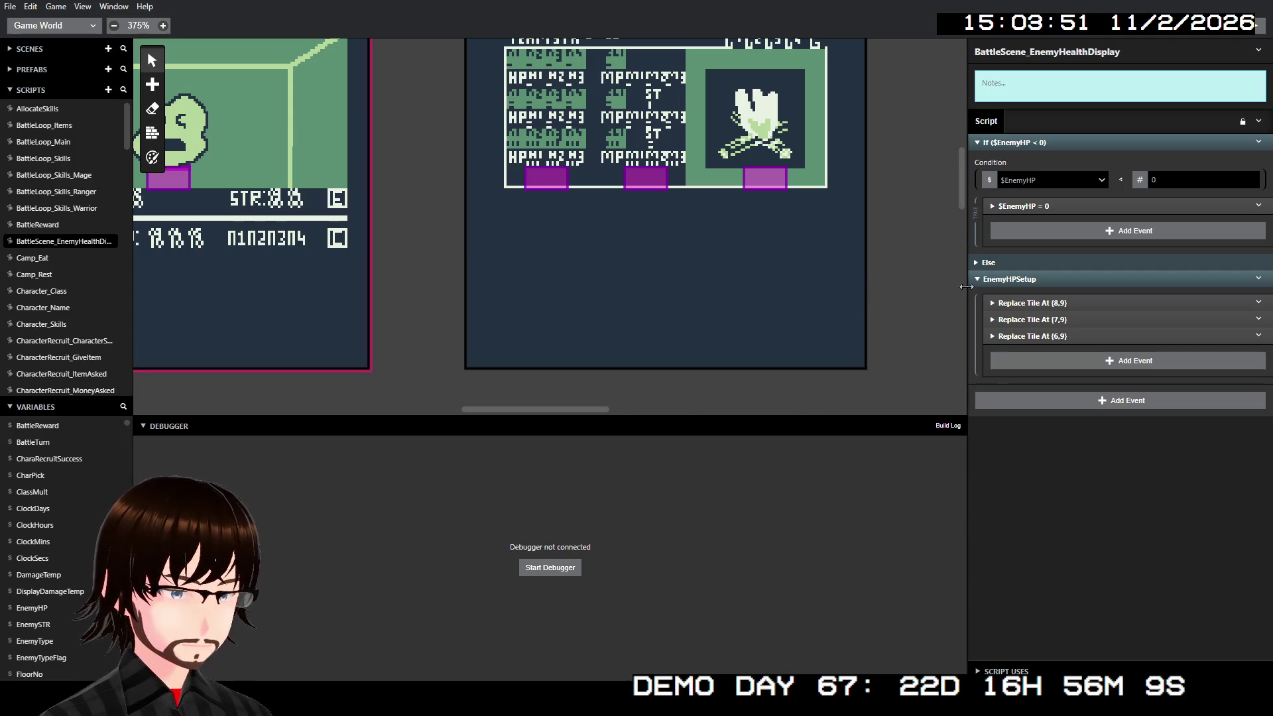
click(998, 264)
click(999, 264)
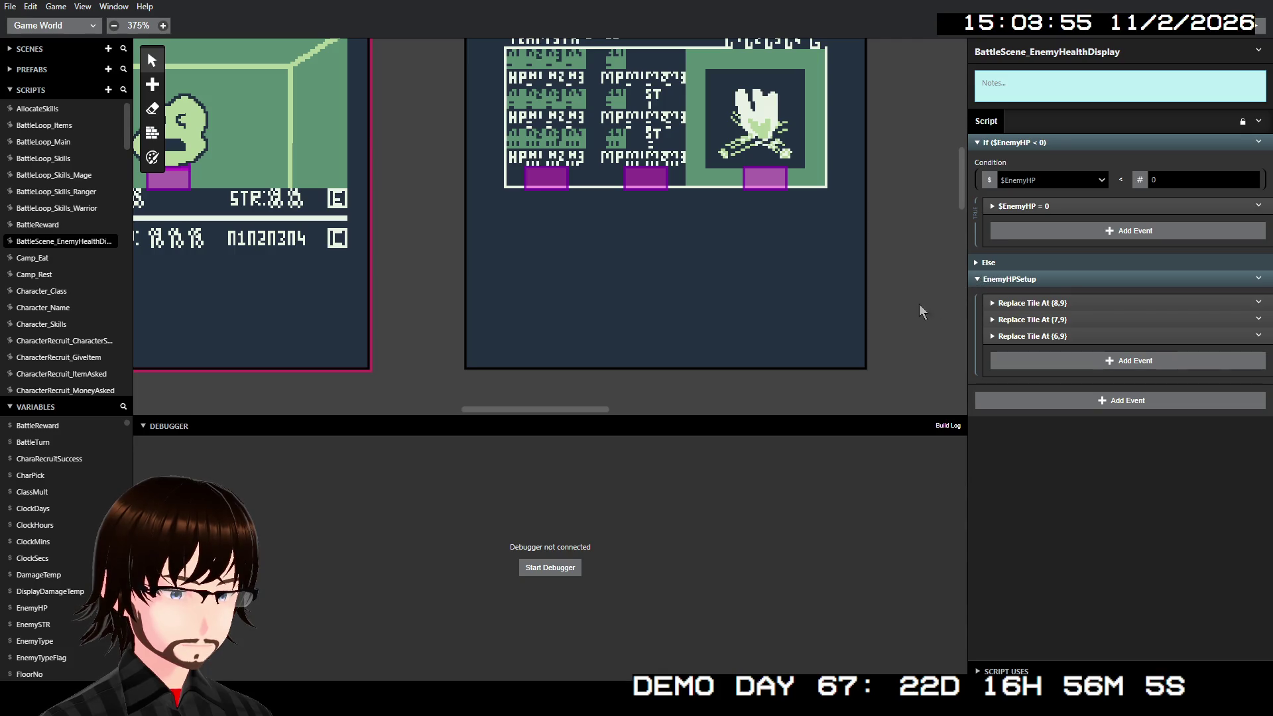
scroll(82, 265, down, 4)
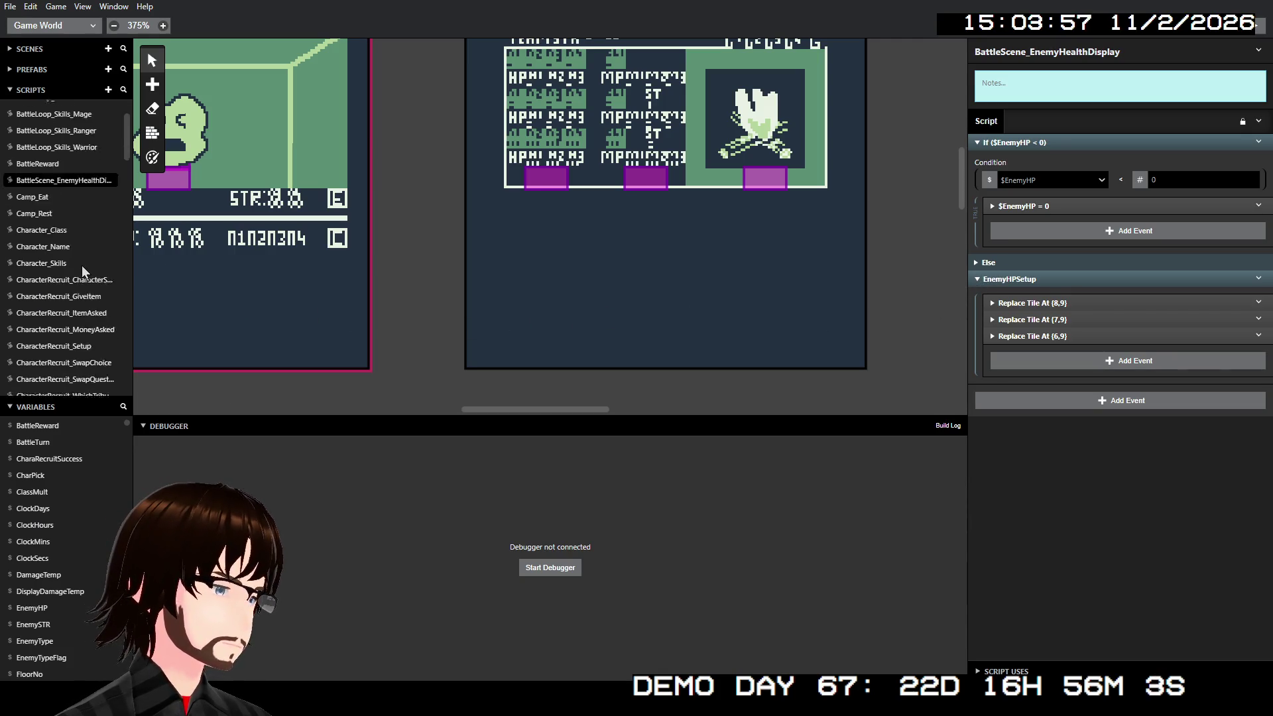
scroll(81, 266, down, 1)
click(58, 324)
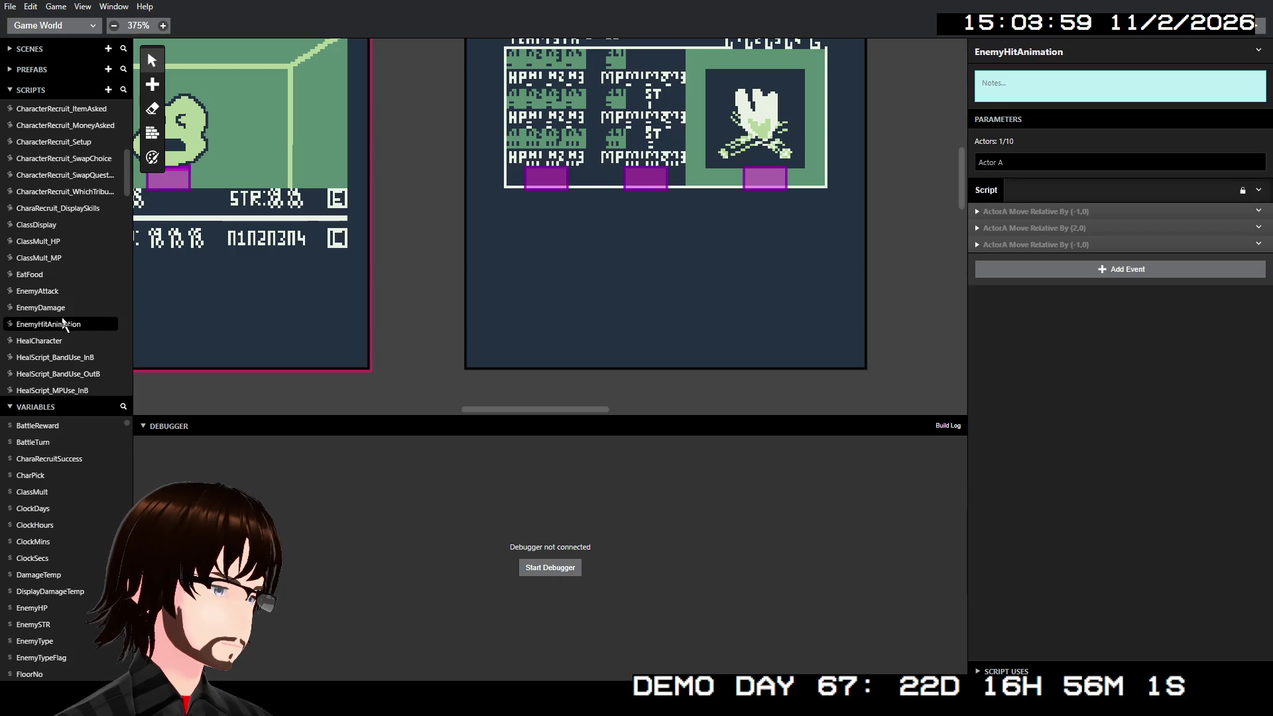
click(53, 309)
click(59, 323)
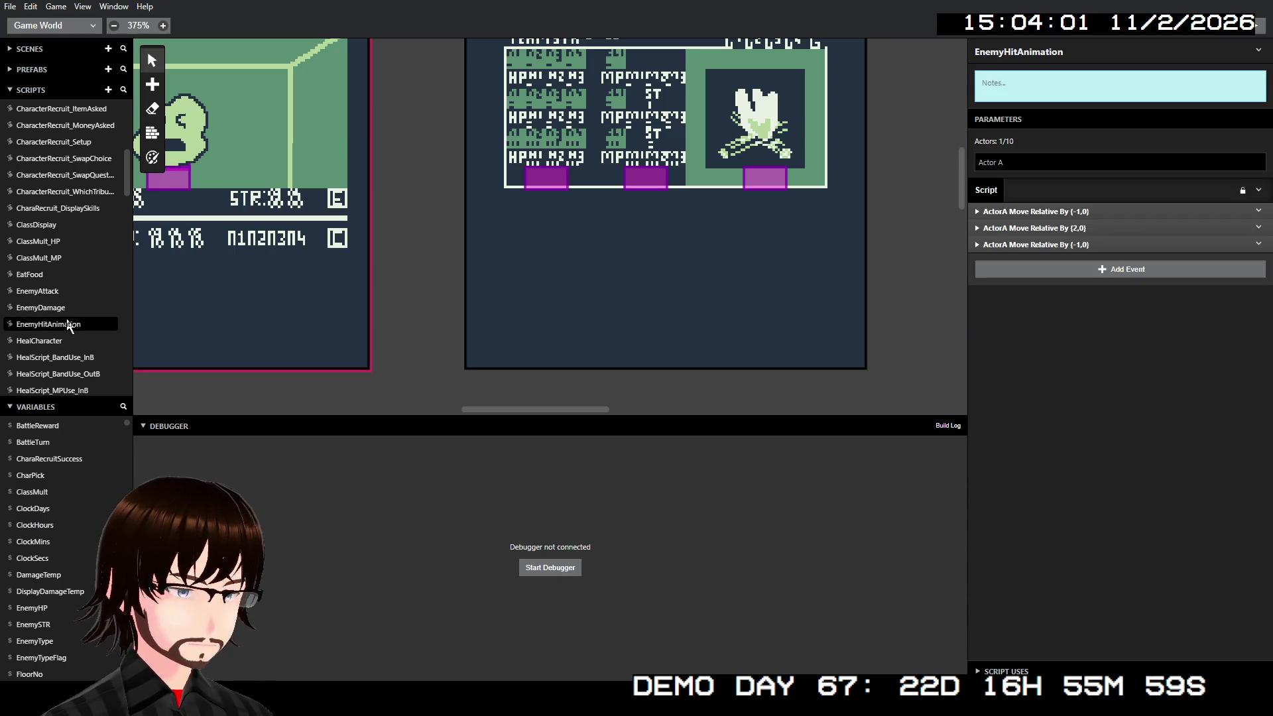
click(64, 309)
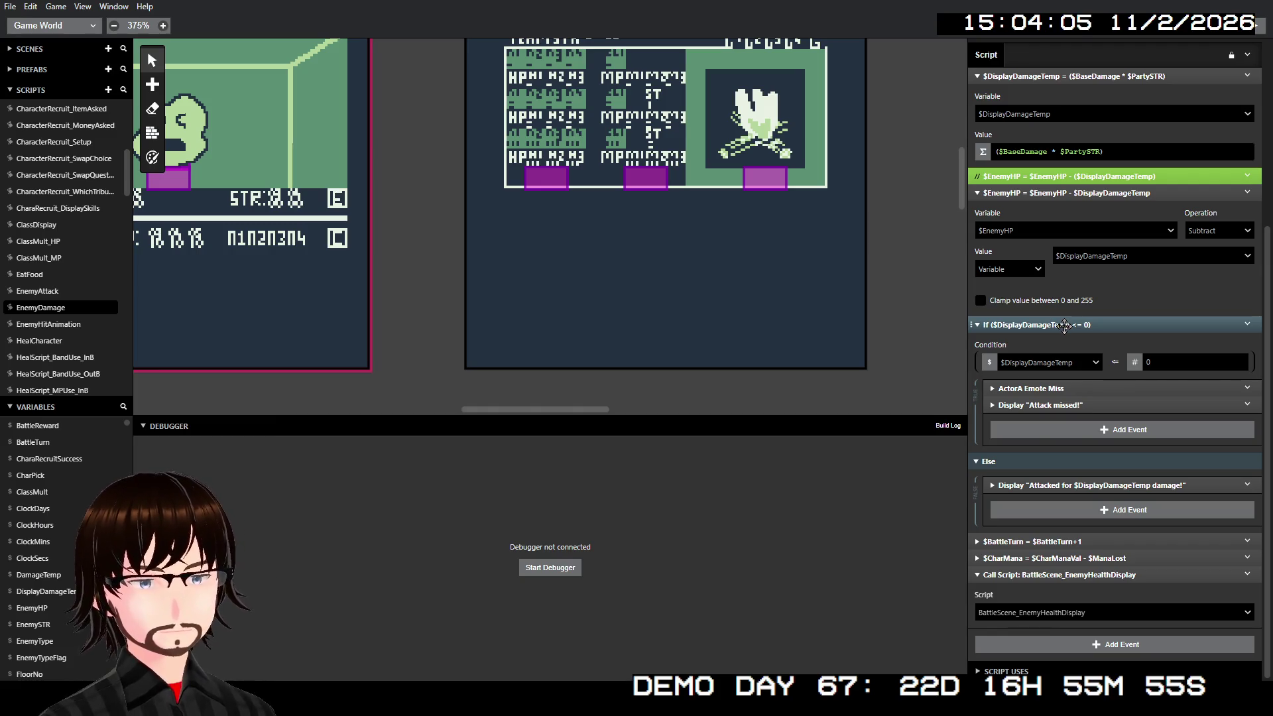
click(1026, 575)
click(1061, 603)
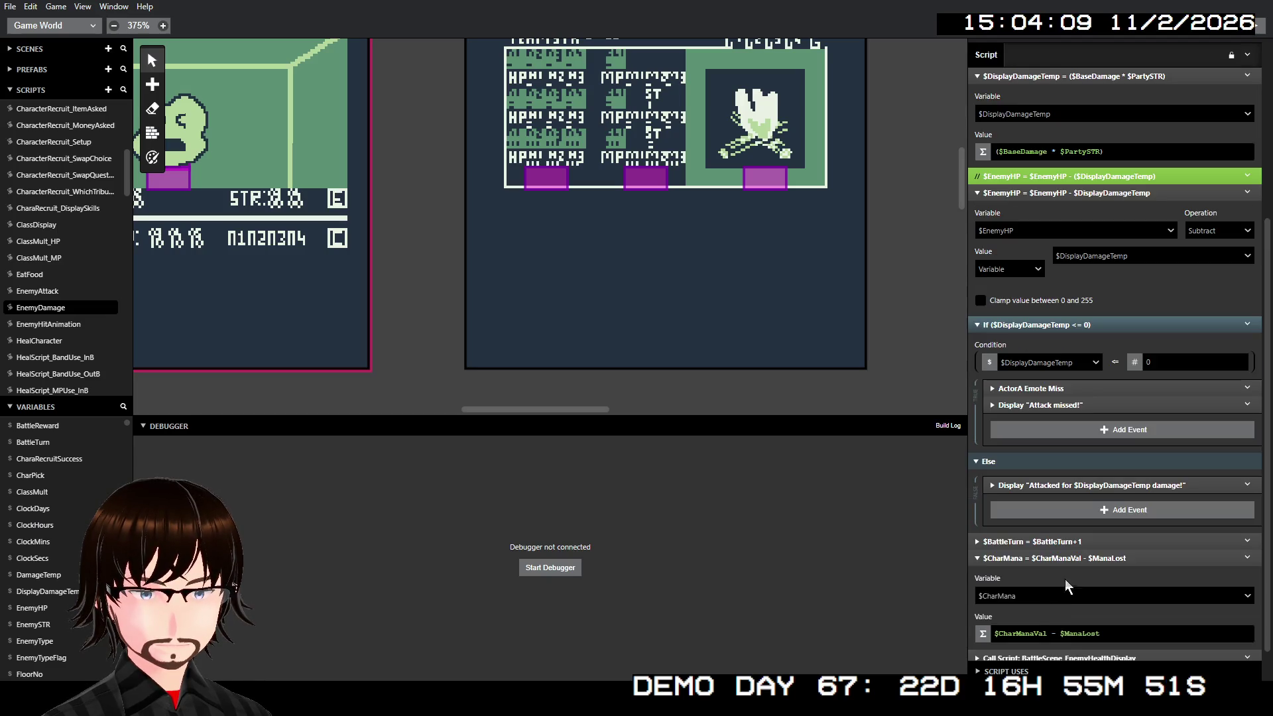
click(1068, 559)
click(1061, 589)
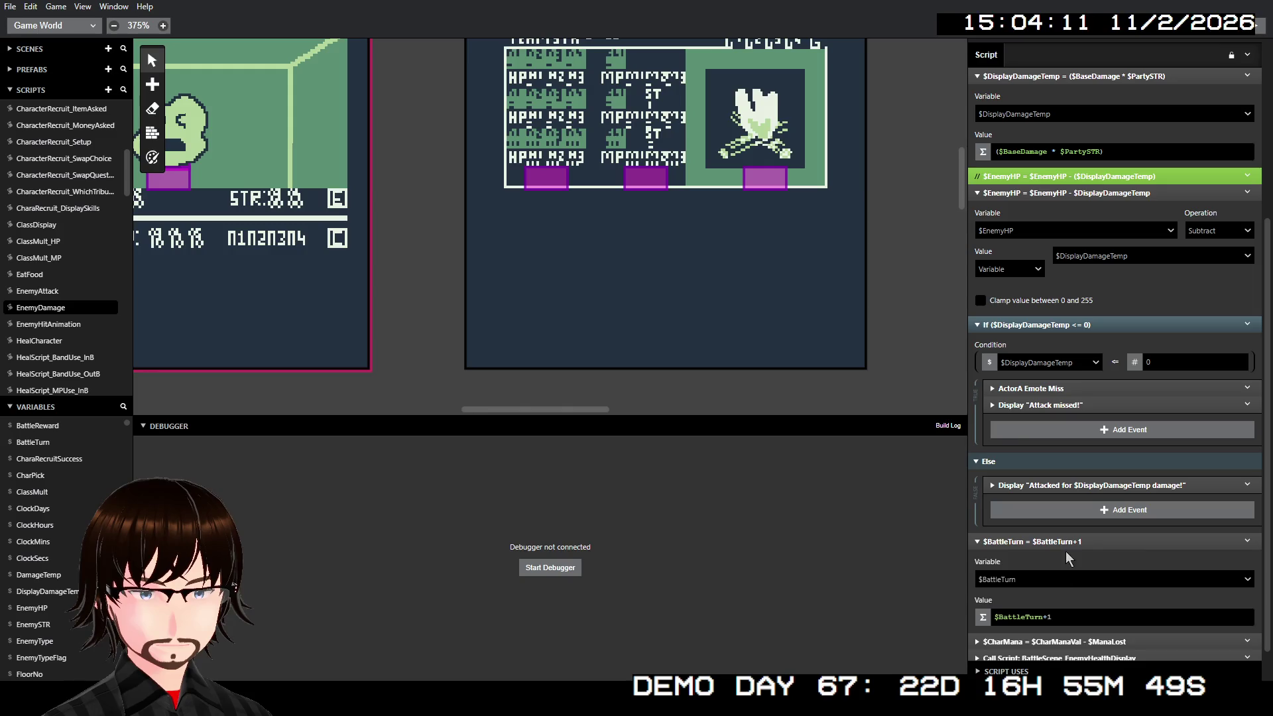
click(1062, 542)
click(1083, 533)
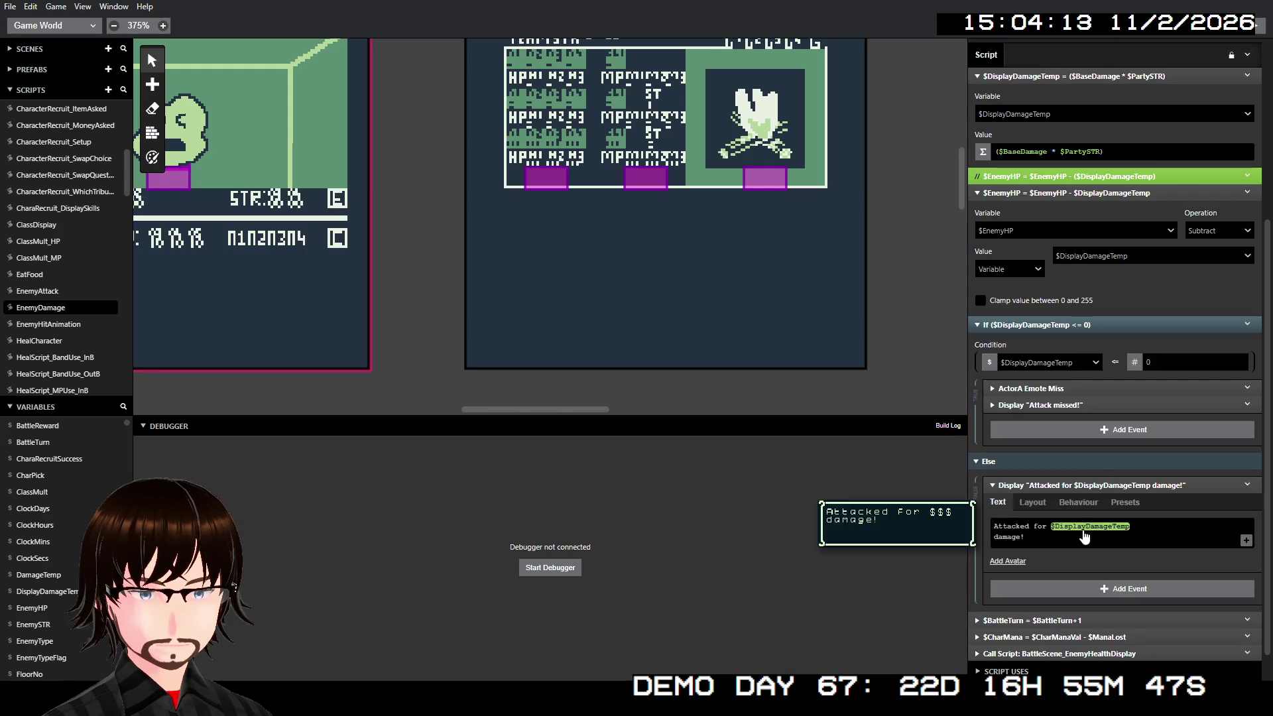
click(1100, 483)
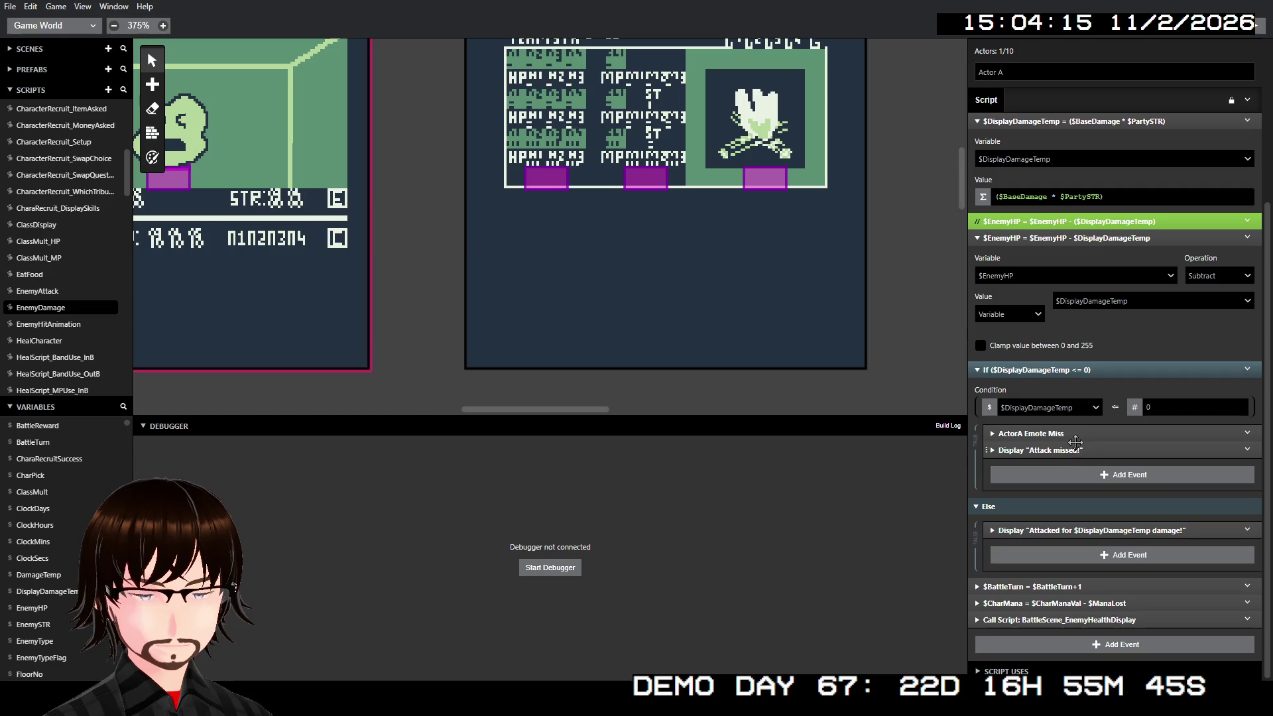
scroll(1097, 418, up, 2)
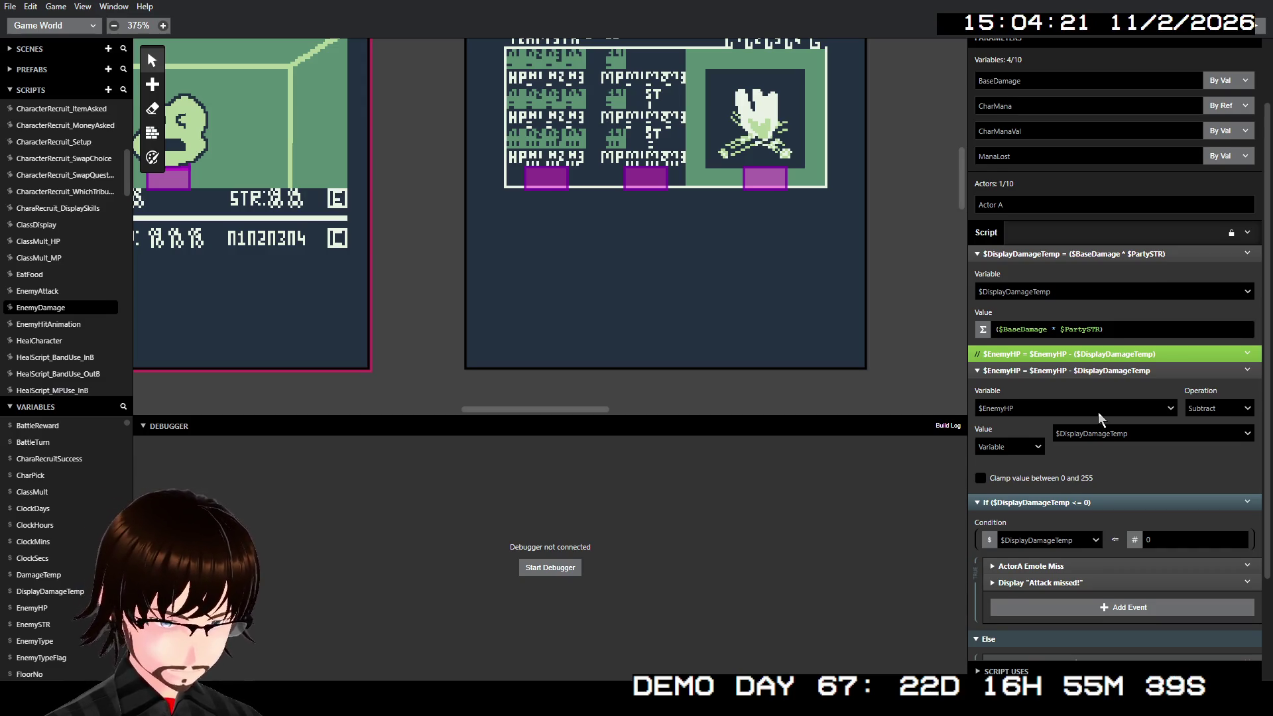
scroll(1098, 413, up, 1)
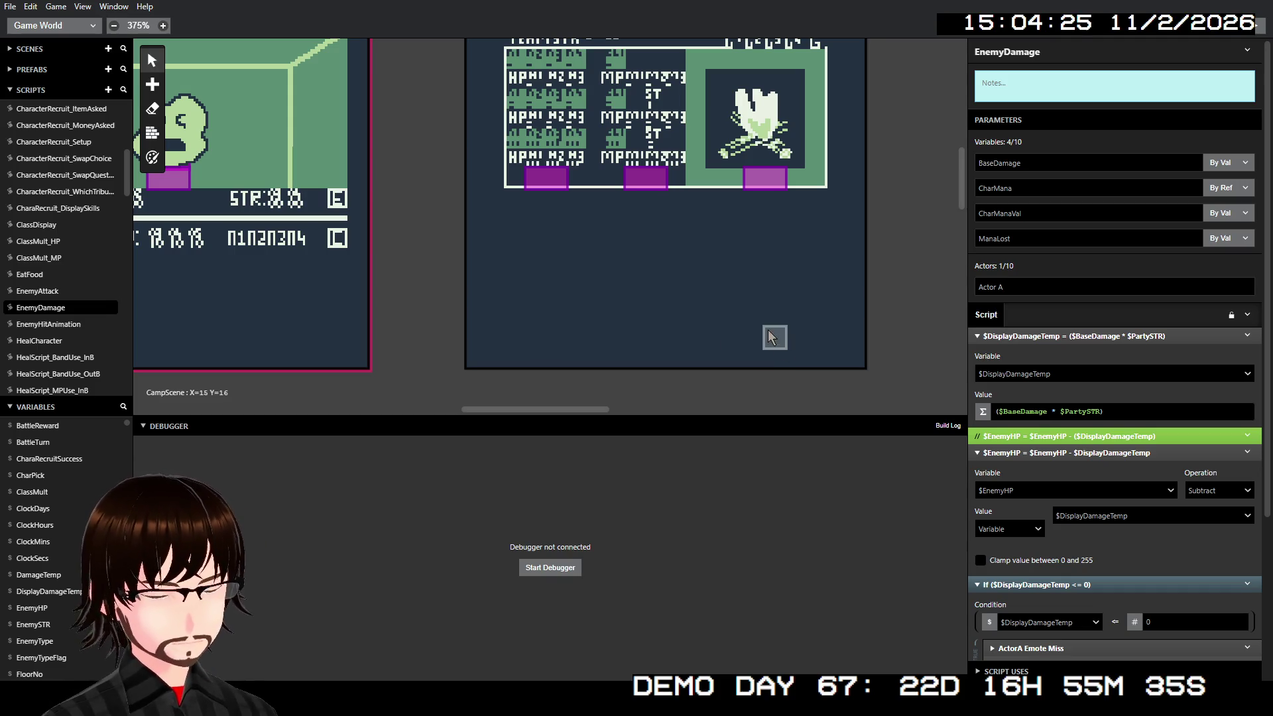
scroll(72, 222, up, 1)
scroll(73, 223, up, 3)
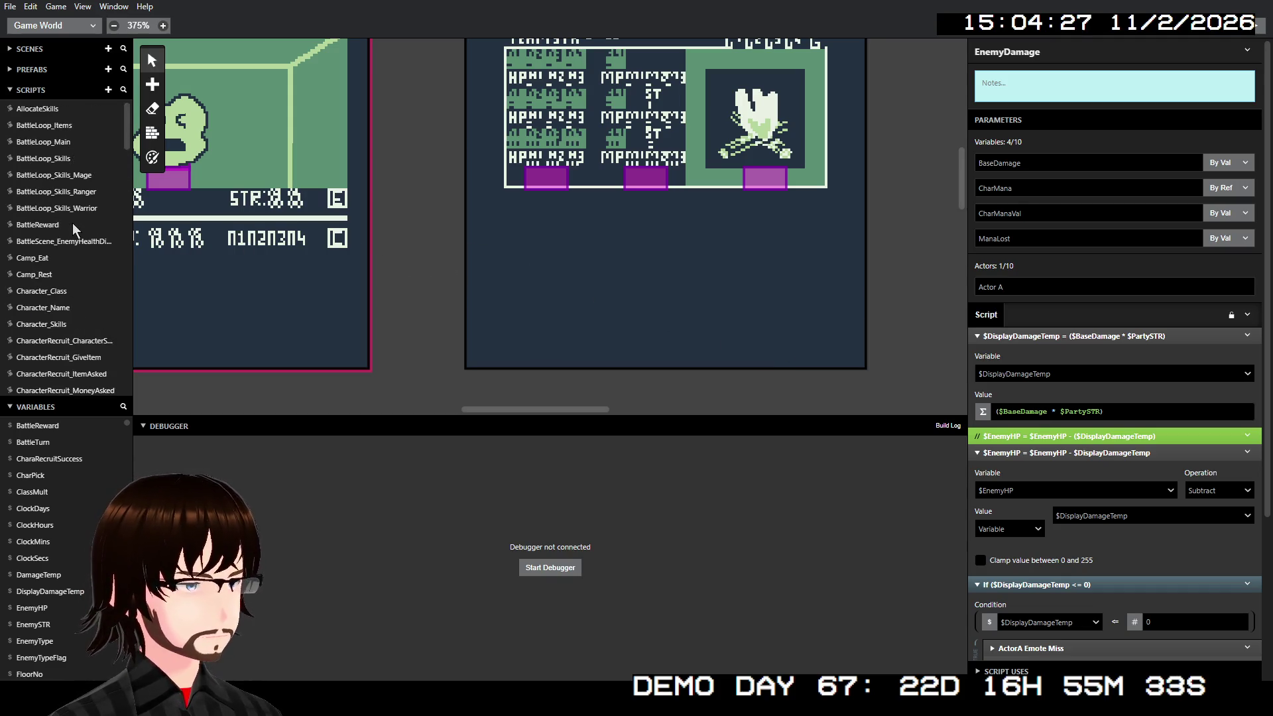
Step: Browse the Character_Skills and BattleLoop_Skills_Mage scripts
click(63, 322)
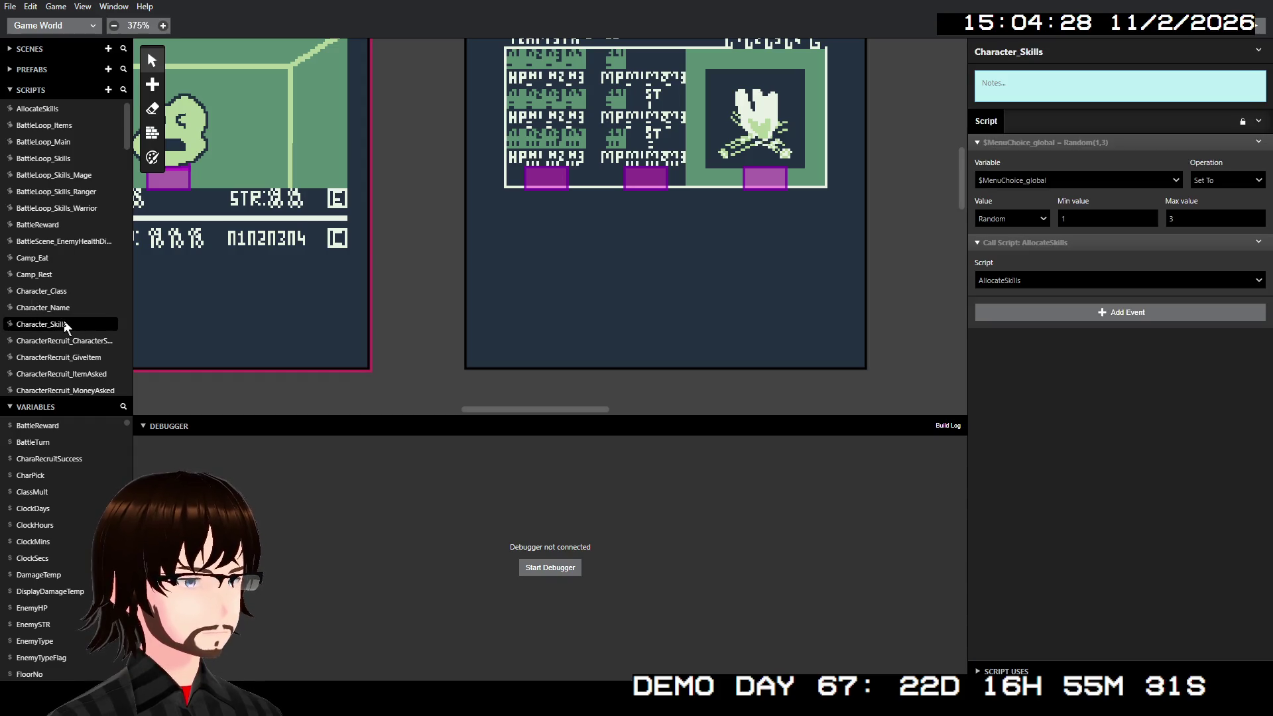
scroll(69, 318, down, 2)
scroll(73, 315, up, 2)
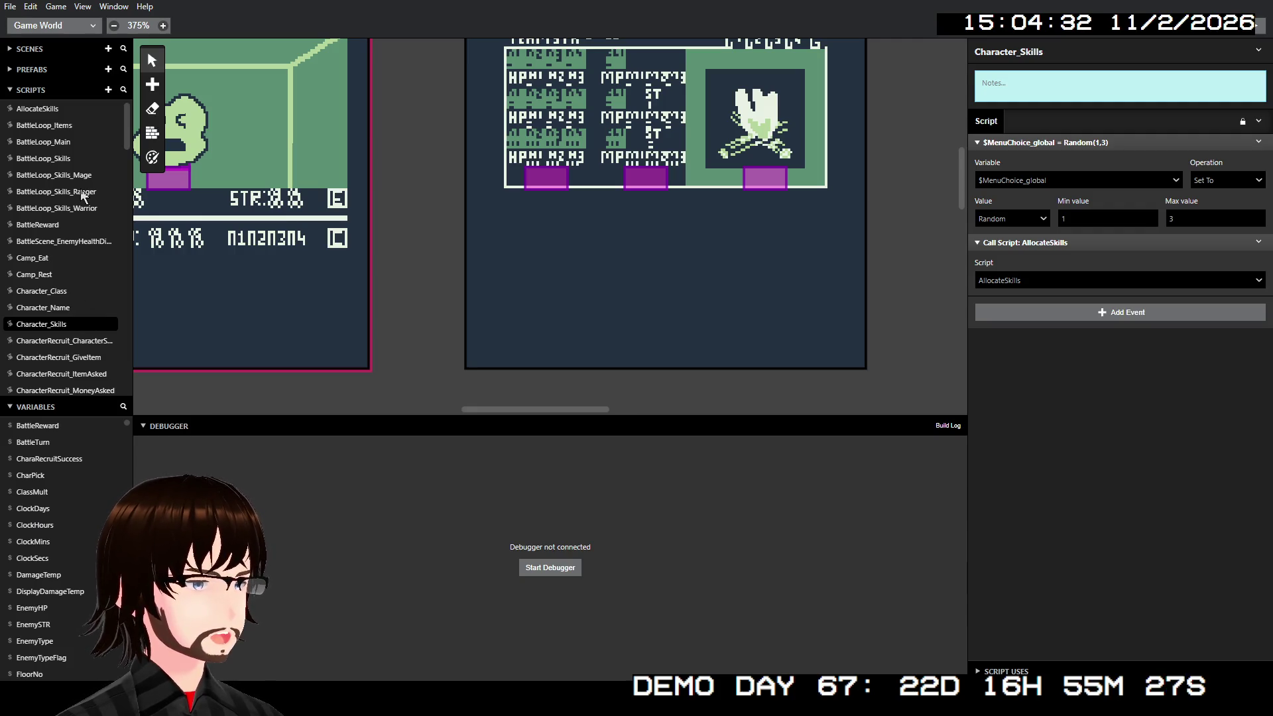
click(81, 175)
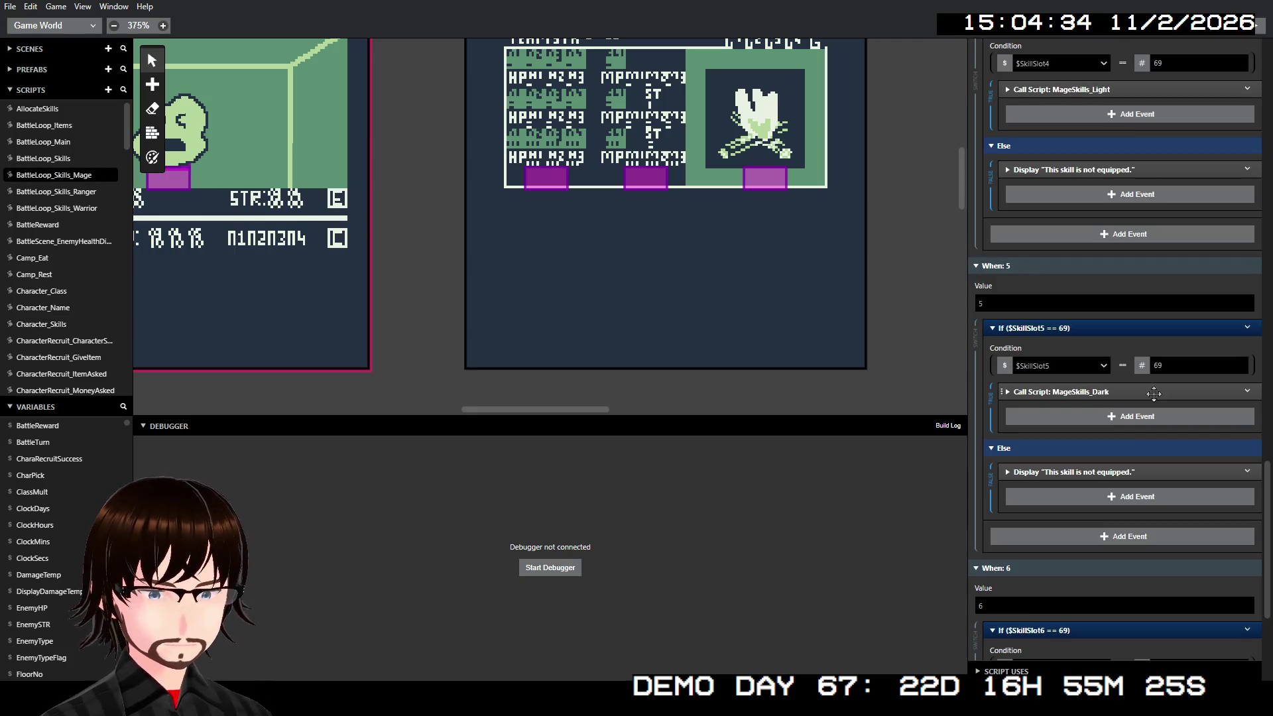
scroll(1153, 393, up, 5)
scroll(1111, 397, up, 15)
scroll(1085, 380, down, 6)
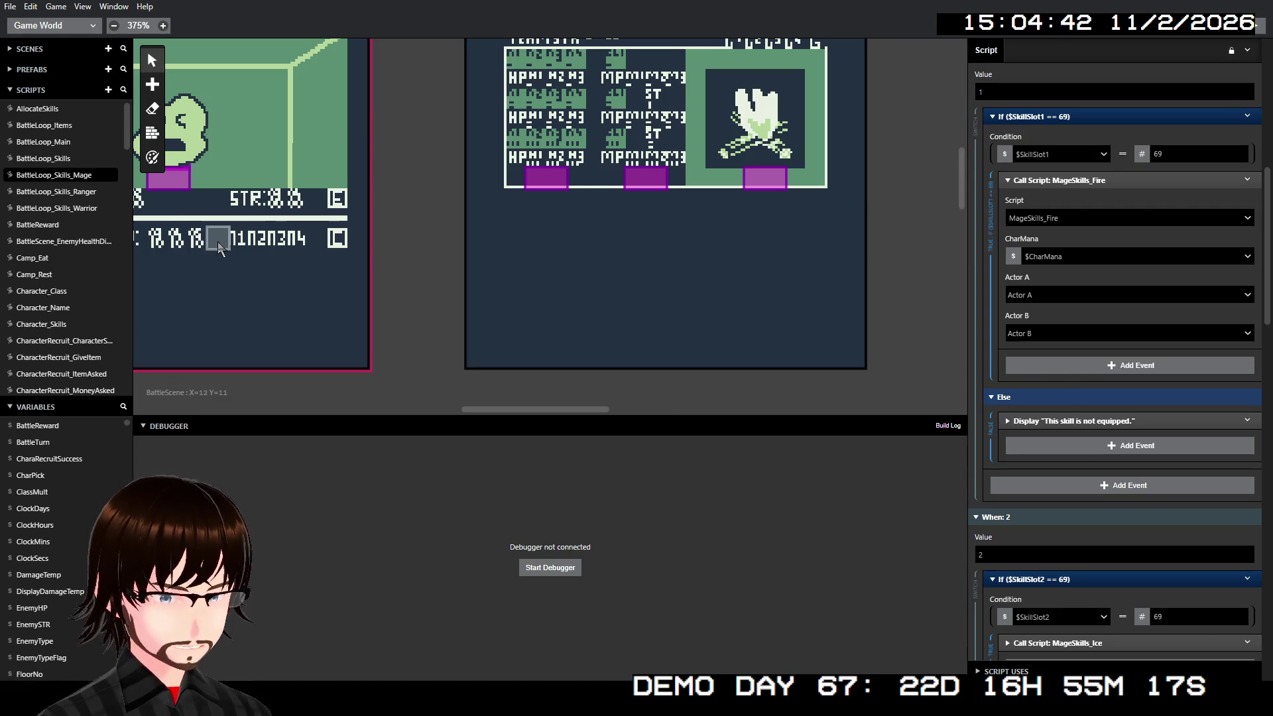
scroll(67, 249, down, 5)
scroll(68, 249, down, 4)
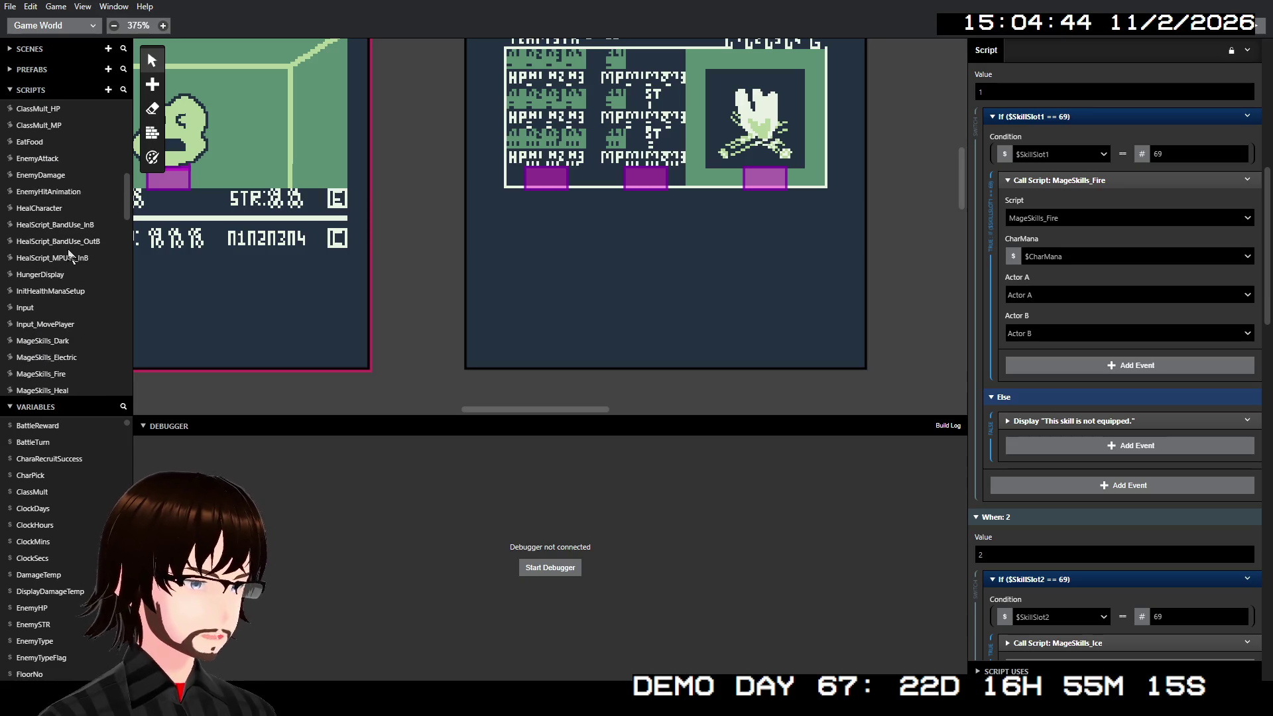
scroll(68, 249, down, 1)
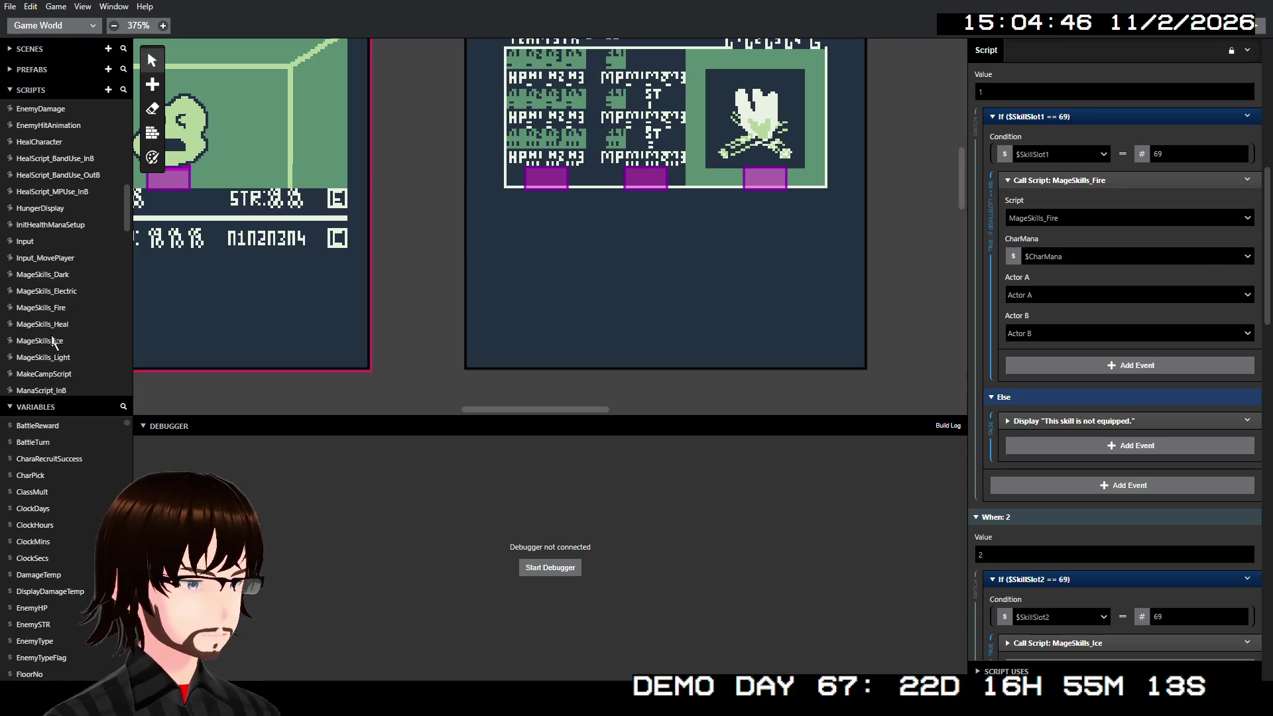
Step: Open MageSkills_Ice and expand its If ($CharMana >= 2) event to see the EnemyDamage call
click(40, 340)
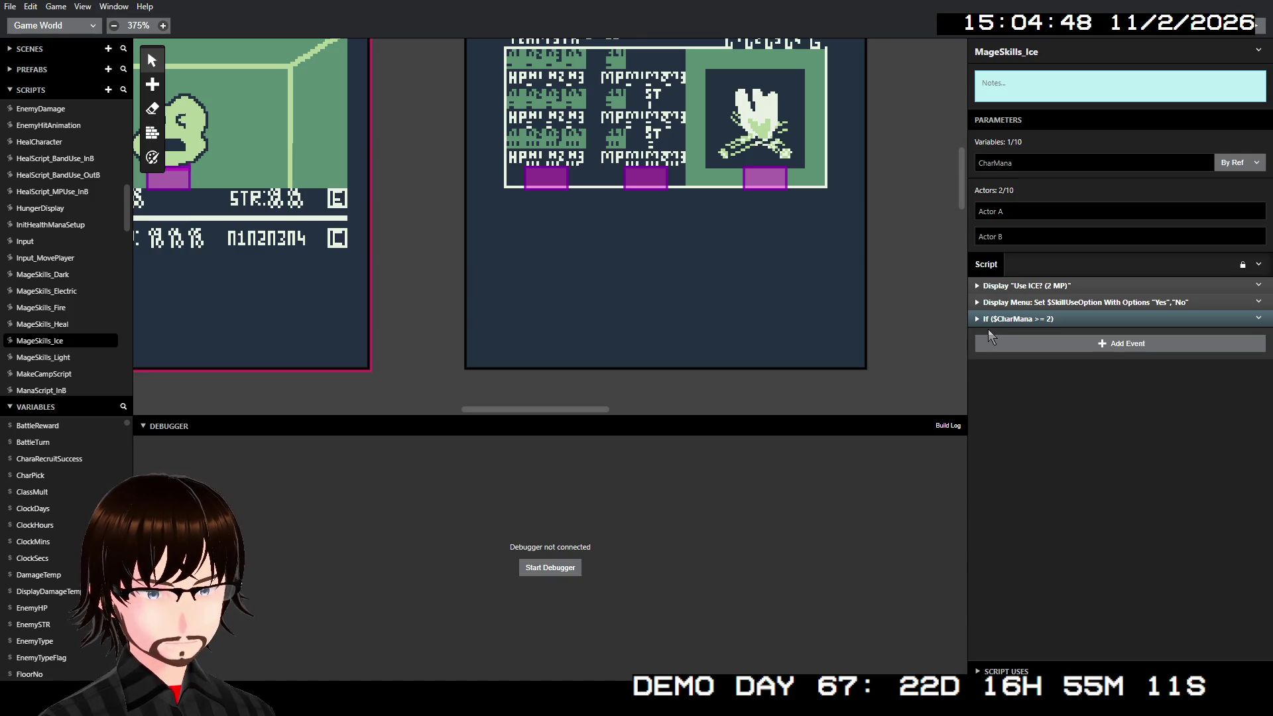
click(1011, 321)
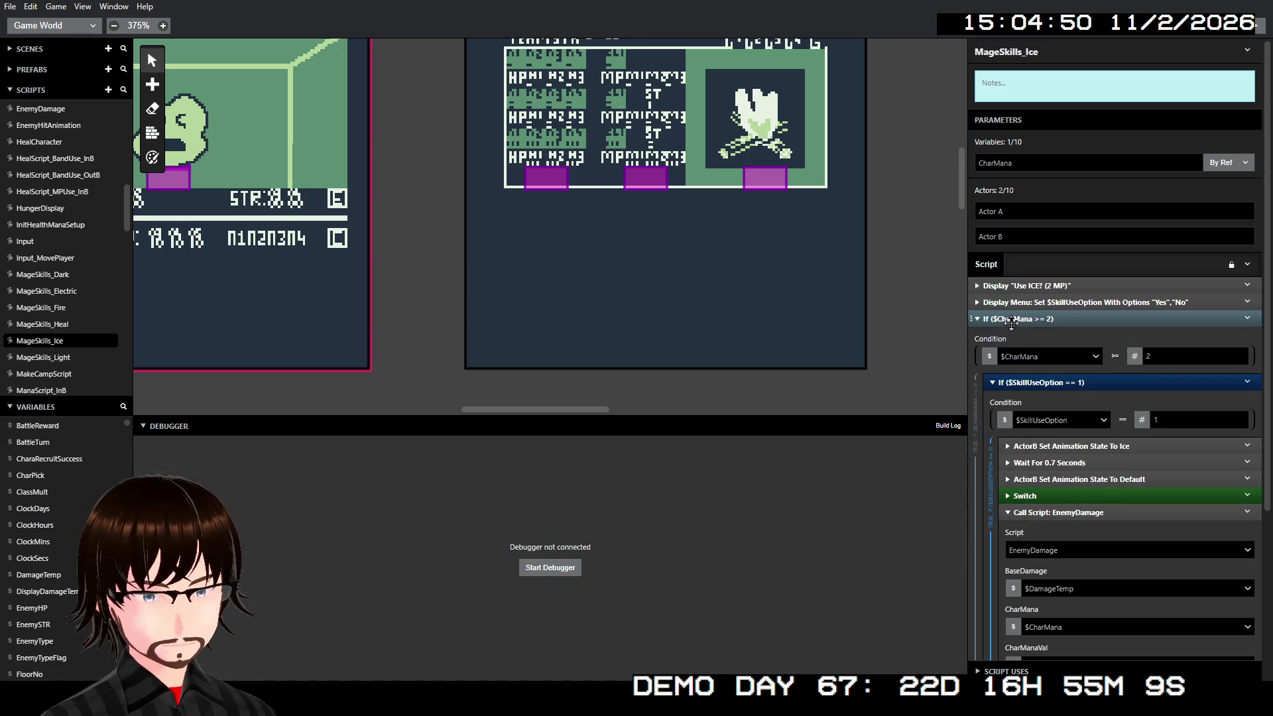
scroll(1107, 344, down, 5)
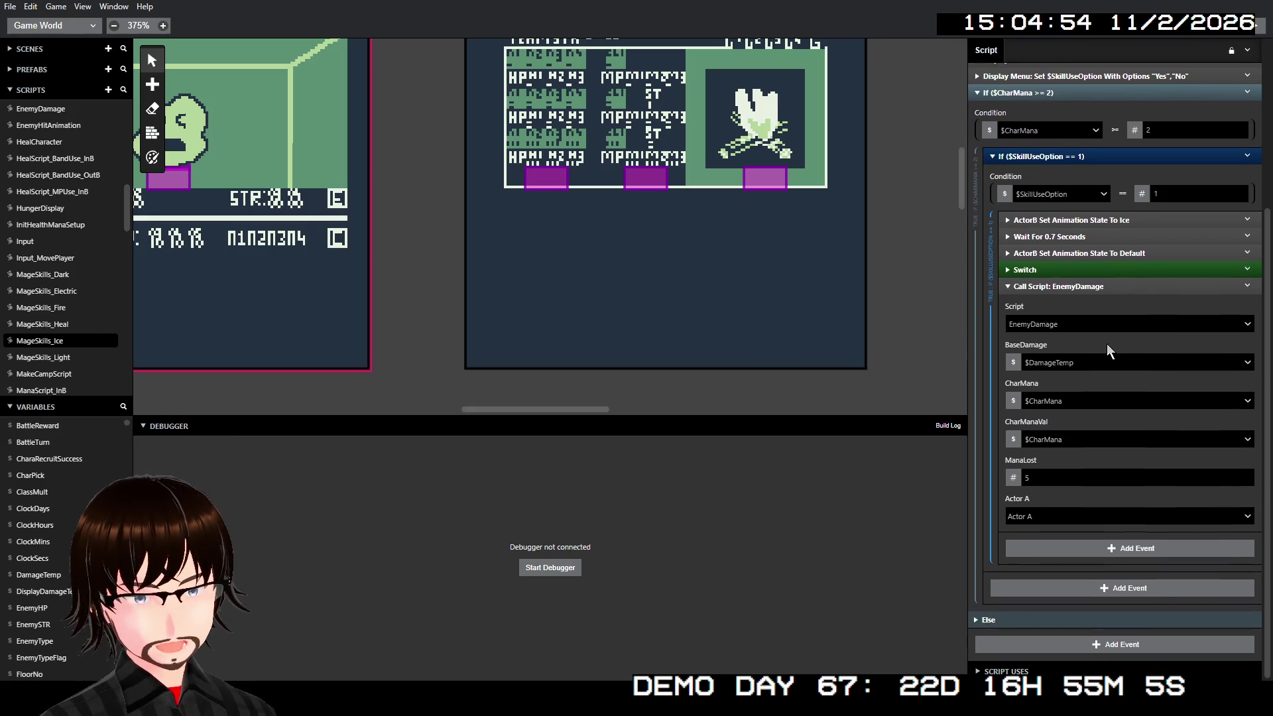
scroll(1107, 349, up, 3)
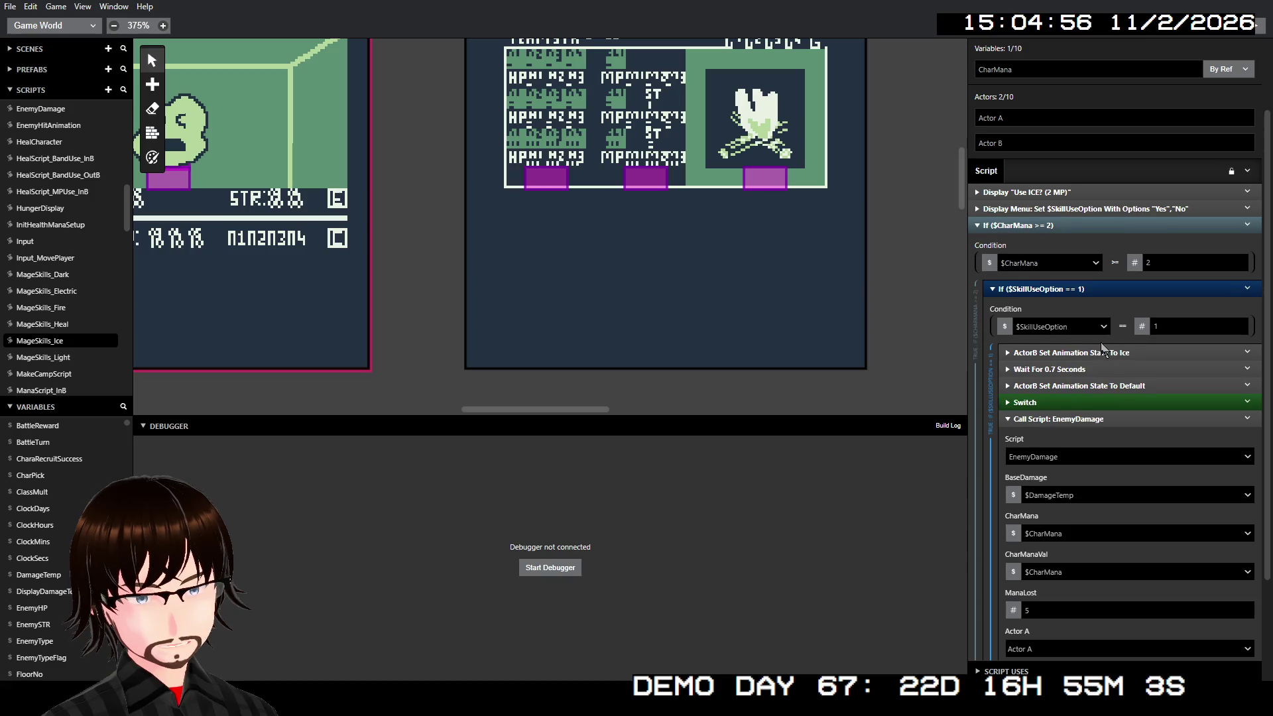
scroll(1098, 339, up, 3)
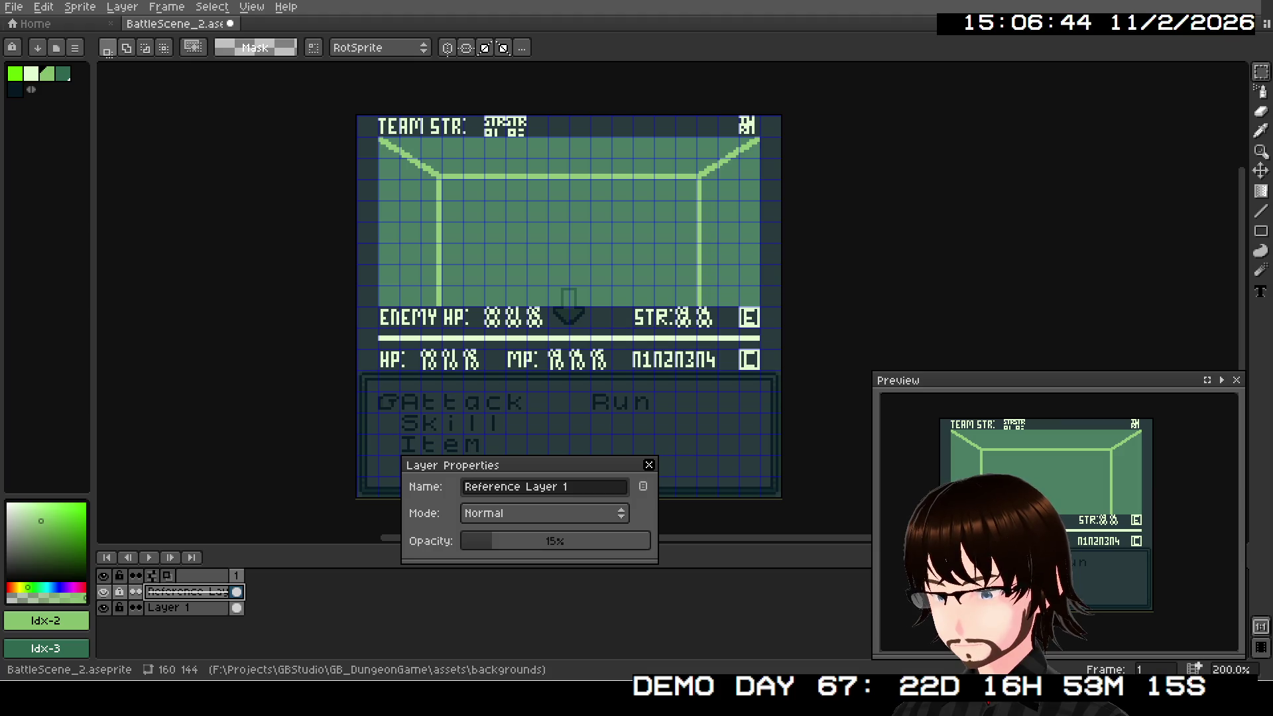
Step: Close Layer Properties and delete all the old artwork on Layer 1
click(649, 464)
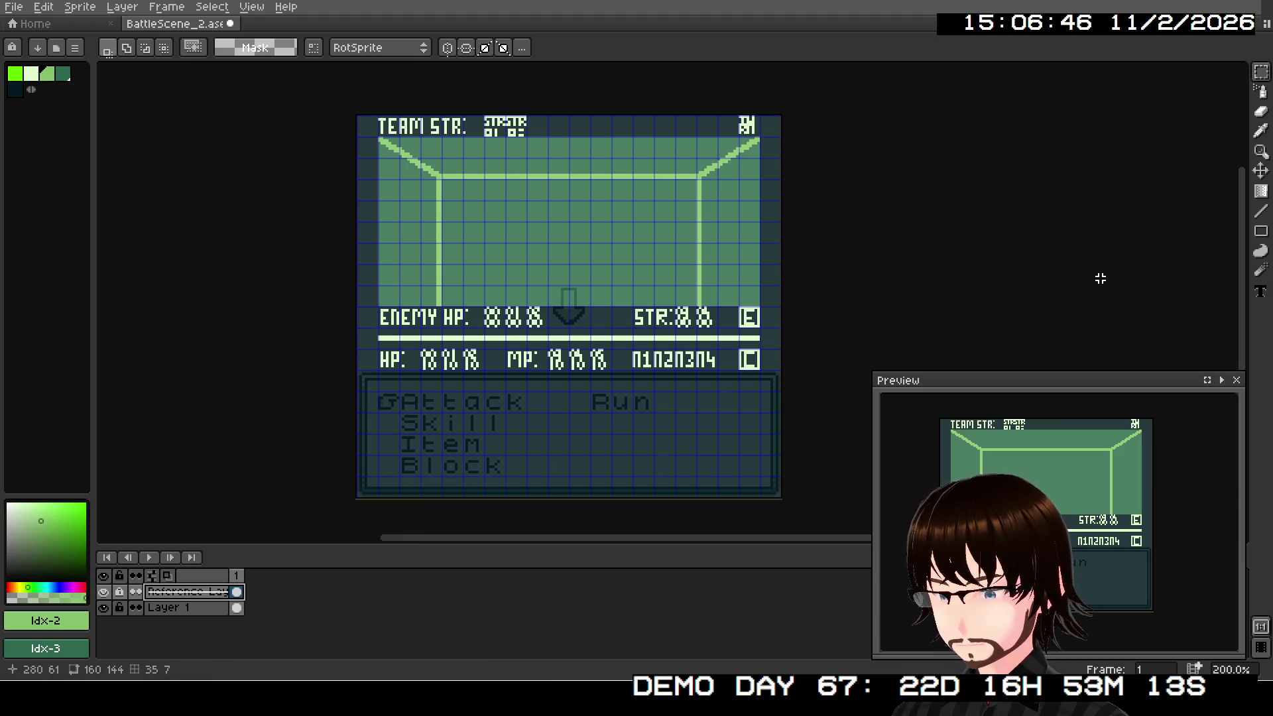
scroll(855, 528, down, 1)
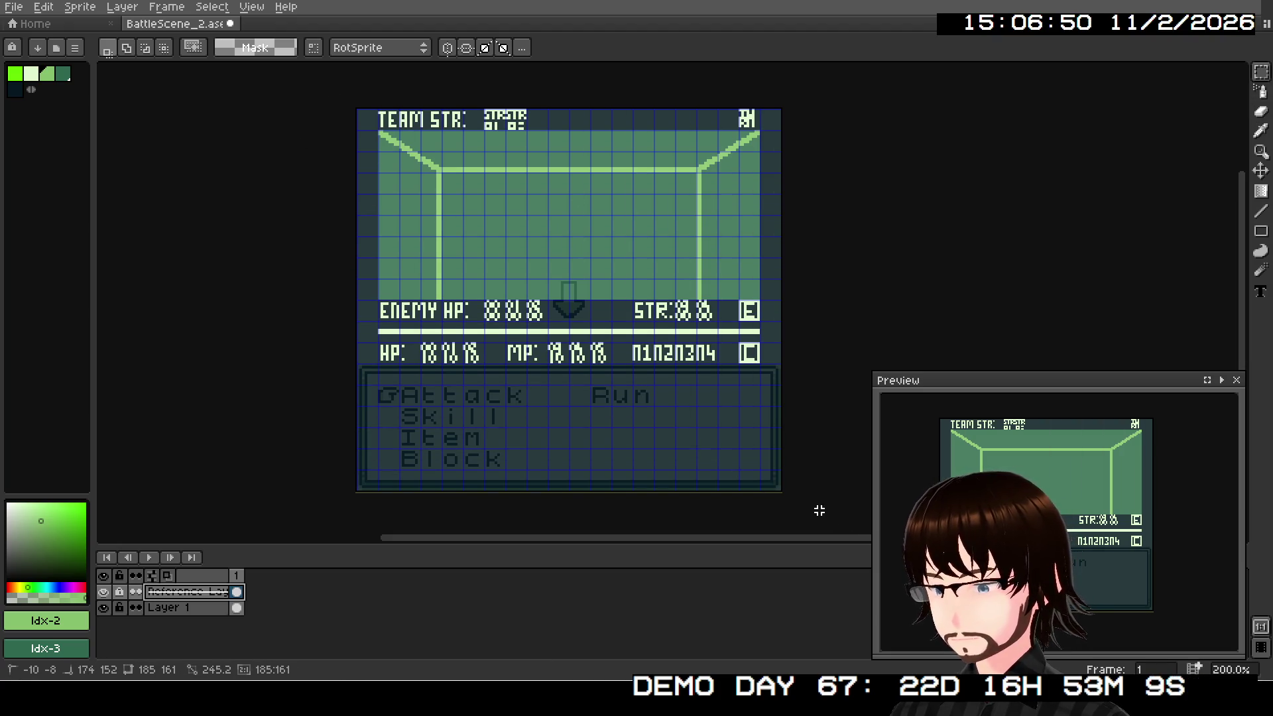
key(ctrl+a)
key(ctrl+d)
mouse_move(319, 110)
mouse_down()
mouse_move(722, 350)
mouse_move(787, 497)
mouse_up()
key(Delete)
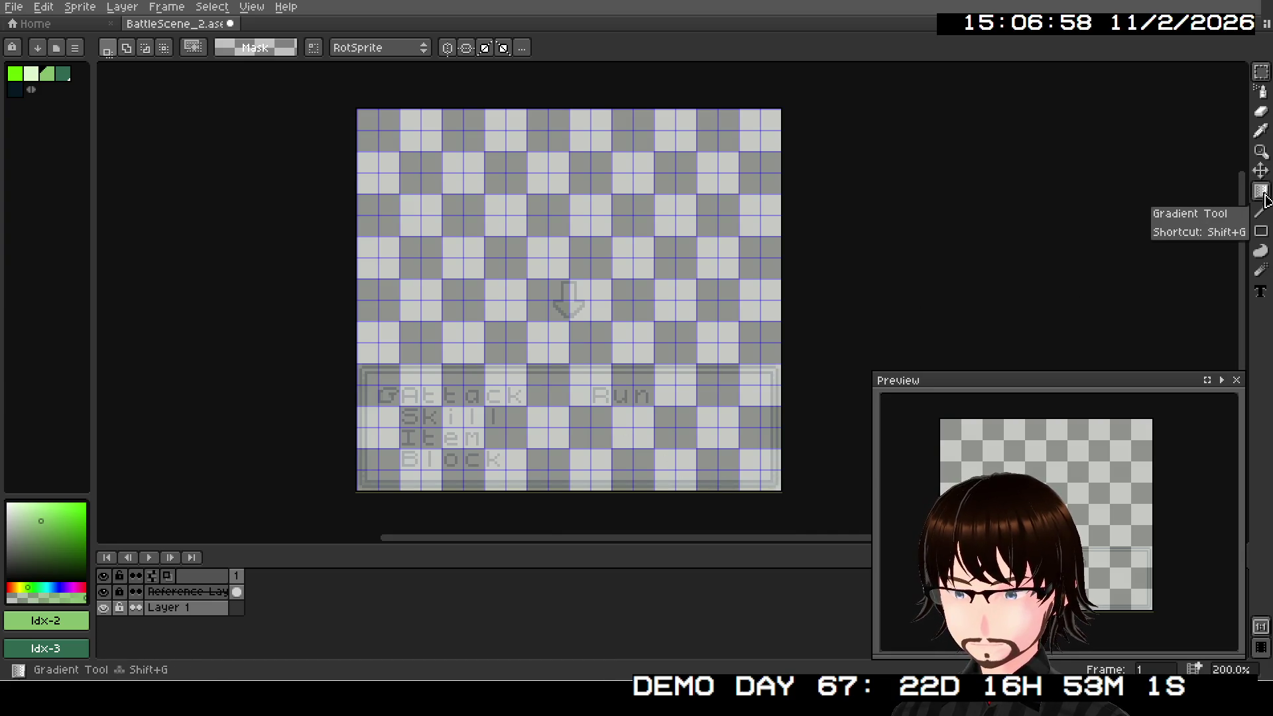
Step: Bucket-fill the whole canvas with the dark Idx-4 colour
click(1262, 192)
click(1224, 191)
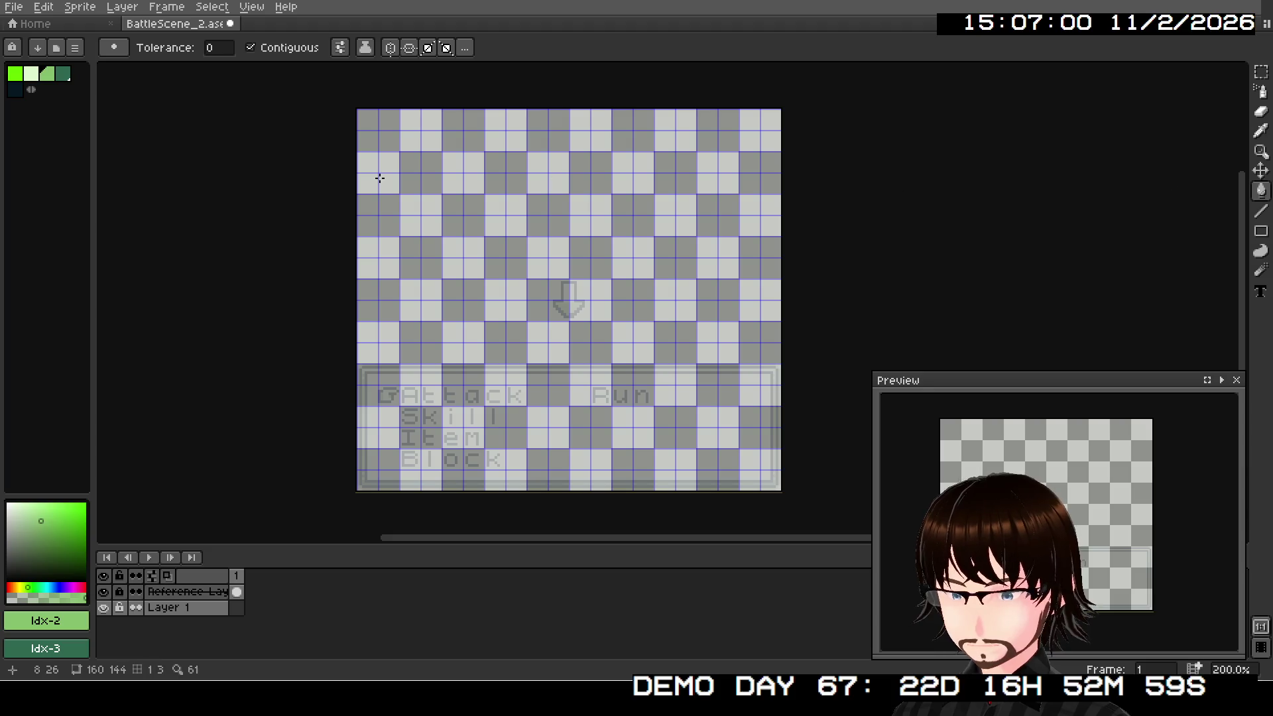
click(14, 89)
click(539, 314)
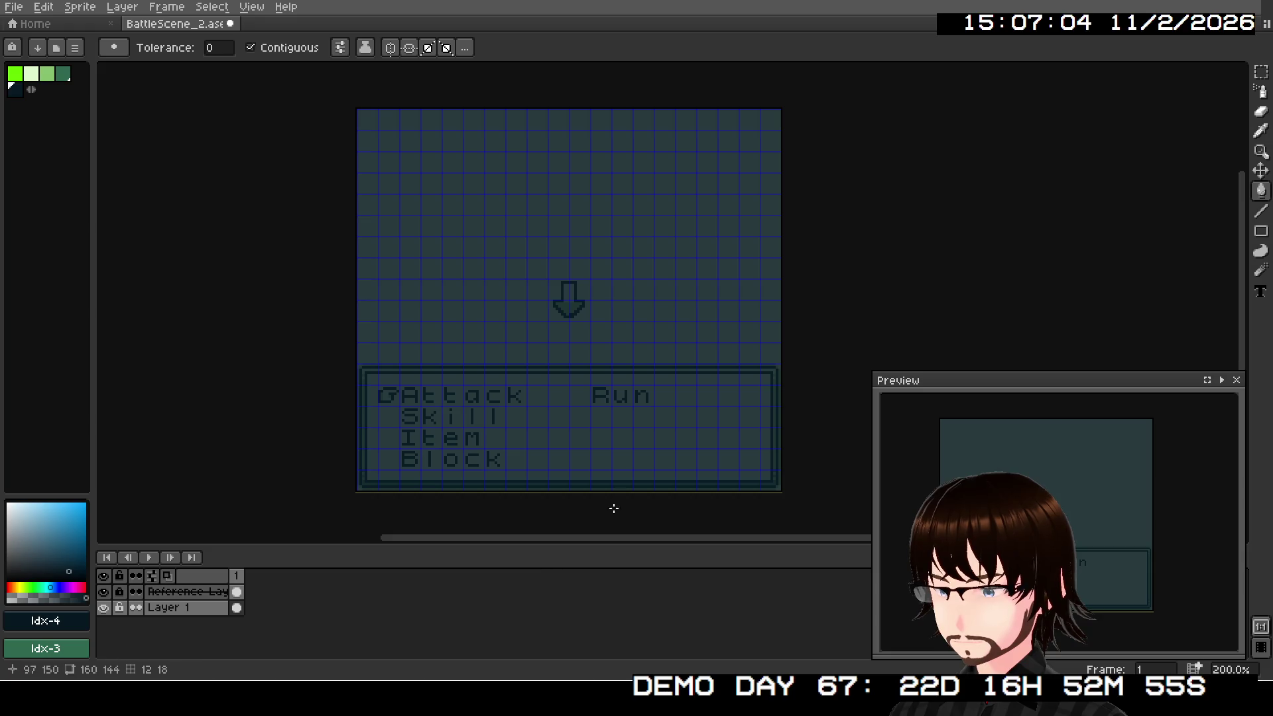
Step: Rename Layer 1 to BG
click(165, 613)
double_click(165, 613)
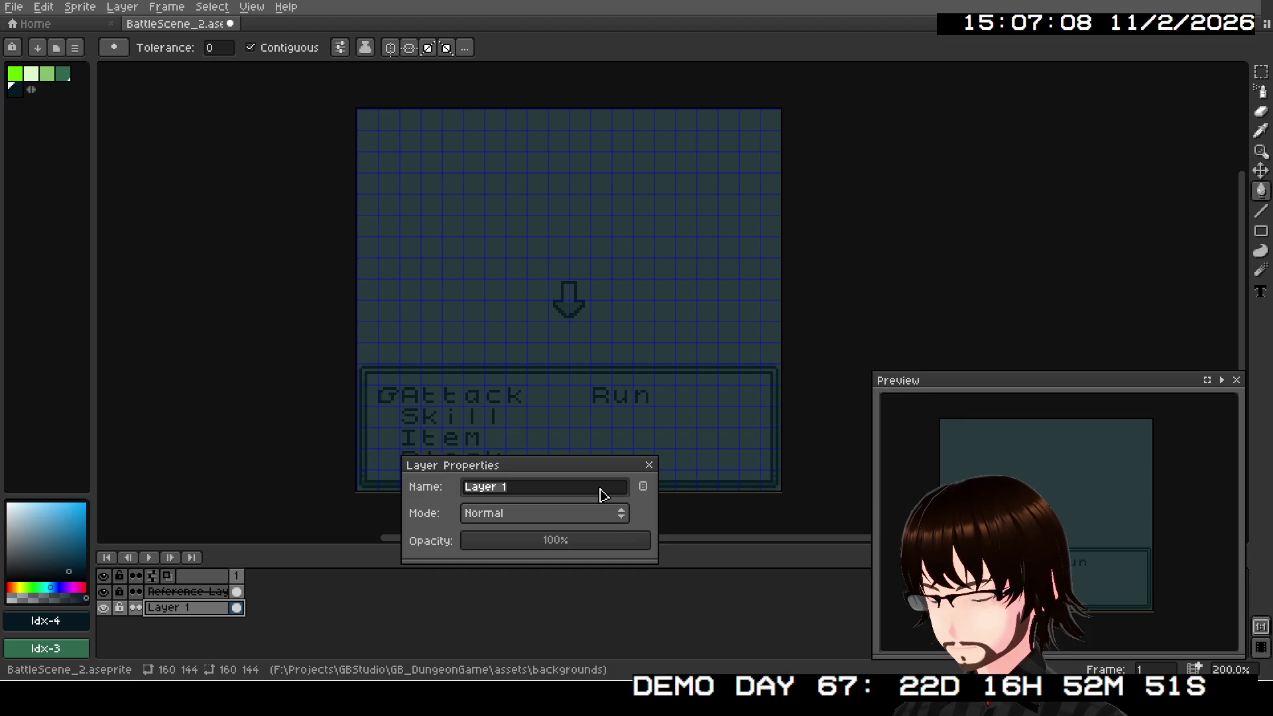
text(BG)
key(Return)
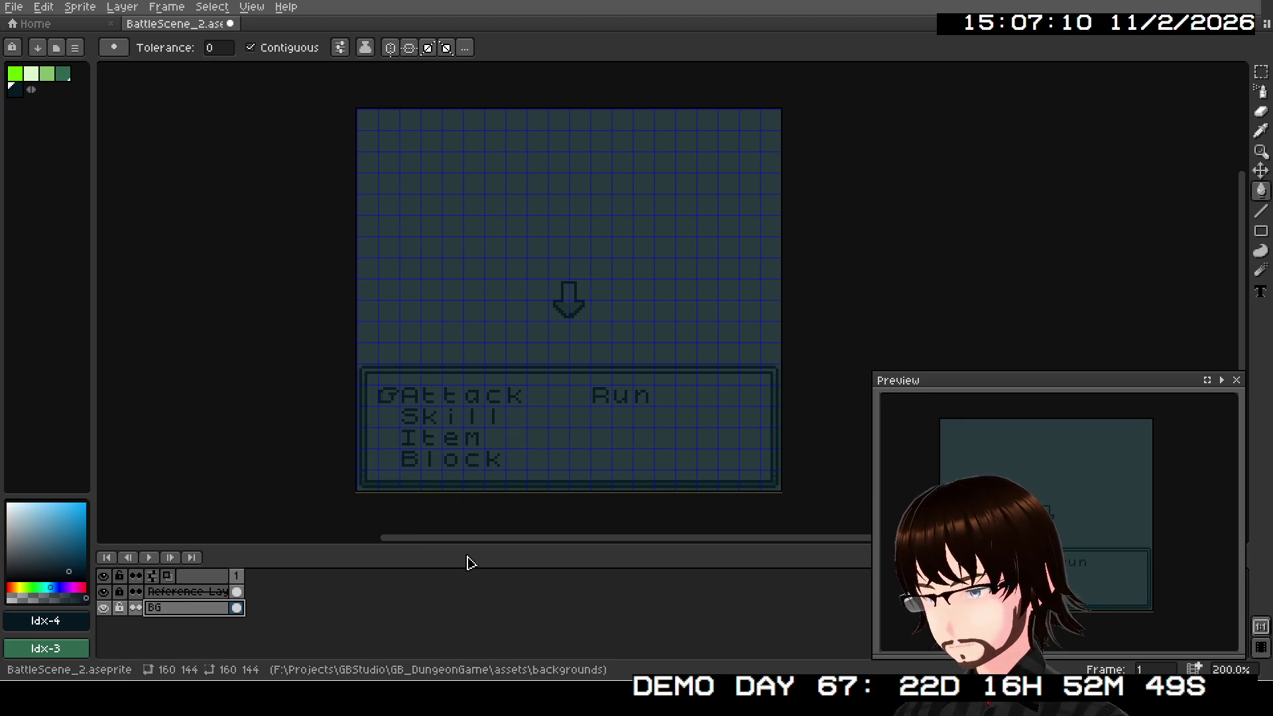
Step: Add a new layer above BG named EnemySpriteArea
right_click(202, 613)
mouse_move(225, 576)
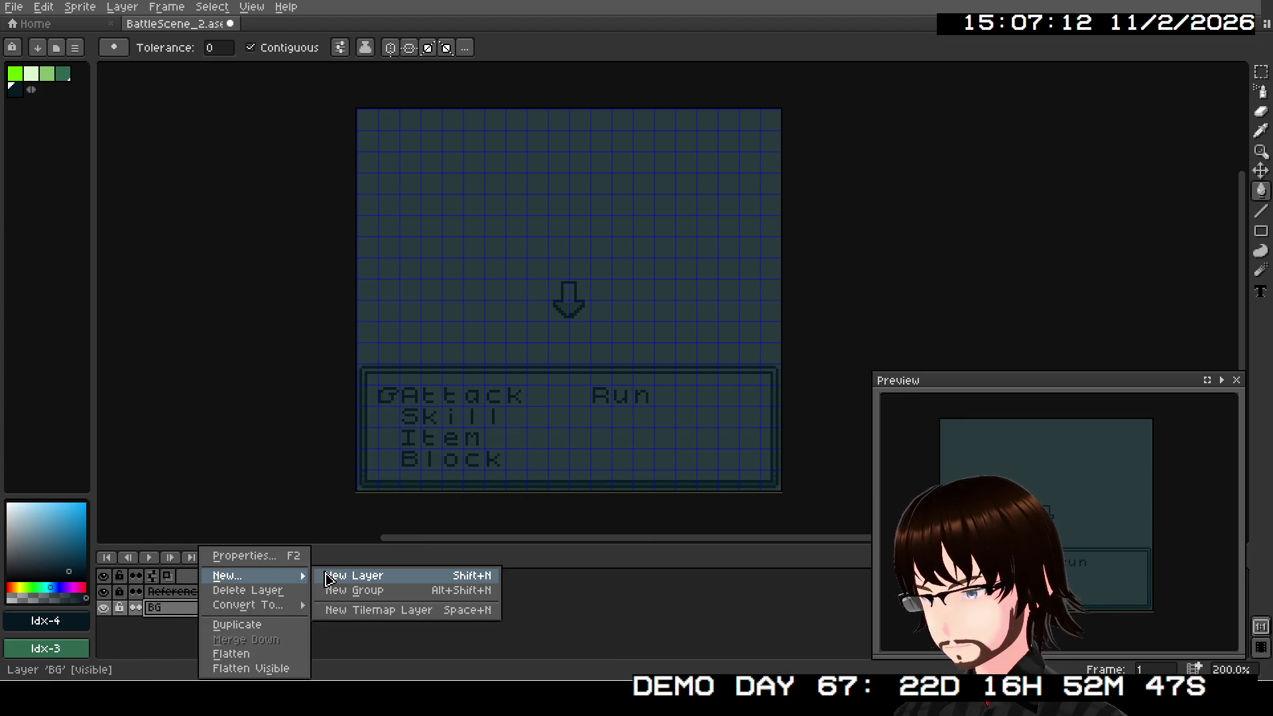
click(331, 574)
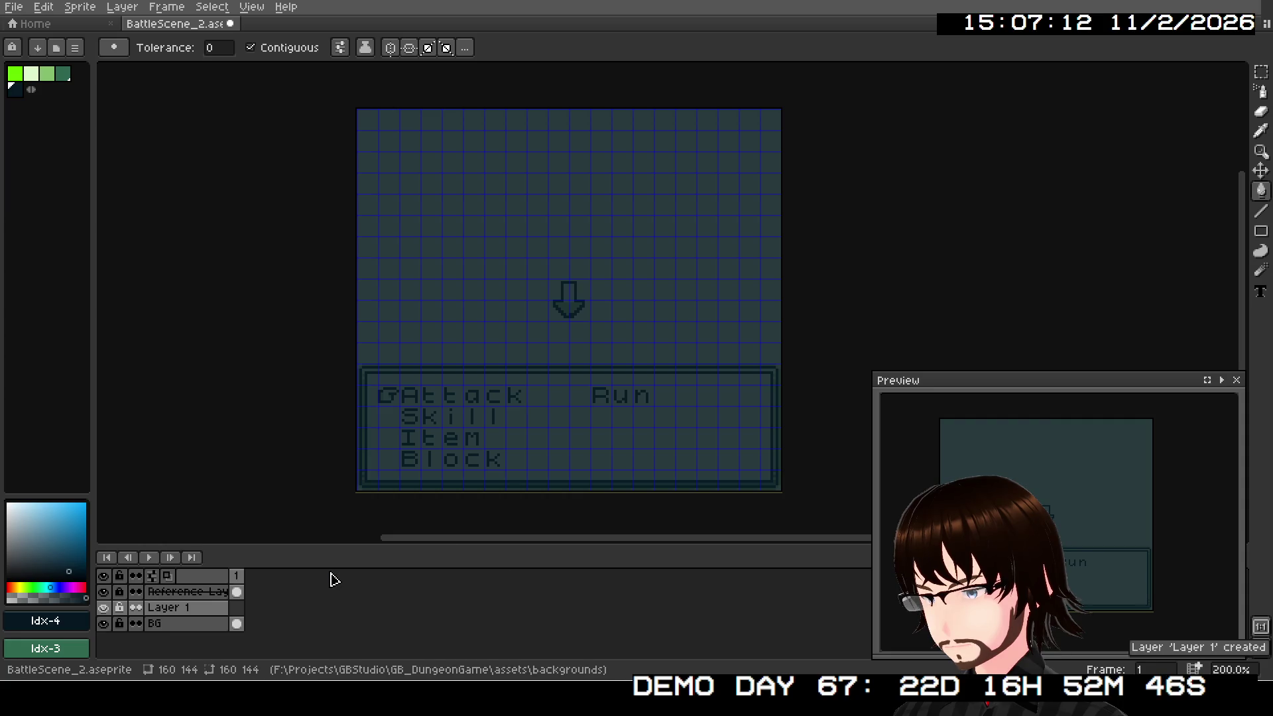
double_click(190, 610)
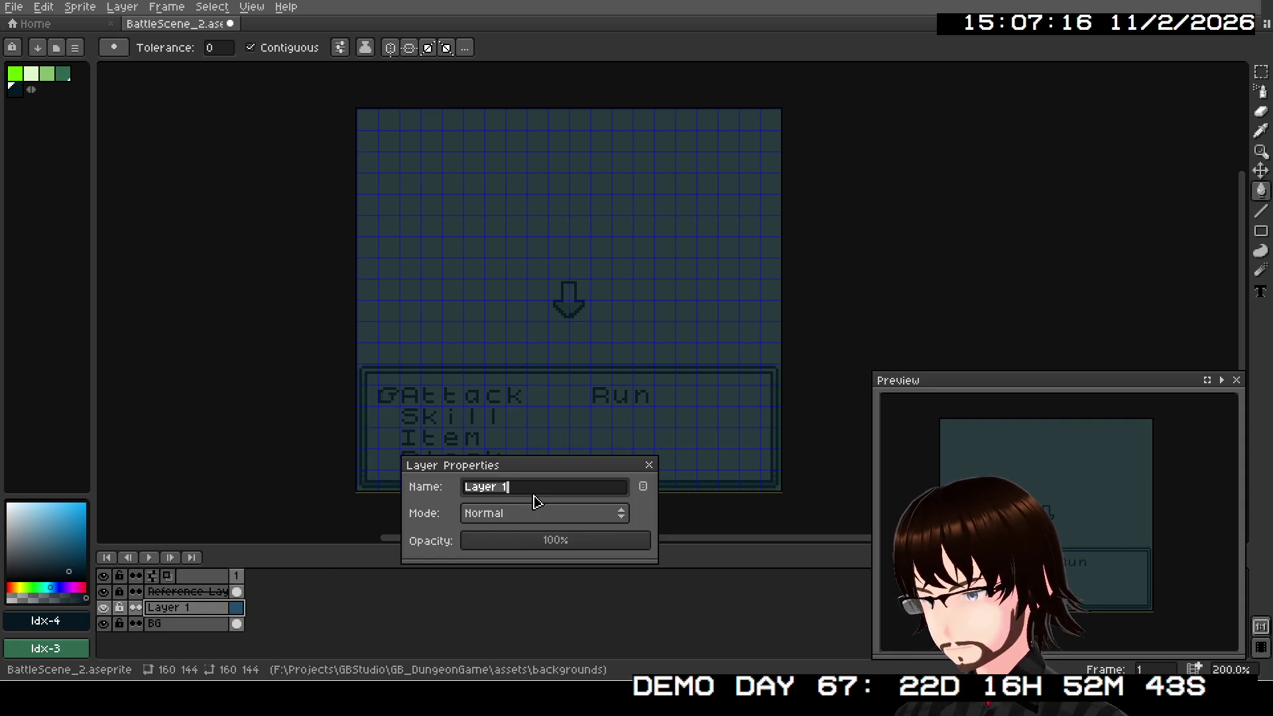
text(Enemy)
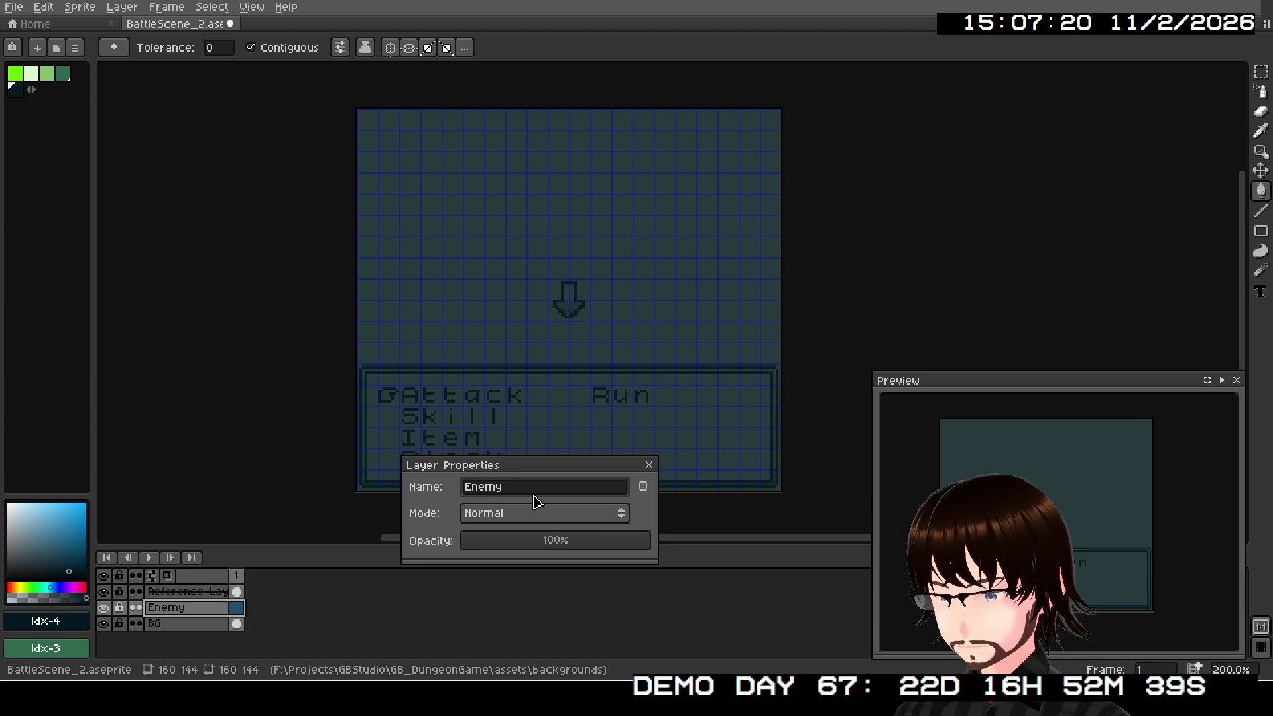
text(Sp)
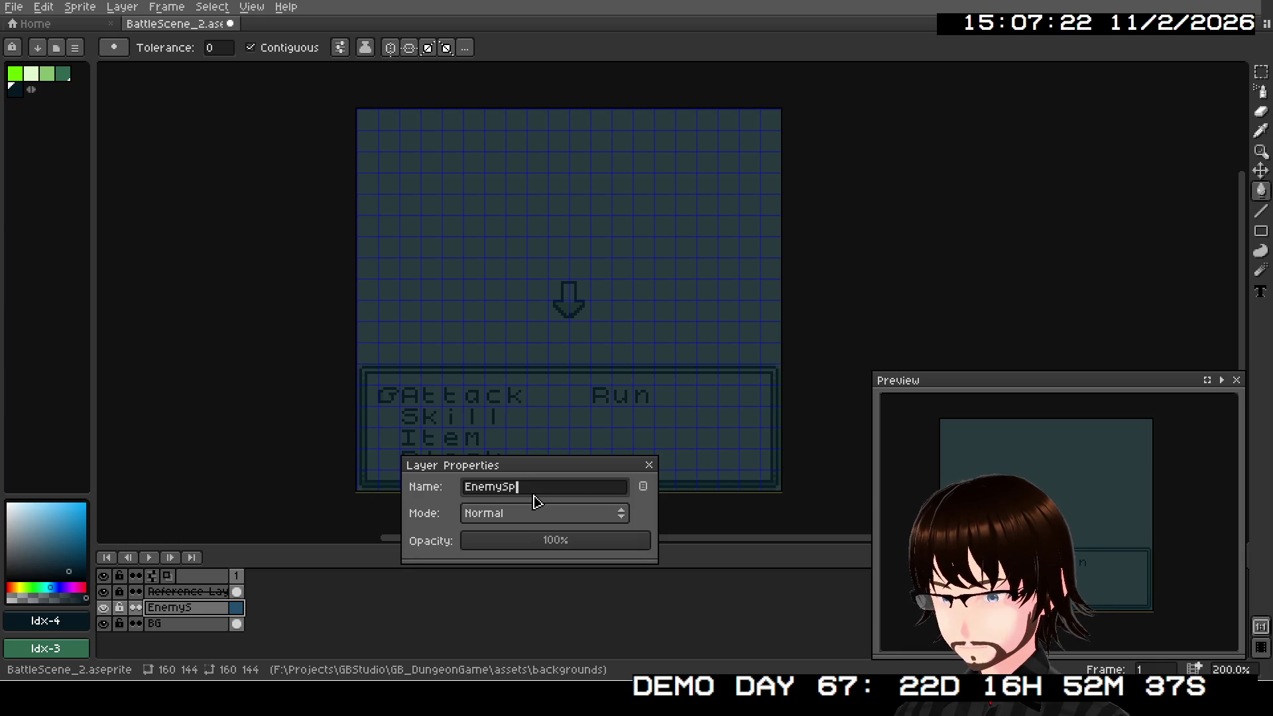
text(riArea)
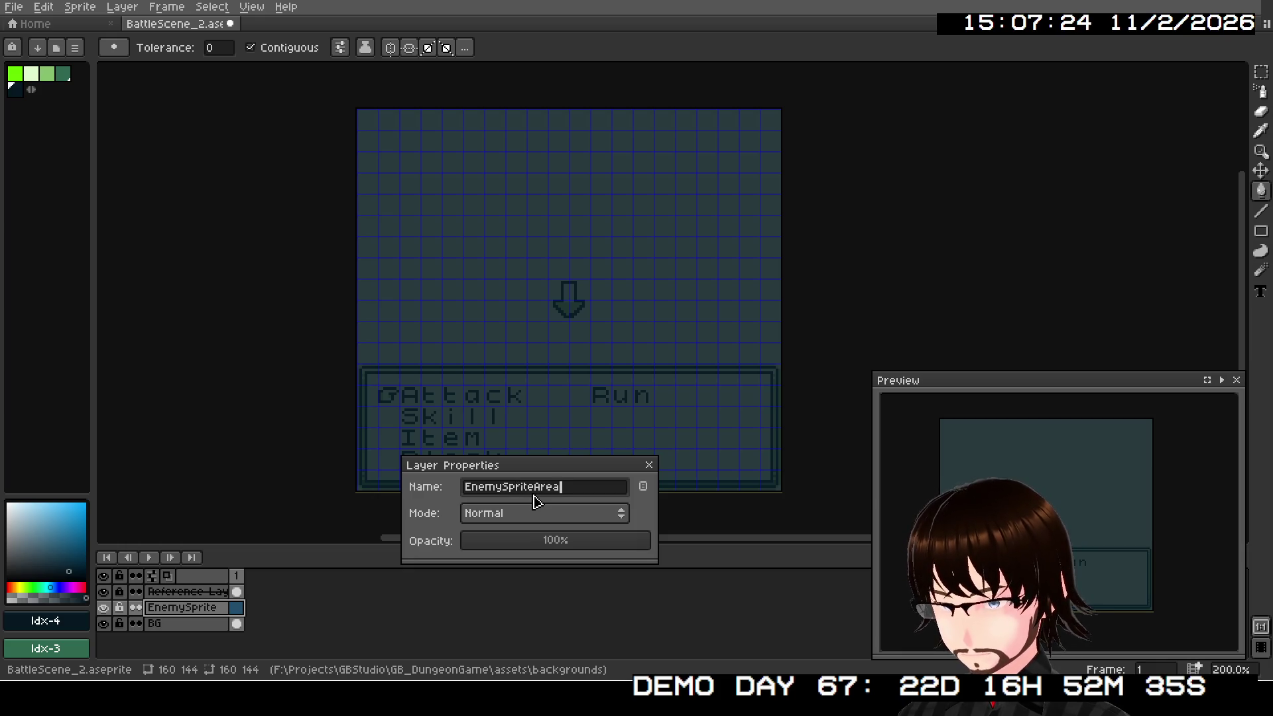
key(Return)
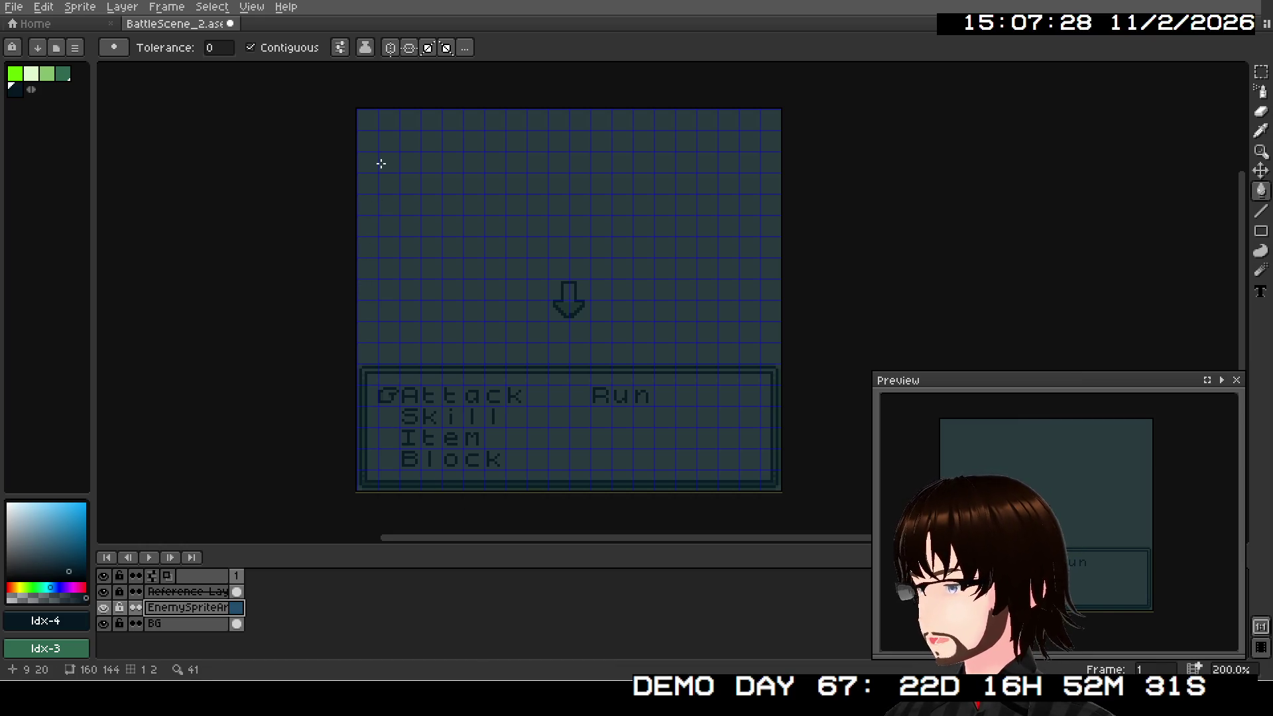
Step: Select the Filled Rectangle tool with the green Idx-3 palette colour
key(u)
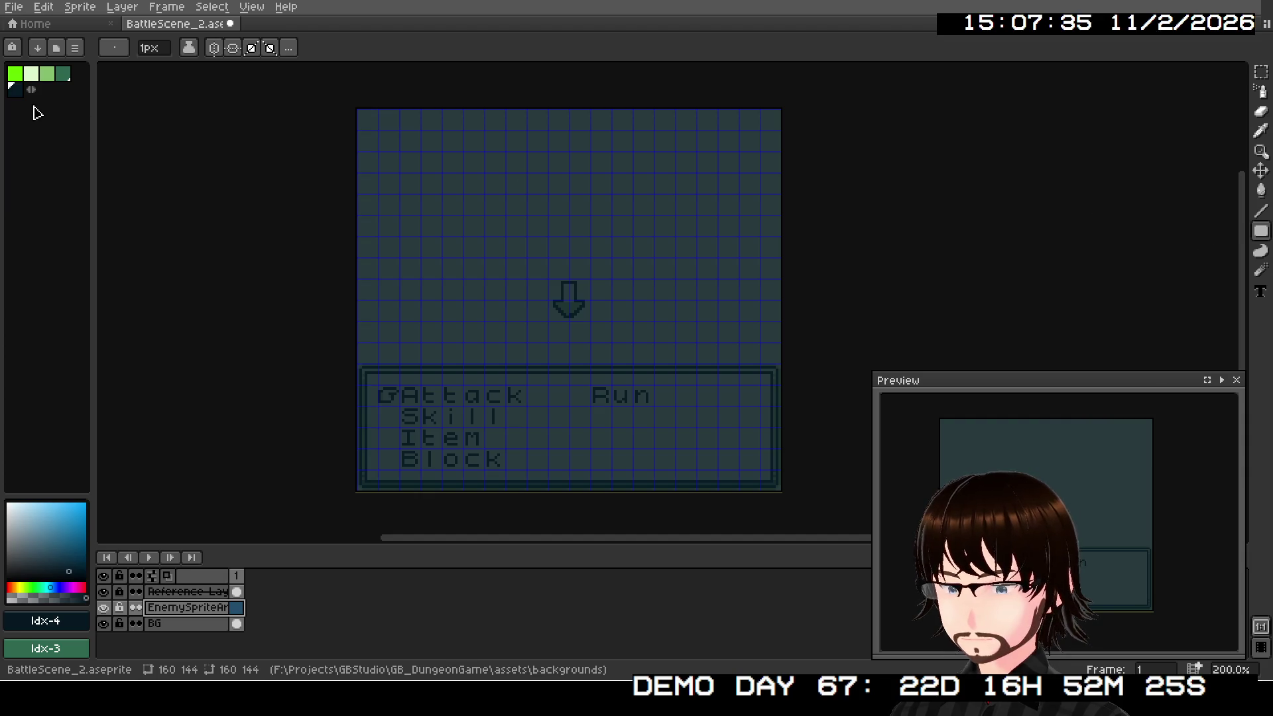
click(30, 79)
click(47, 74)
click(37, 79)
scroll(374, 149, up, 1)
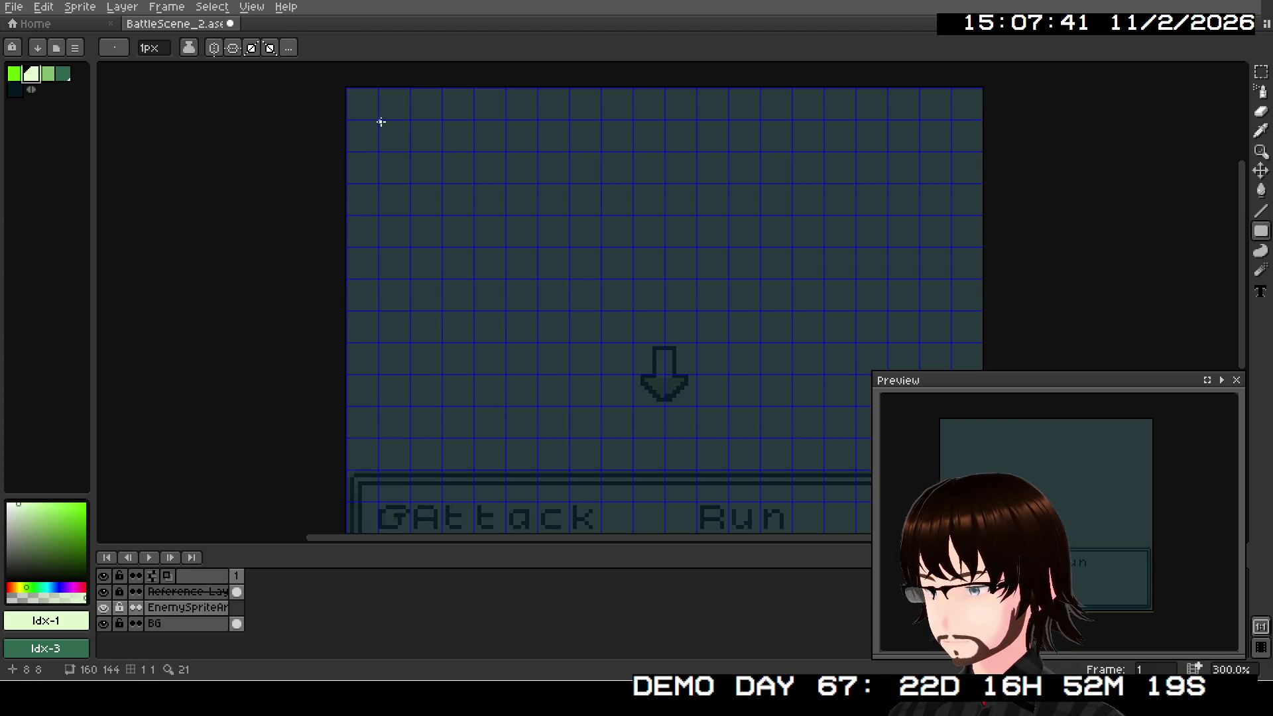
click(63, 74)
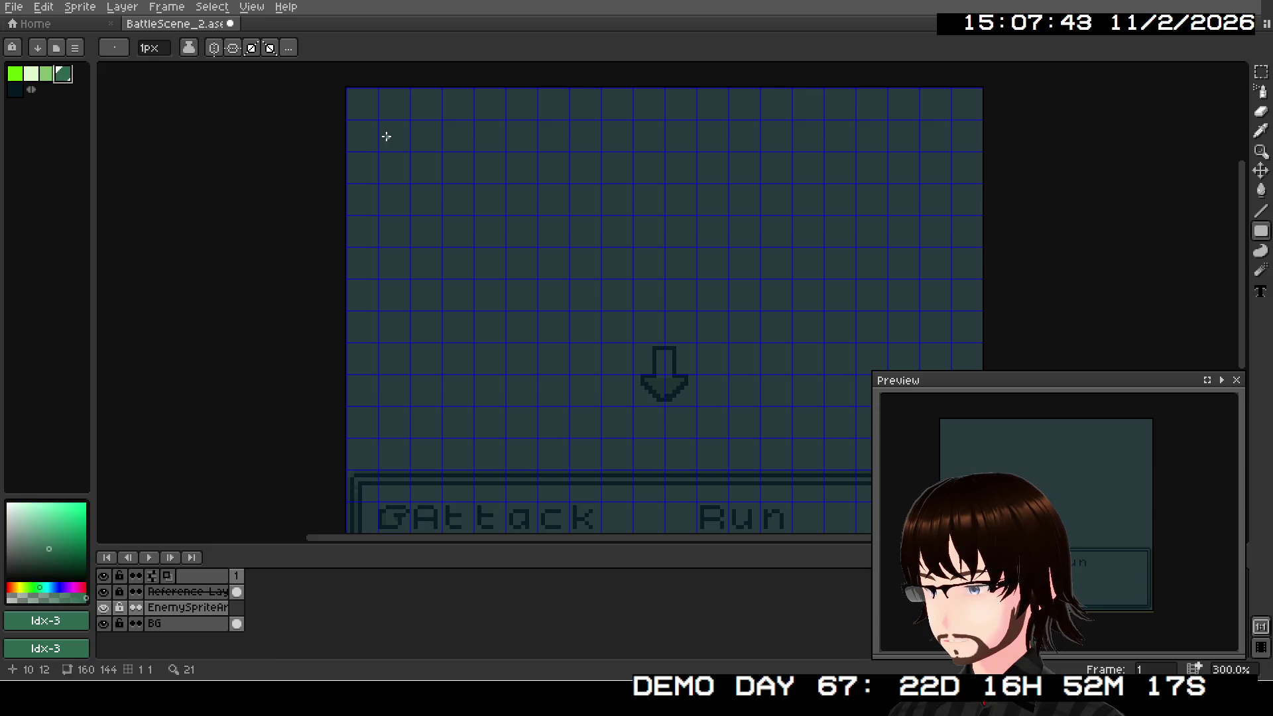
Step: Draw a 64x64 filled Idx-3 green rectangle at the canvas top-left
scroll(383, 137, up, 1)
mouse_move(377, 116)
mouse_down()
mouse_move(506, 210)
mouse_move(554, 317)
mouse_move(705, 531)
mouse_move(680, 441)
mouse_up()
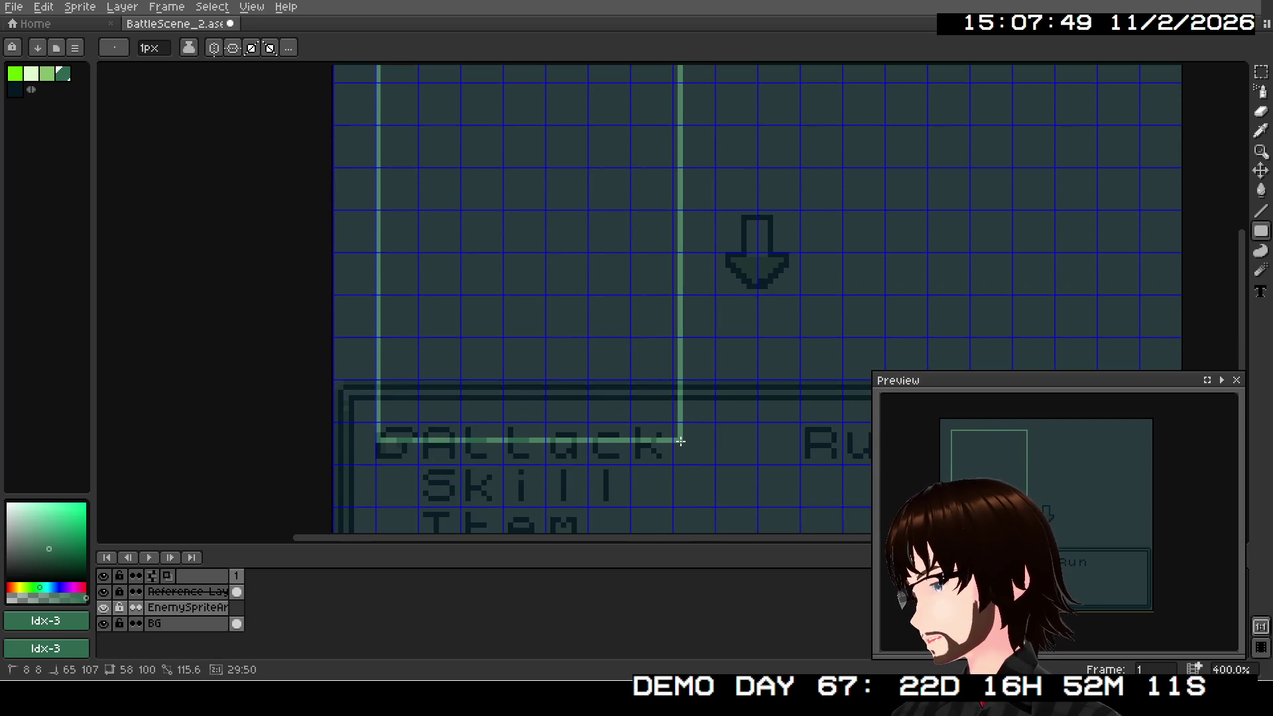
mouse_move(680, 441)
mouse_down()
mouse_move(668, 120)
mouse_move(648, 301)
mouse_move(548, 292)
mouse_move(665, 296)
mouse_move(1061, 498)
mouse_up()
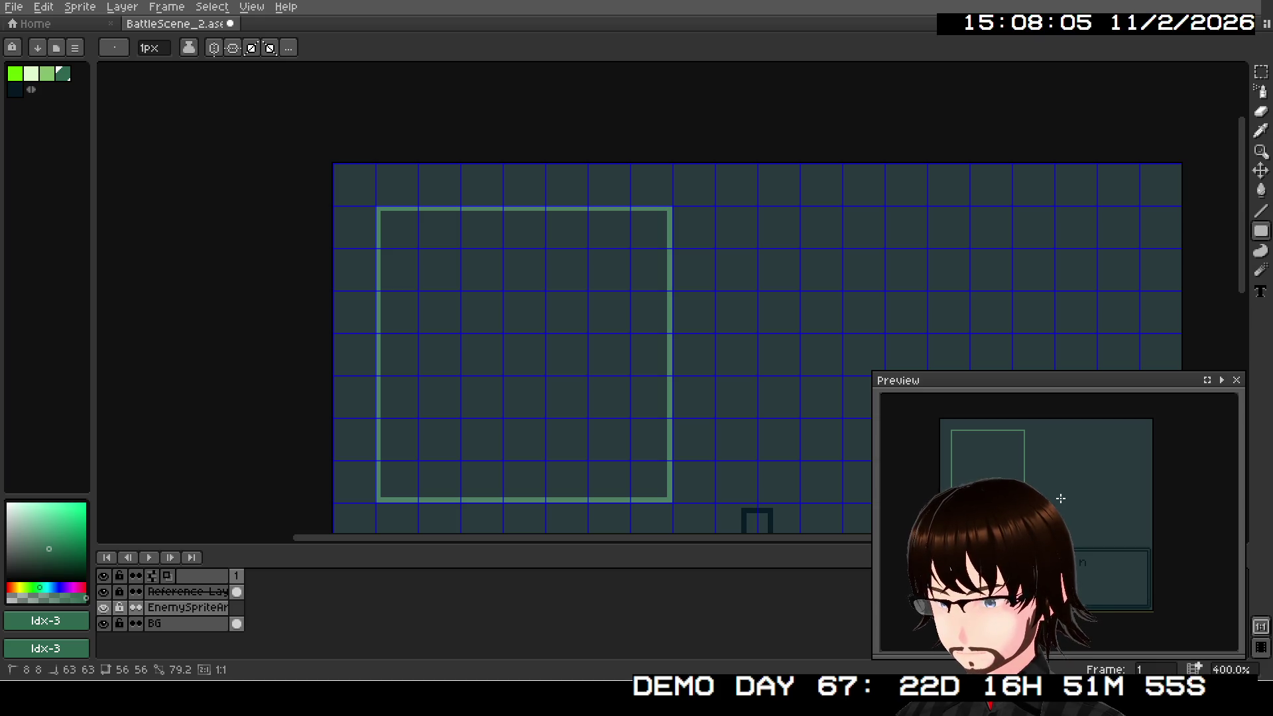
drag(1061, 498, 1102, 530)
drag(764, 443, 739, 218)
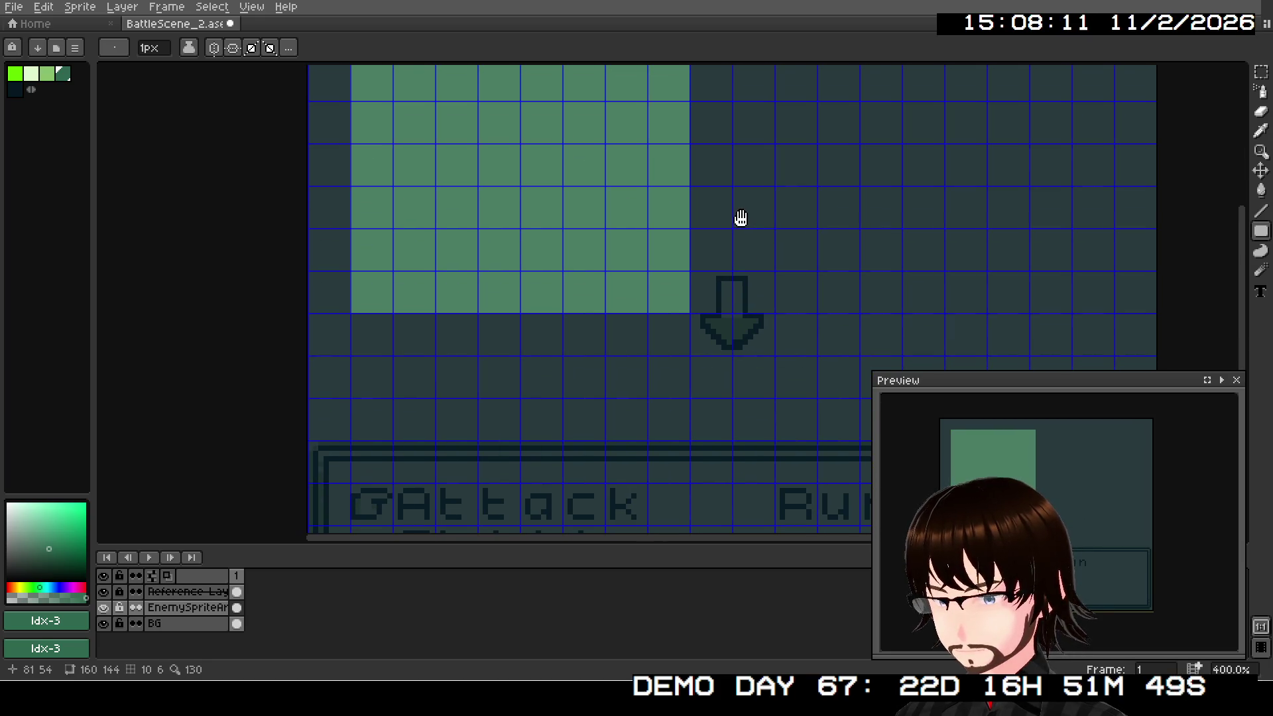
scroll(573, 408, down, 1)
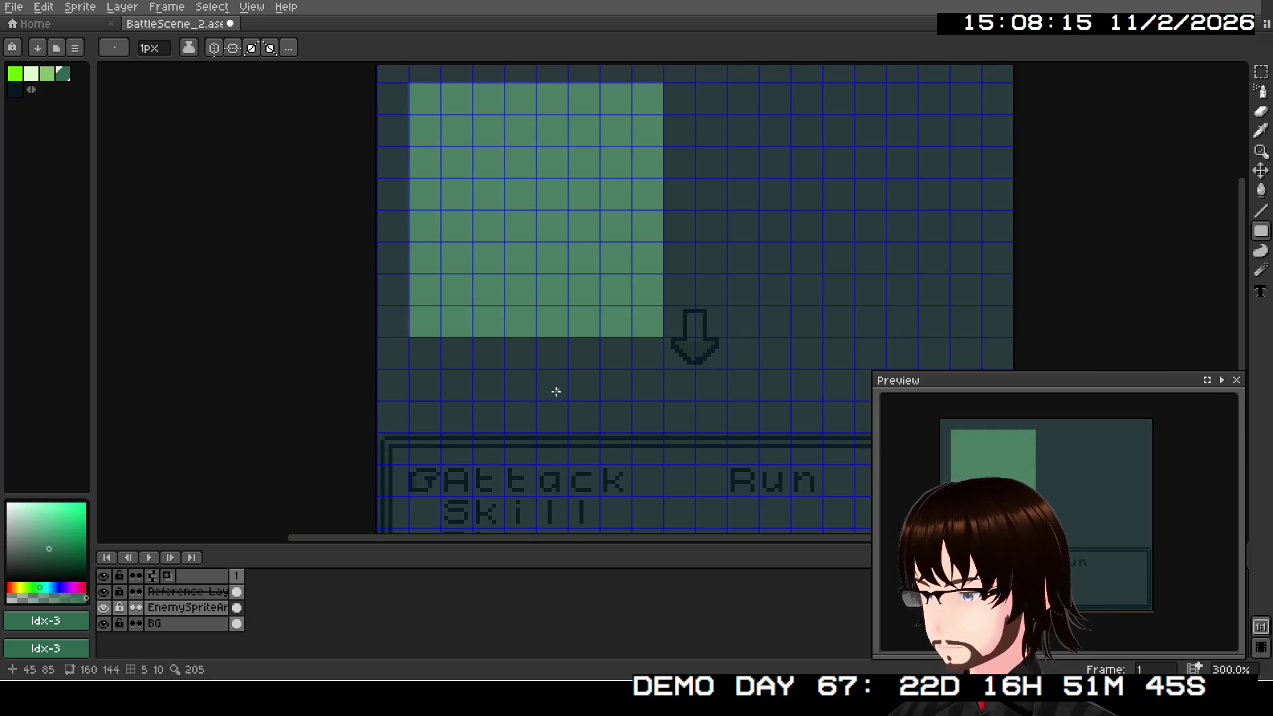
drag(556, 392, 564, 414)
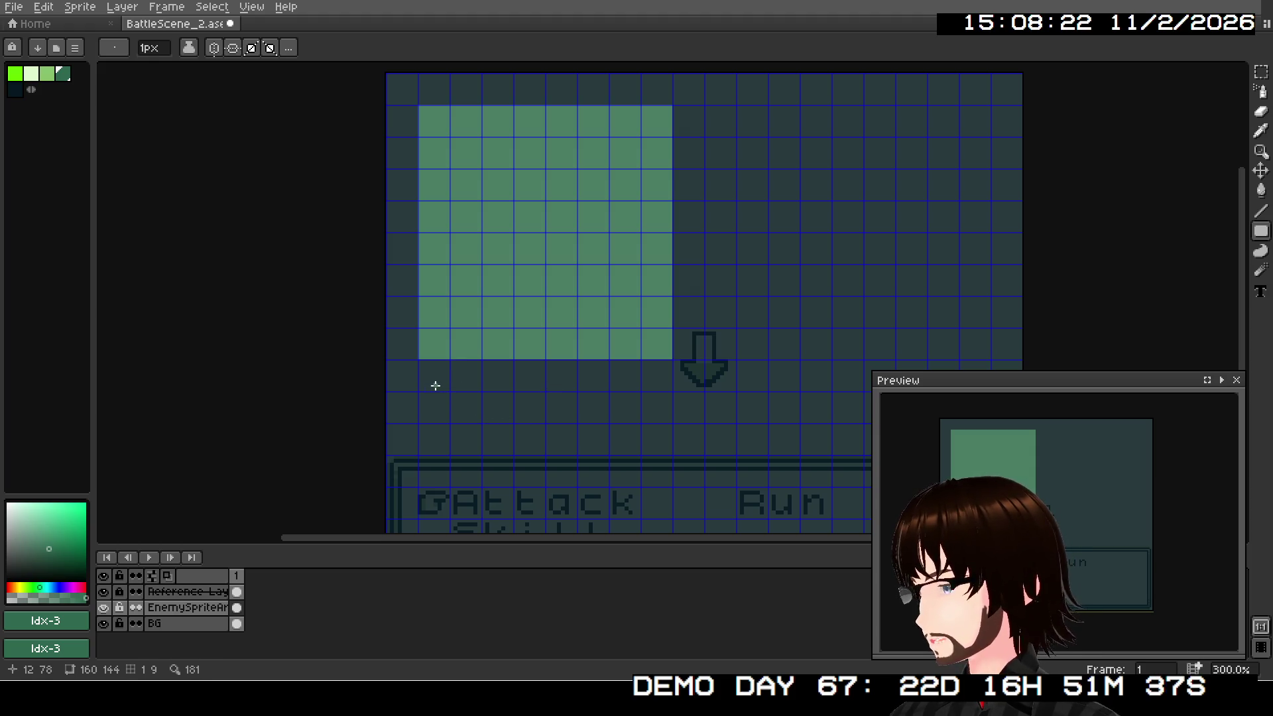
mouse_move(520, 438)
mouse_down()
mouse_move(544, 293)
mouse_move(449, 287)
mouse_move(412, 268)
mouse_up()
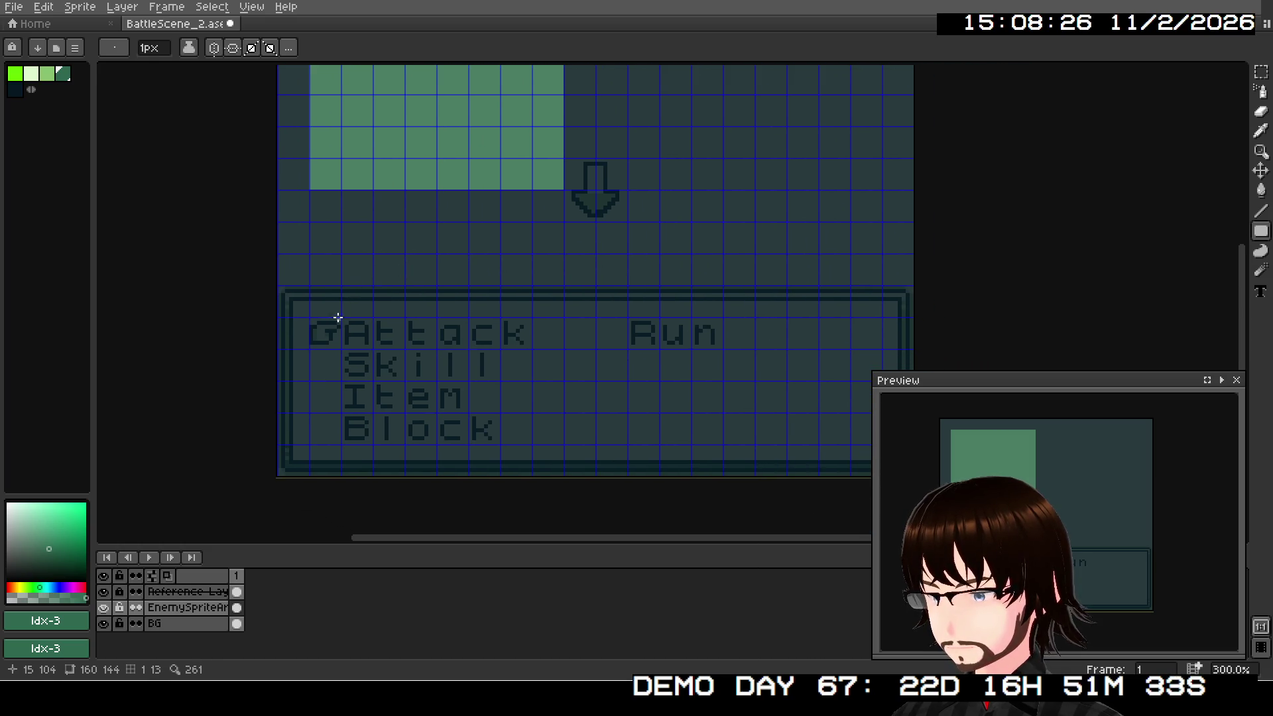
scroll(345, 322, up, 3)
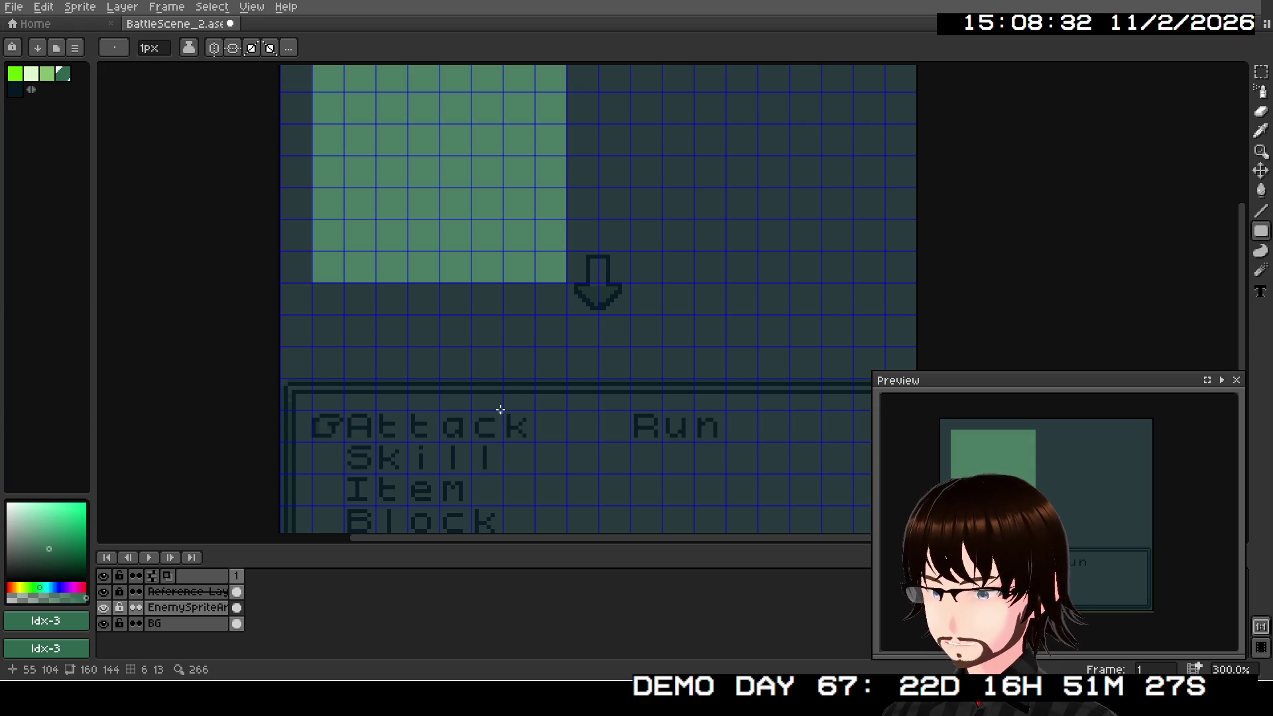
drag(507, 392, 500, 353)
mouse_move(517, 402)
mouse_down()
mouse_move(512, 394)
mouse_move(481, 451)
mouse_up()
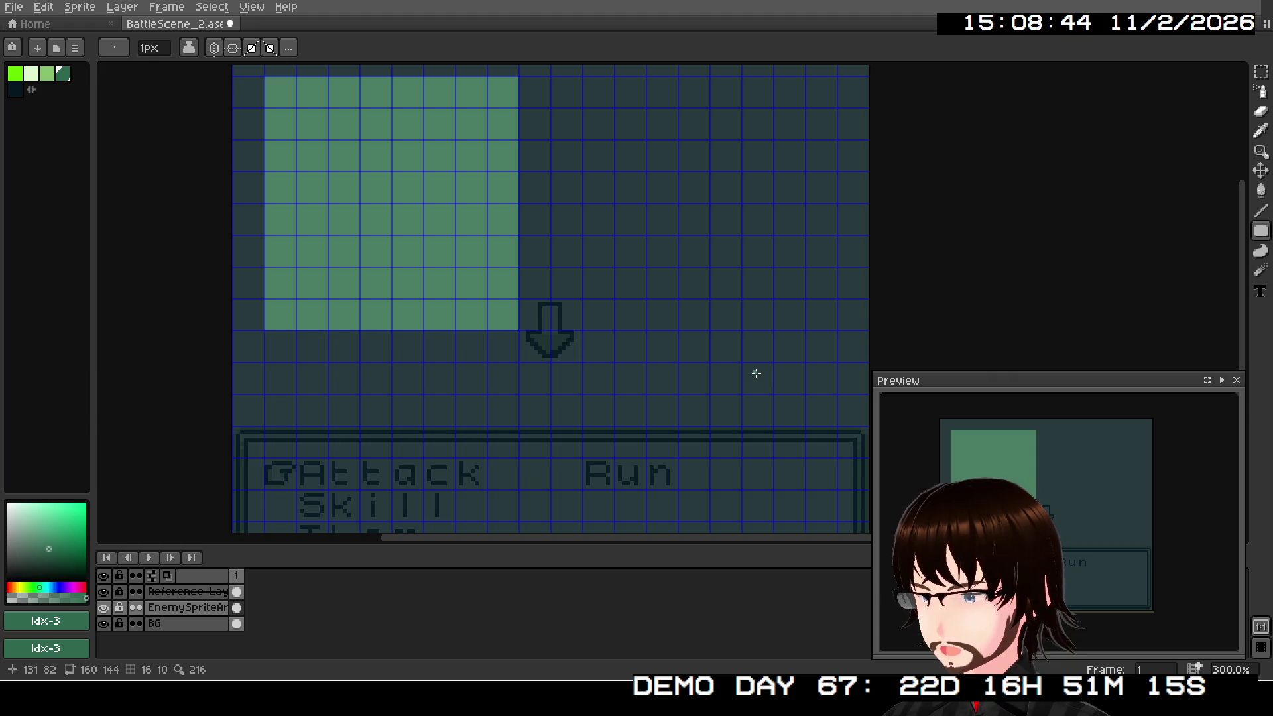
scroll(719, 395, down, 2)
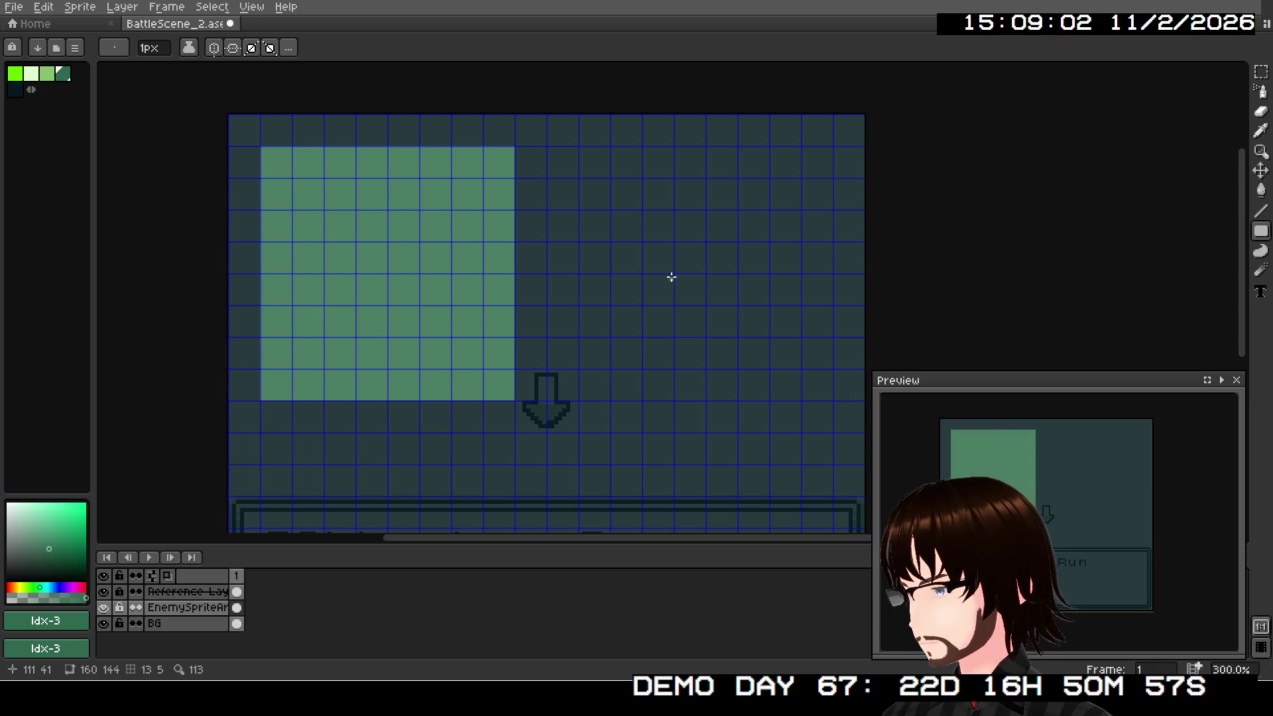
scroll(659, 268, up, 1)
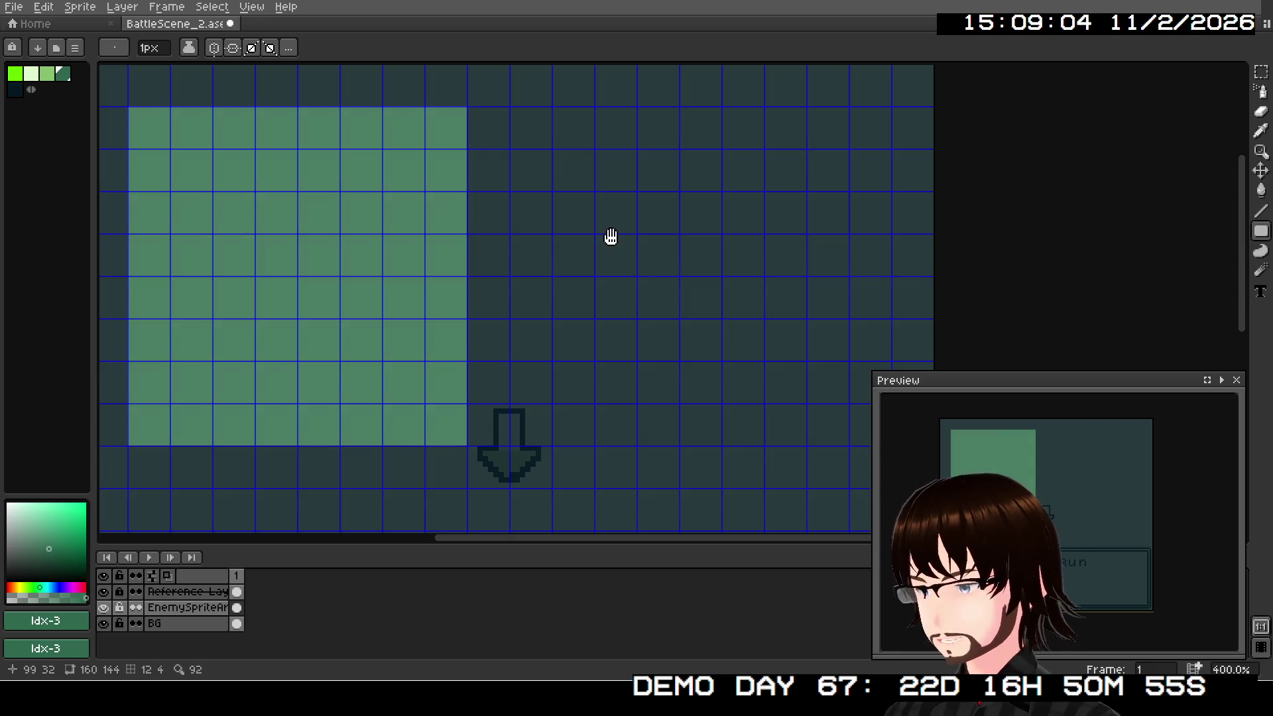
drag(612, 233, 623, 313)
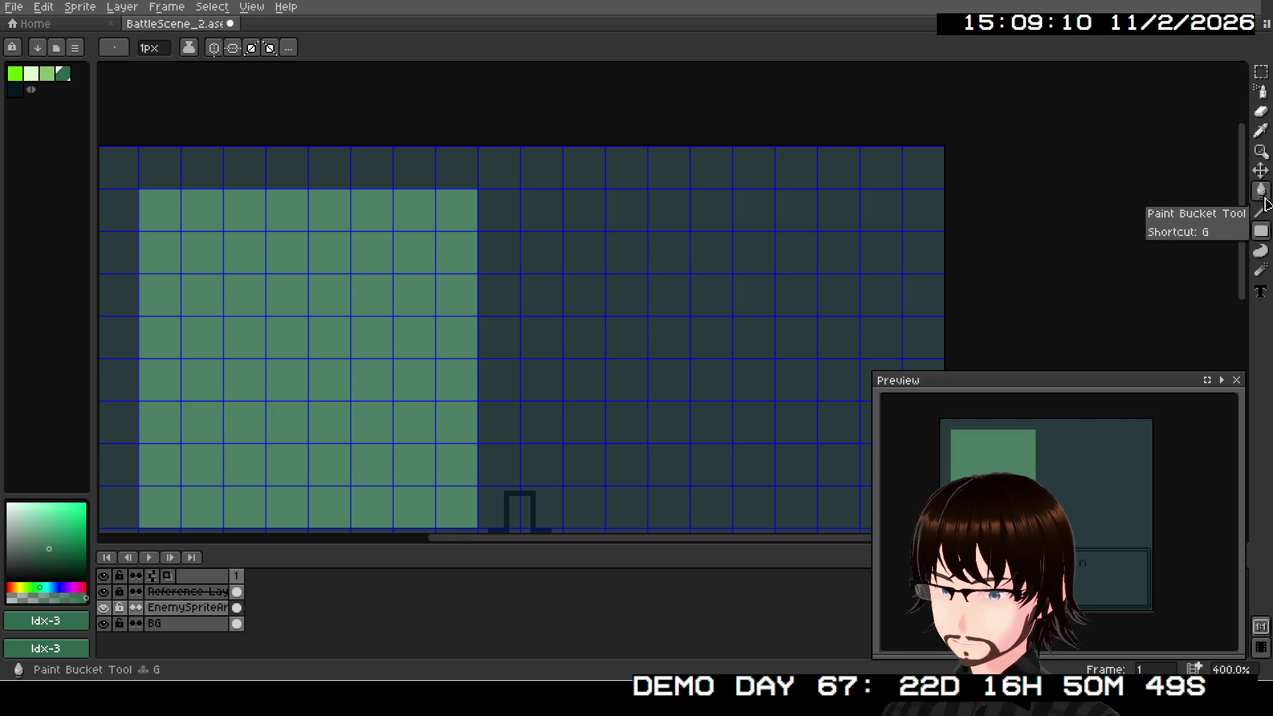
Step: Draw a small 8x8 outlined square in light colour Idx-1 right of the green block
click(1261, 292)
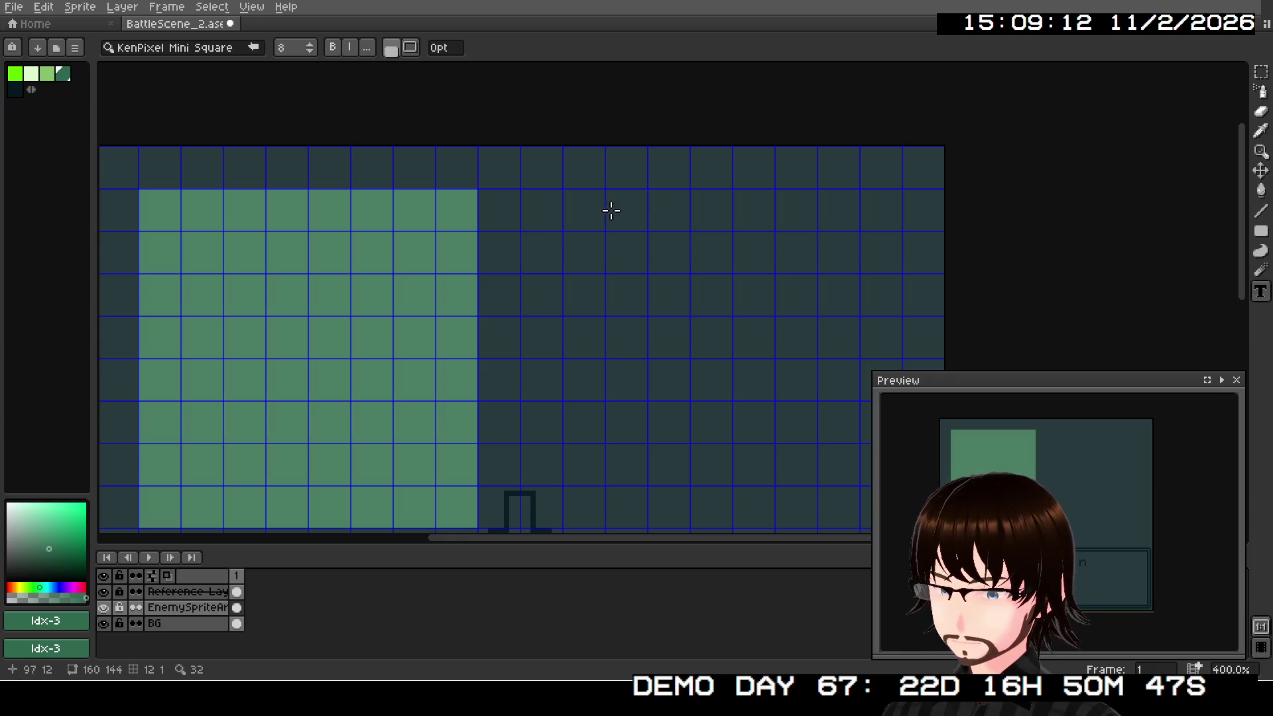
scroll(550, 222, right, 2)
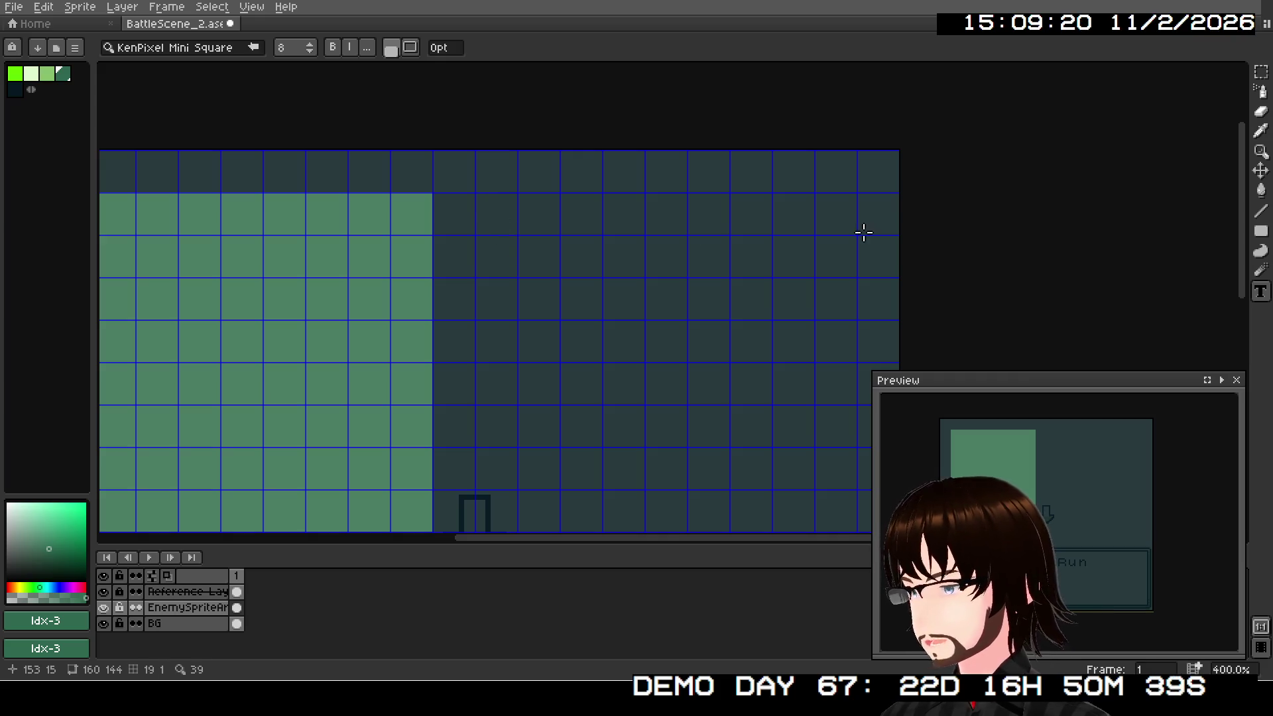
click(1260, 233)
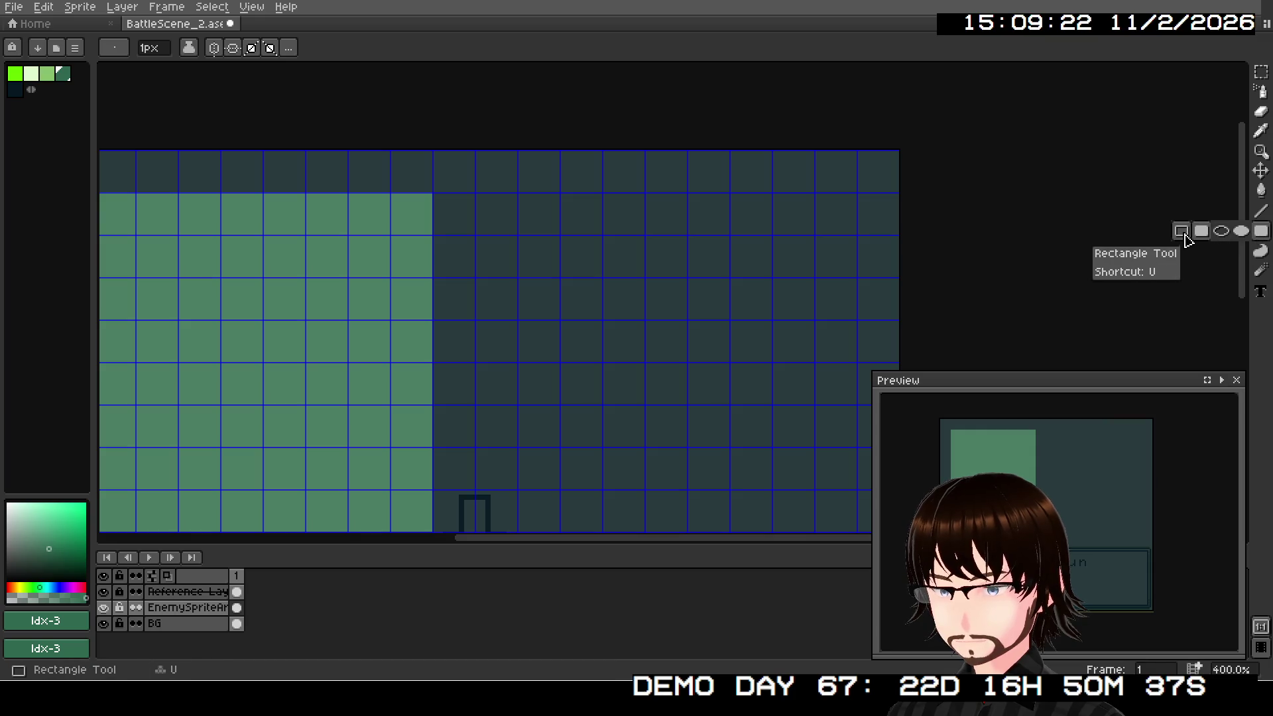
click(1187, 232)
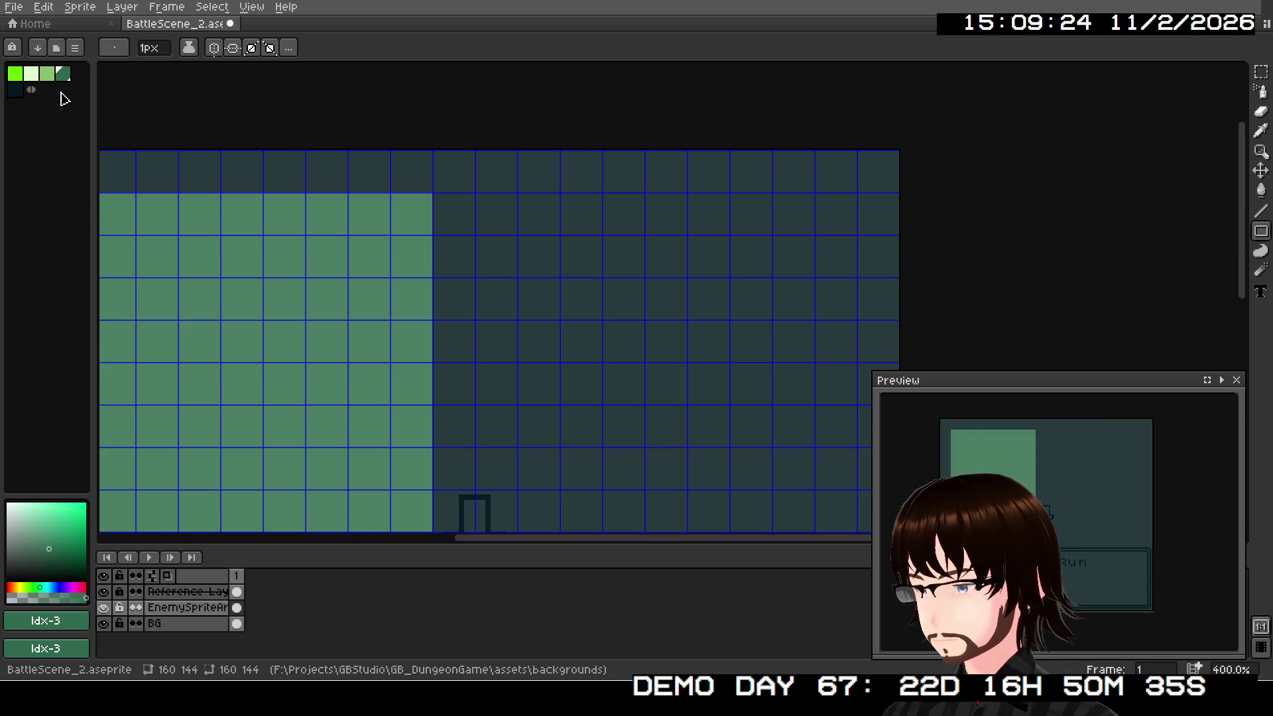
click(31, 74)
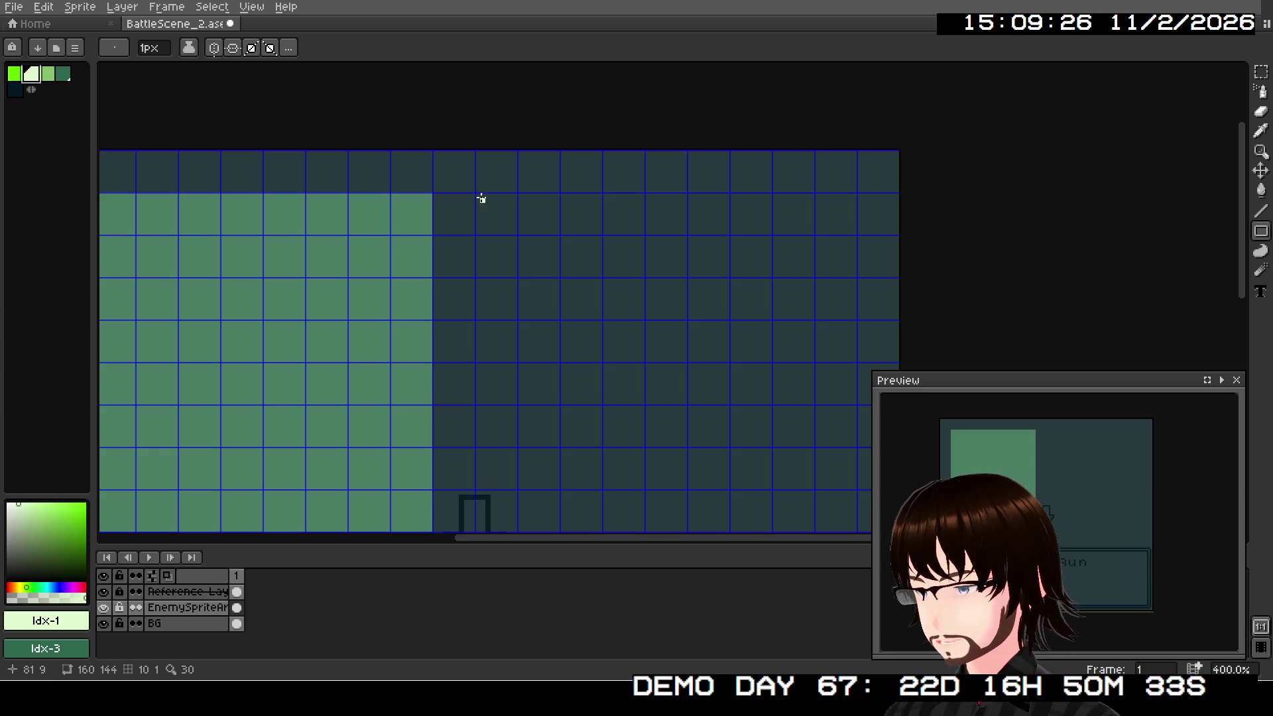
drag(477, 194, 516, 232)
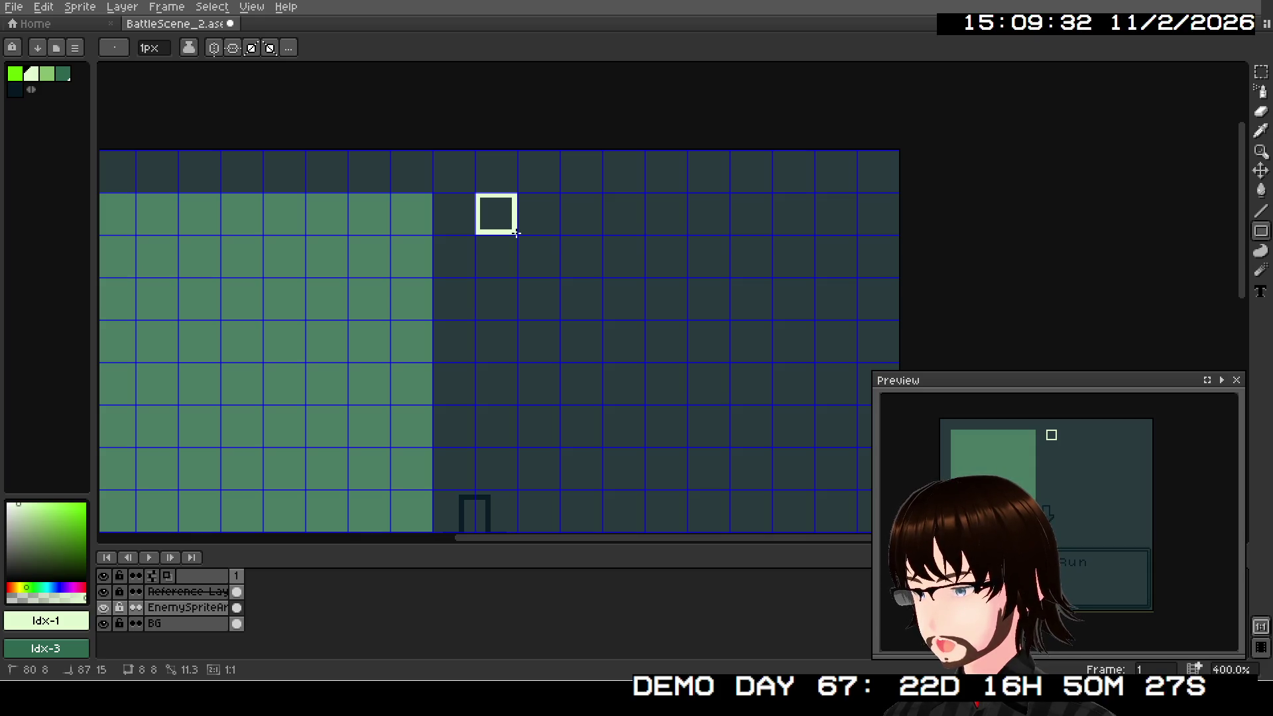
drag(516, 233, 516, 232)
drag(562, 195, 695, 239)
key(ctrl+z)
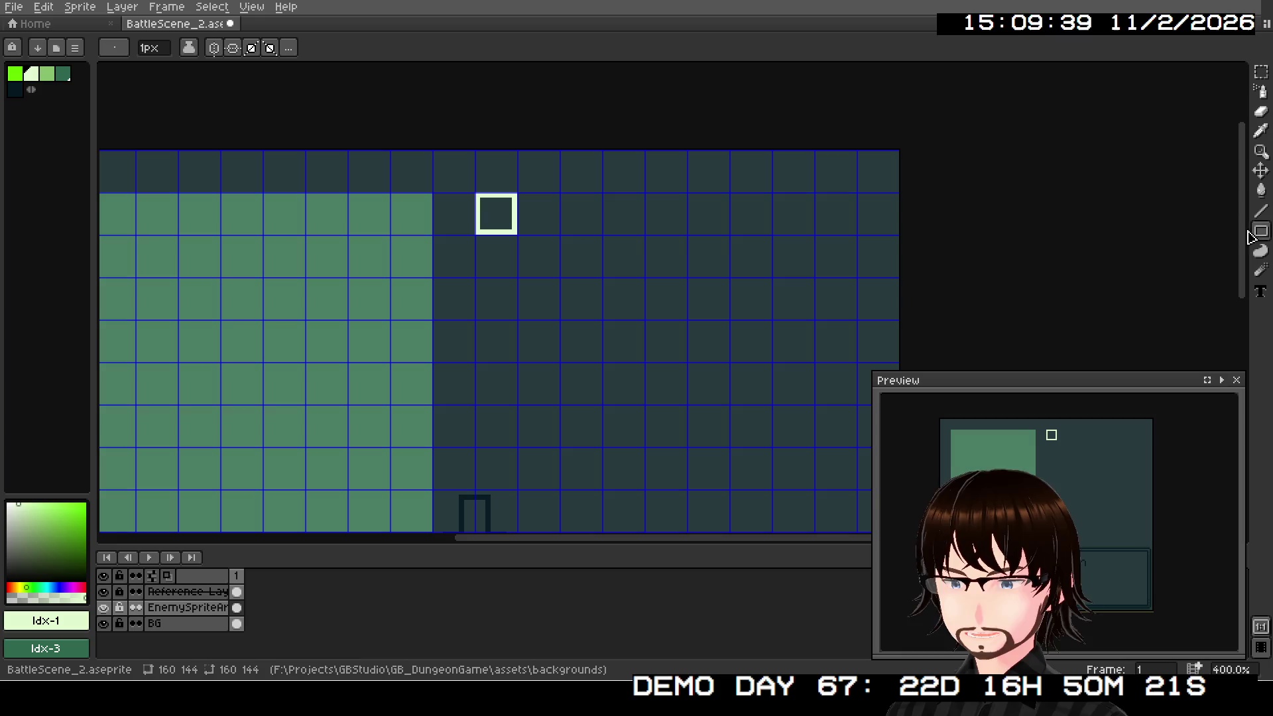
Step: Write the label 'STR:' beside the square and nudge it one pixel left
click(1260, 291)
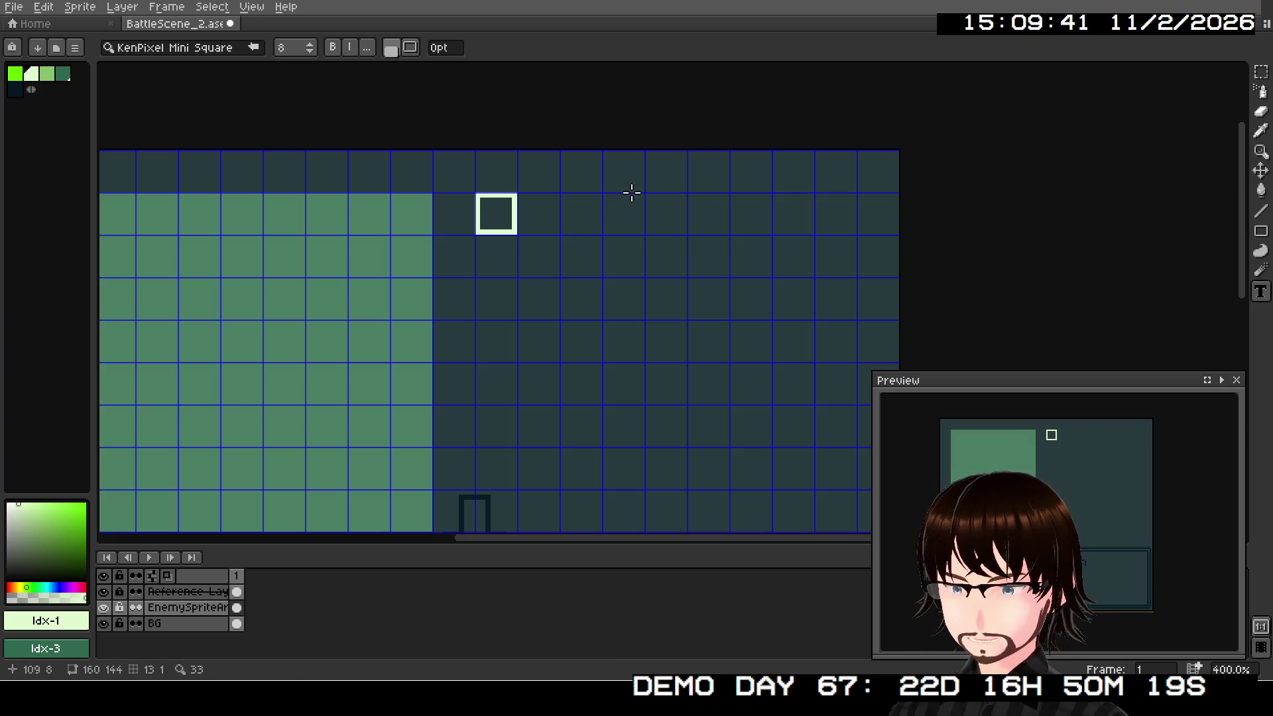
mouse_move(559, 195)
mouse_down()
mouse_move(652, 231)
mouse_move(641, 231)
mouse_move(687, 231)
mouse_up()
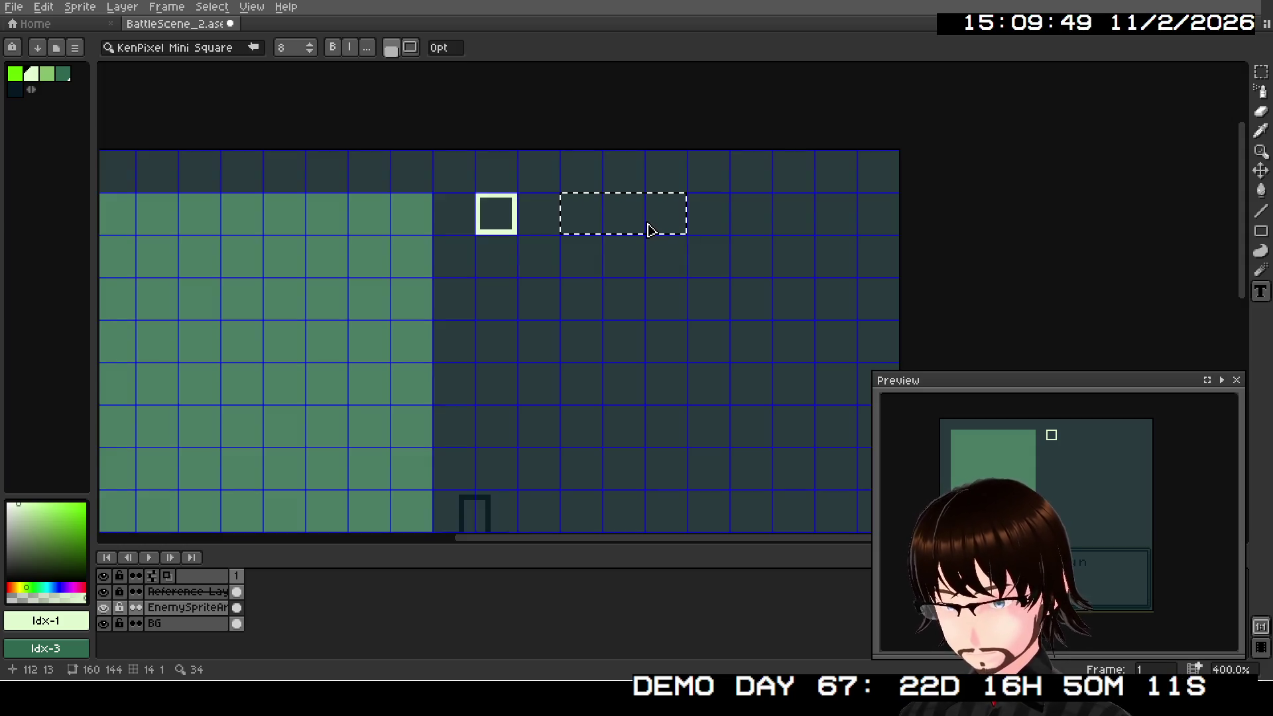
text(STR:)
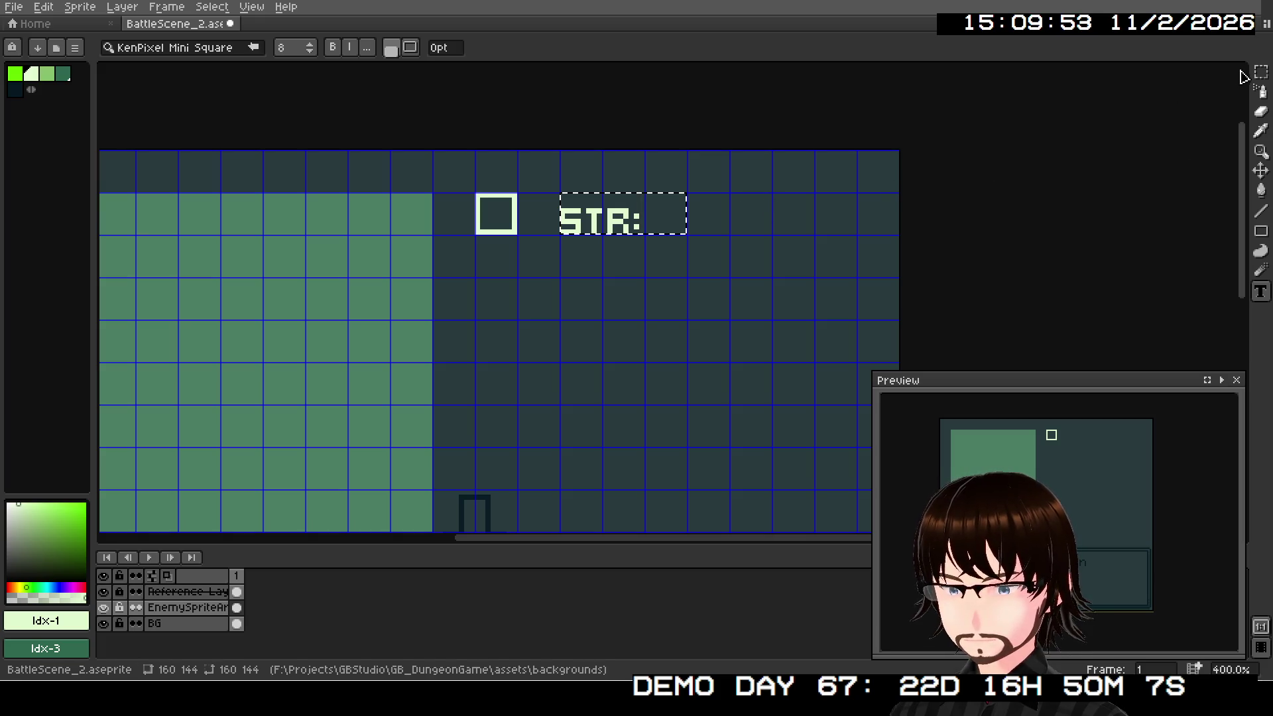
click(1261, 71)
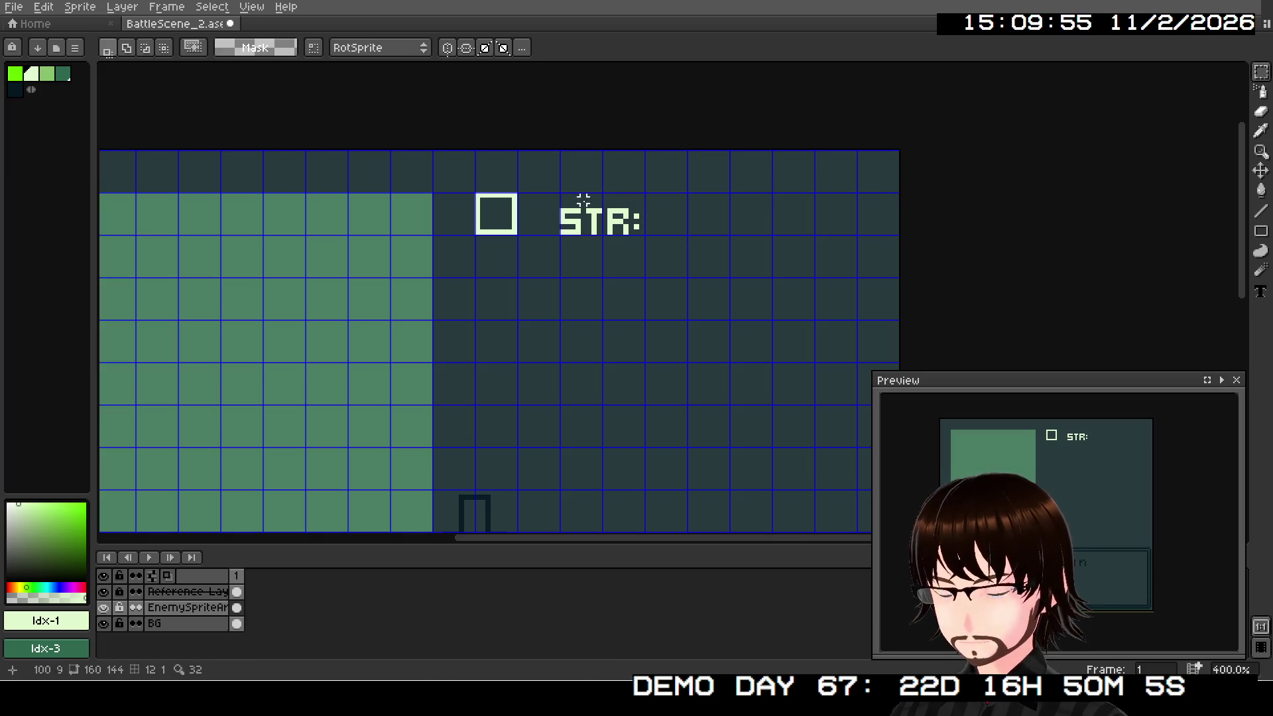
mouse_move(561, 194)
mouse_down()
mouse_move(649, 239)
mouse_move(627, 223)
mouse_up()
click(627, 232)
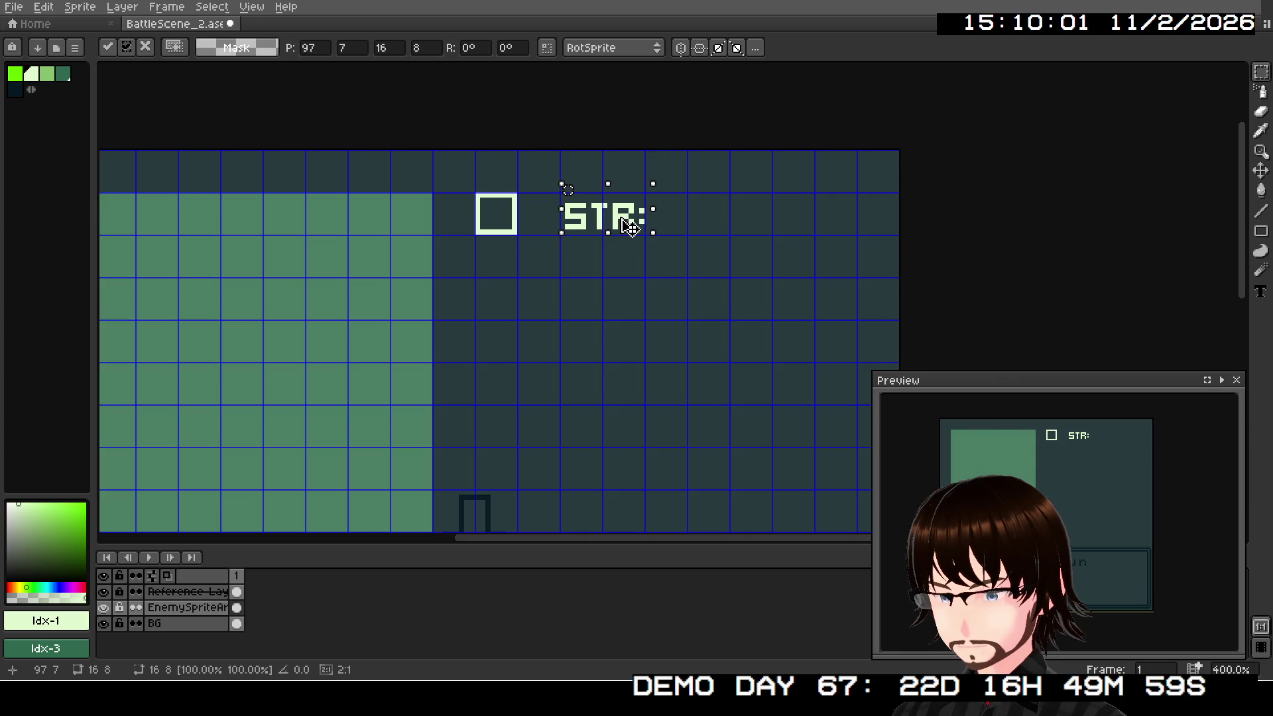
drag(630, 227, 625, 226)
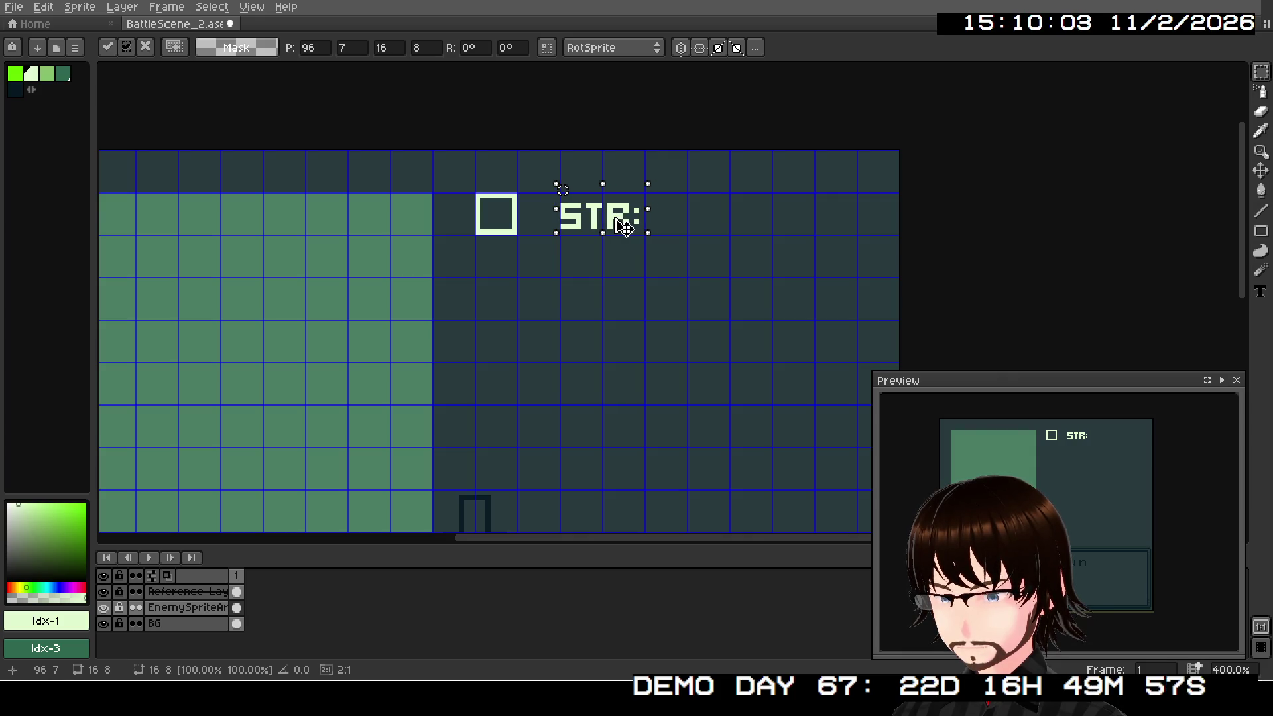
click(737, 264)
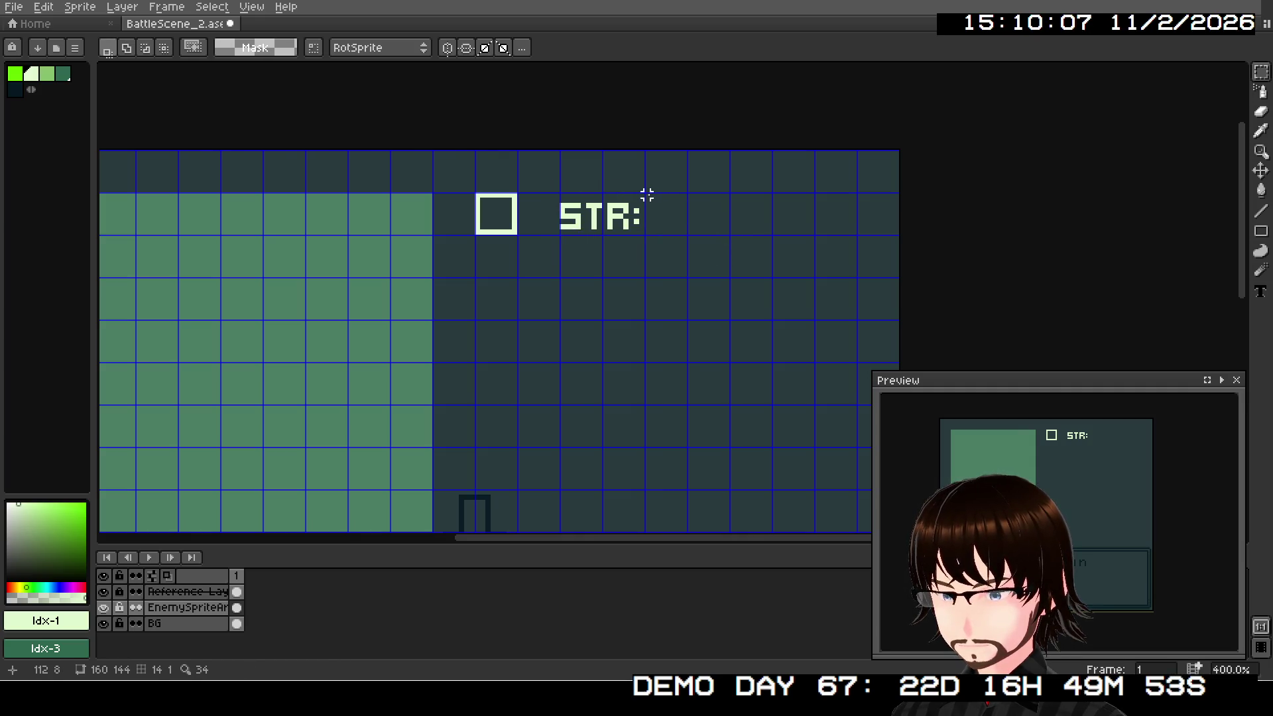
drag(645, 193, 730, 236)
click(767, 248)
click(1261, 231)
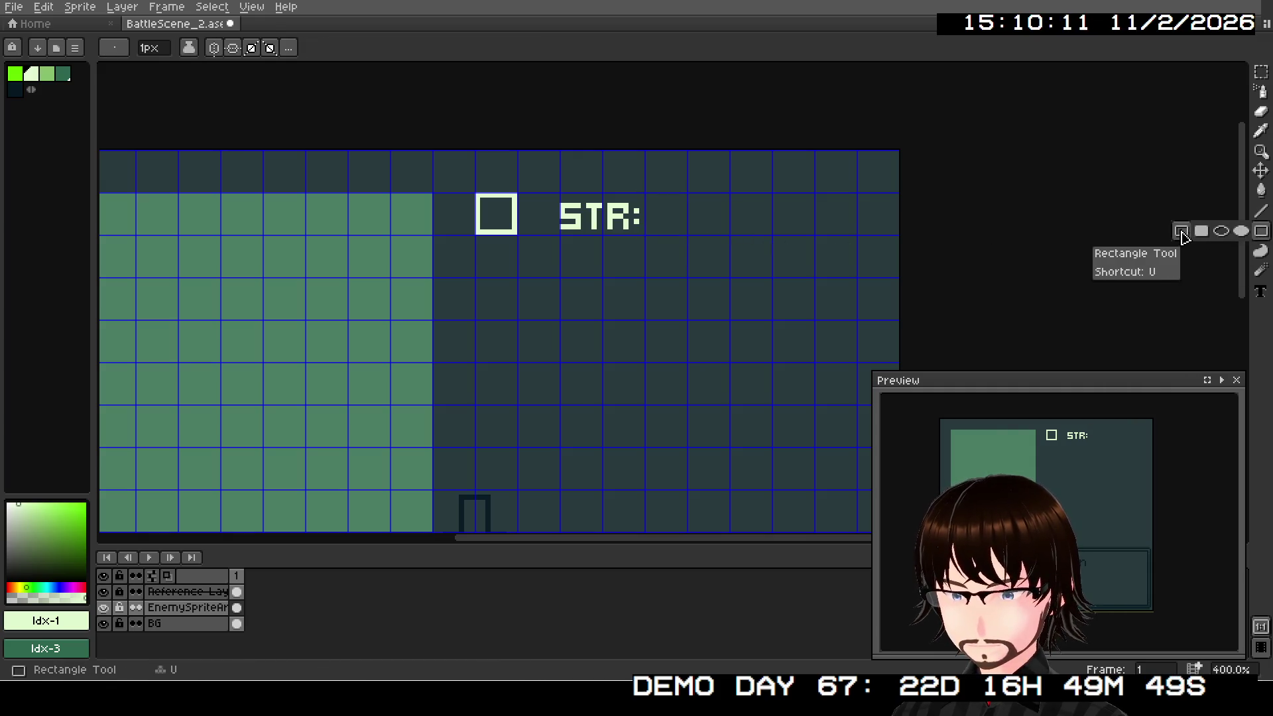
Step: Draw an empty box after STR: and type the label 'HP:' below the square
drag(648, 196, 727, 234)
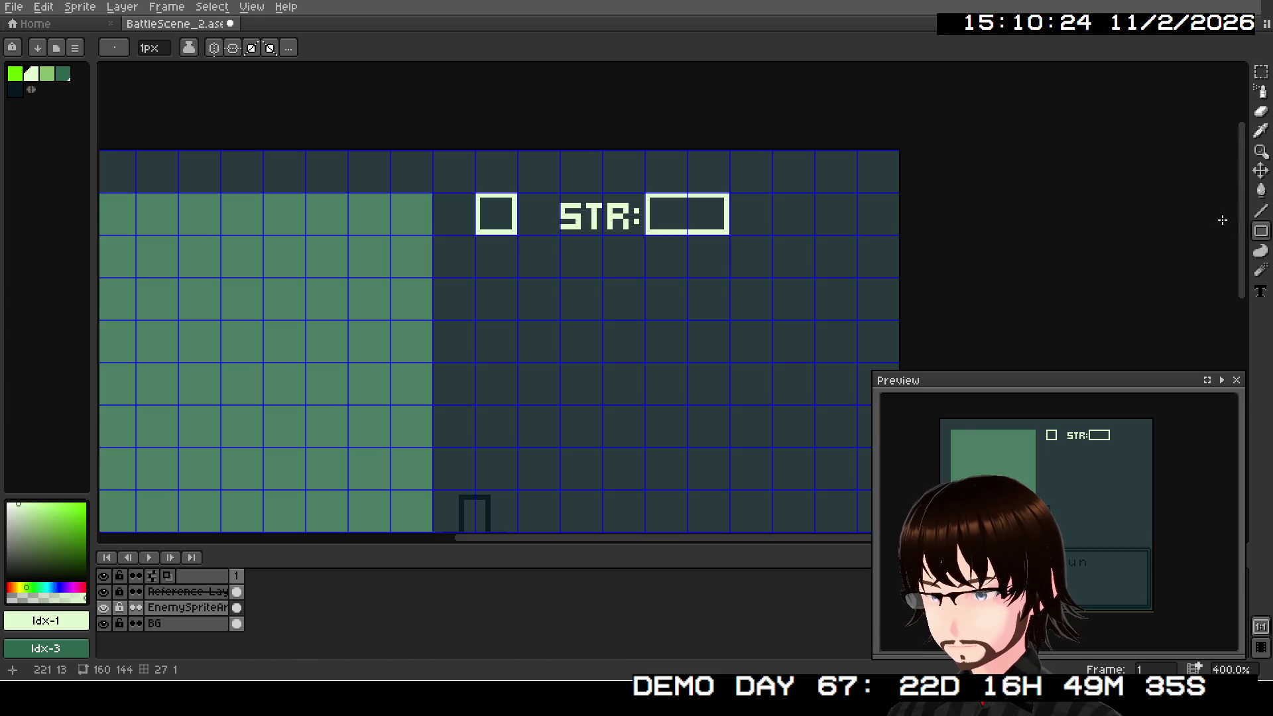
click(1261, 214)
click(1261, 292)
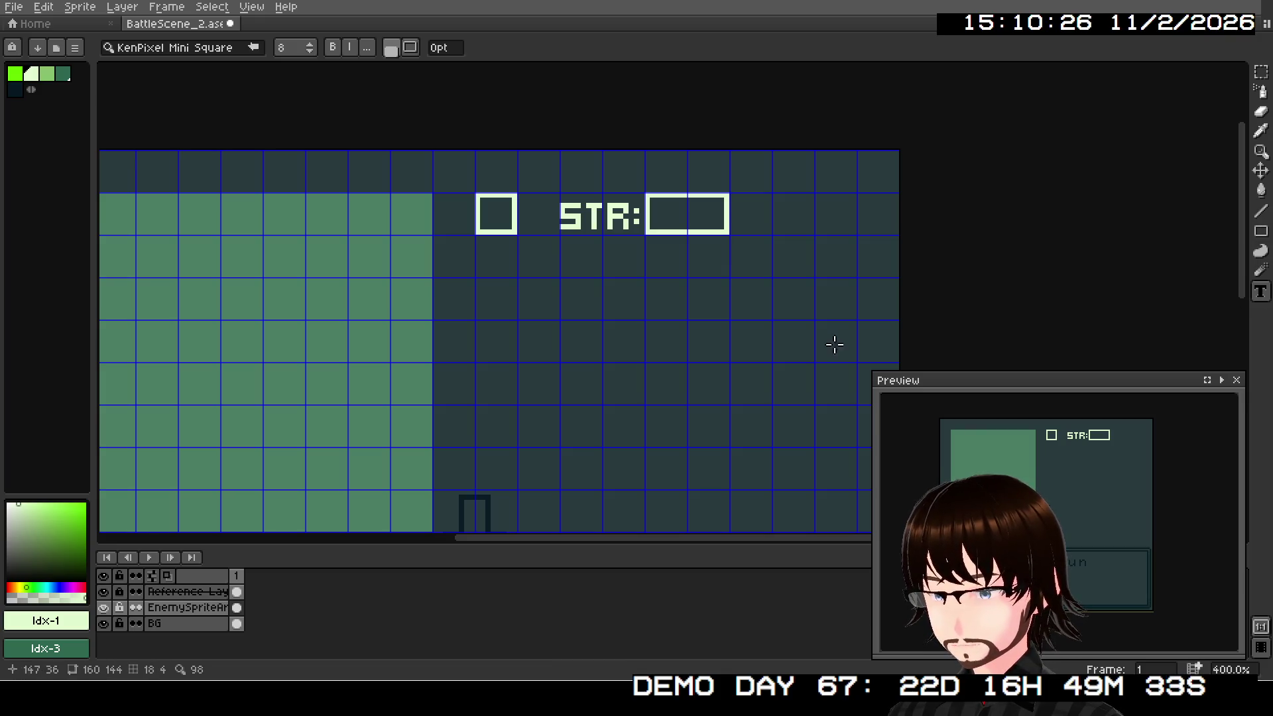
mouse_move(478, 282)
mouse_down()
mouse_move(535, 321)
mouse_move(556, 316)
mouse_up()
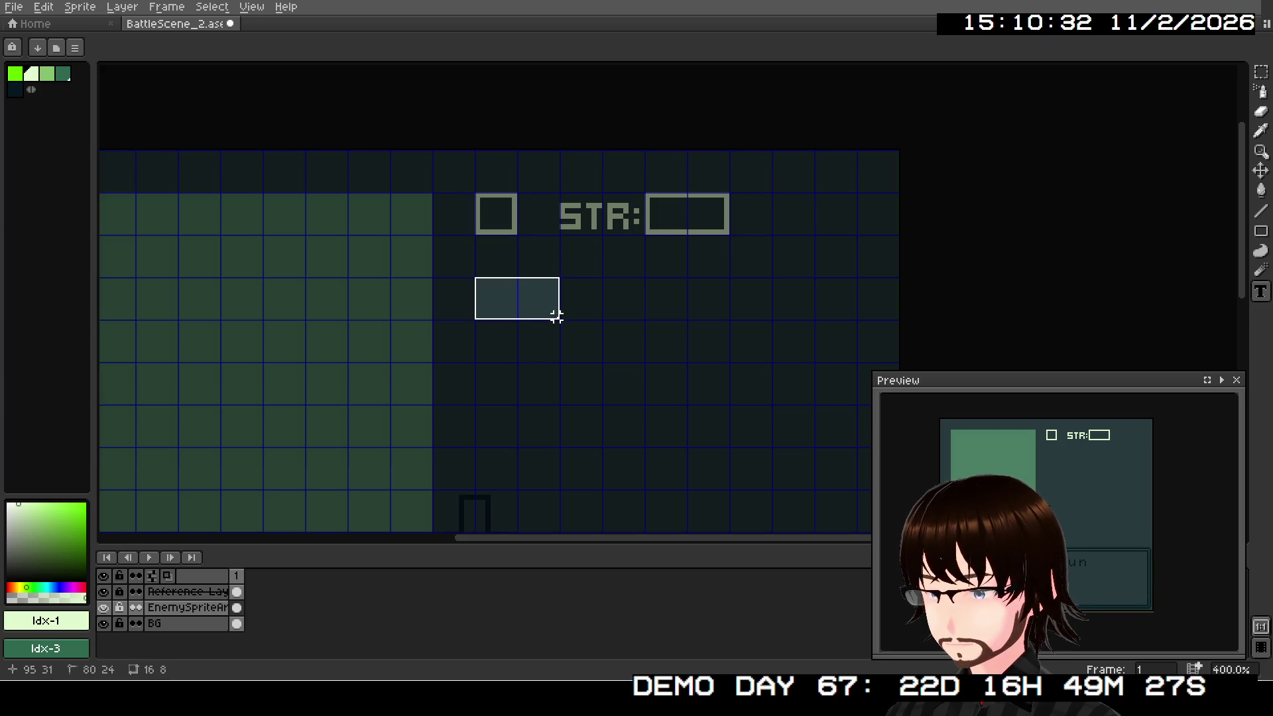
drag(556, 316, 554, 309)
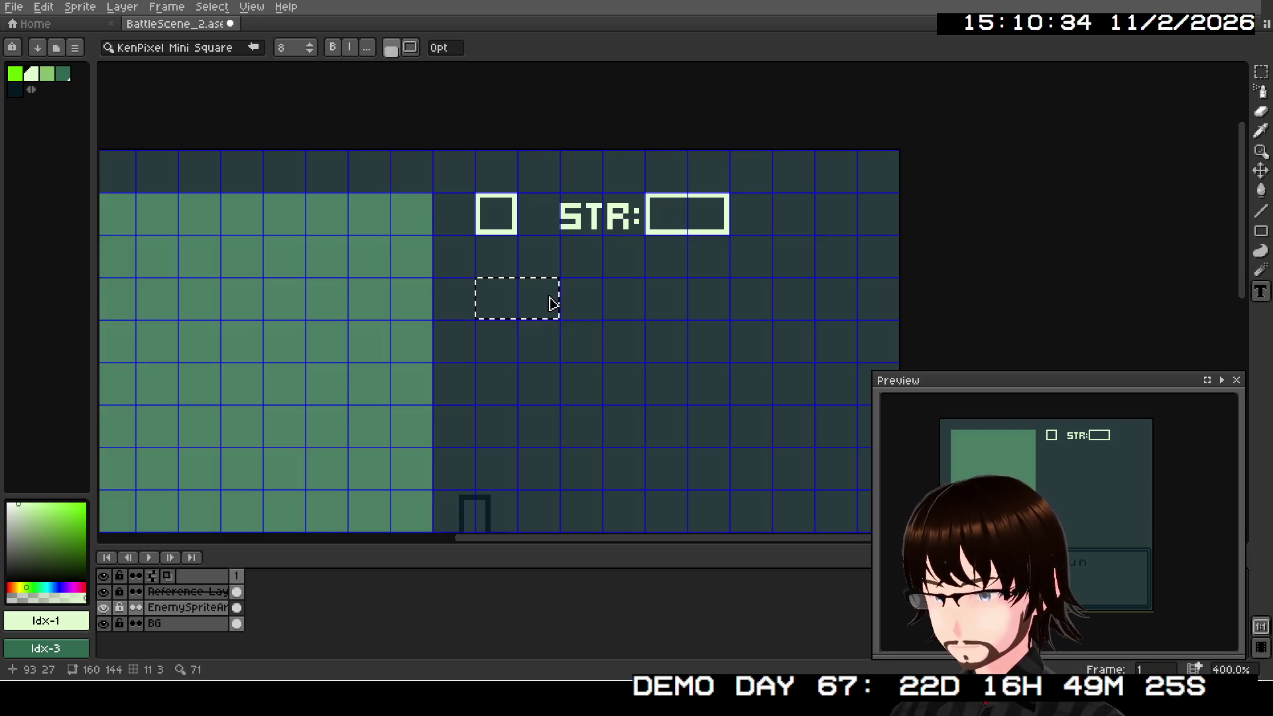
text(HP:)
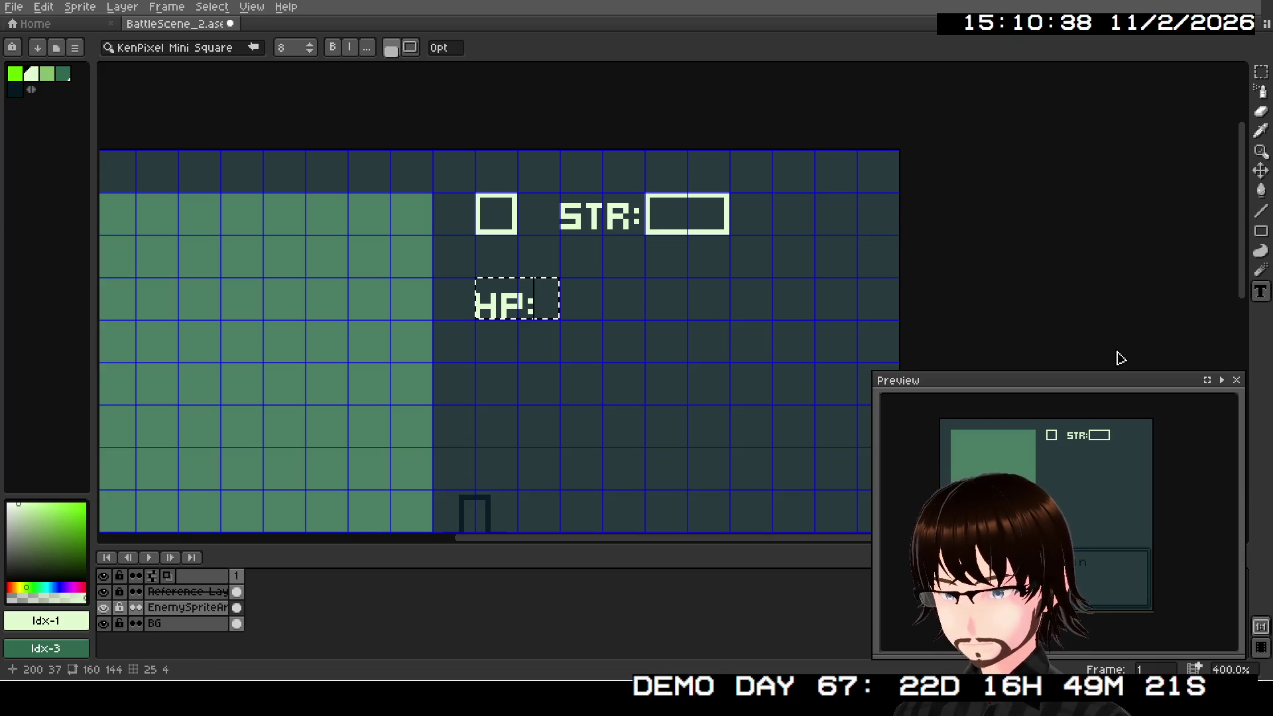
Step: Nudge the HP: label right and up, then draw an empty bar box after it
click(1261, 71)
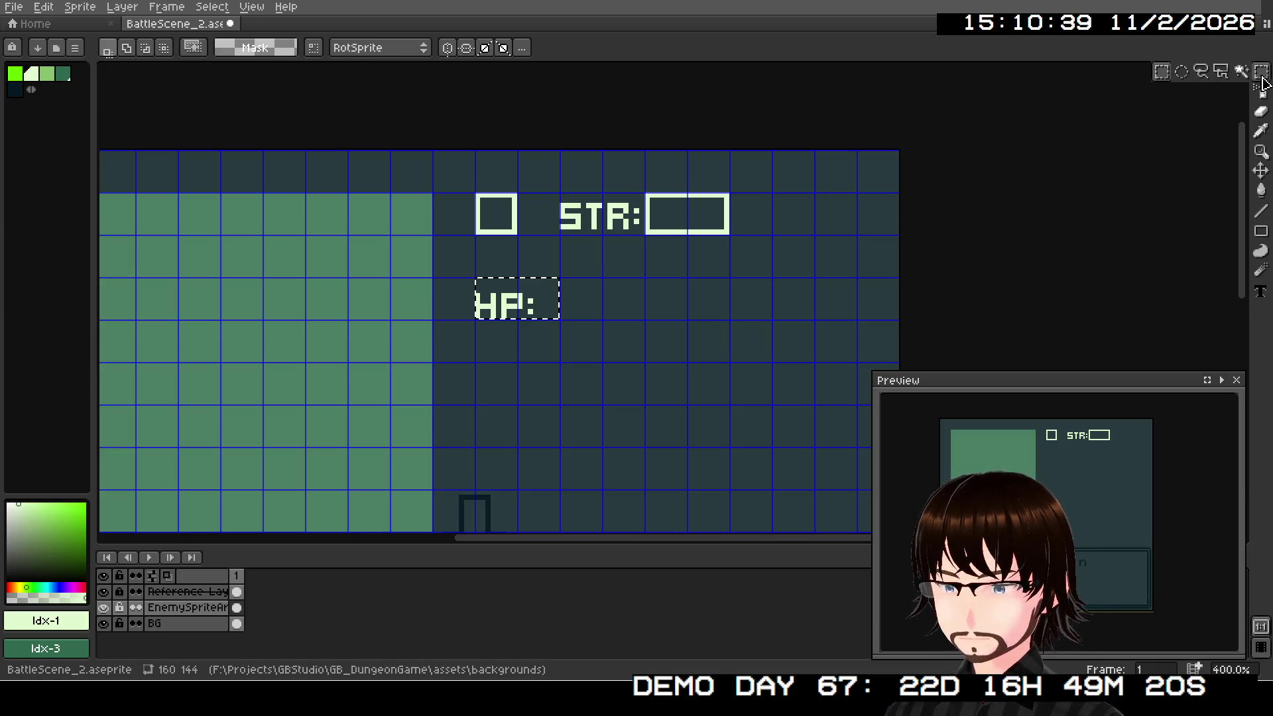
click(656, 302)
drag(477, 280, 534, 318)
key(Right)
key(Right)
key(Right)
key(Up)
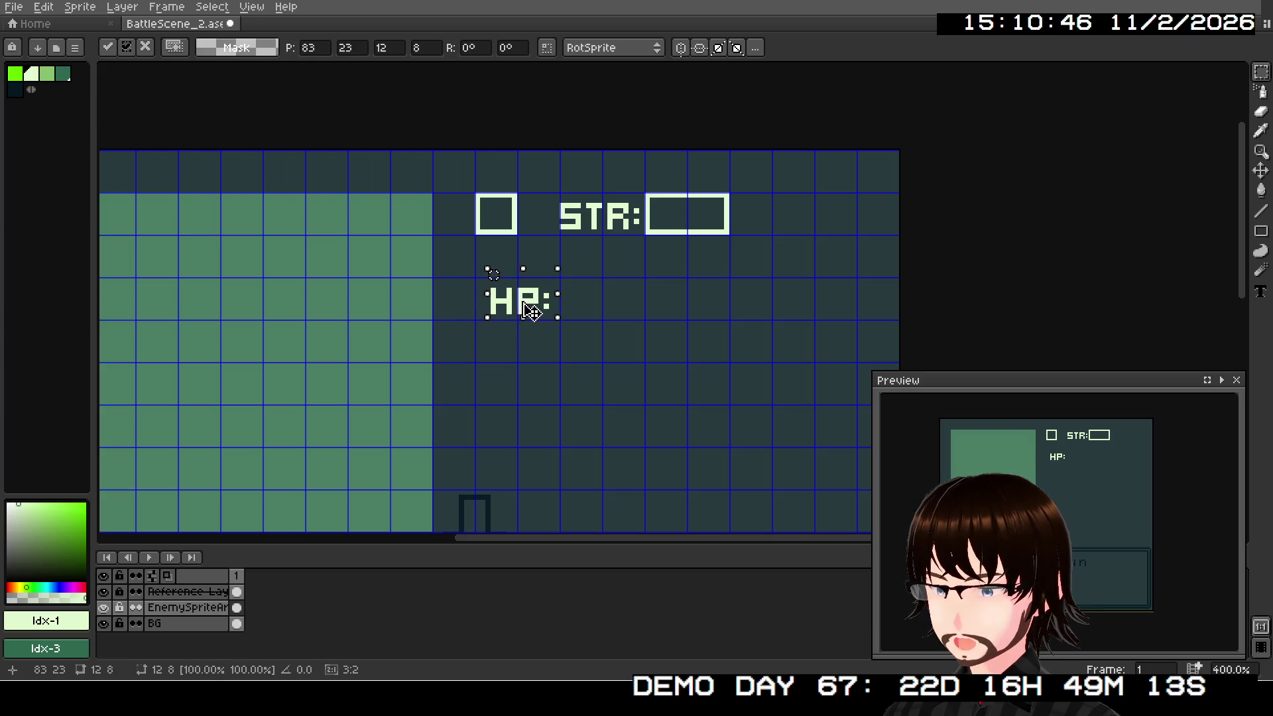
click(583, 302)
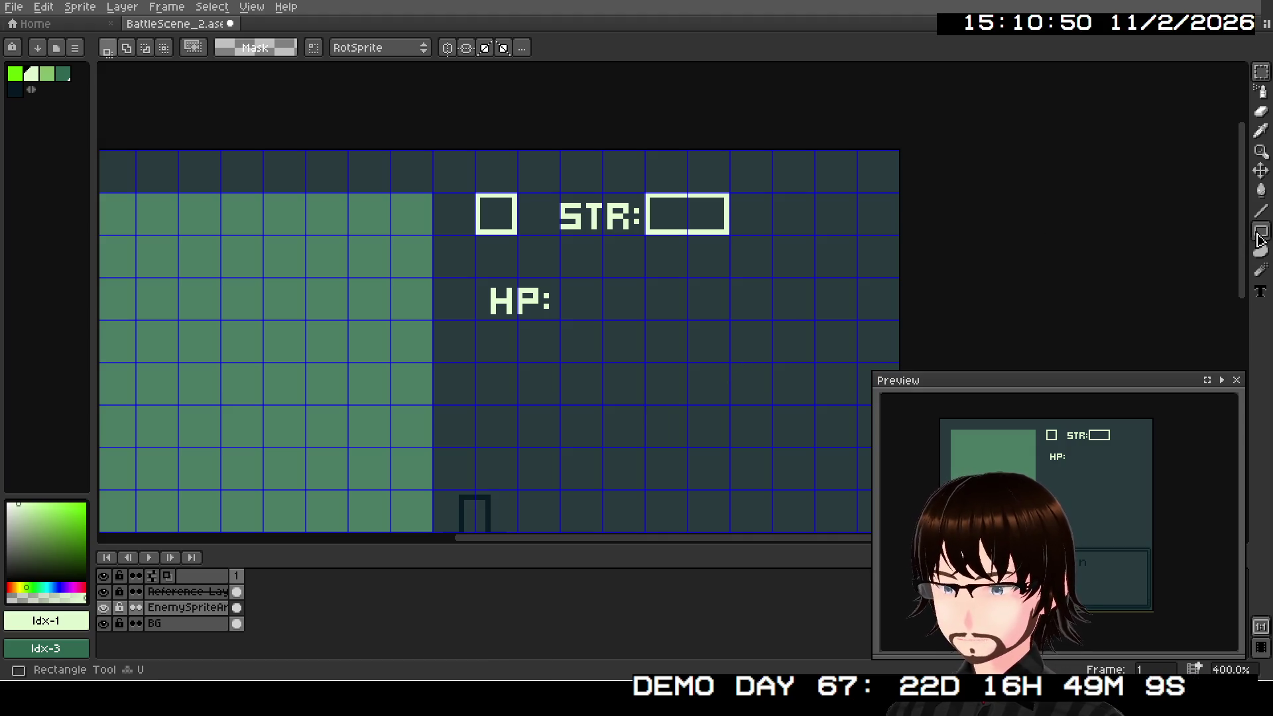
click(1261, 231)
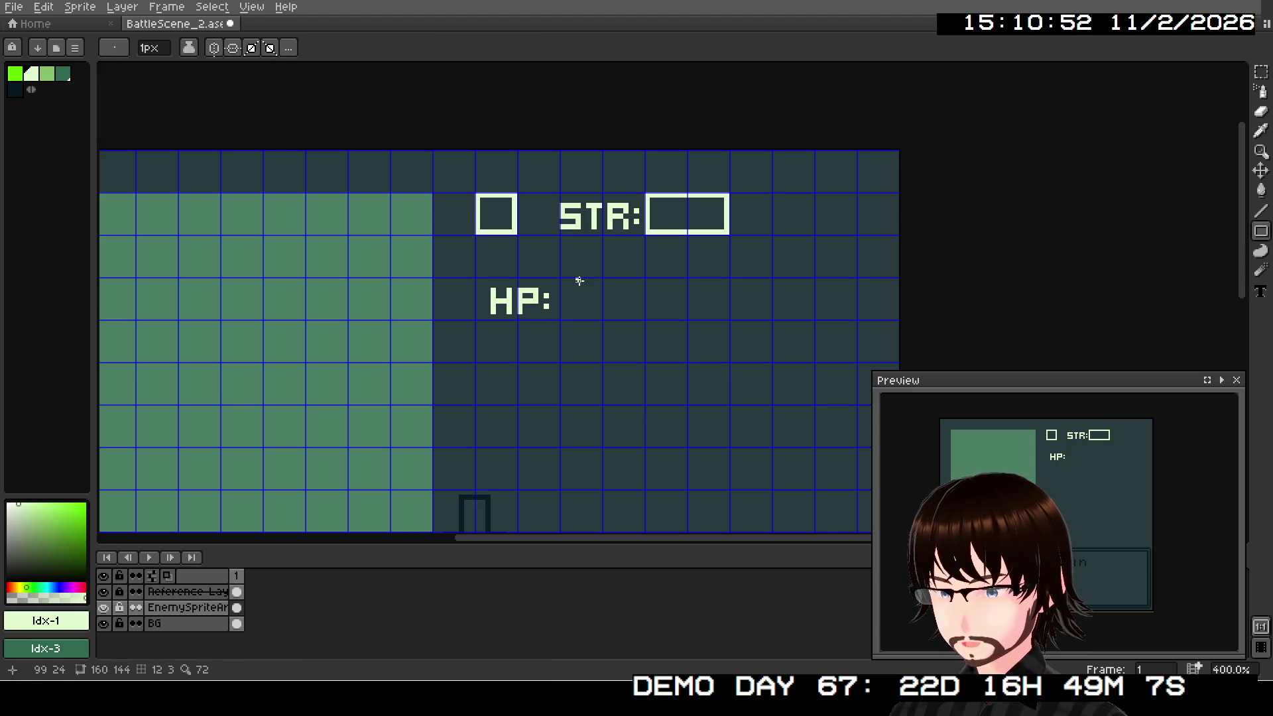
drag(564, 279, 685, 317)
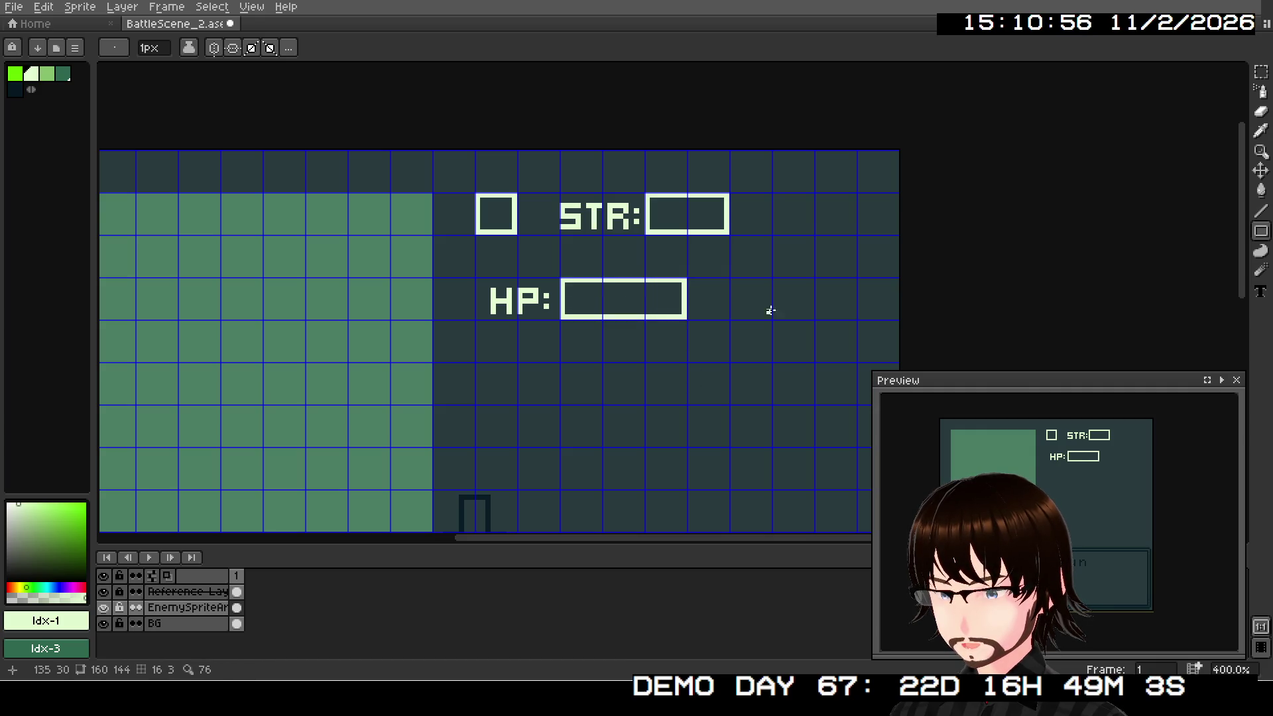
scroll(767, 304, down, 1)
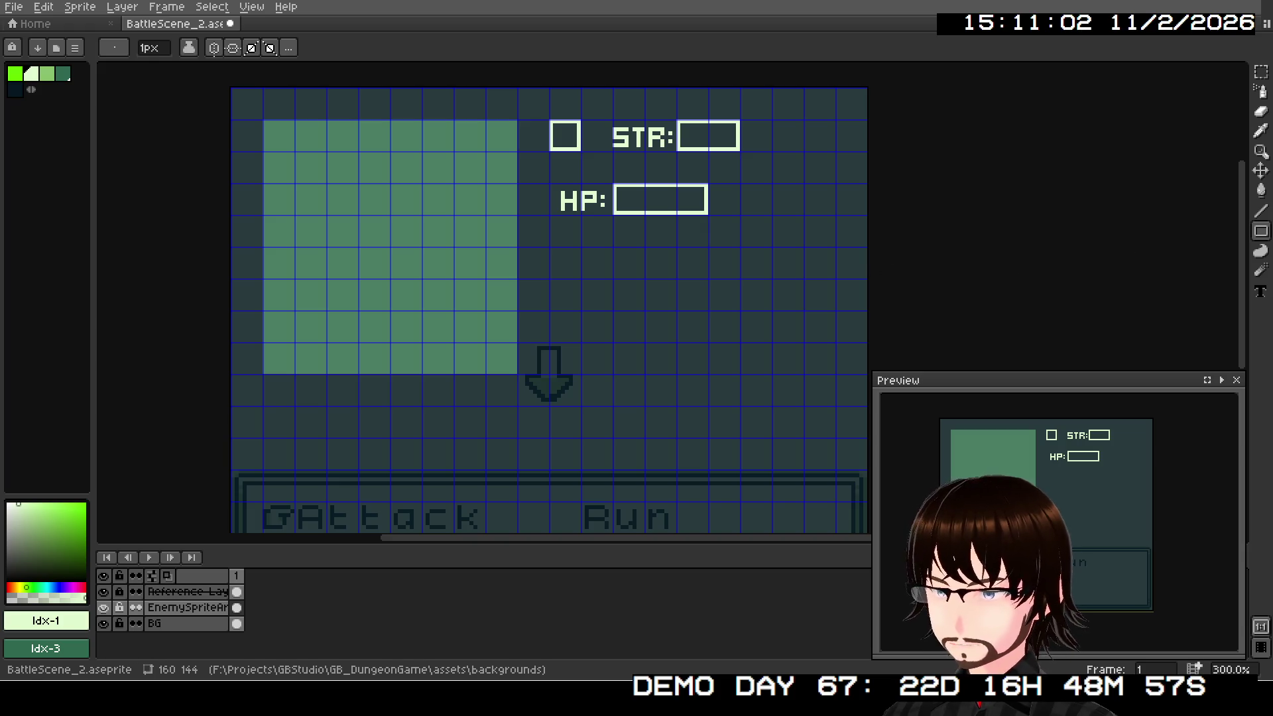
Step: Lasso-select the STR and HP boxes and cut them from the current layer
click(1260, 211)
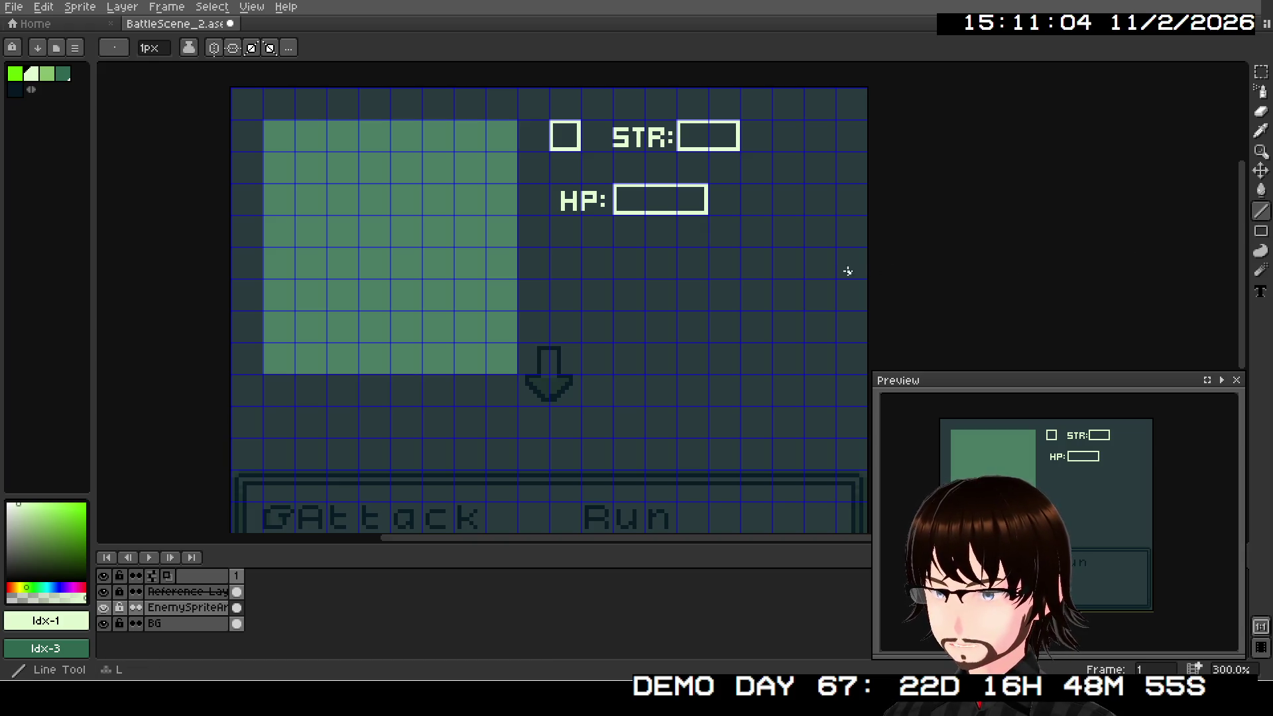
scroll(642, 271, up, 1)
drag(611, 253, 608, 335)
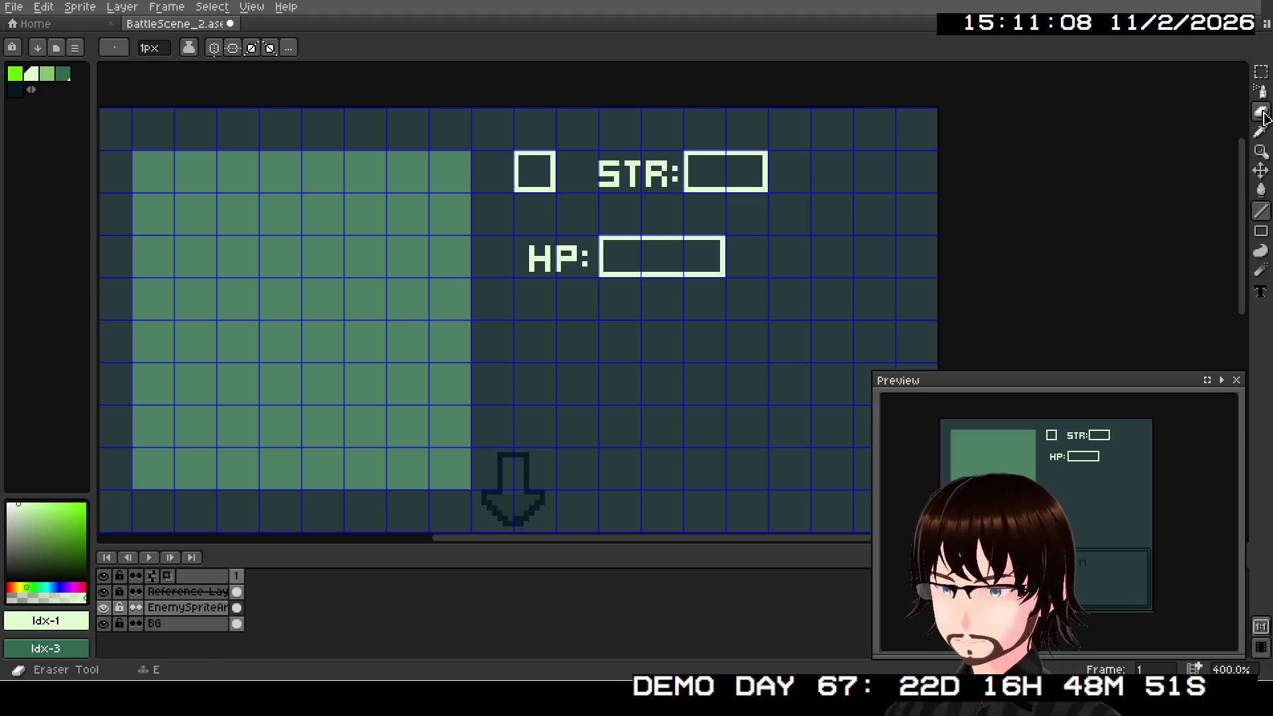
key(q)
mouse_move(515, 153)
mouse_down()
mouse_move(694, 276)
mouse_move(770, 278)
mouse_up()
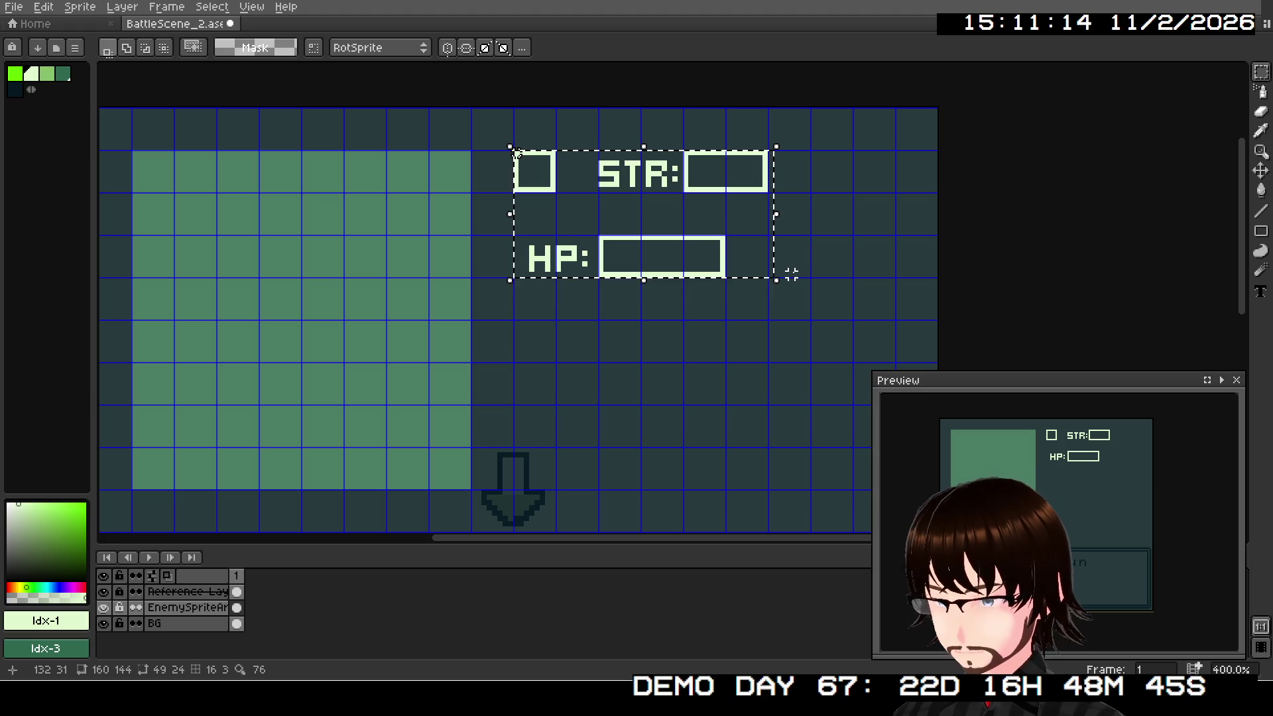
key(Delete)
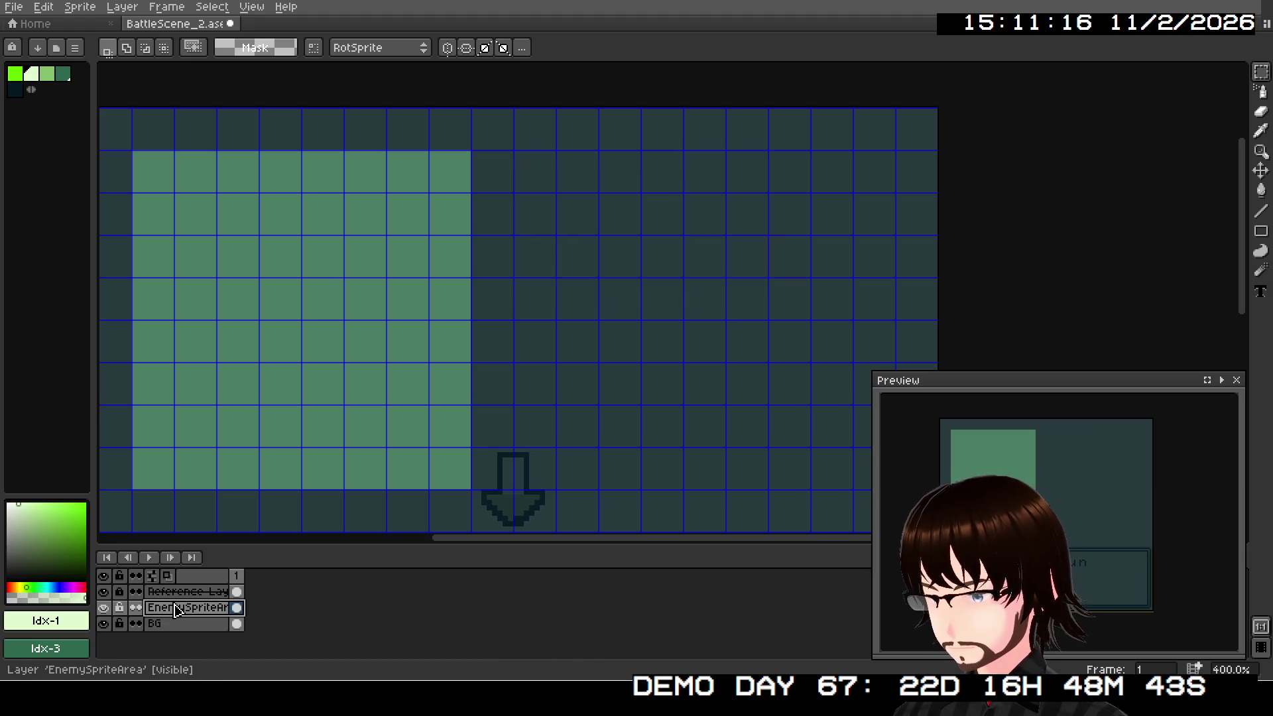
Step: Create a layer named EnemyText above EnemySpriteArea and paste the boxes onto it
right_click(177, 609)
mouse_move(238, 576)
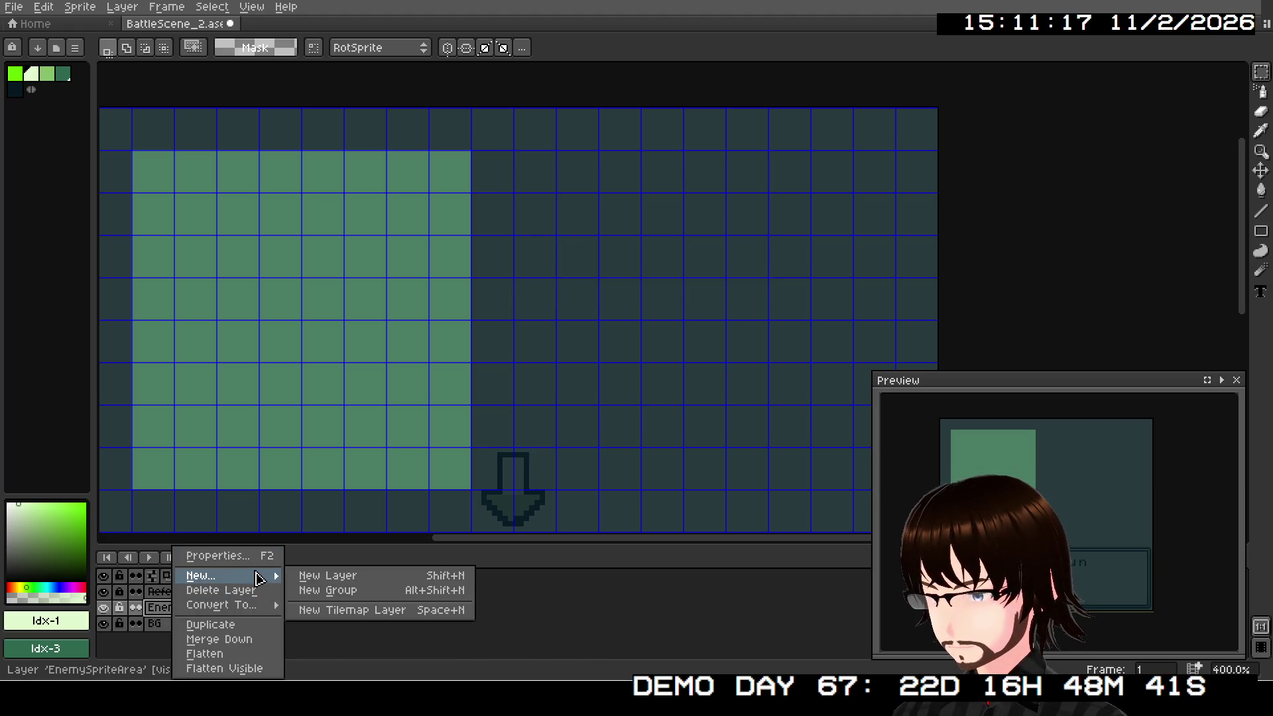
click(303, 582)
key(F2)
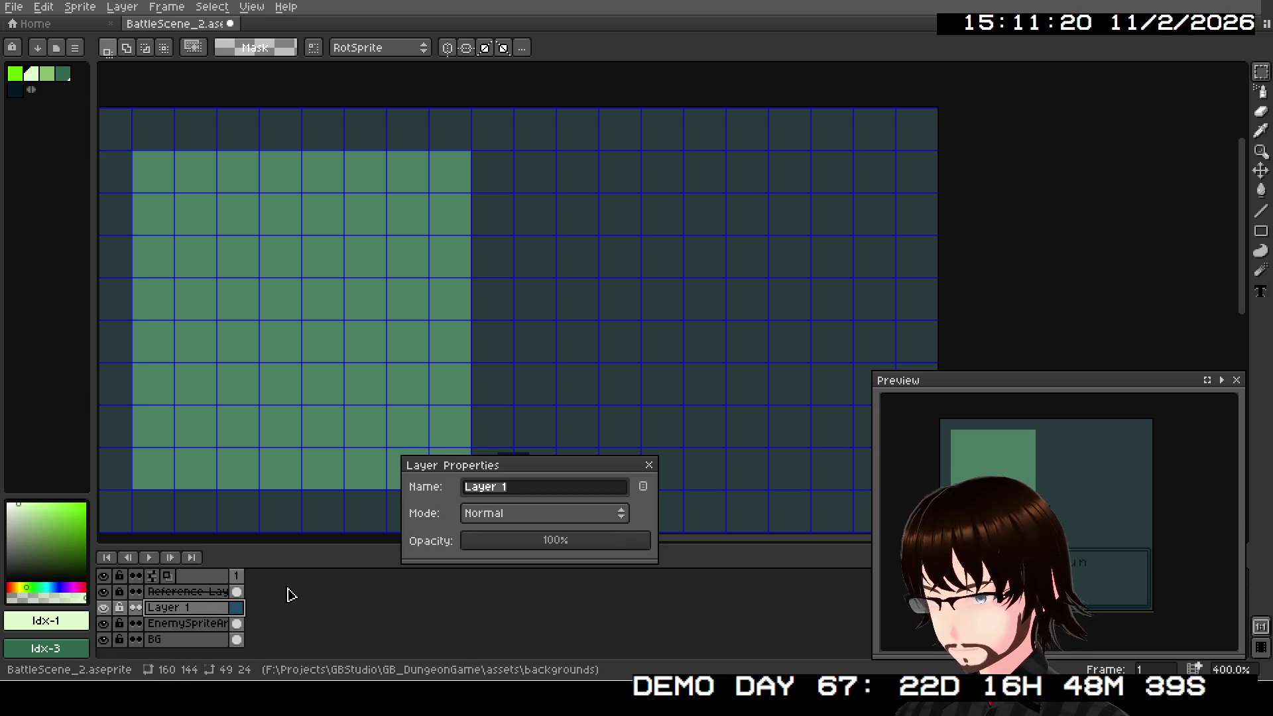
text(EnemyText)
key(Return)
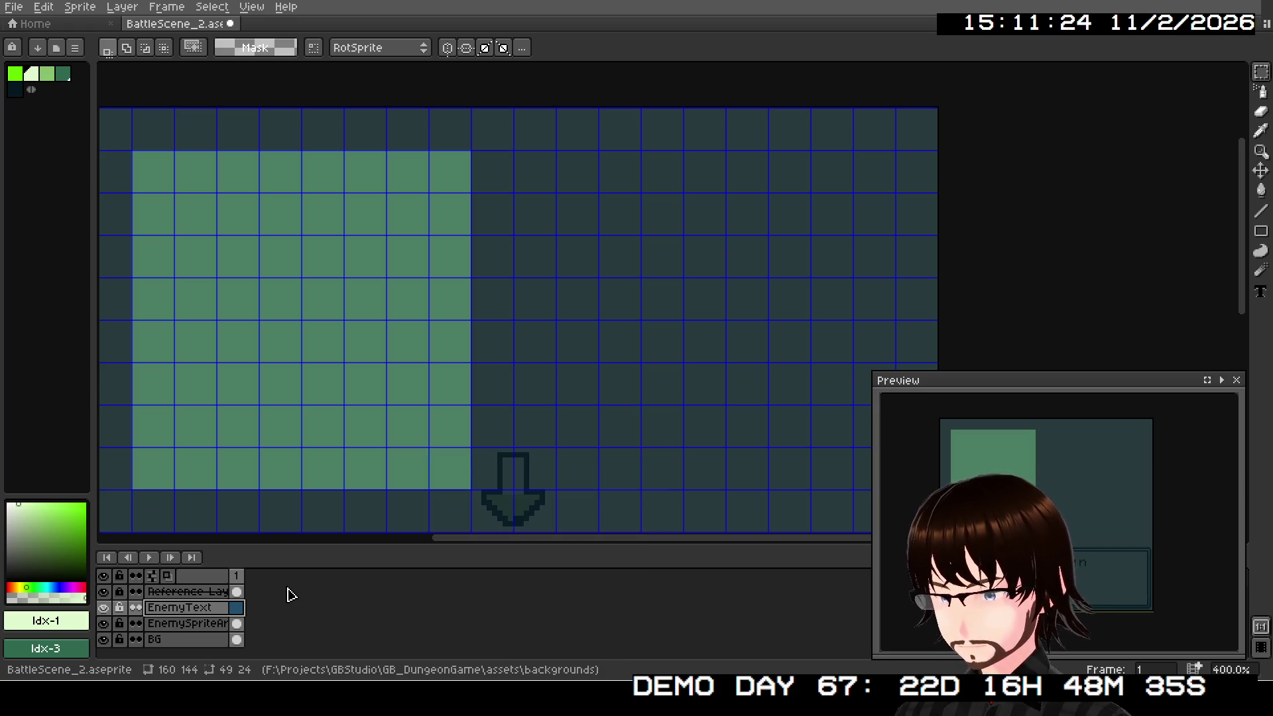
key(ctrl+v)
key(Return)
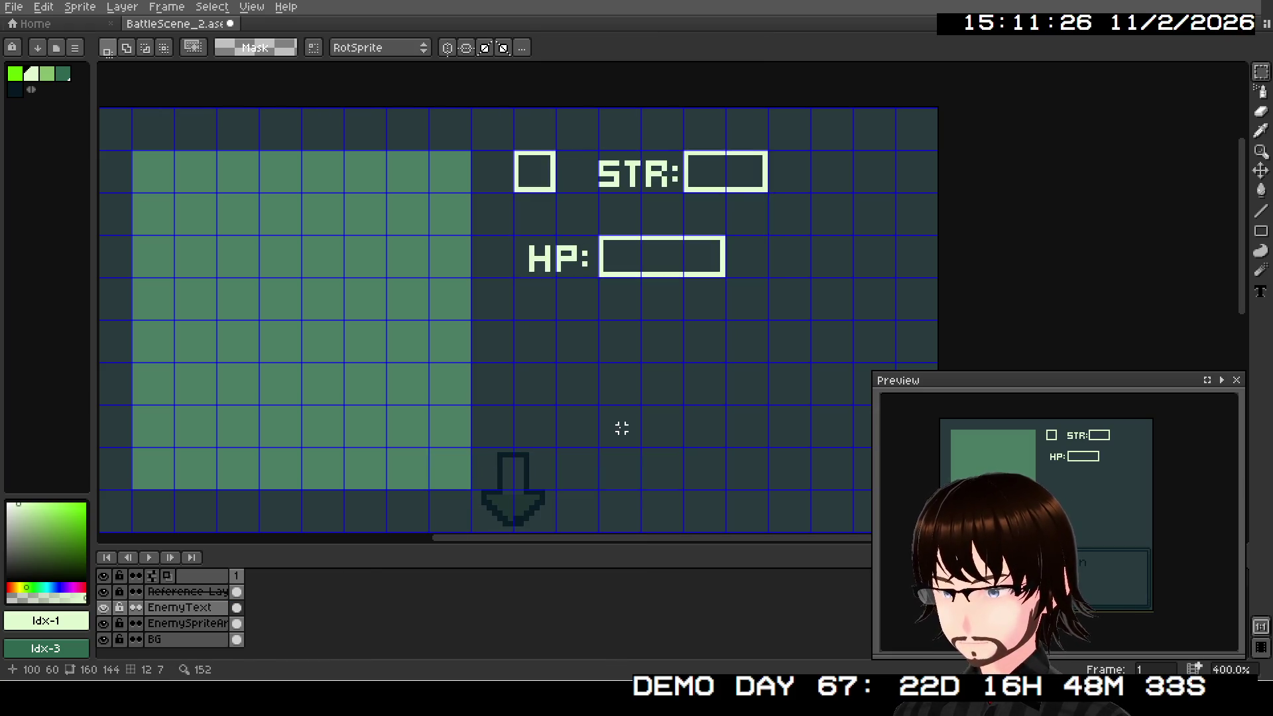
Step: Add another new layer above EnemyText and open its properties to rename it
right_click(199, 607)
mouse_move(298, 577)
click(338, 576)
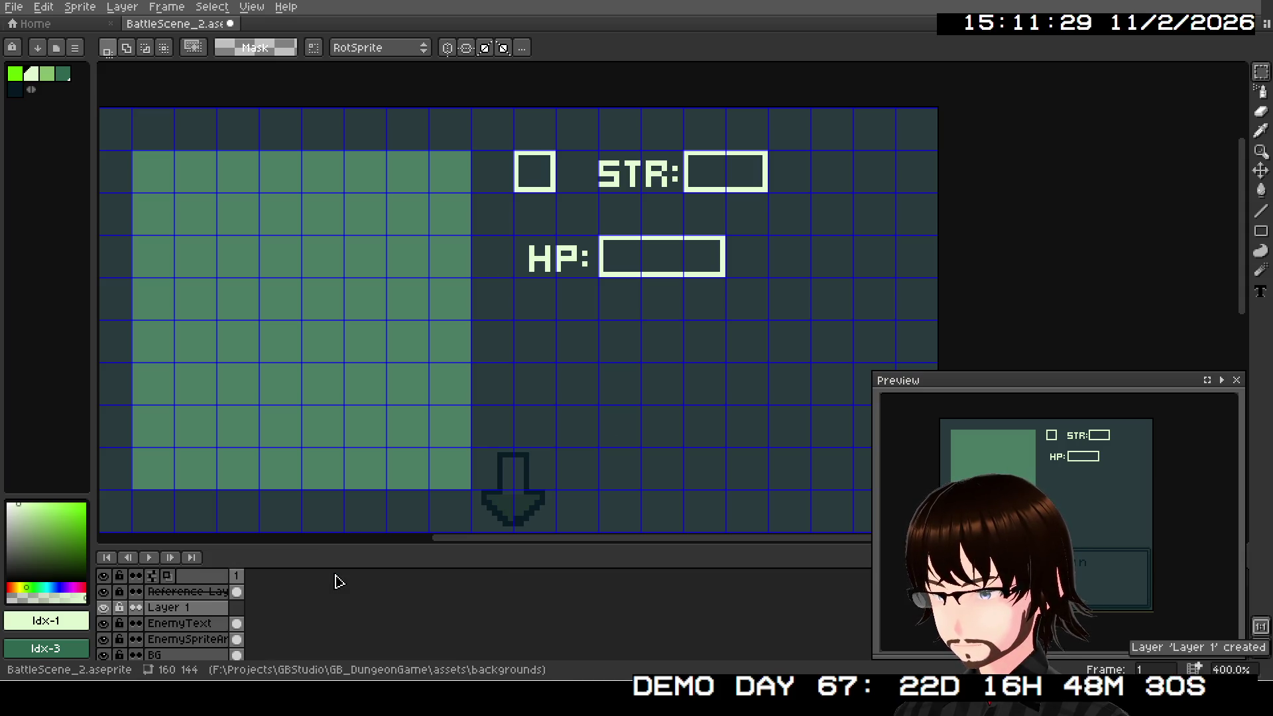
double_click(196, 608)
Step: Name the layer PlayerText and add a new layer above it
text(Player)
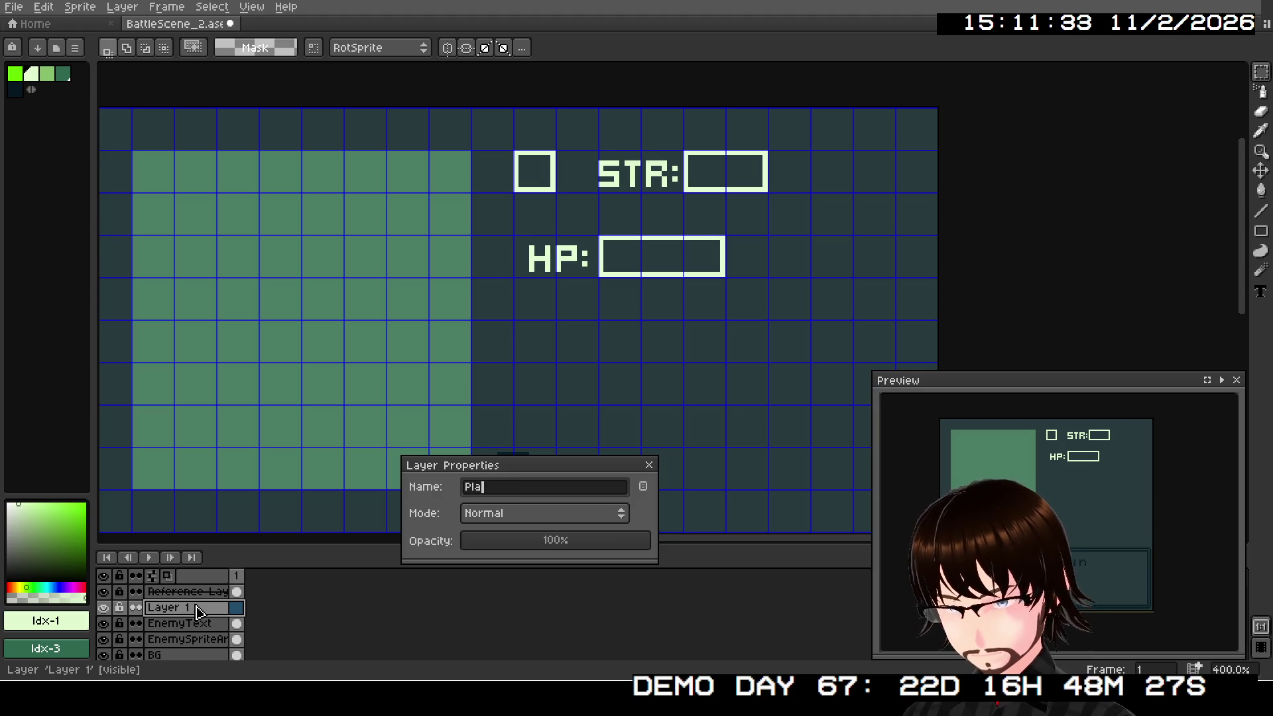
text(Text)
key(Return)
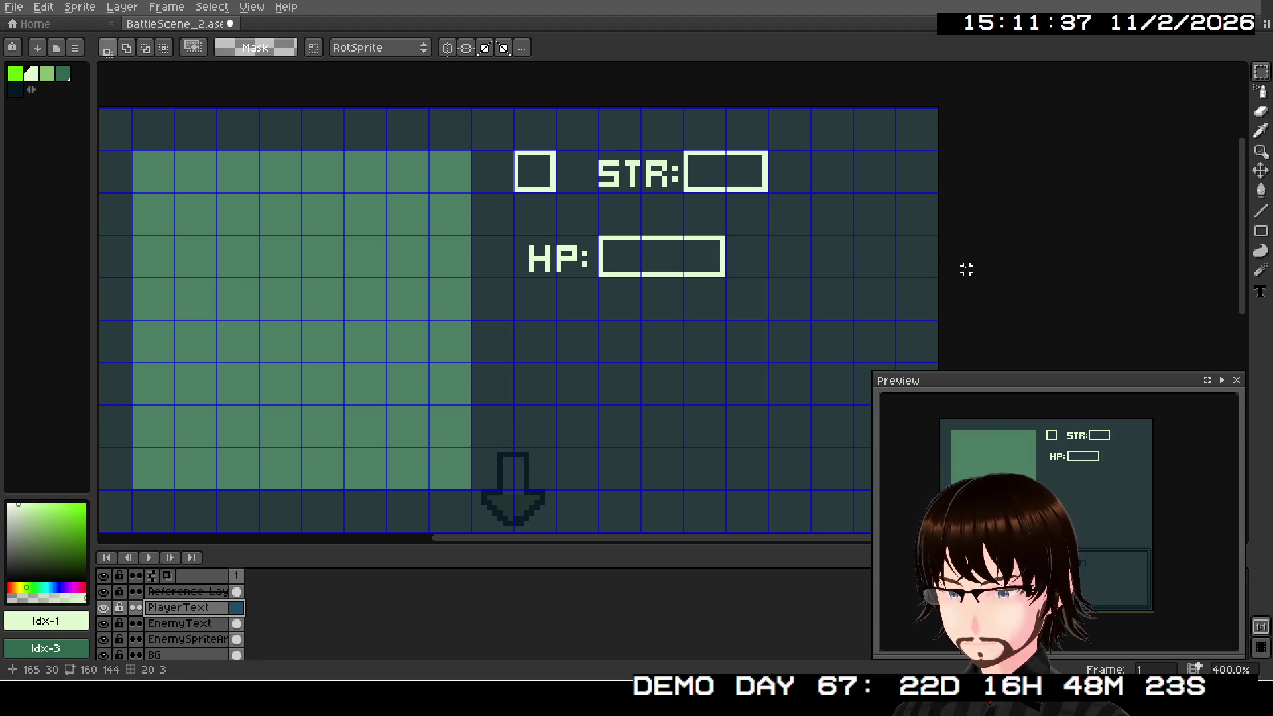
right_click(176, 607)
mouse_move(239, 582)
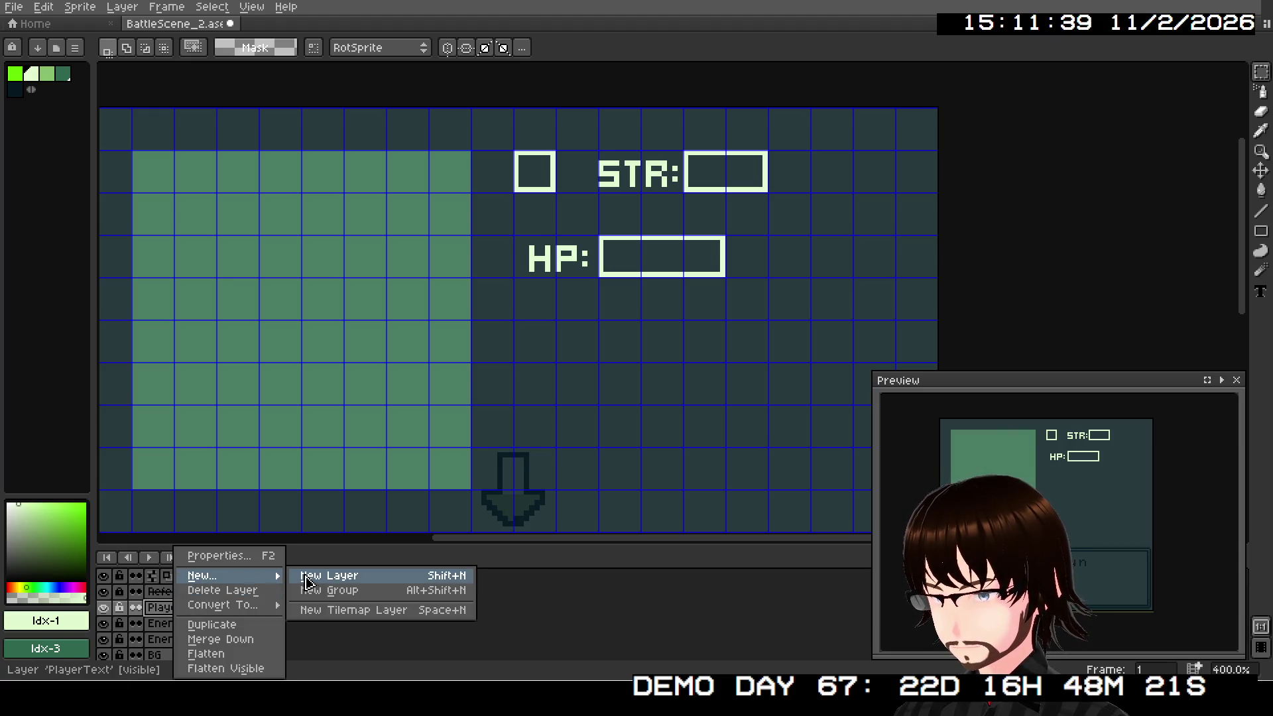
click(306, 576)
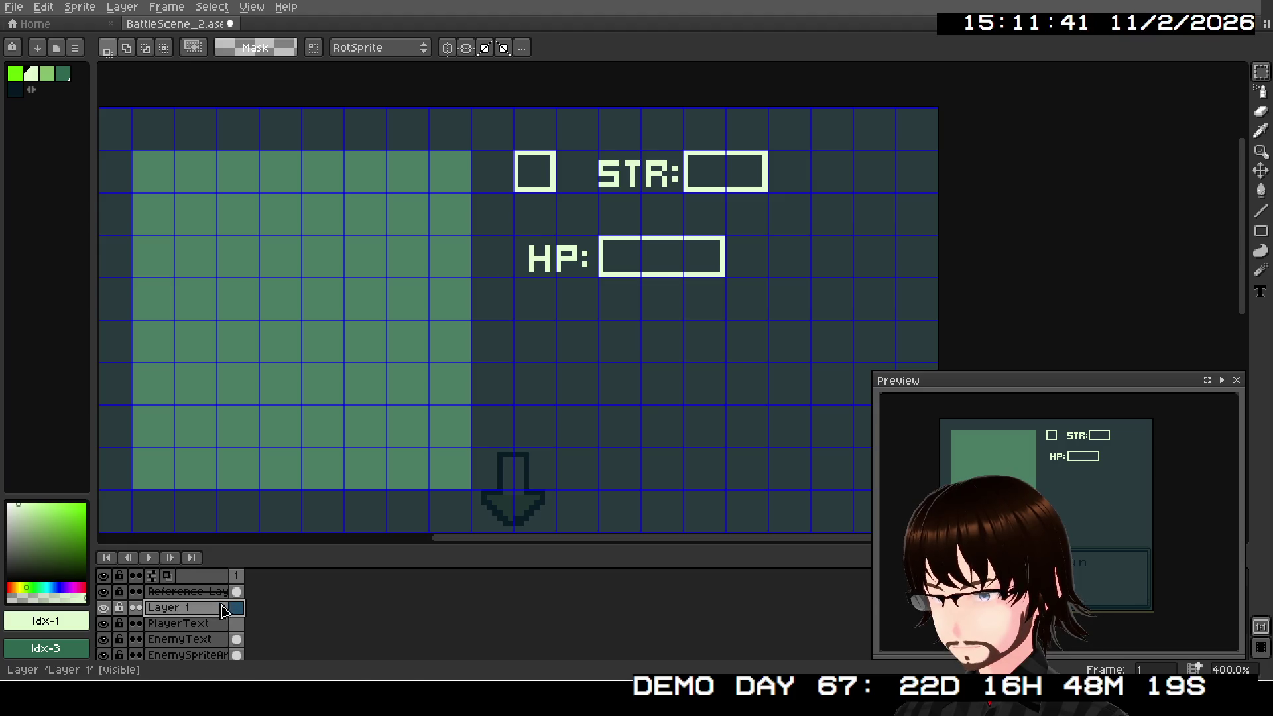
Step: Rename the newest layer to 'Seperators'
double_click(195, 615)
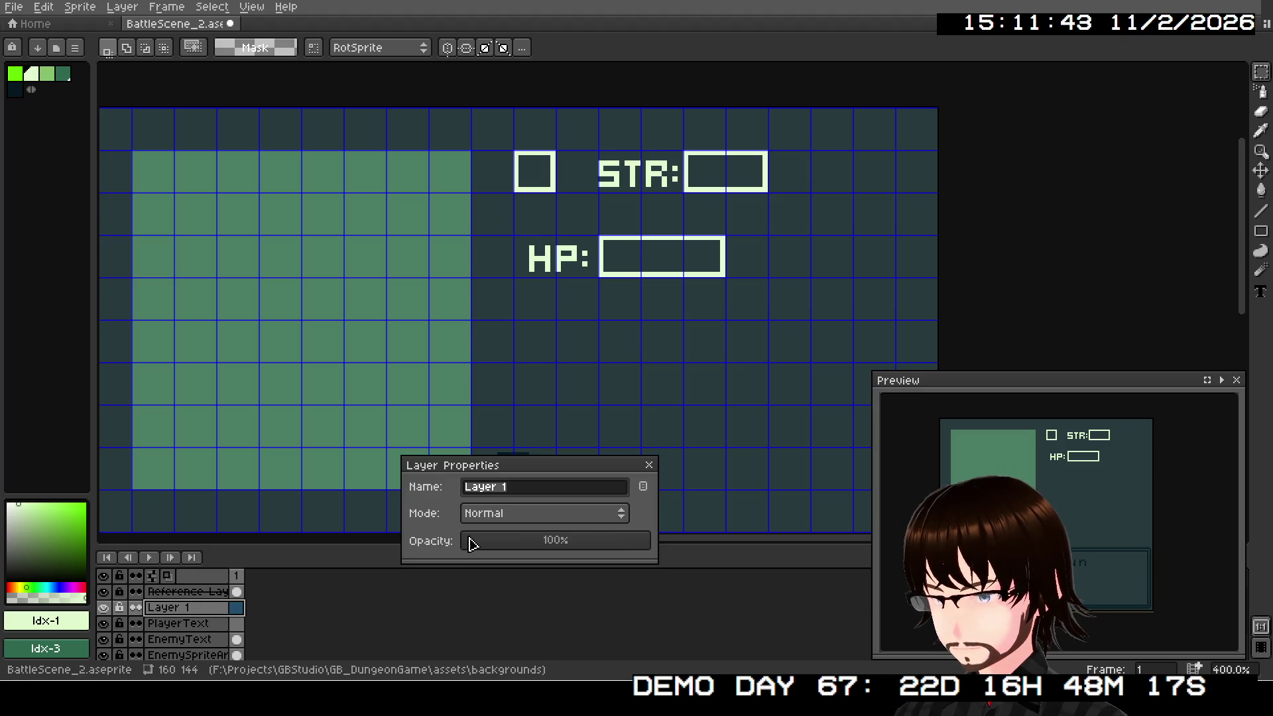
text(Se)
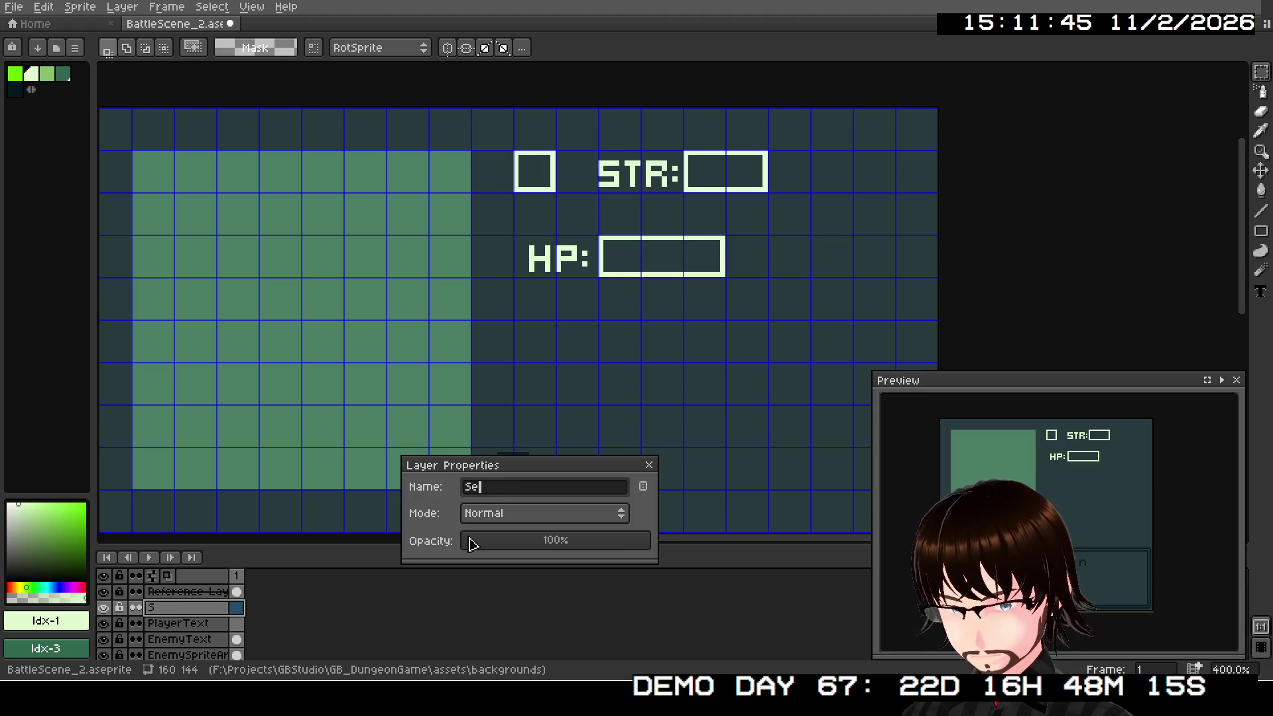
text(perator)
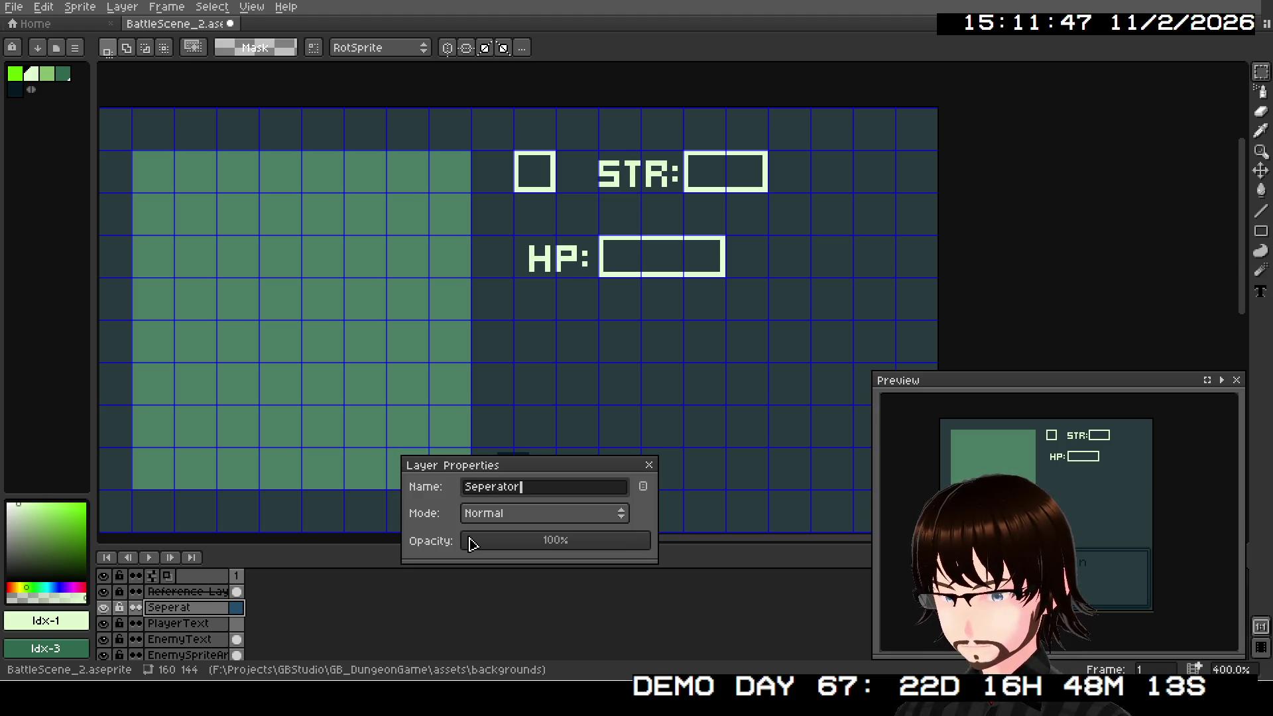
text(s)
key(Return)
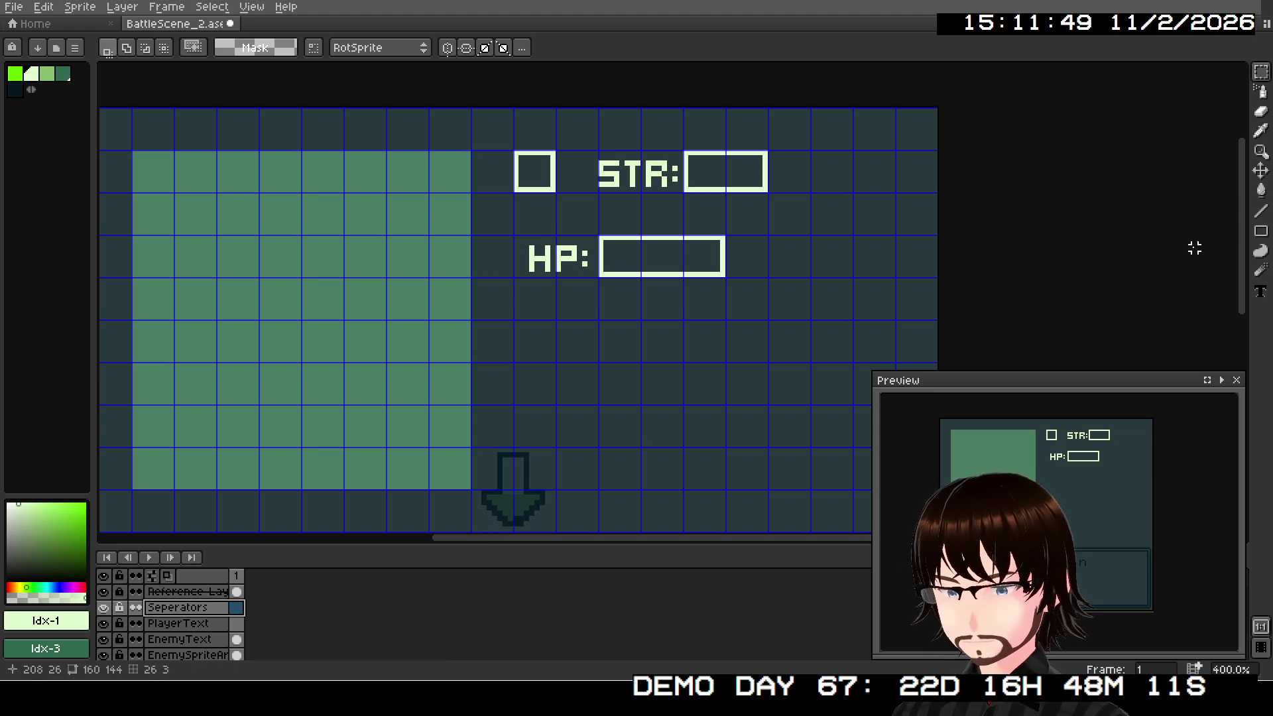
click(1242, 213)
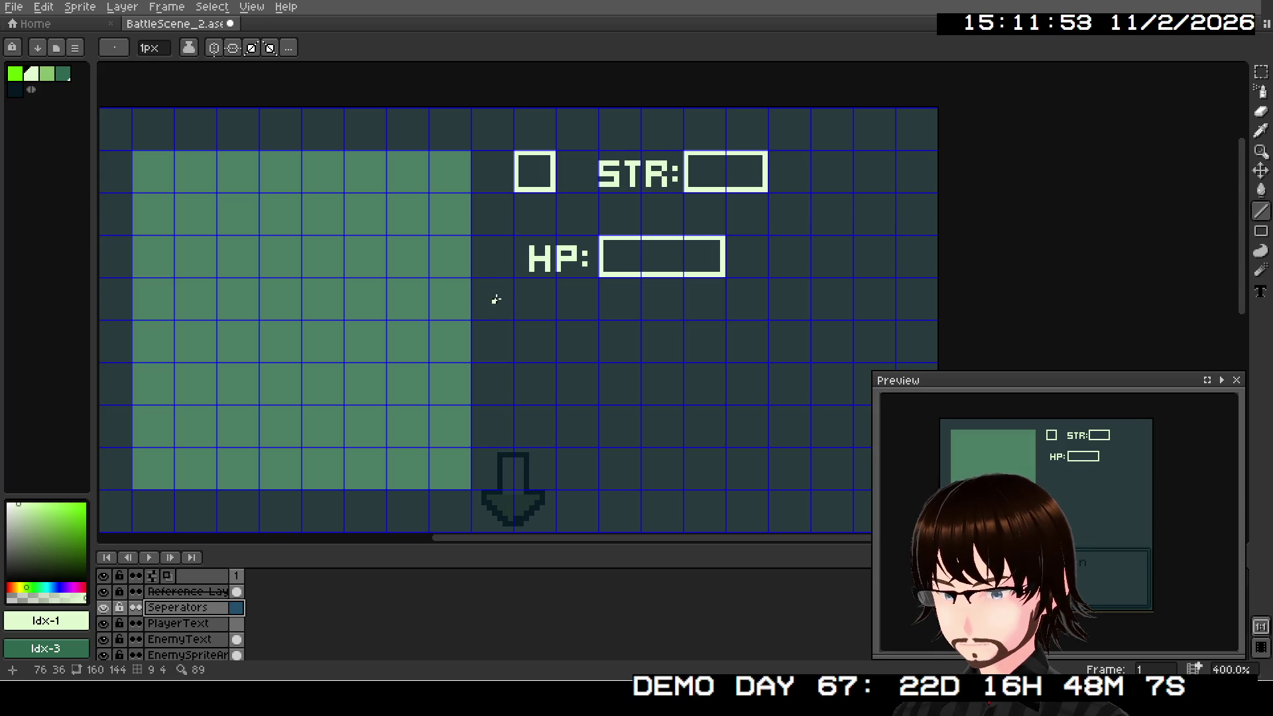
Step: Draw a light vertical line down the enemy frame's right side to its bottom corner
click(489, 147)
mouse_move(489, 147)
mouse_down()
mouse_move(489, 131)
mouse_move(116, 140)
mouse_move(118, 531)
mouse_move(151, 447)
mouse_move(130, 419)
mouse_up()
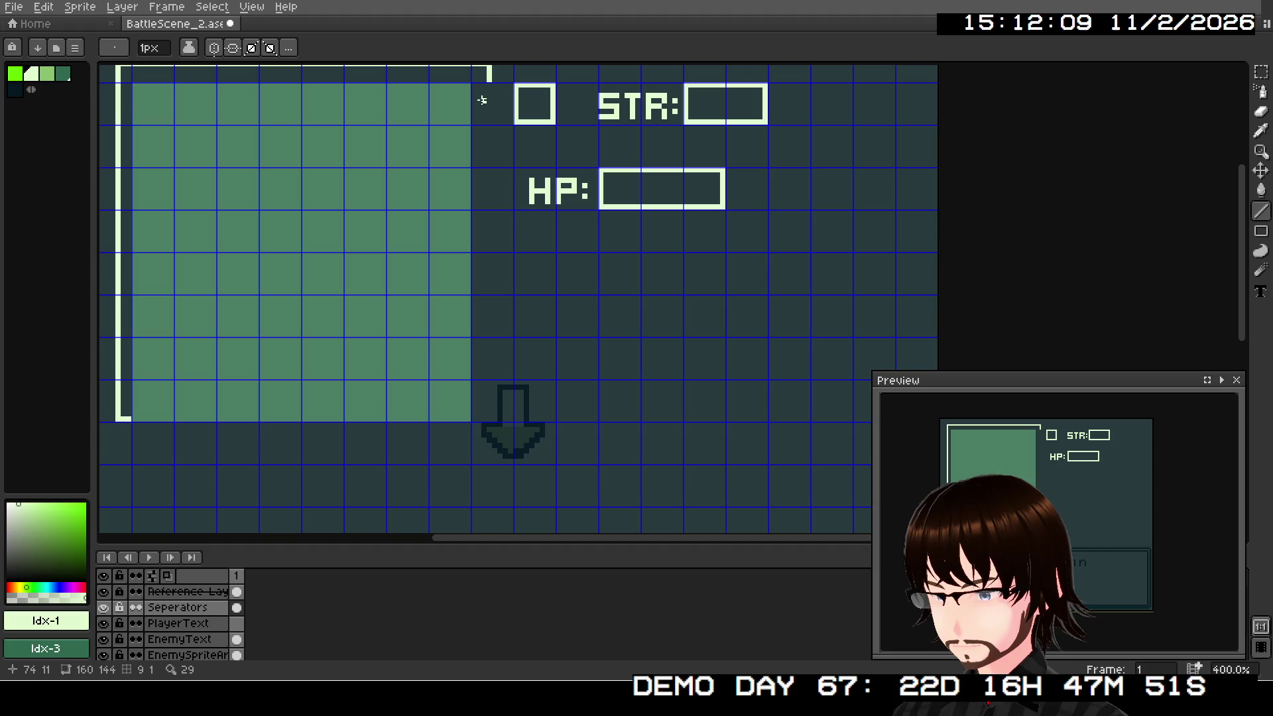
mouse_move(488, 85)
mouse_down()
mouse_move(491, 418)
mouse_move(473, 417)
mouse_up()
drag(587, 317, 592, 350)
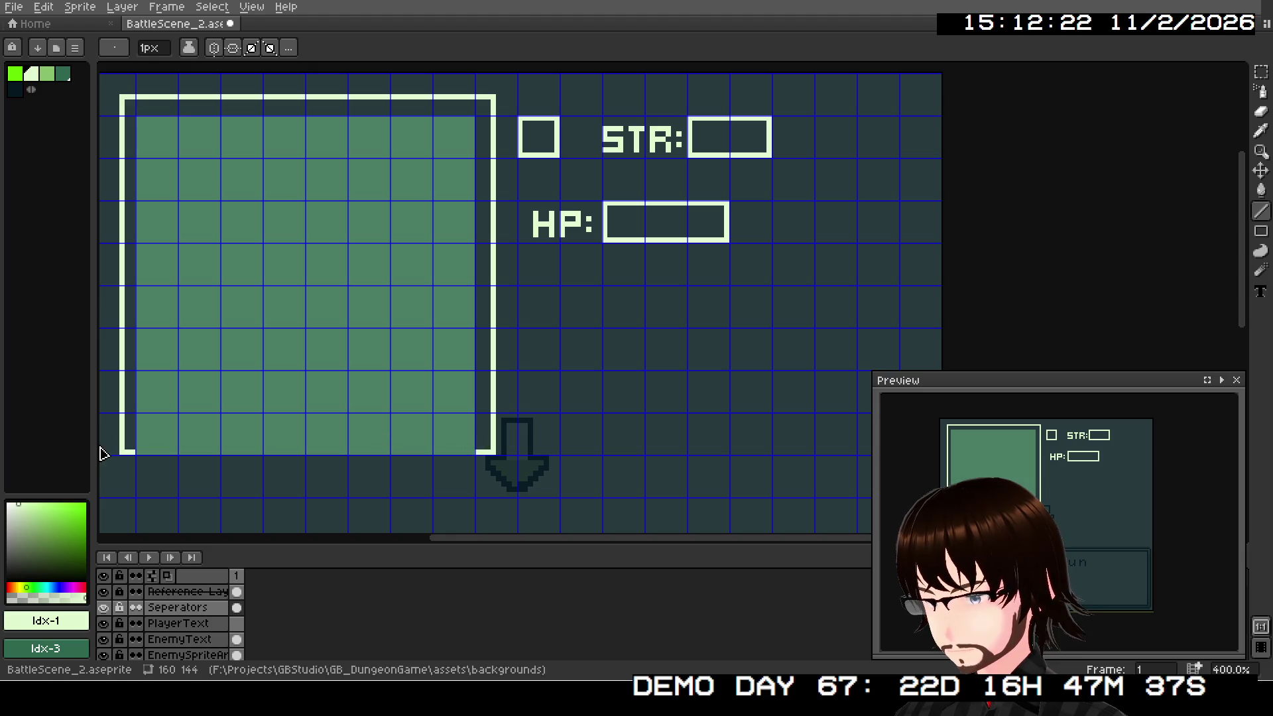
drag(486, 448, 503, 102)
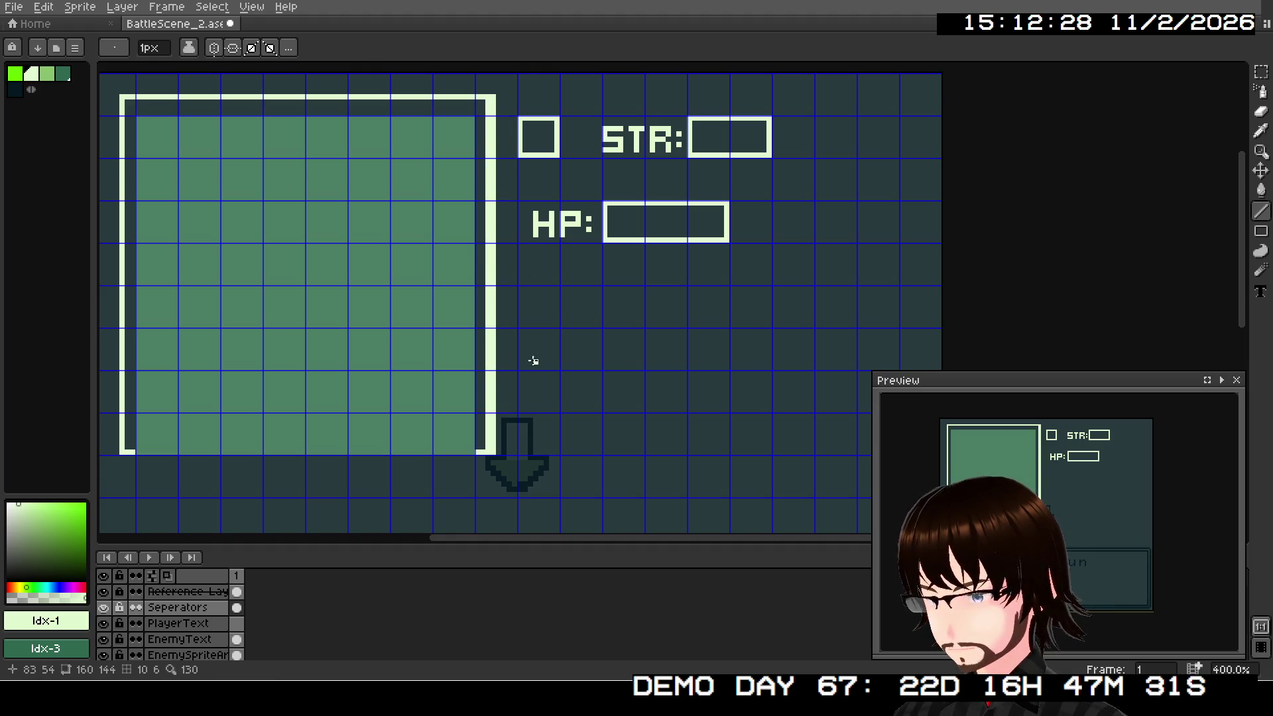
Step: Erase the extra pixel column along the enemy frame's right edge, undoing one bad stroke
click(1261, 114)
drag(493, 452, 499, 436)
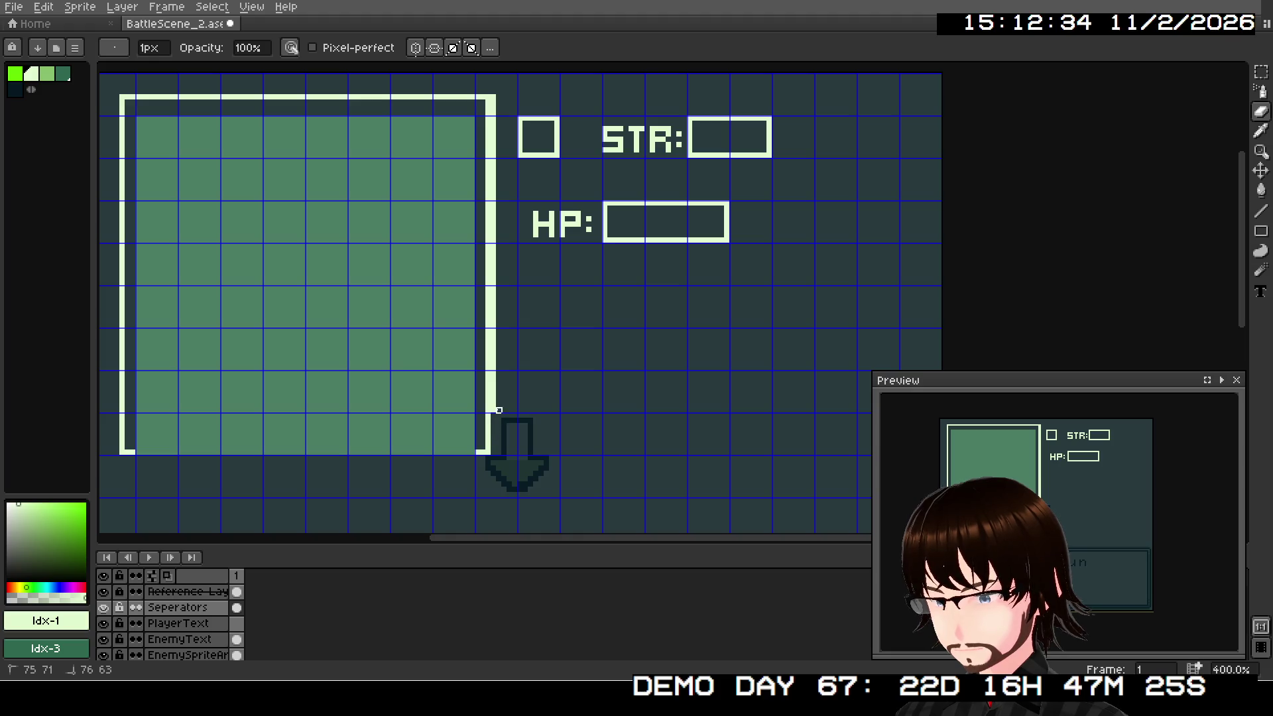
drag(493, 409, 493, 383)
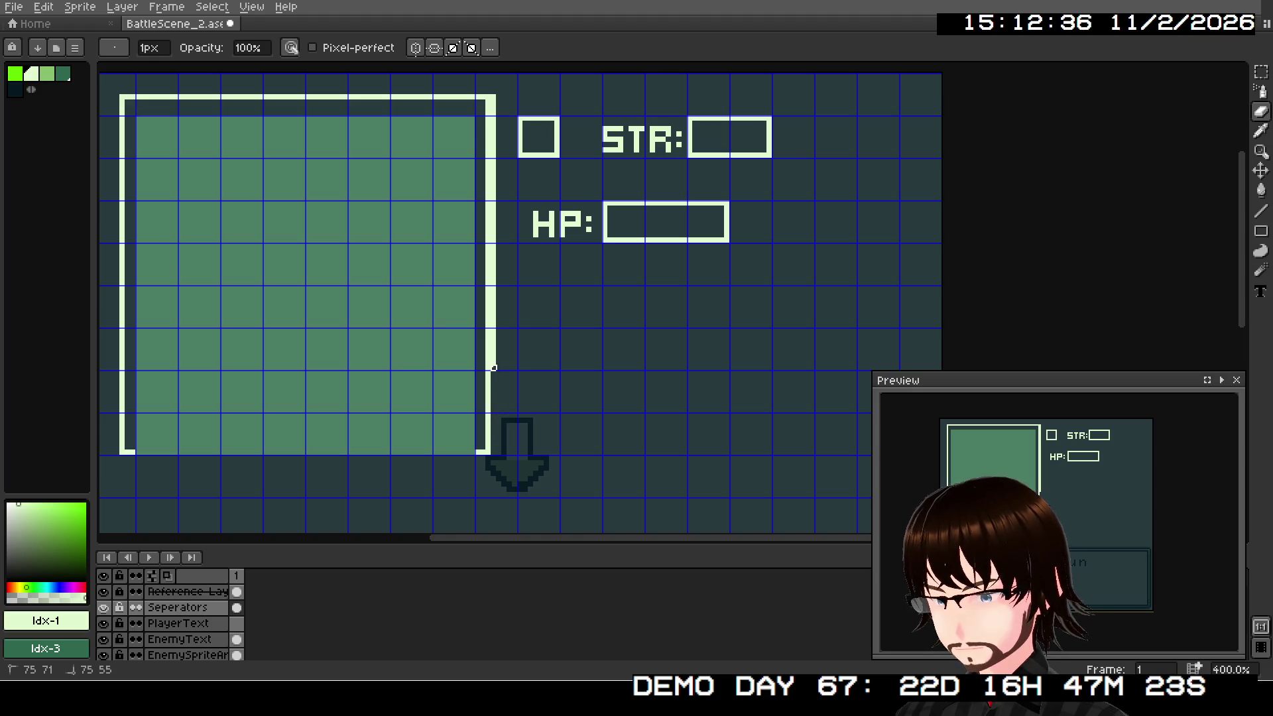
drag(494, 330, 494, 176)
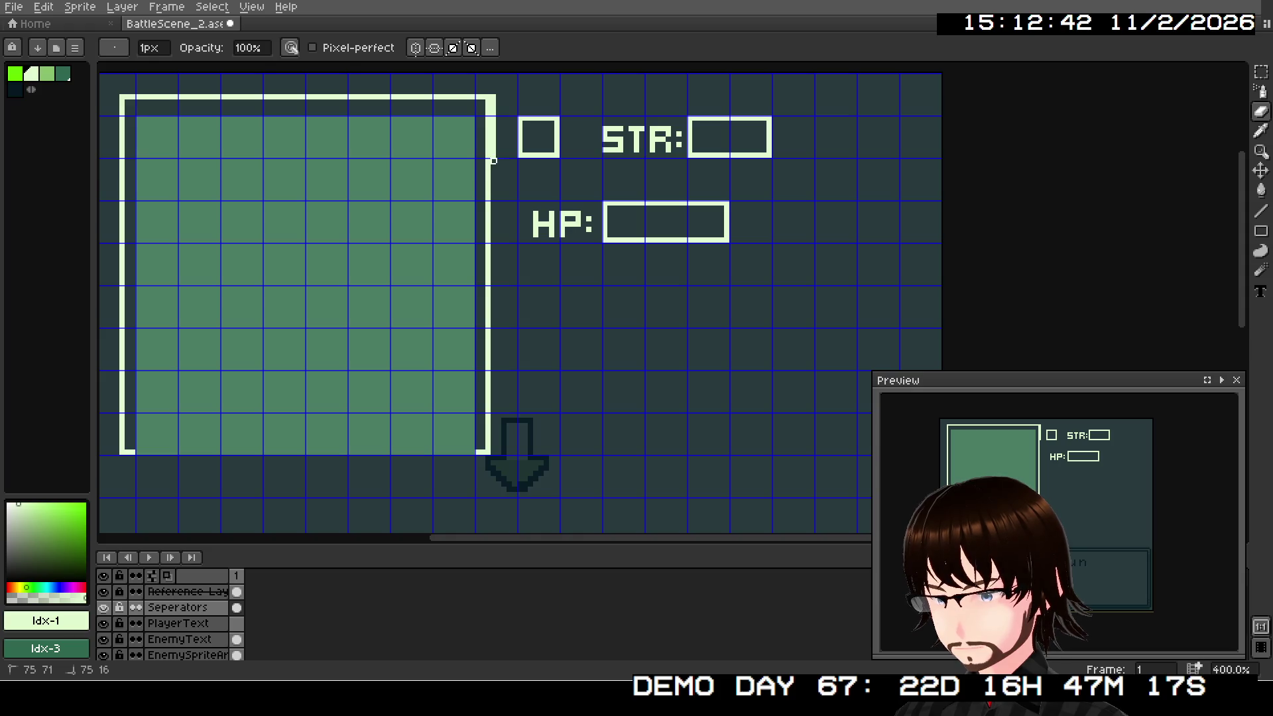
key(ctrl+z)
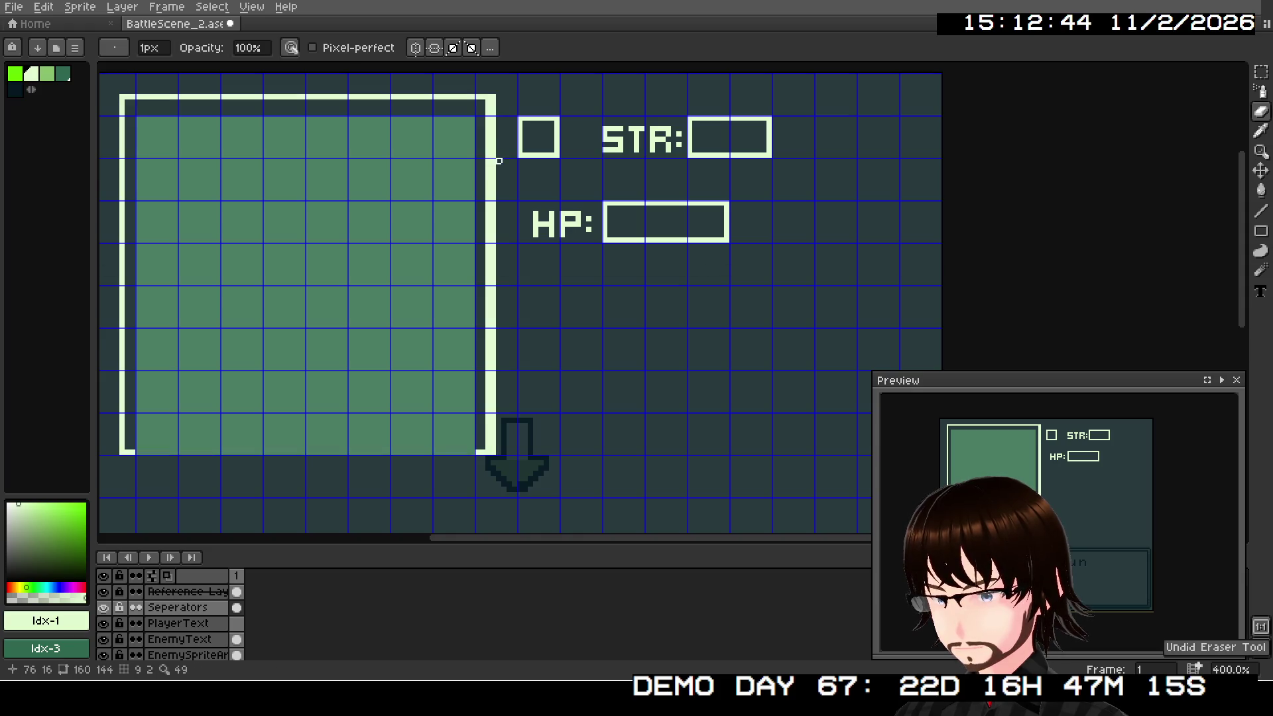
click(493, 155)
drag(498, 188, 493, 454)
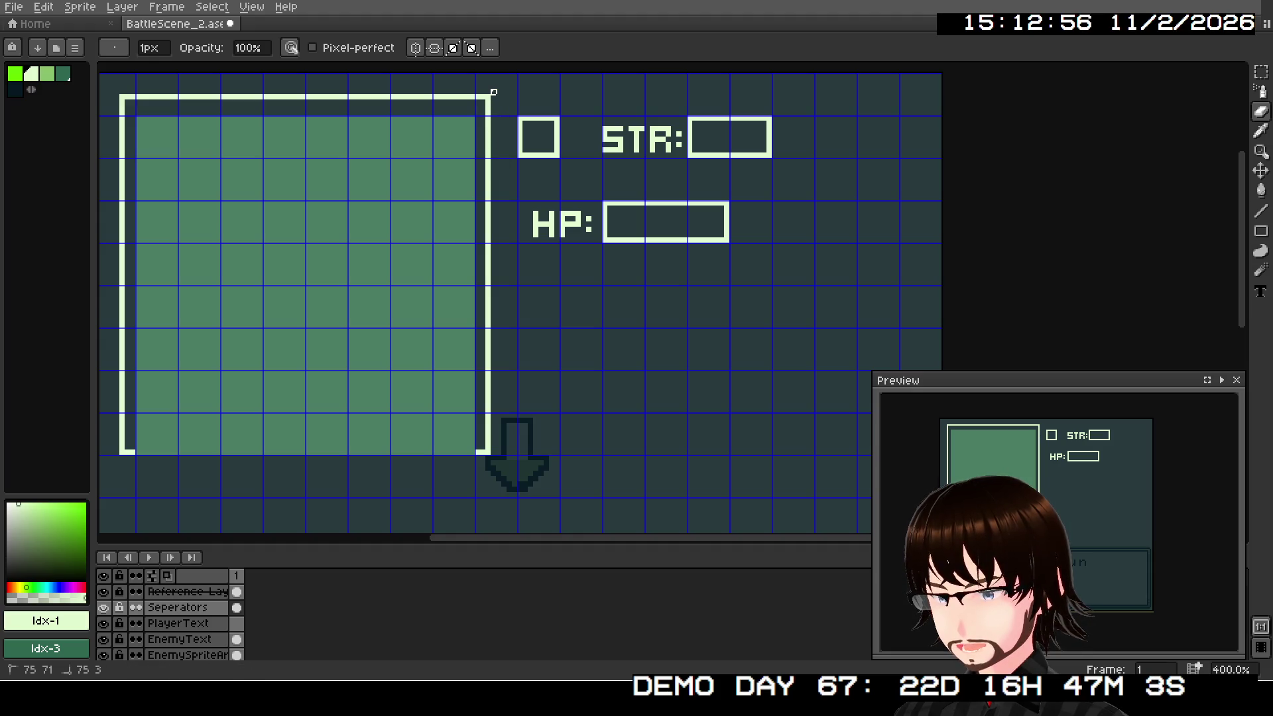
scroll(582, 363, up, 2)
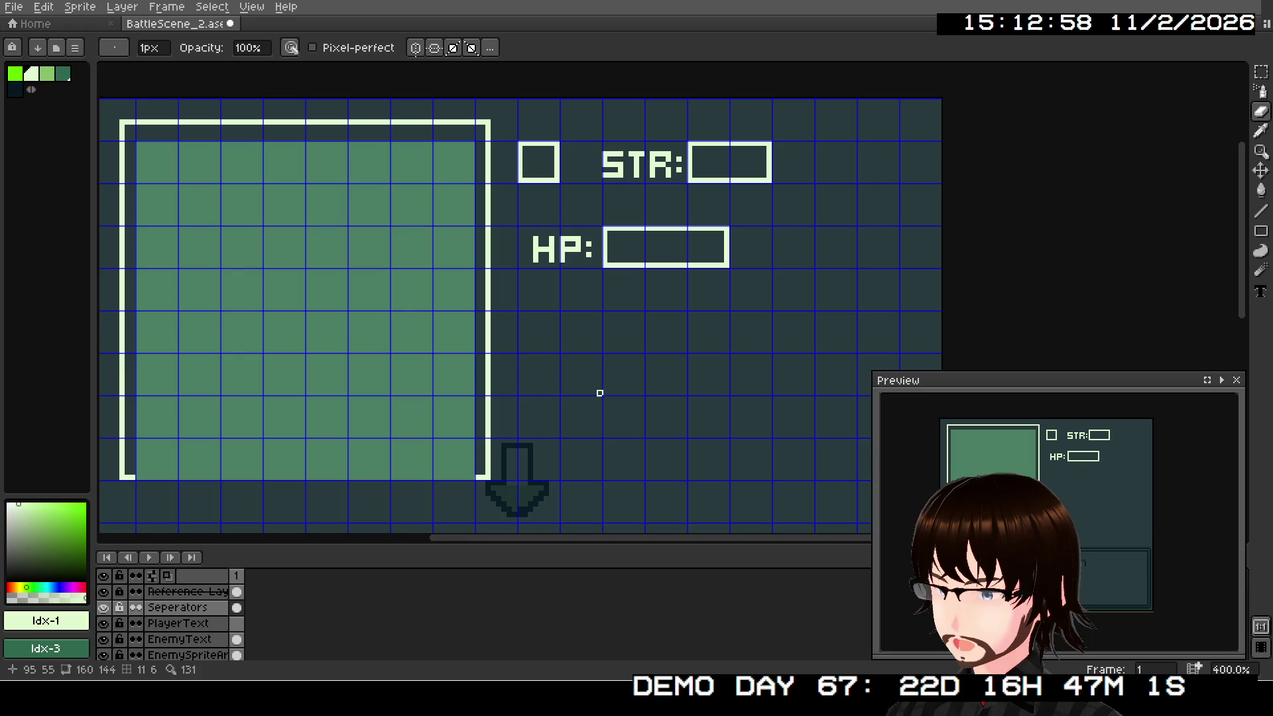
Step: Draw the top and bottom lines of the box around the STR and HP rows
click(1261, 211)
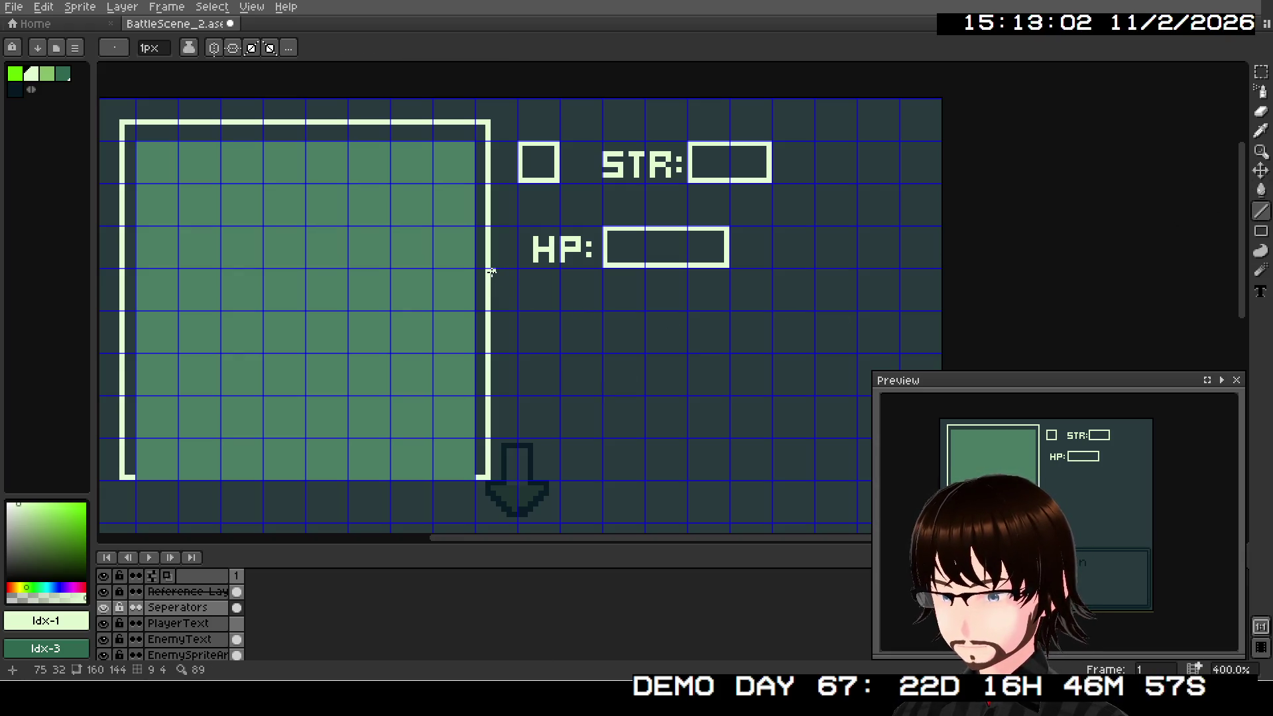
mouse_move(493, 285)
mouse_down()
mouse_move(814, 279)
mouse_move(814, 125)
mouse_up()
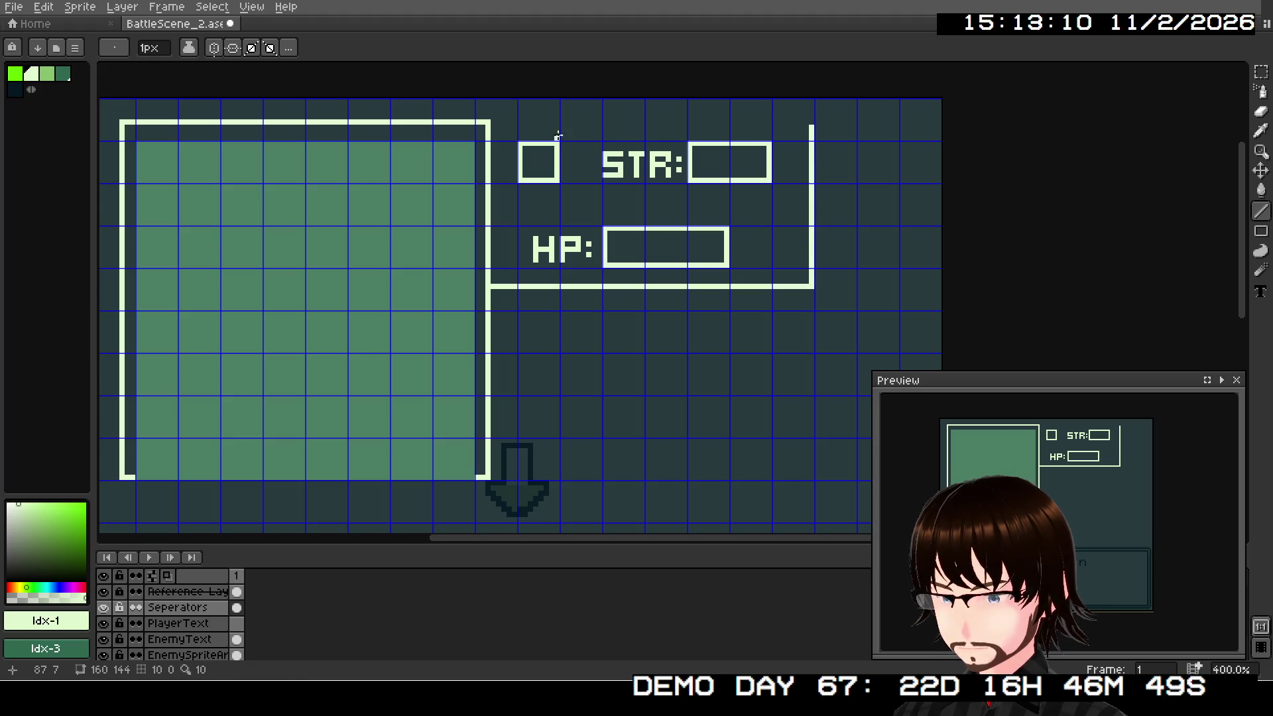
drag(493, 123, 812, 133)
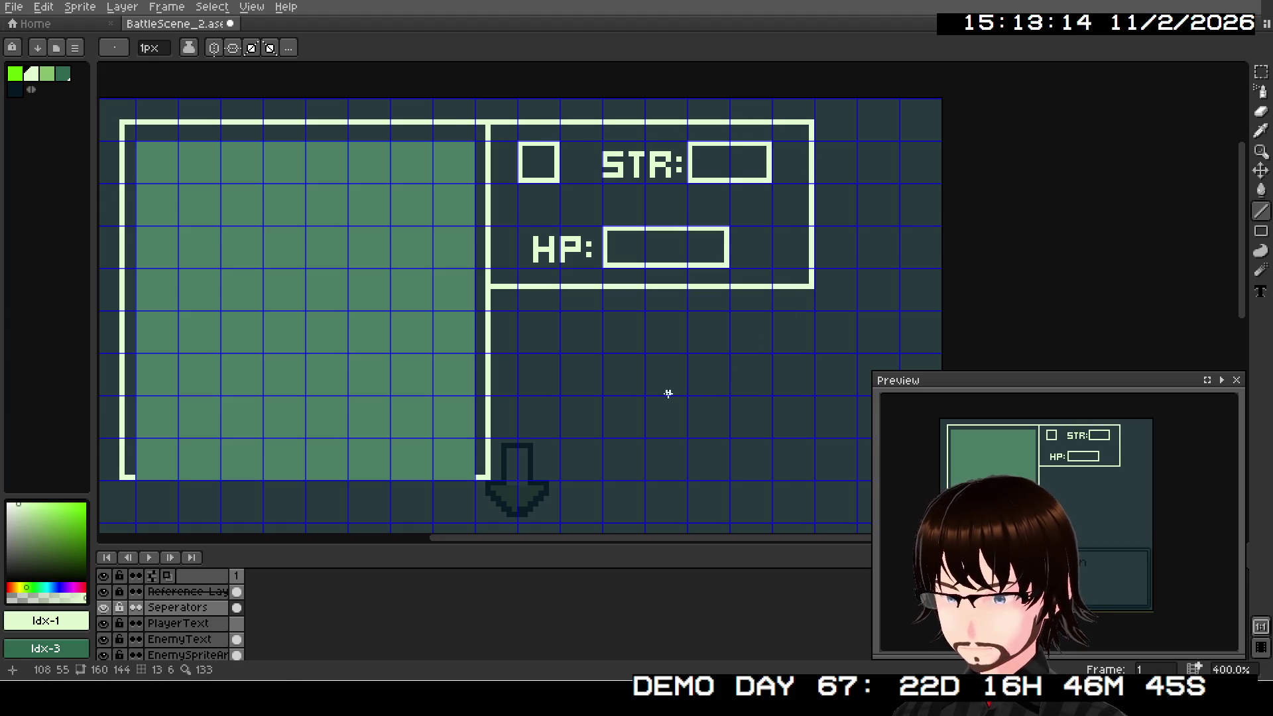
drag(659, 396, 666, 376)
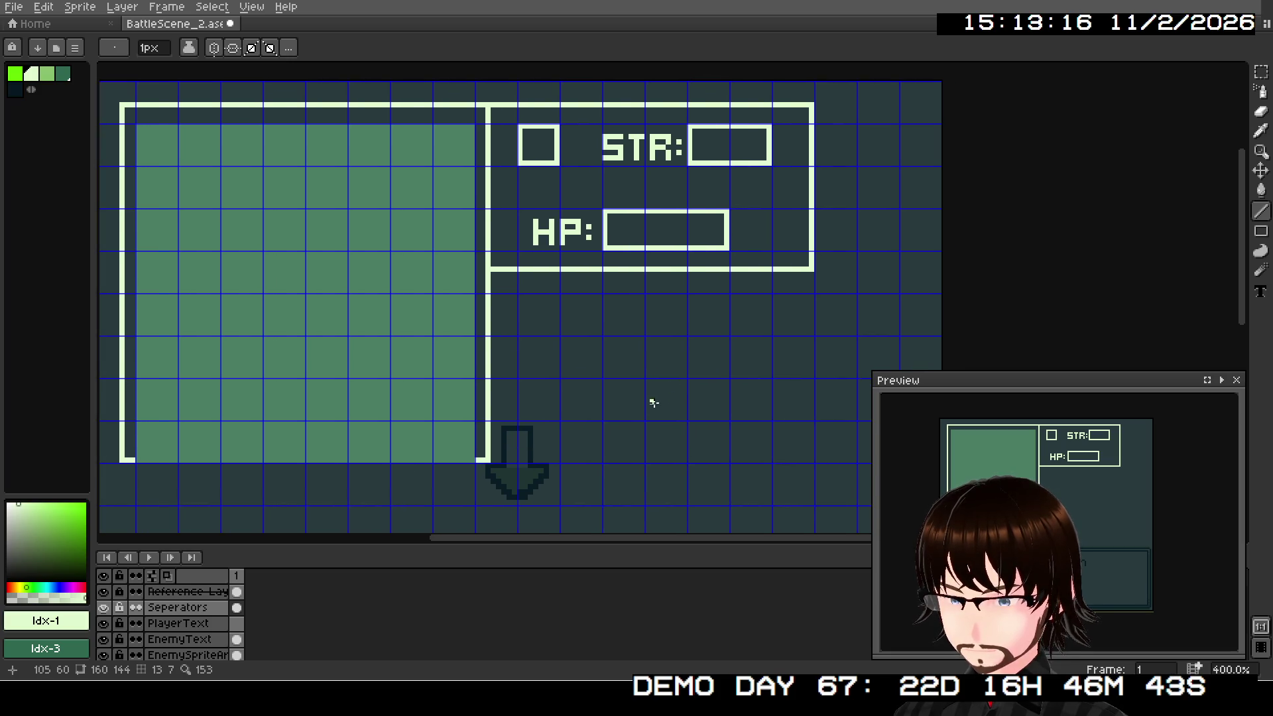
mouse_move(537, 446)
mouse_down()
mouse_move(497, 332)
mouse_move(635, 287)
mouse_move(535, 407)
mouse_up()
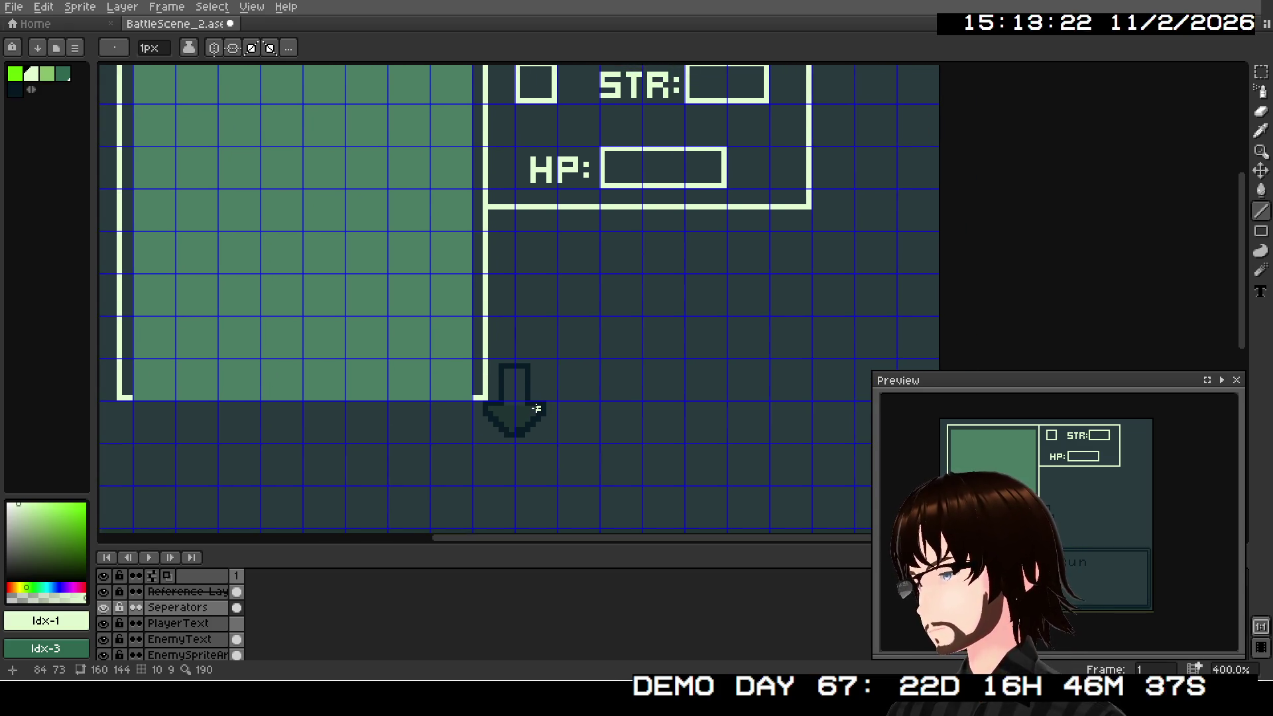
mouse_move(529, 360)
mouse_down()
mouse_move(537, 455)
mouse_move(523, 406)
mouse_up()
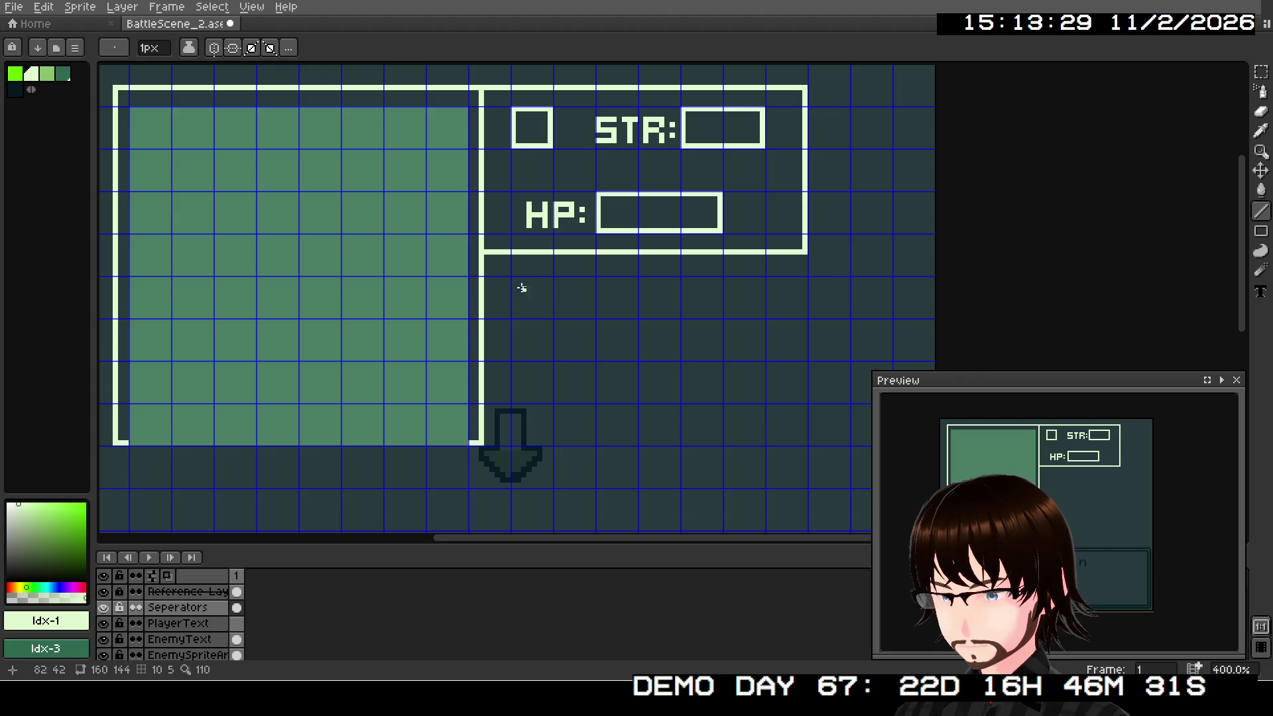
click(1260, 293)
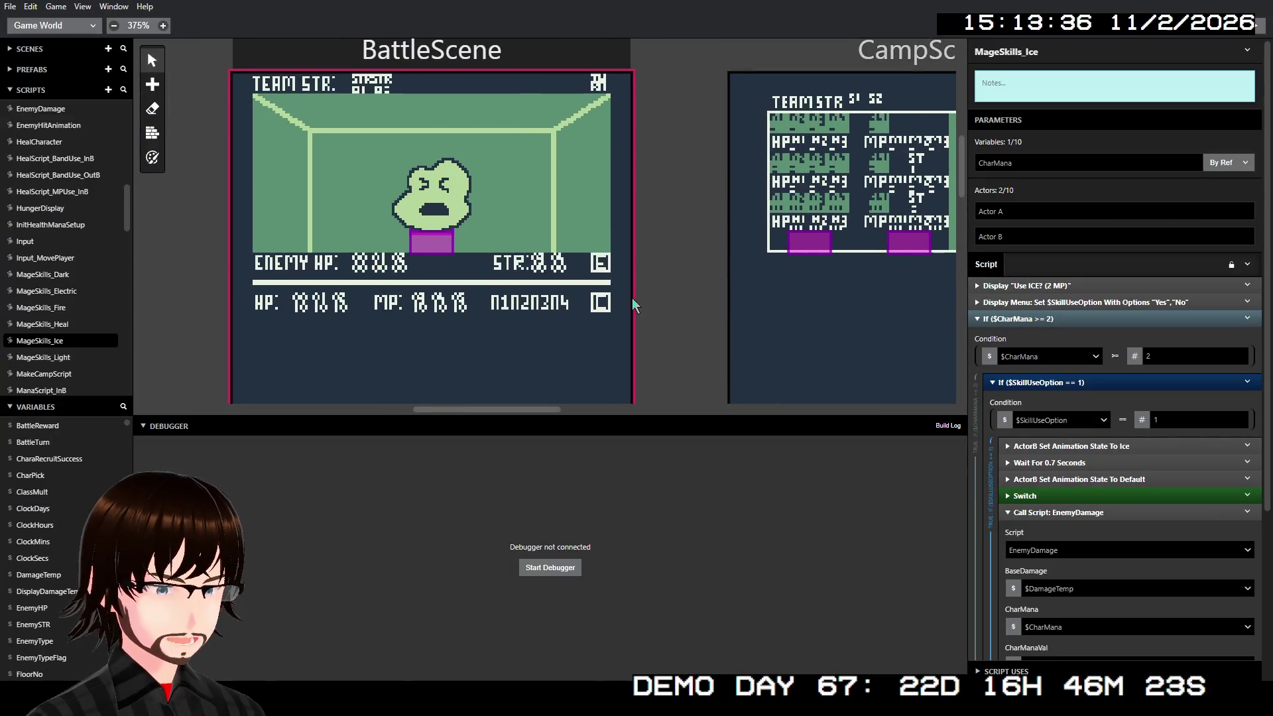
Step: Scroll around GB Studio's Game World view to inspect the existing BattleScene layout
scroll(729, 292, left, 5)
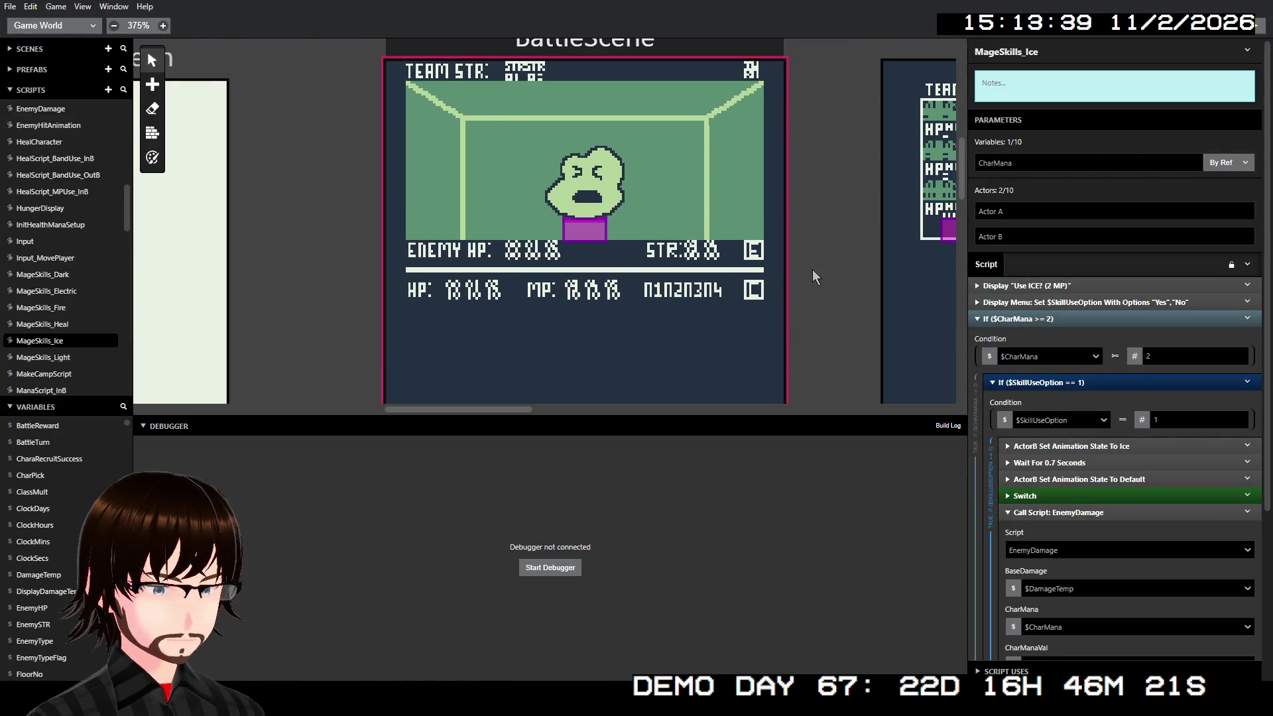
ctrl+scroll(815, 277, down, 1)
scroll(815, 276, left, 2)
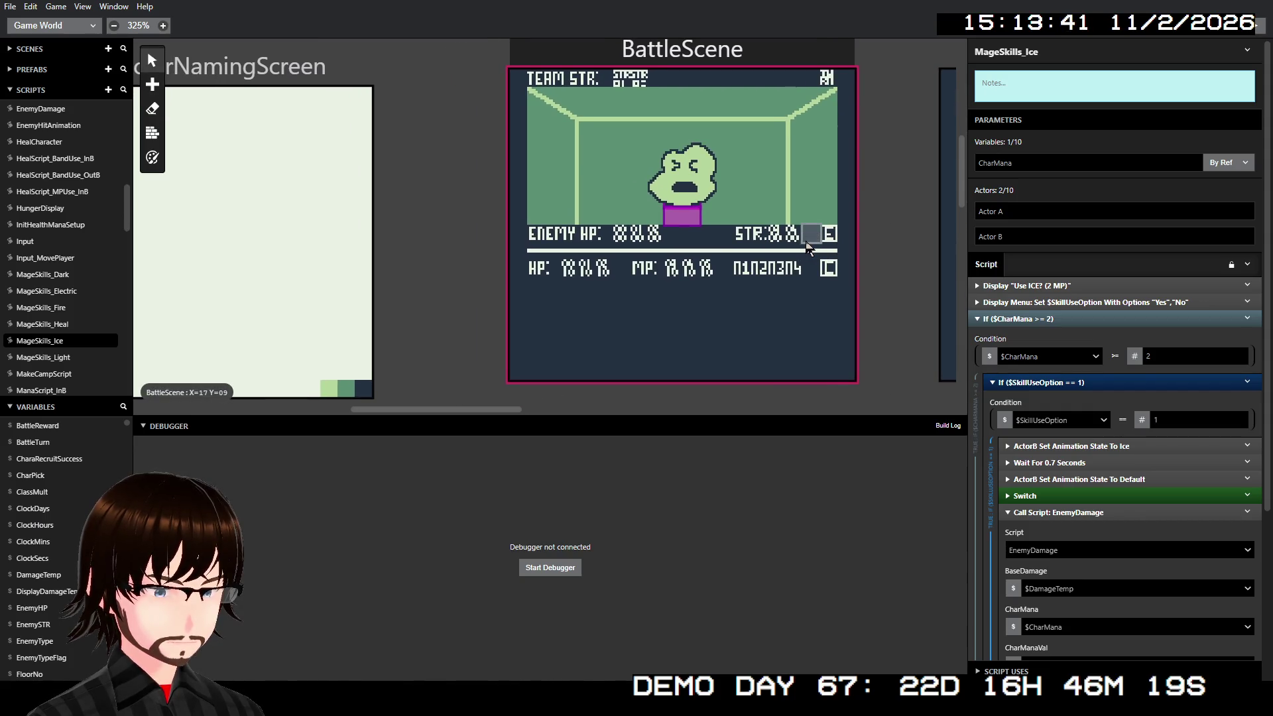
scroll(807, 247, right, 5)
scroll(733, 233, left, 3)
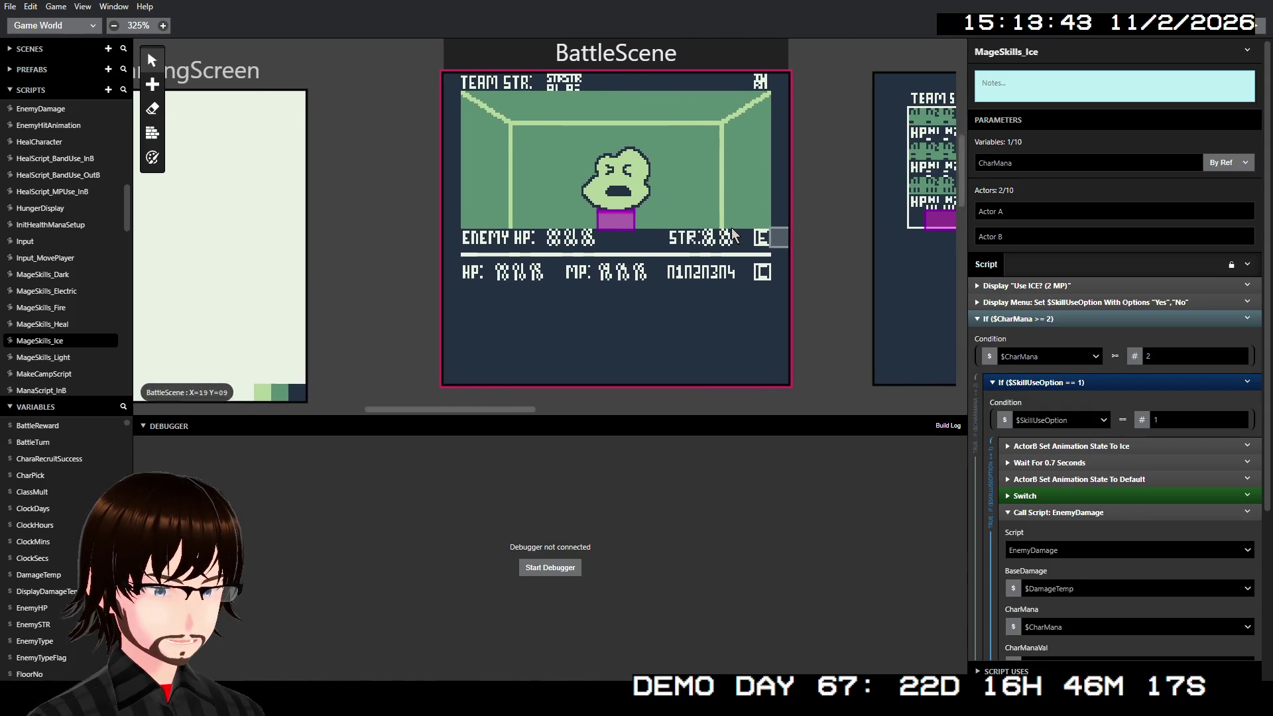
scroll(723, 231, right, 3)
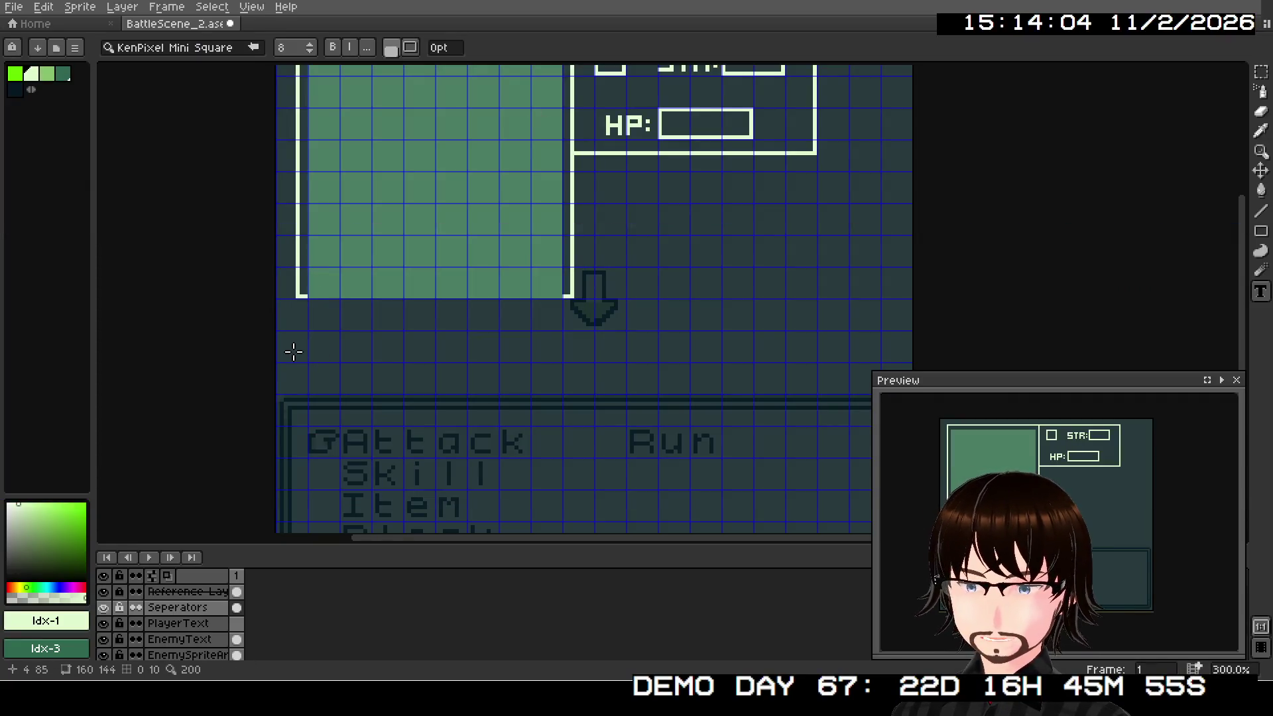
Step: Type 'TEAM STR:' in a text box below the STR/HP box at 400% zoom
scroll(497, 259, up, 2)
scroll(479, 292, down, 2)
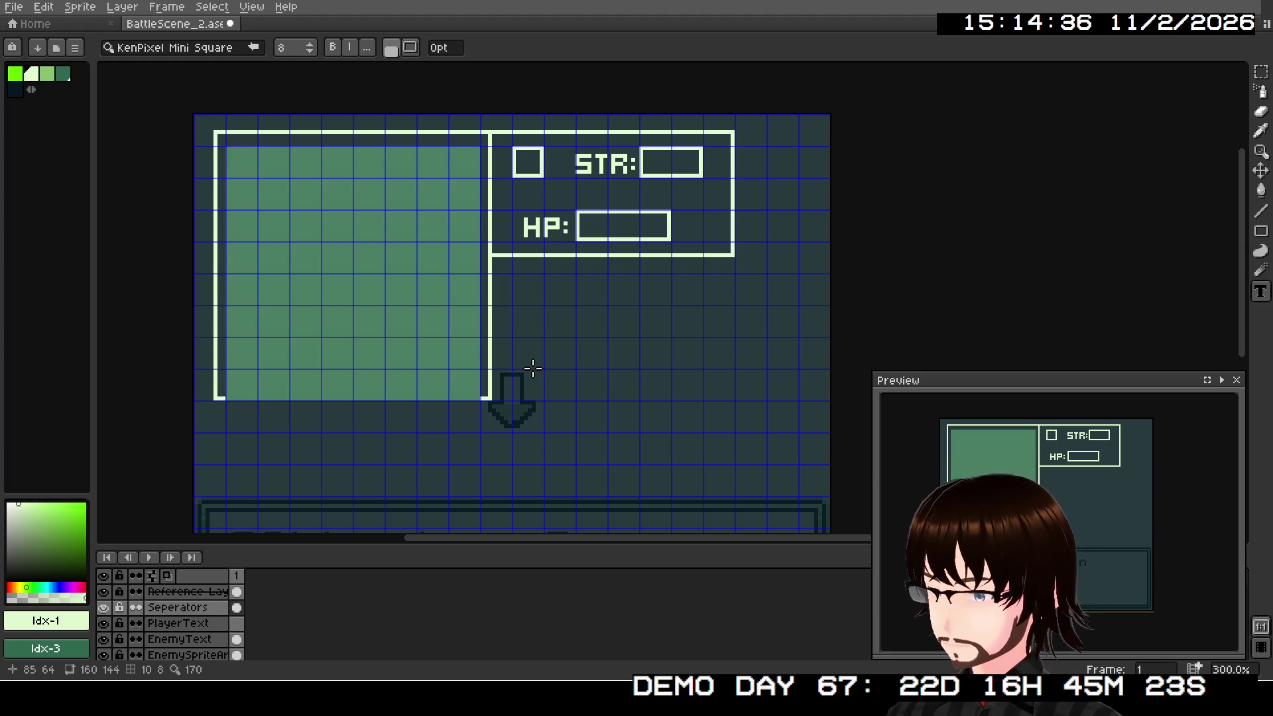
scroll(547, 318, up, 1)
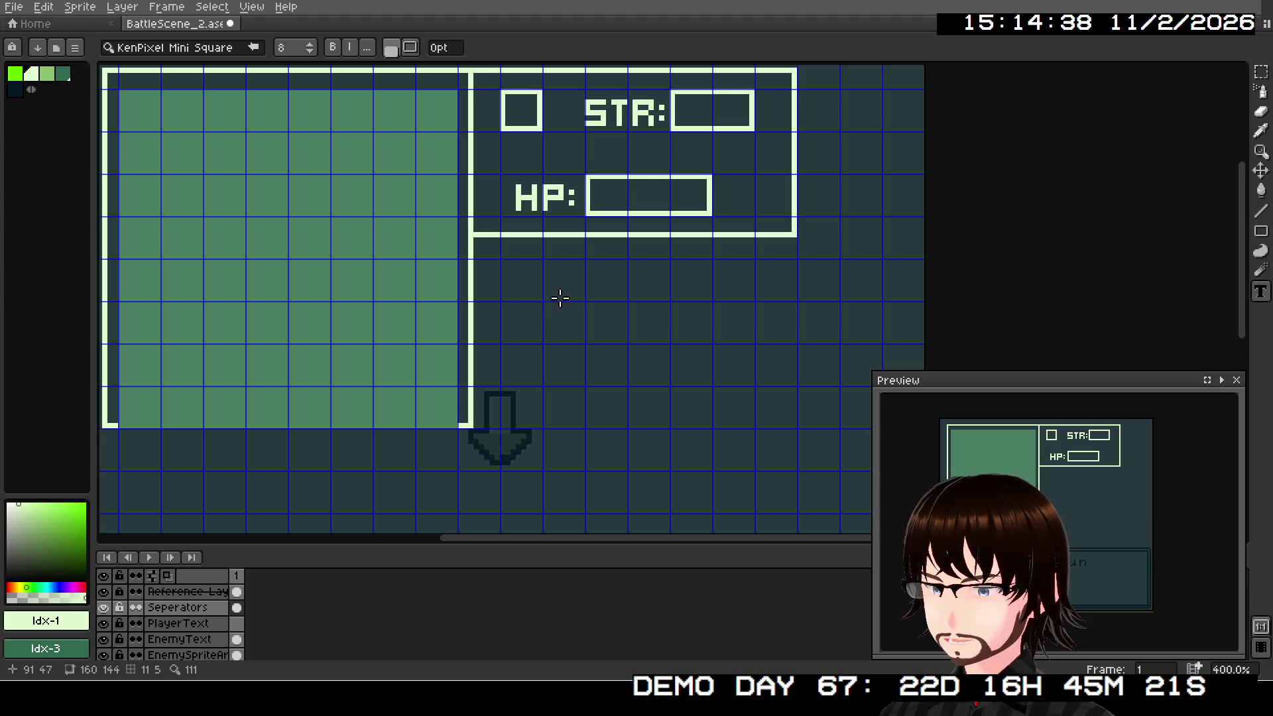
mouse_move(503, 261)
mouse_down()
mouse_move(762, 300)
mouse_move(836, 298)
mouse_up()
text(T)
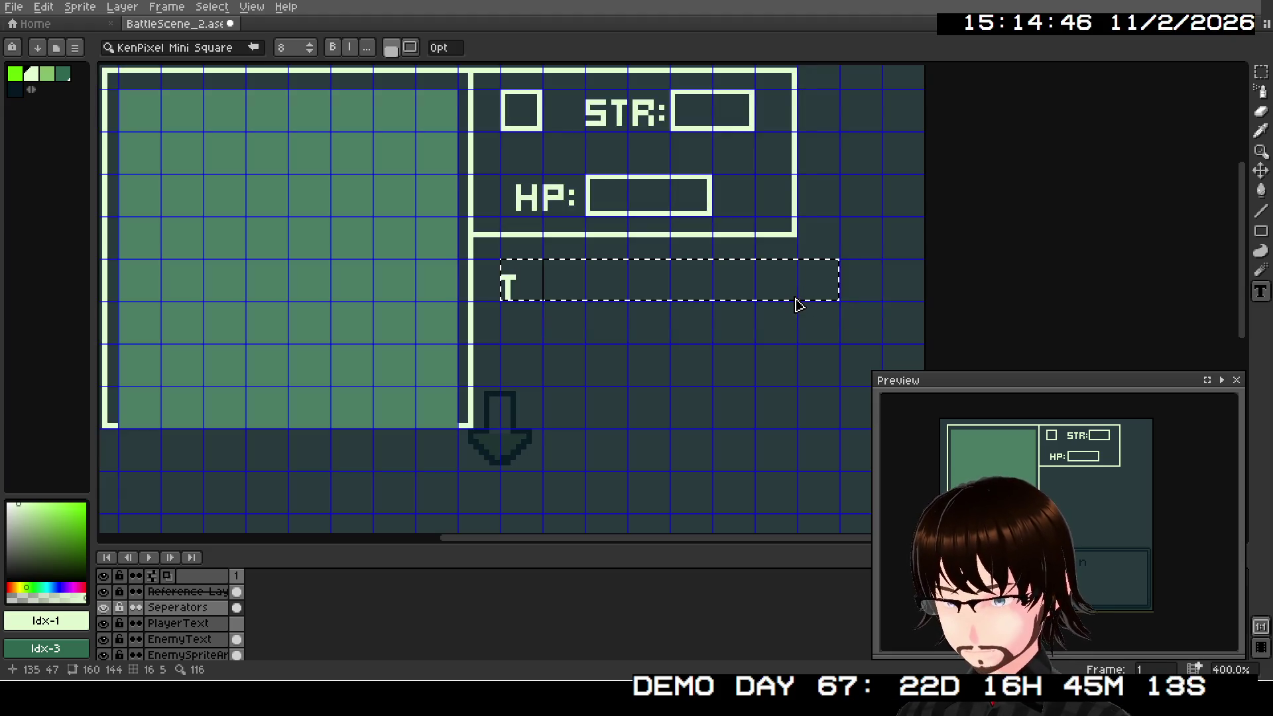
text(EAM STR)
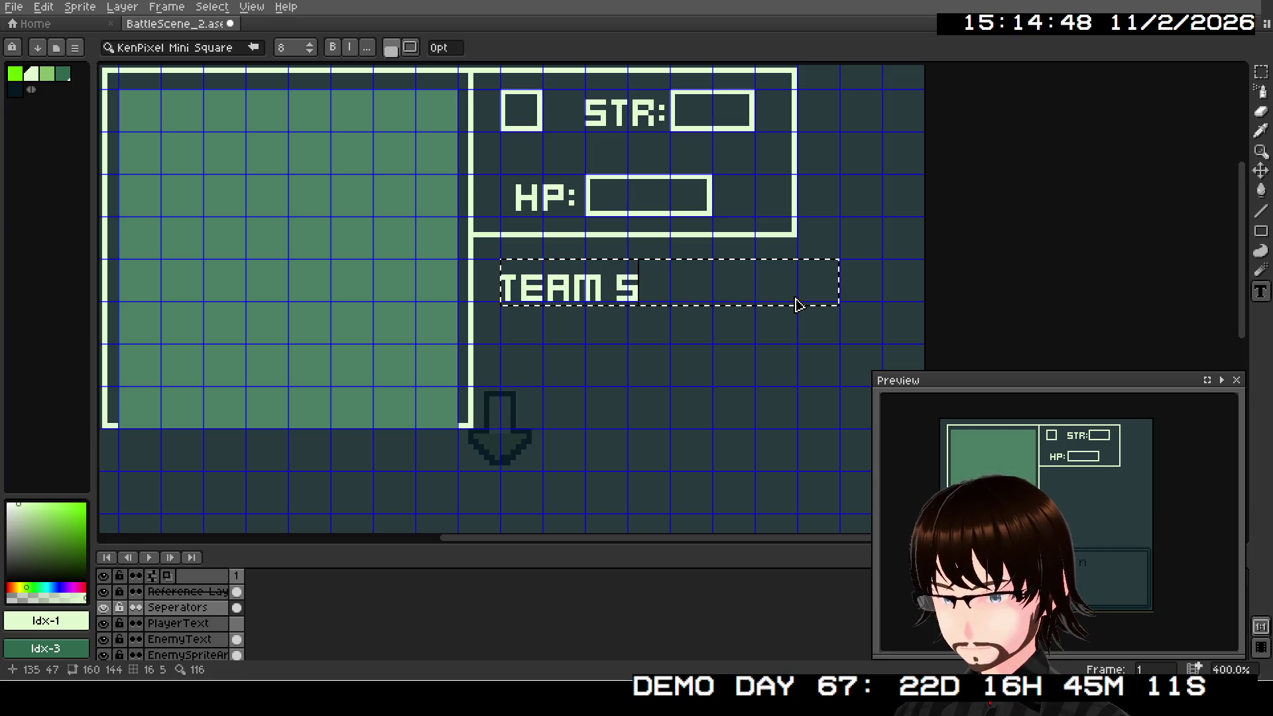
text(:)
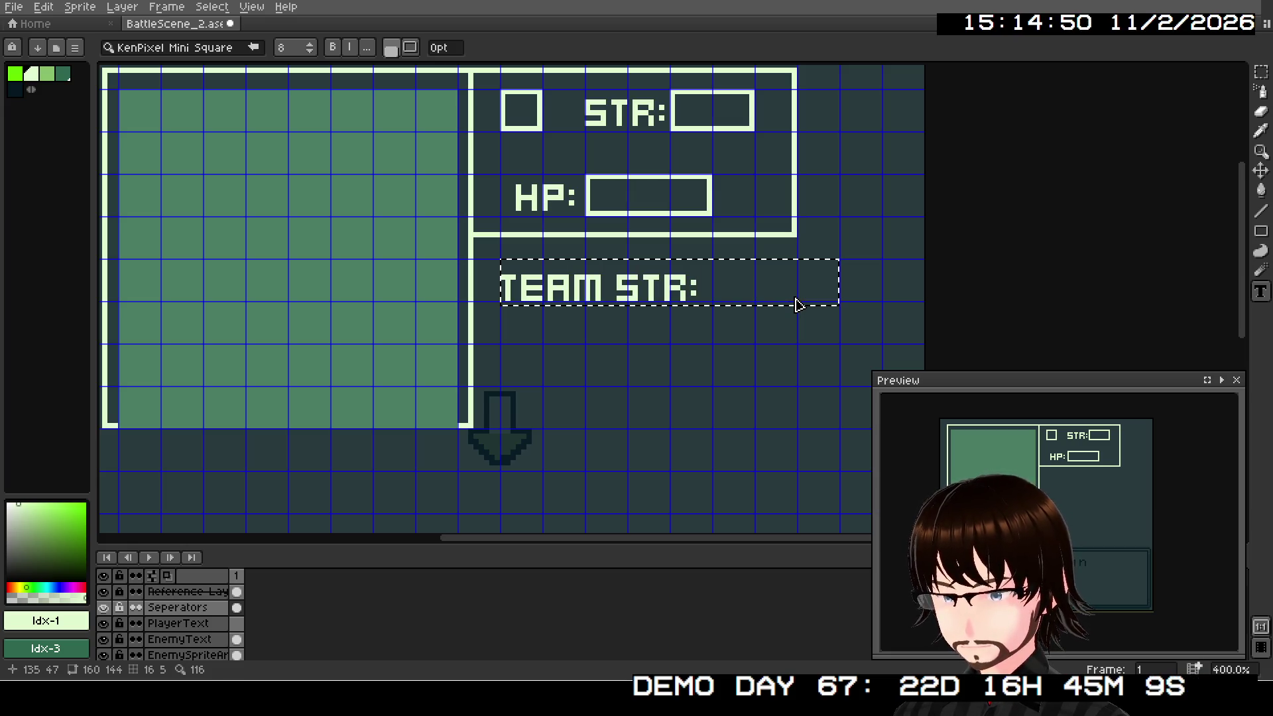
click(1261, 72)
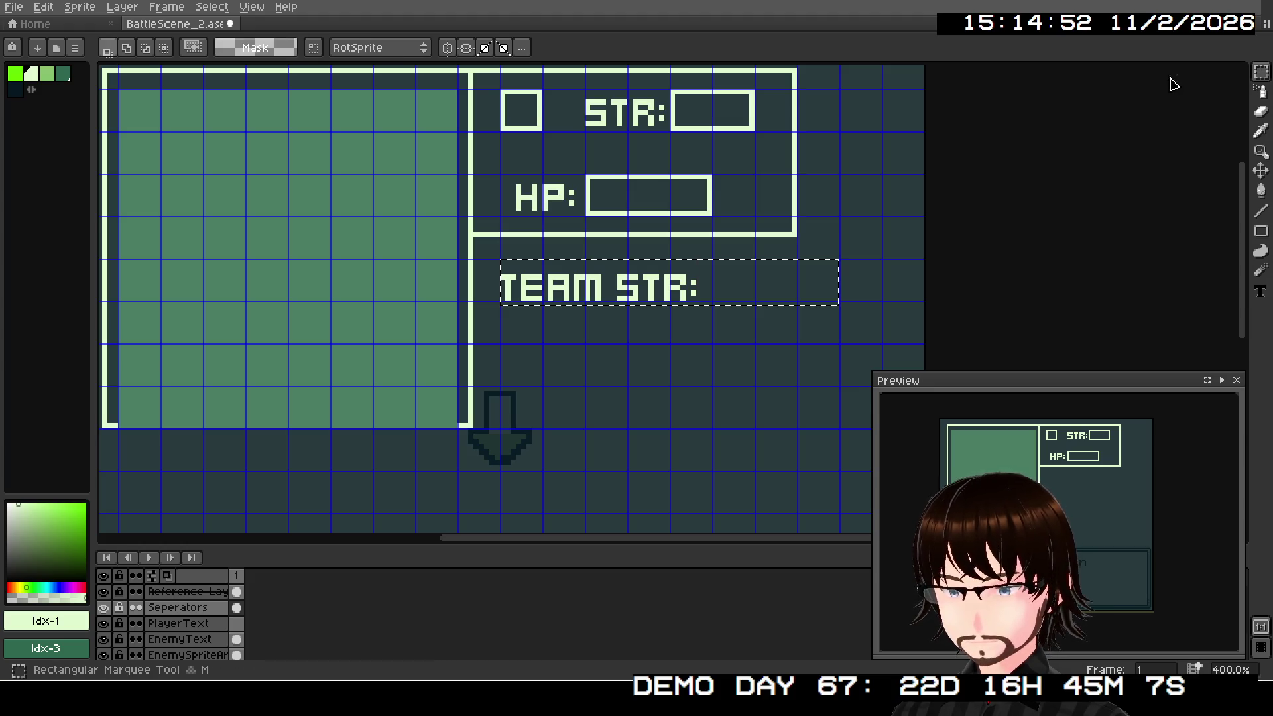
Step: Reposition the TEAM STR: label and draw an empty outlined box beneath it
click(714, 283)
mouse_move(508, 261)
mouse_down()
mouse_move(523, 282)
mouse_move(714, 305)
mouse_move(654, 294)
mouse_move(686, 296)
mouse_up()
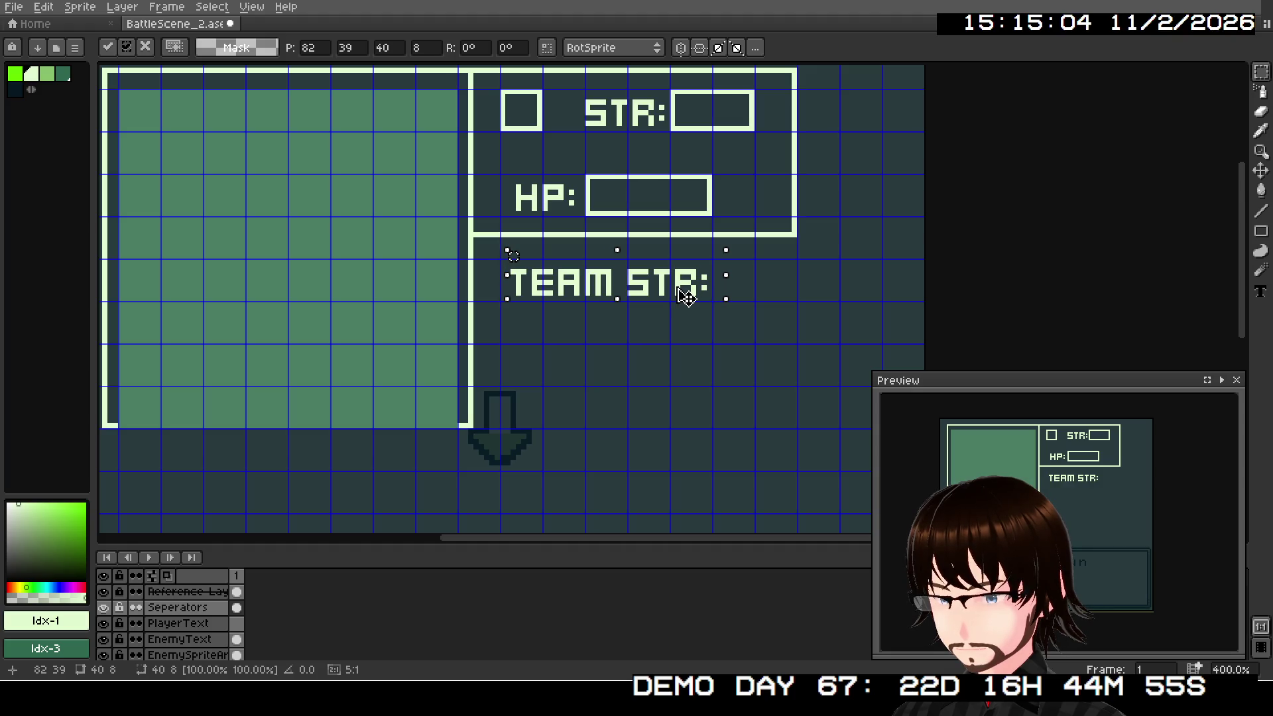
click(640, 378)
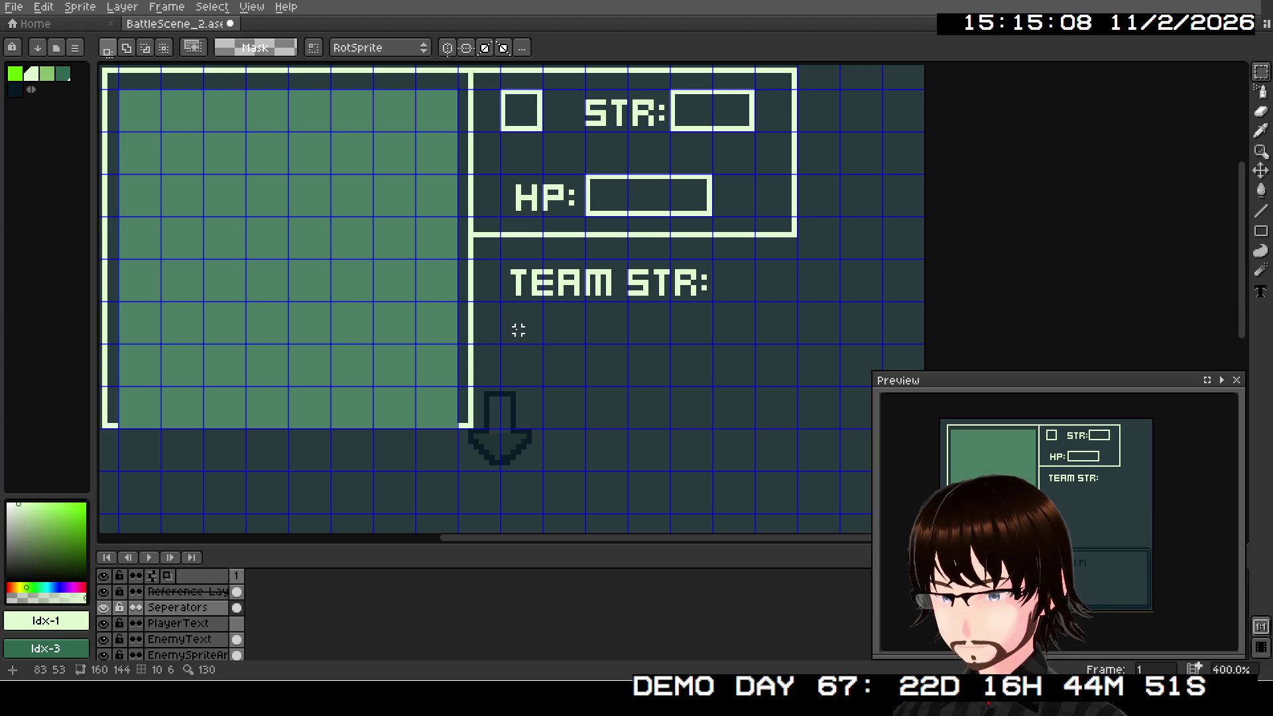
drag(556, 367, 565, 327)
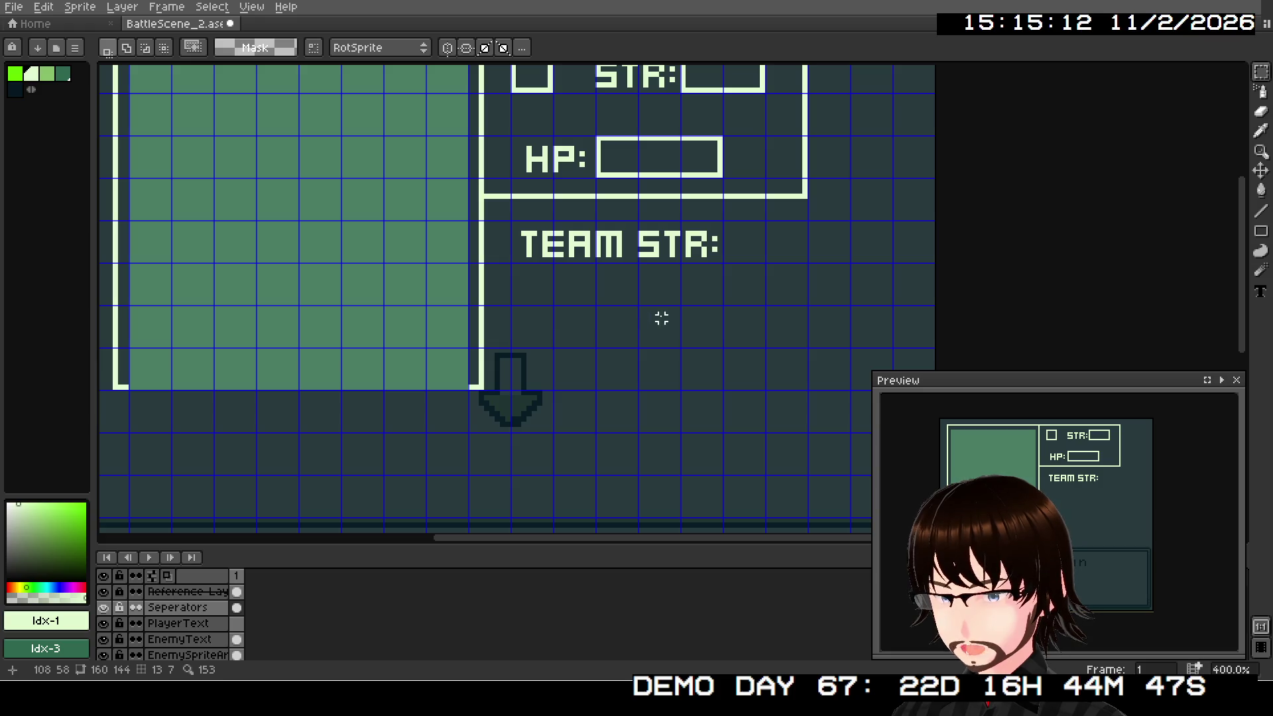
click(1261, 231)
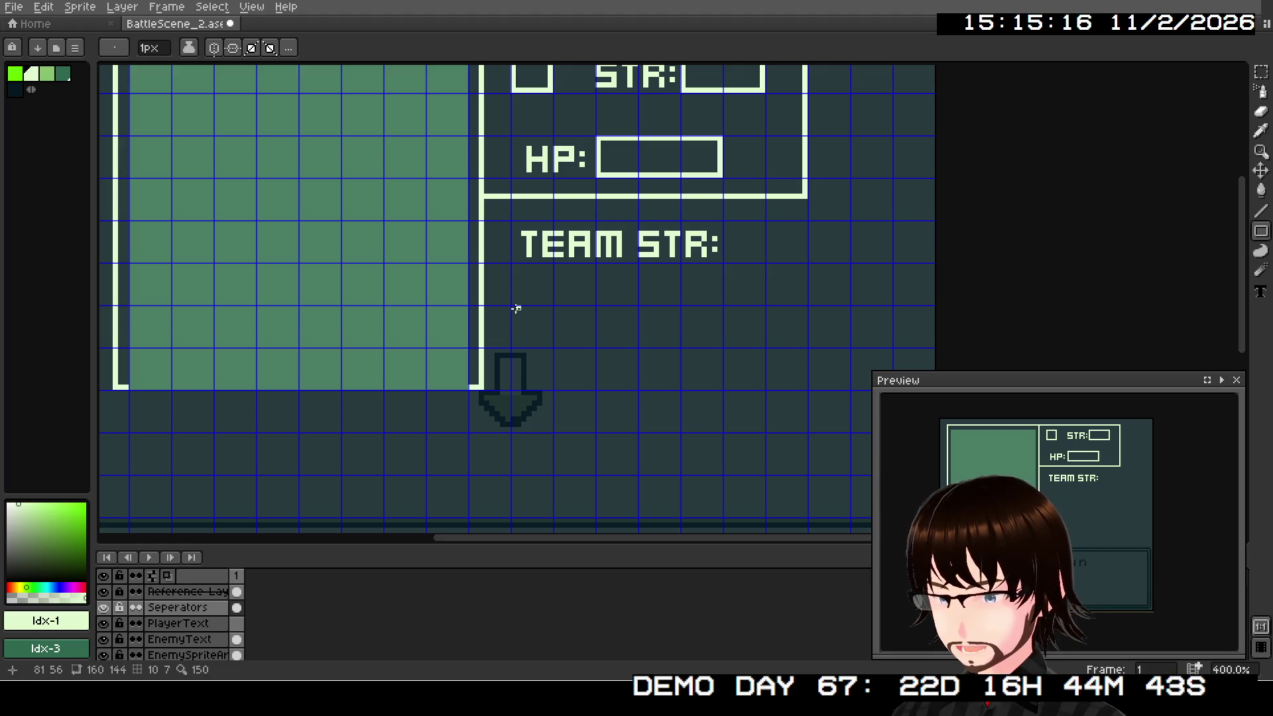
mouse_move(513, 308)
mouse_down()
mouse_move(579, 341)
mouse_move(677, 345)
mouse_up()
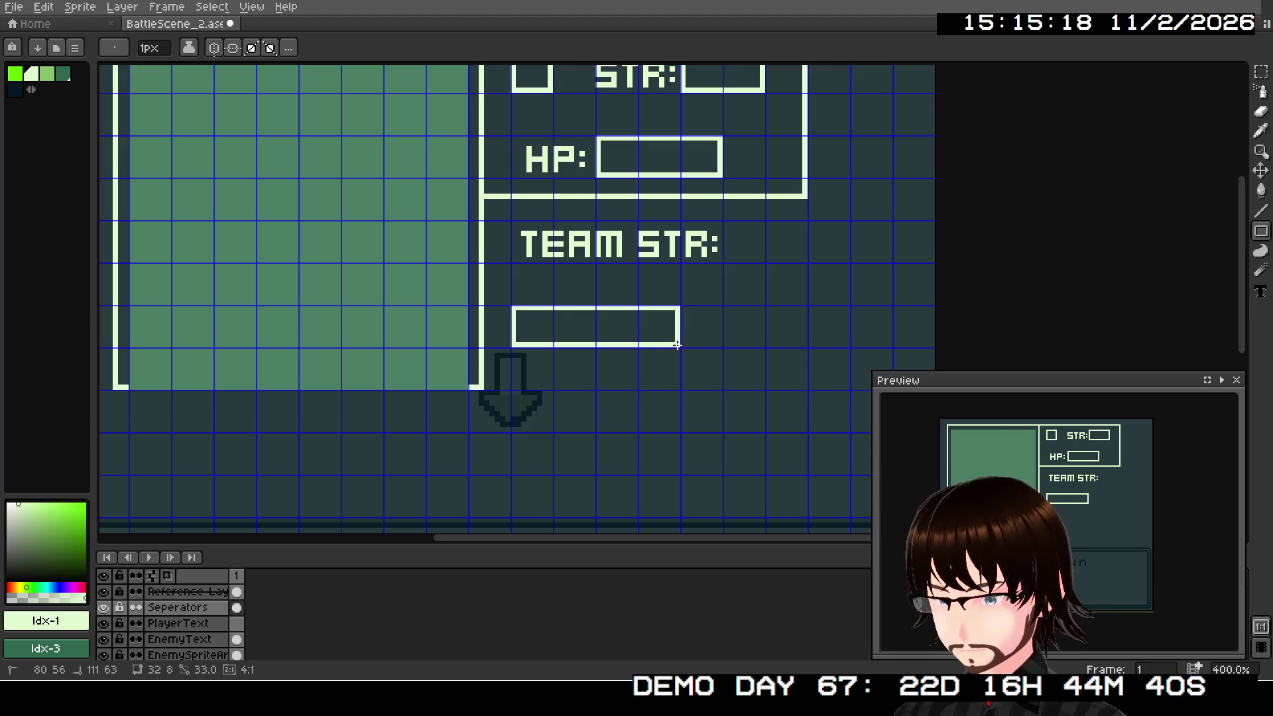
click(1259, 294)
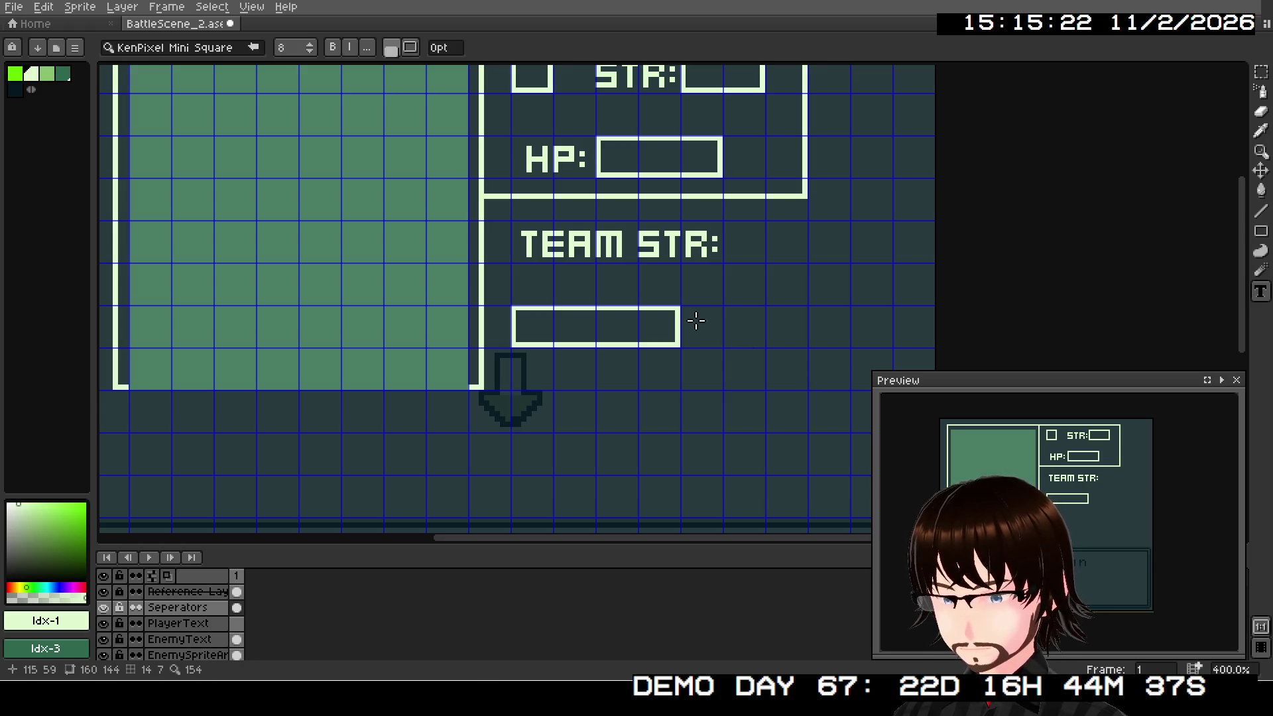
Step: Type the label 'S TURN right of the box under TEAM STR and nudge it into place
mouse_move(682, 307)
mouse_down()
mouse_move(792, 344)
mouse_move(890, 345)
mouse_up()
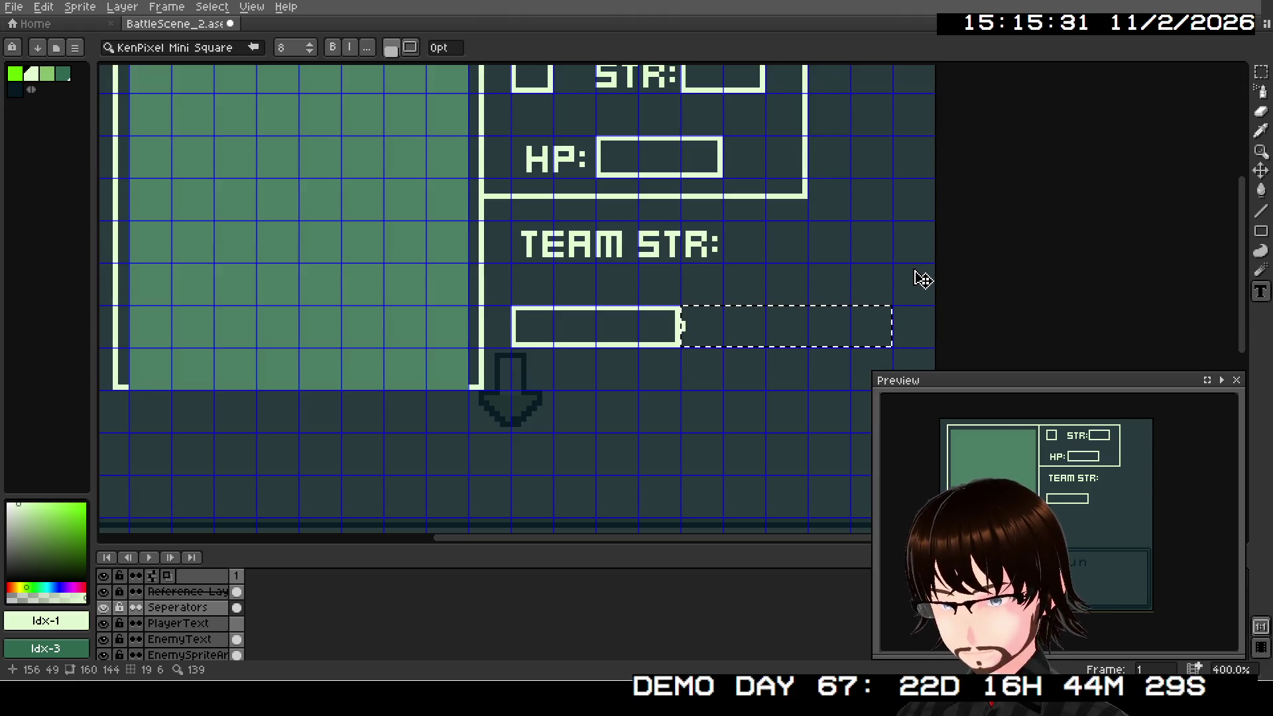
text(STURN)
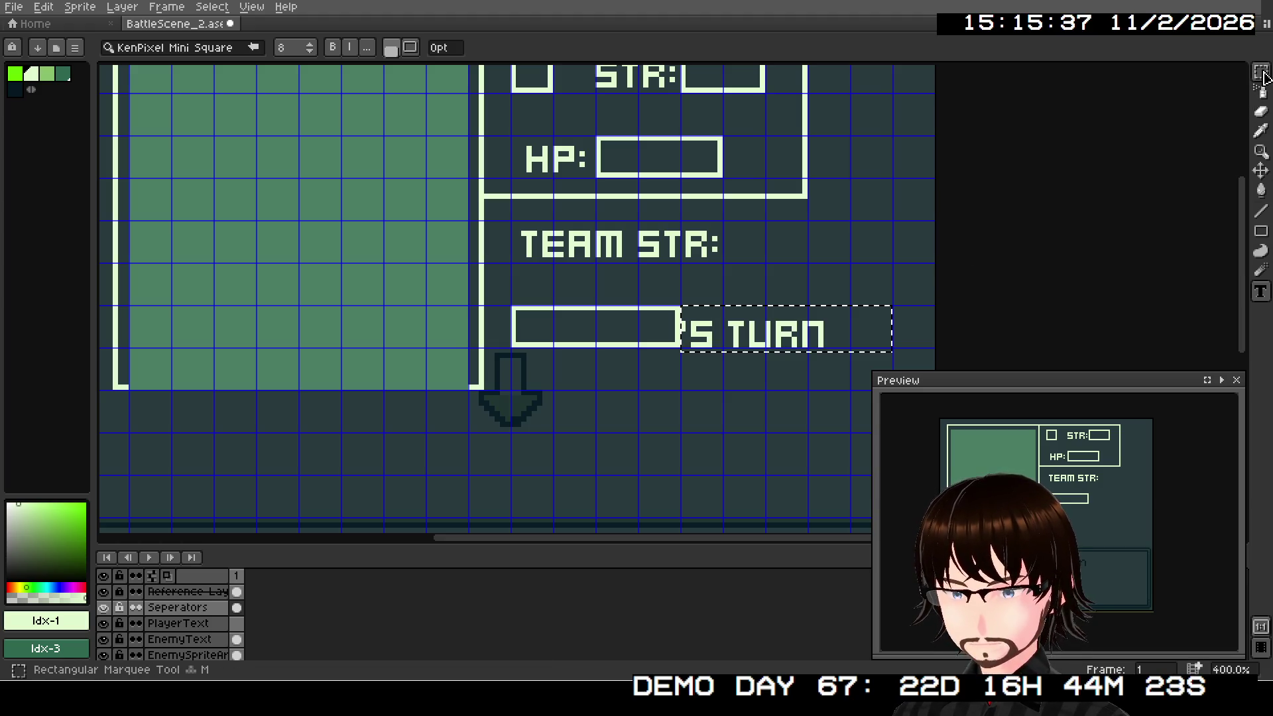
key(Return)
click(805, 312)
mouse_move(683, 309)
mouse_down()
mouse_move(832, 355)
mouse_move(814, 340)
mouse_up()
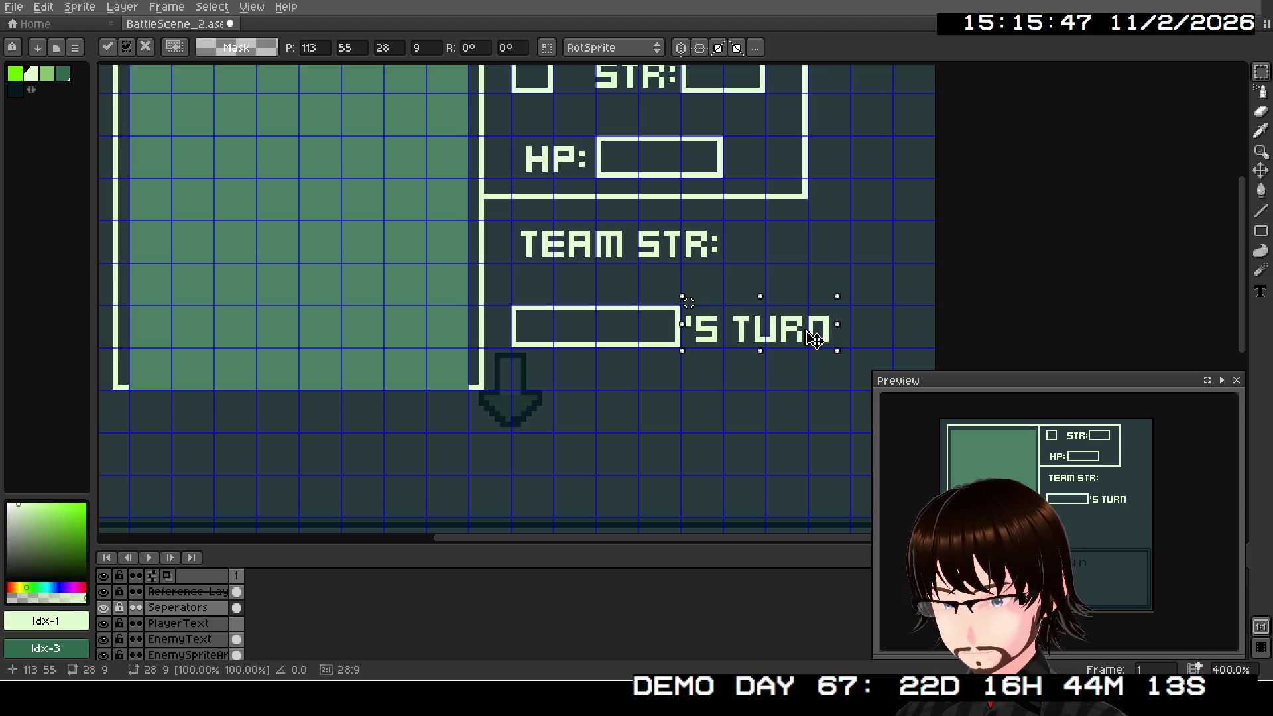
click(794, 366)
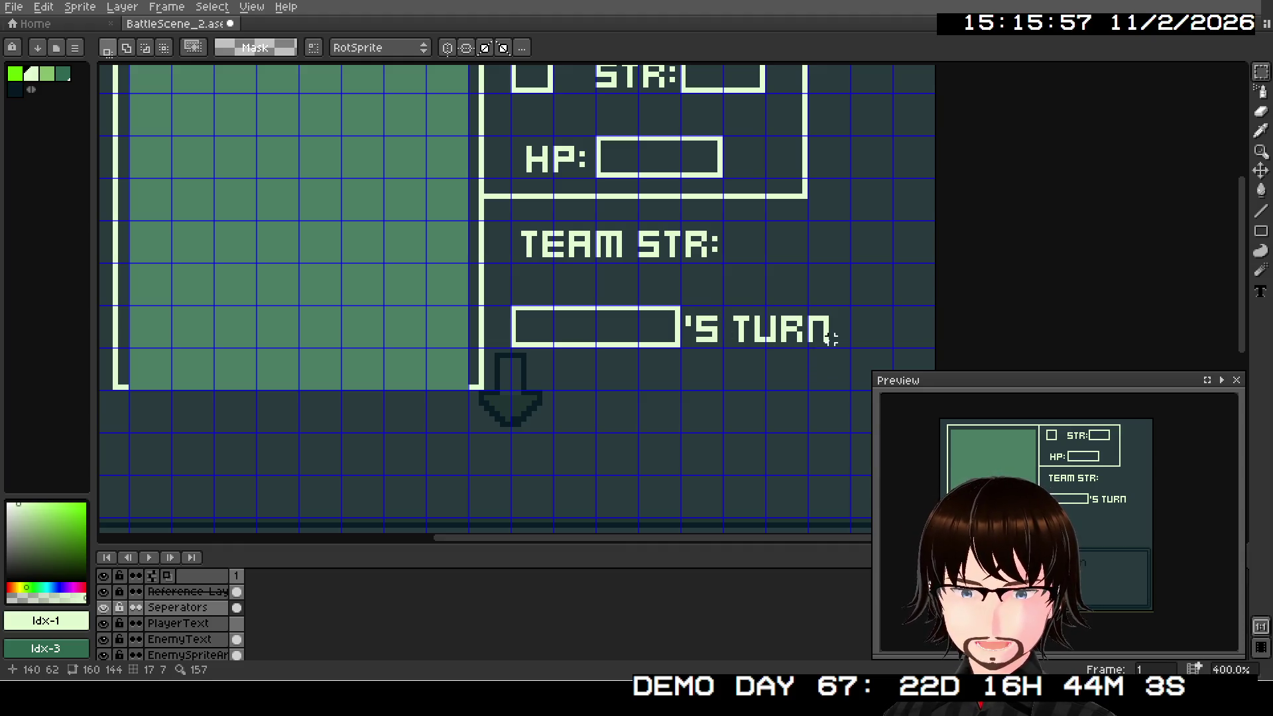
scroll(751, 324, up, 3)
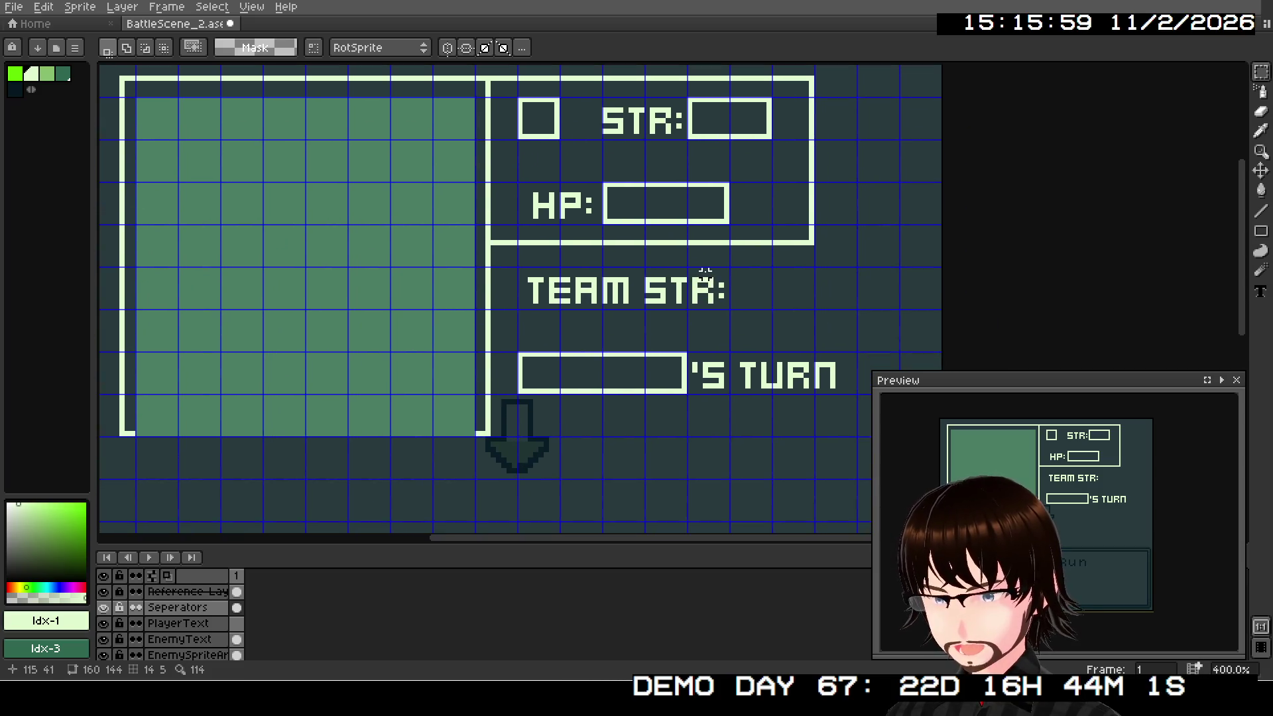
scroll(705, 276, down, 1)
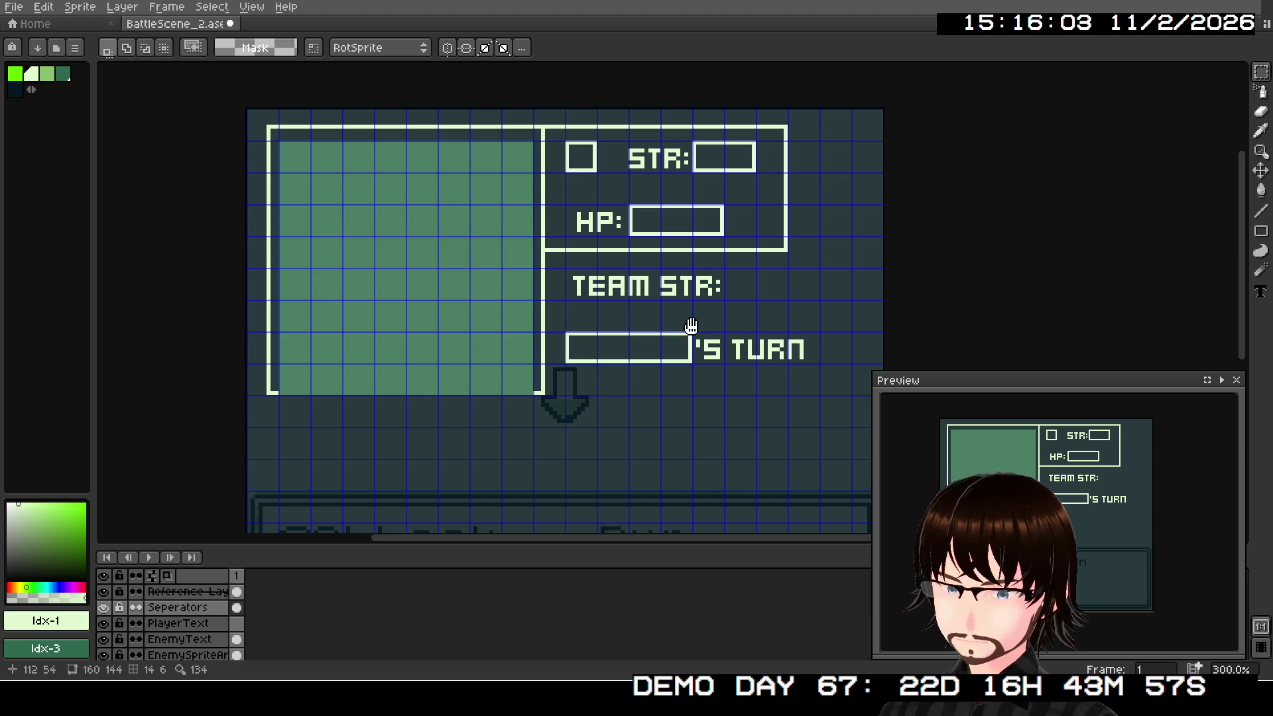
drag(691, 326, 722, 231)
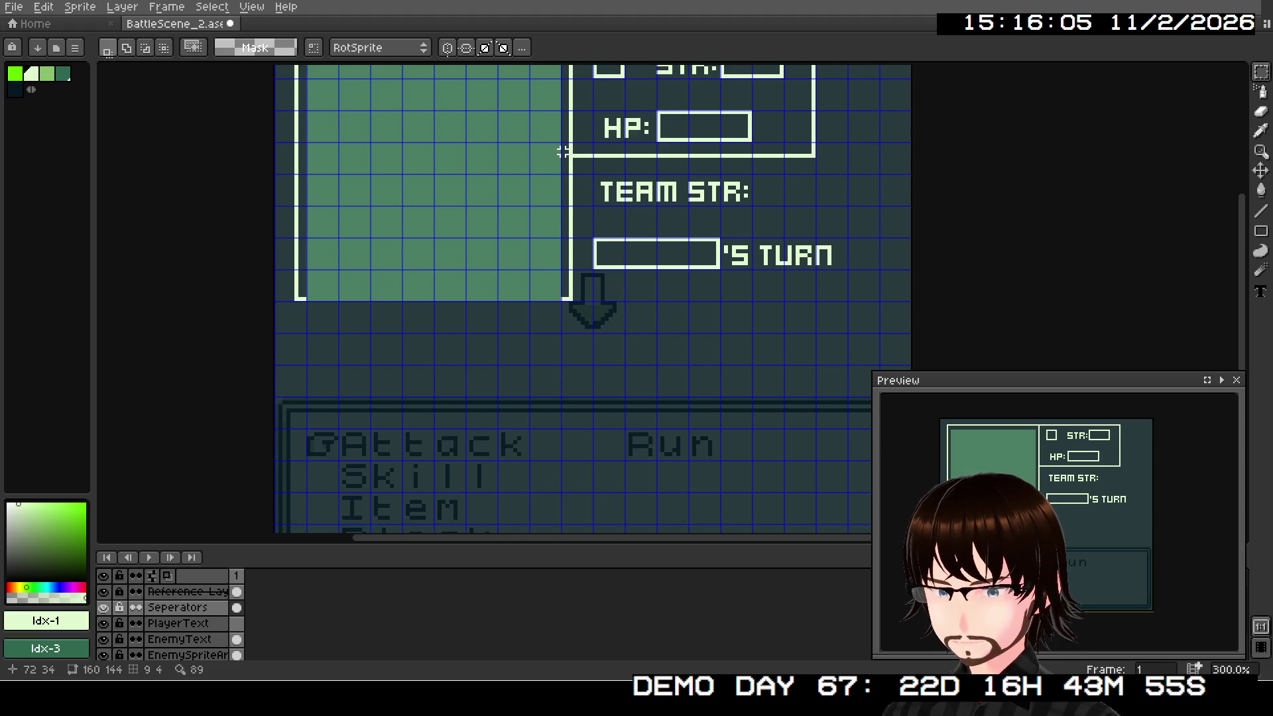
Step: Draw the small square outline just below the enemy frame with the Rectangle tool
drag(517, 361, 650, 303)
scroll(531, 287, up, 1)
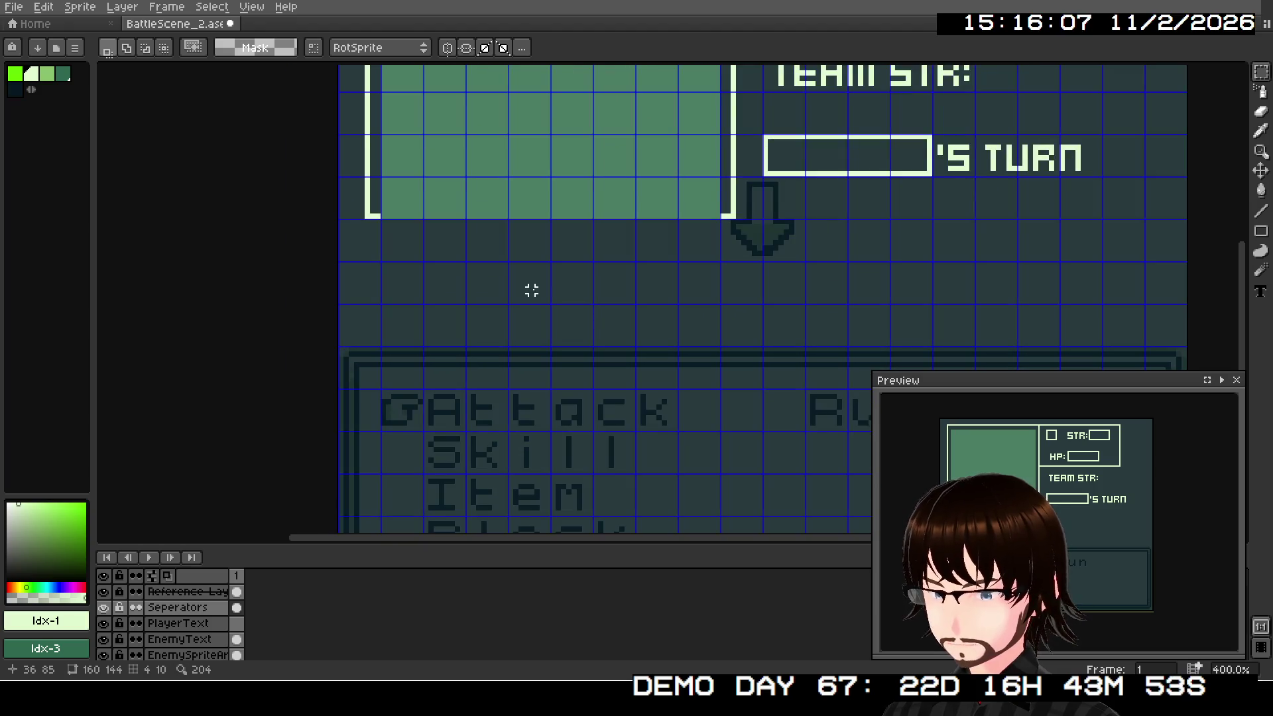
drag(531, 287, 544, 411)
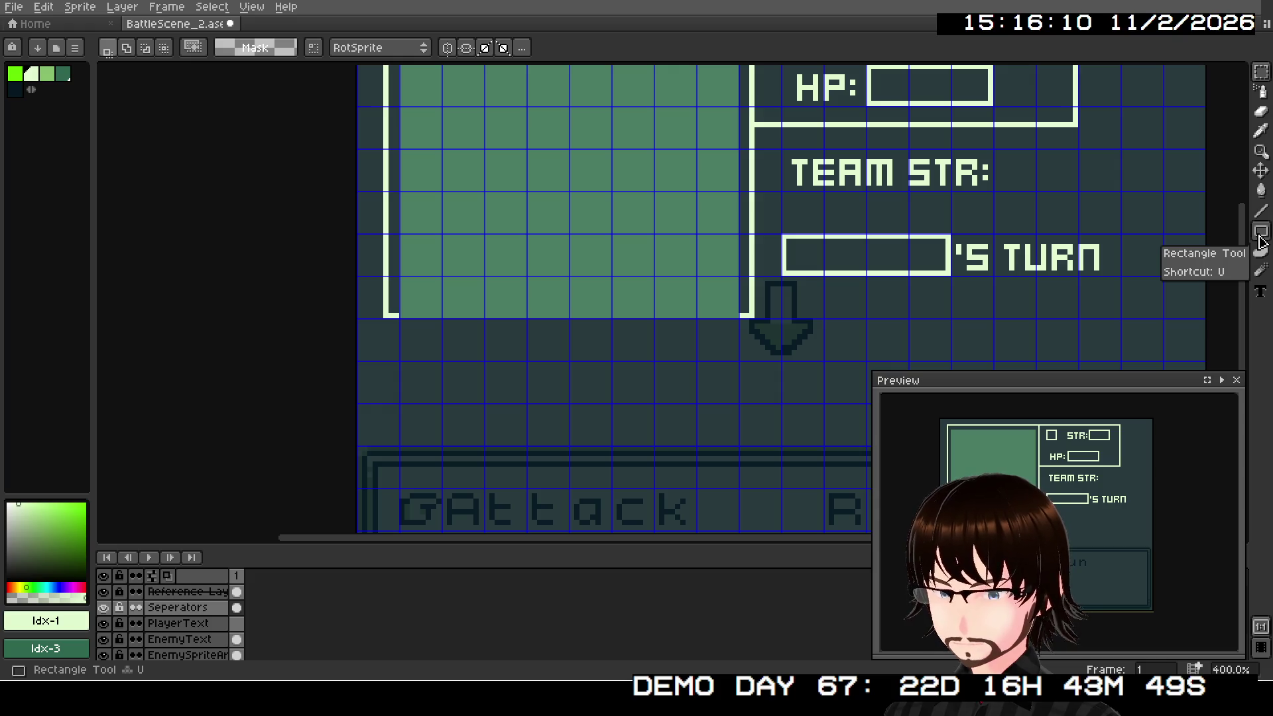
click(1260, 237)
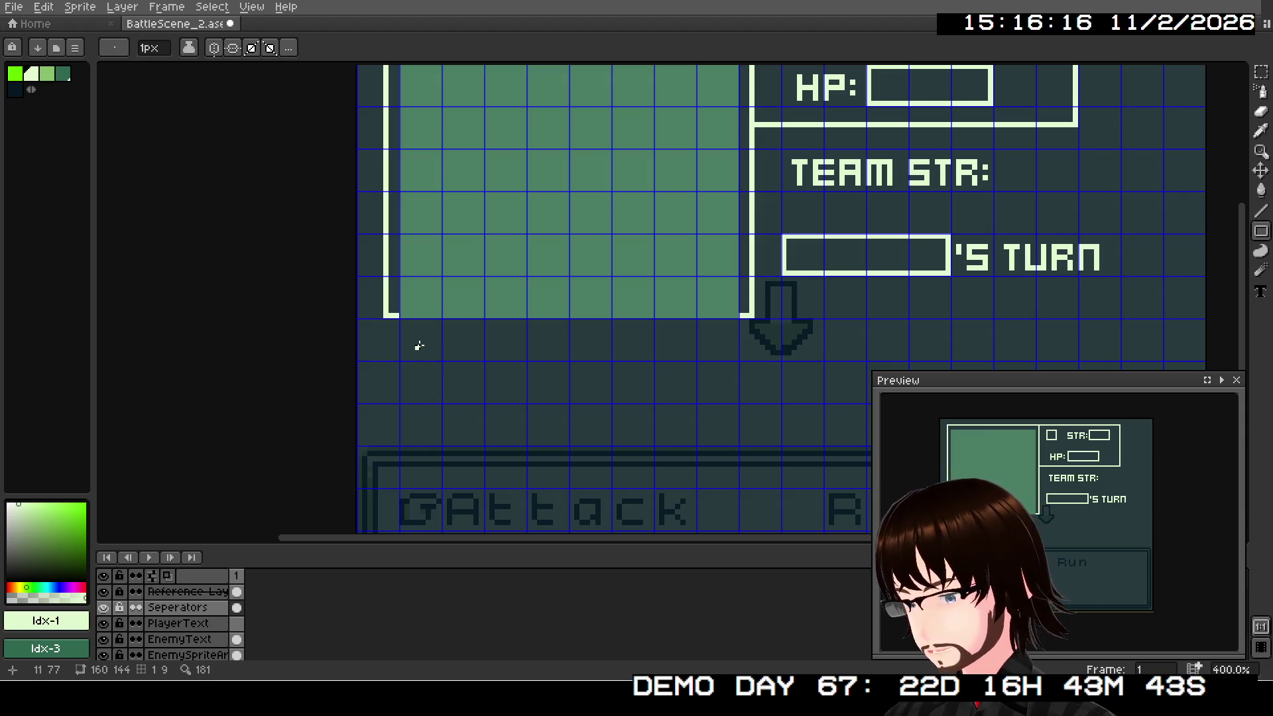
mouse_move(402, 323)
mouse_down()
mouse_move(443, 359)
mouse_move(440, 445)
mouse_up()
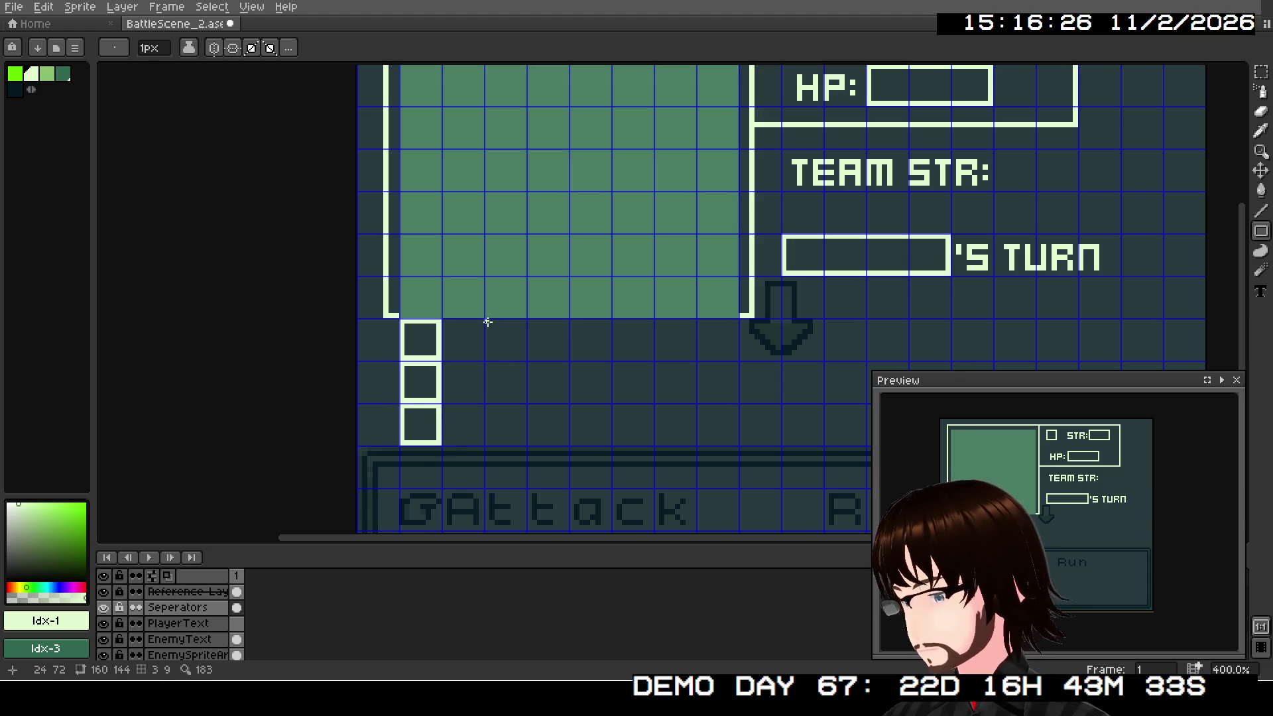
Step: Draw three long bar outlines to the right of the squares, one per party row
mouse_move(487, 322)
mouse_down()
mouse_move(570, 365)
mouse_move(651, 356)
mouse_up()
drag(489, 364, 651, 399)
mouse_move(489, 406)
mouse_down()
mouse_move(592, 442)
mouse_move(654, 442)
mouse_up()
drag(783, 454, 741, 332)
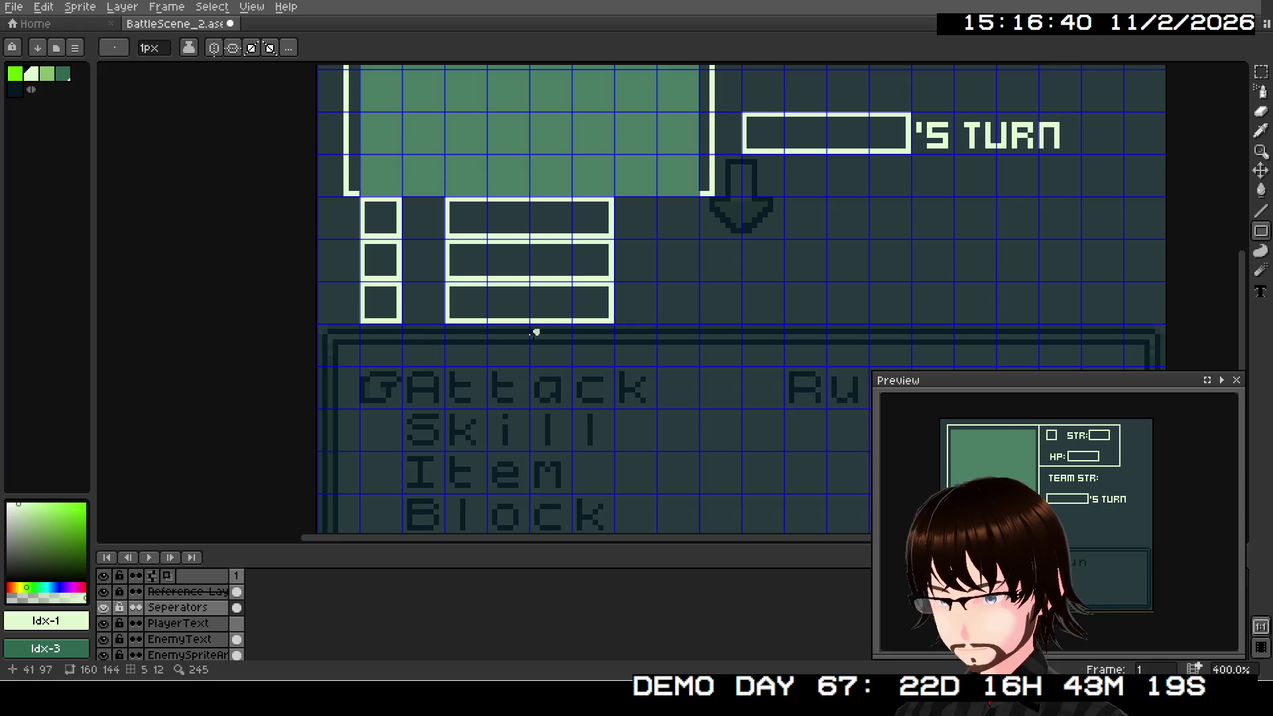
scroll(663, 324, up, 3)
scroll(663, 325, right, 2)
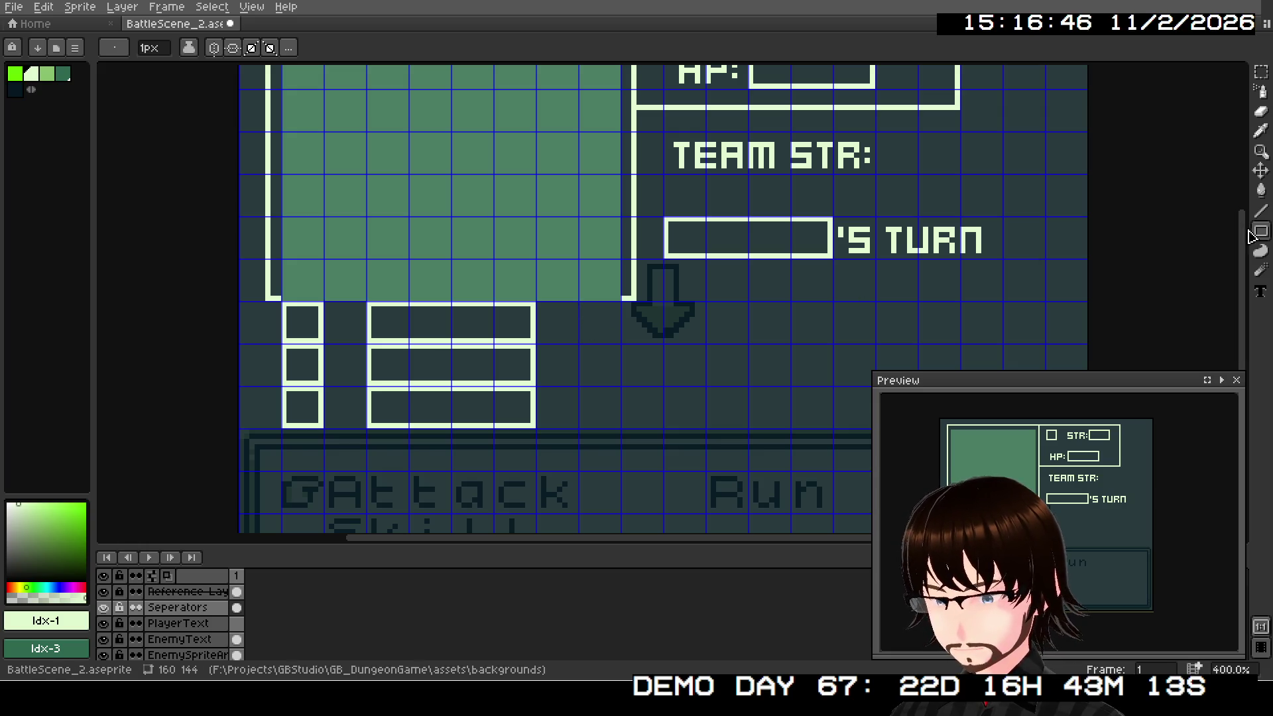
click(1261, 291)
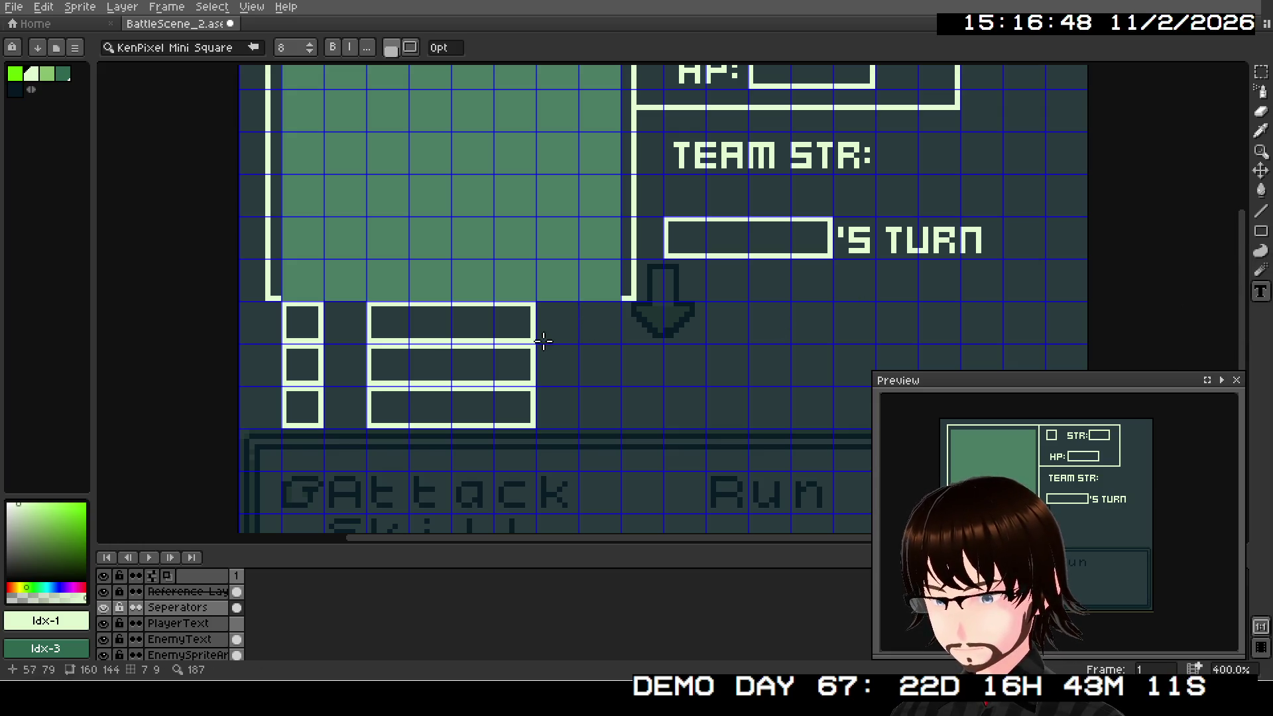
Step: Type 'HP:' right of the top party bar and shift it left beside the bar
drag(579, 305, 704, 343)
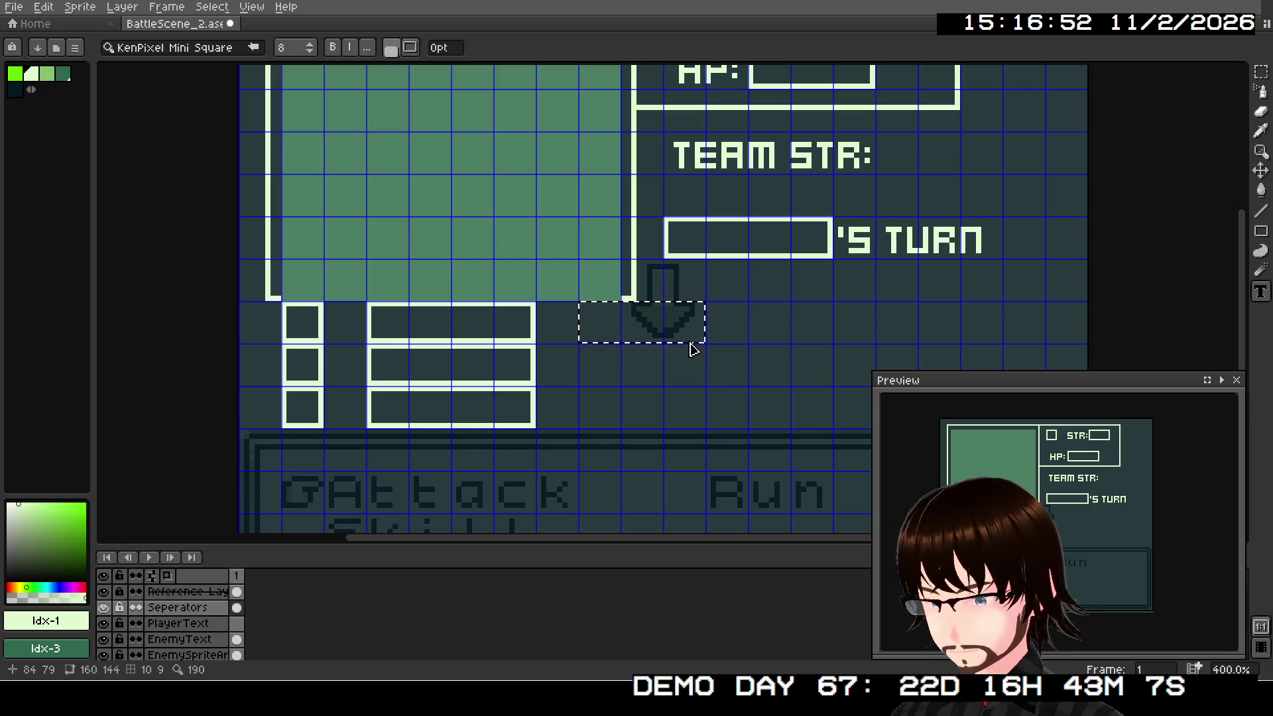
text(HP:)
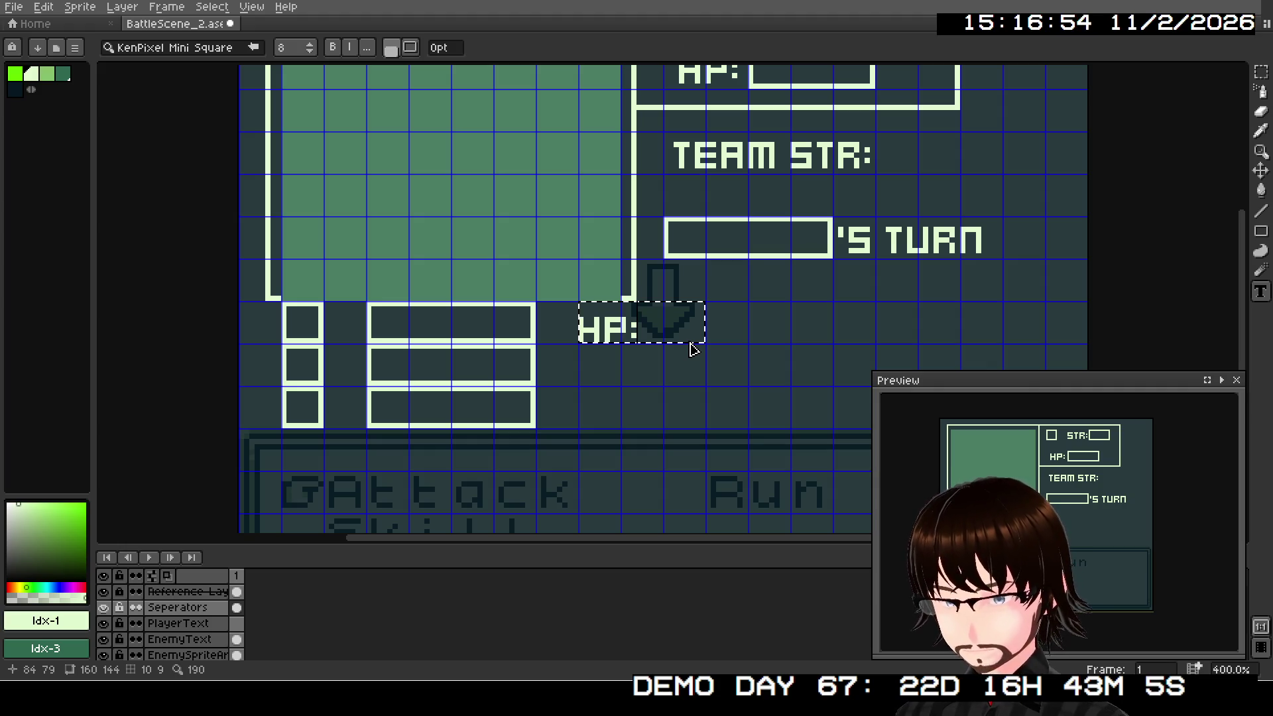
click(1257, 76)
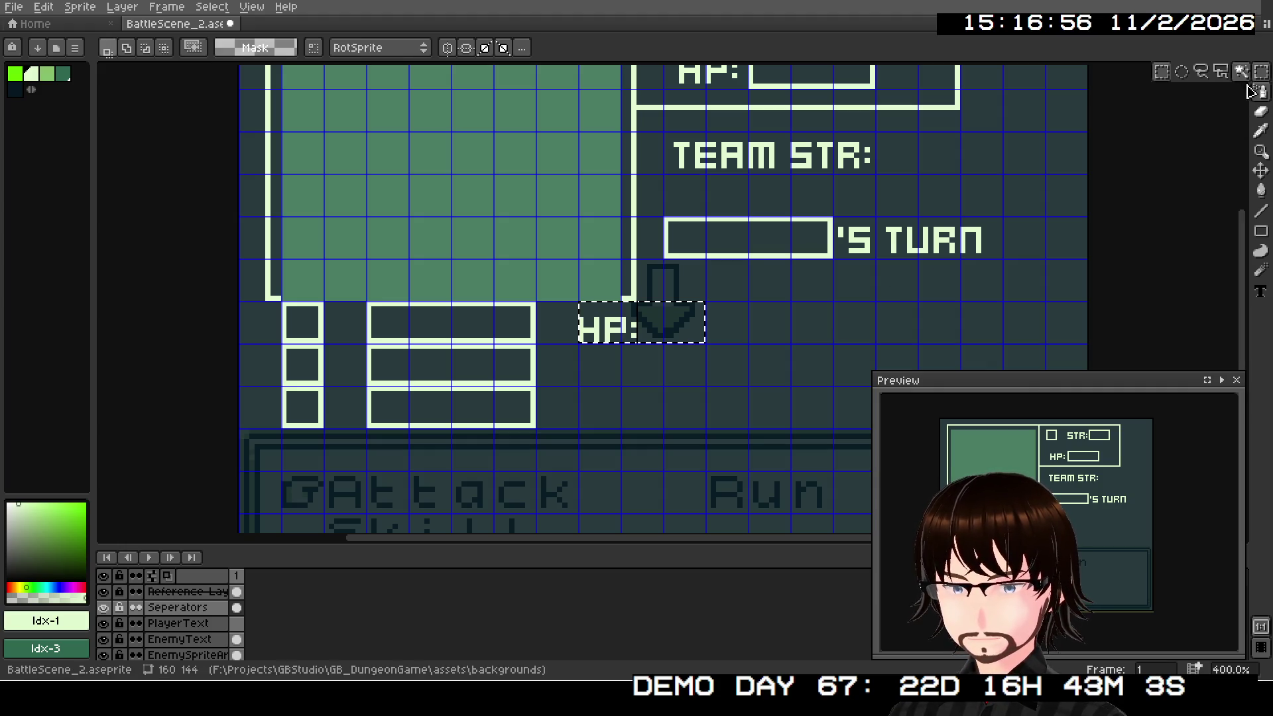
click(1163, 73)
click(672, 370)
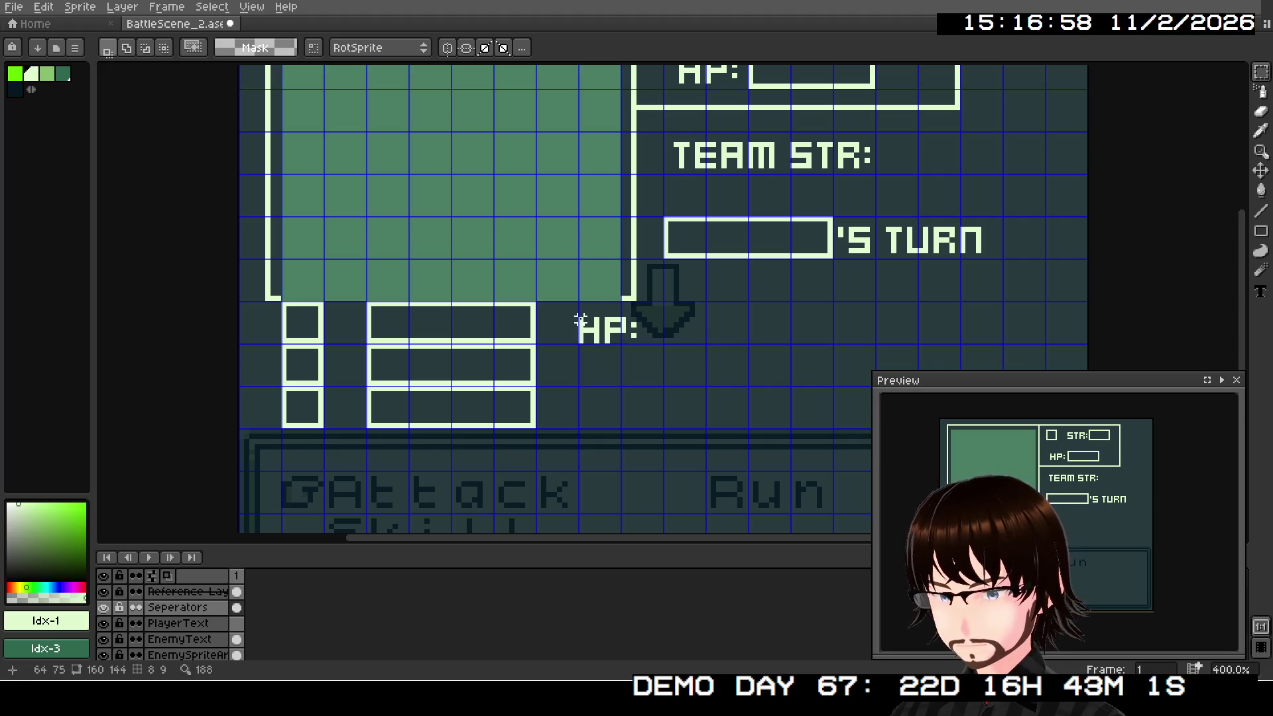
mouse_move(580, 304)
mouse_down()
mouse_move(667, 346)
mouse_move(615, 330)
mouse_up()
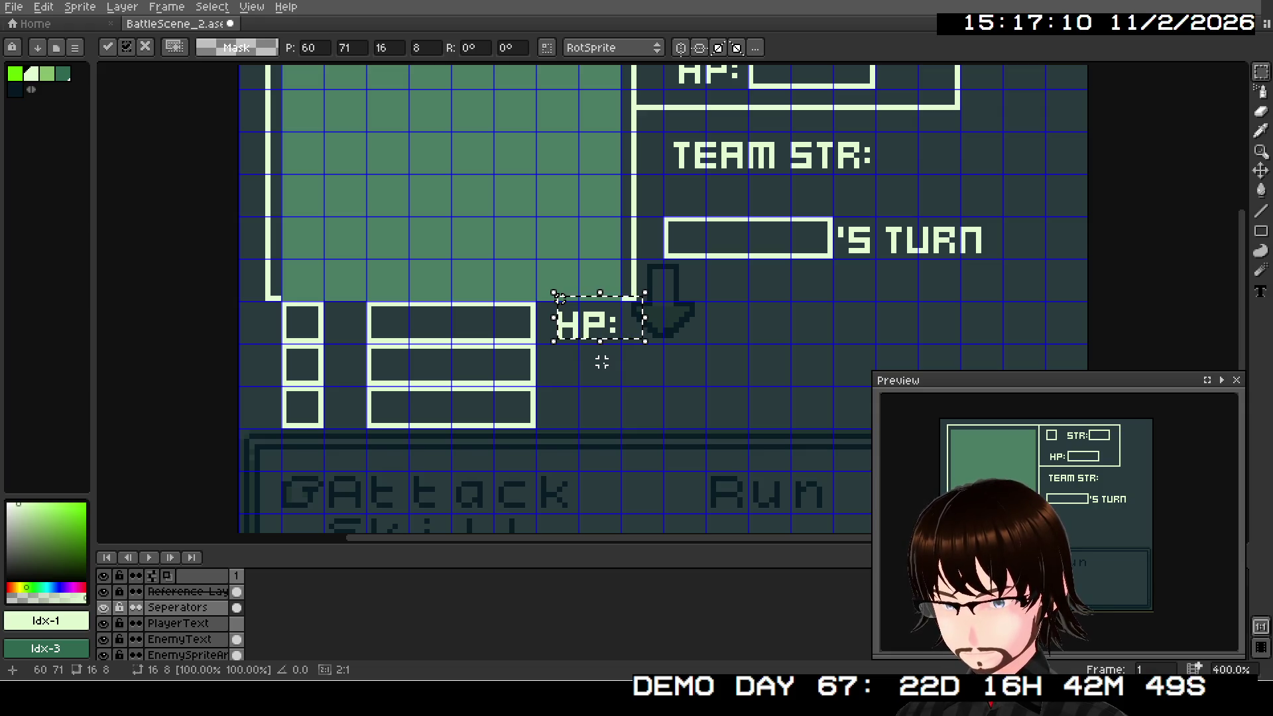
key(ctrl+d)
mouse_move(538, 303)
mouse_down()
mouse_move(573, 338)
mouse_move(617, 341)
mouse_up()
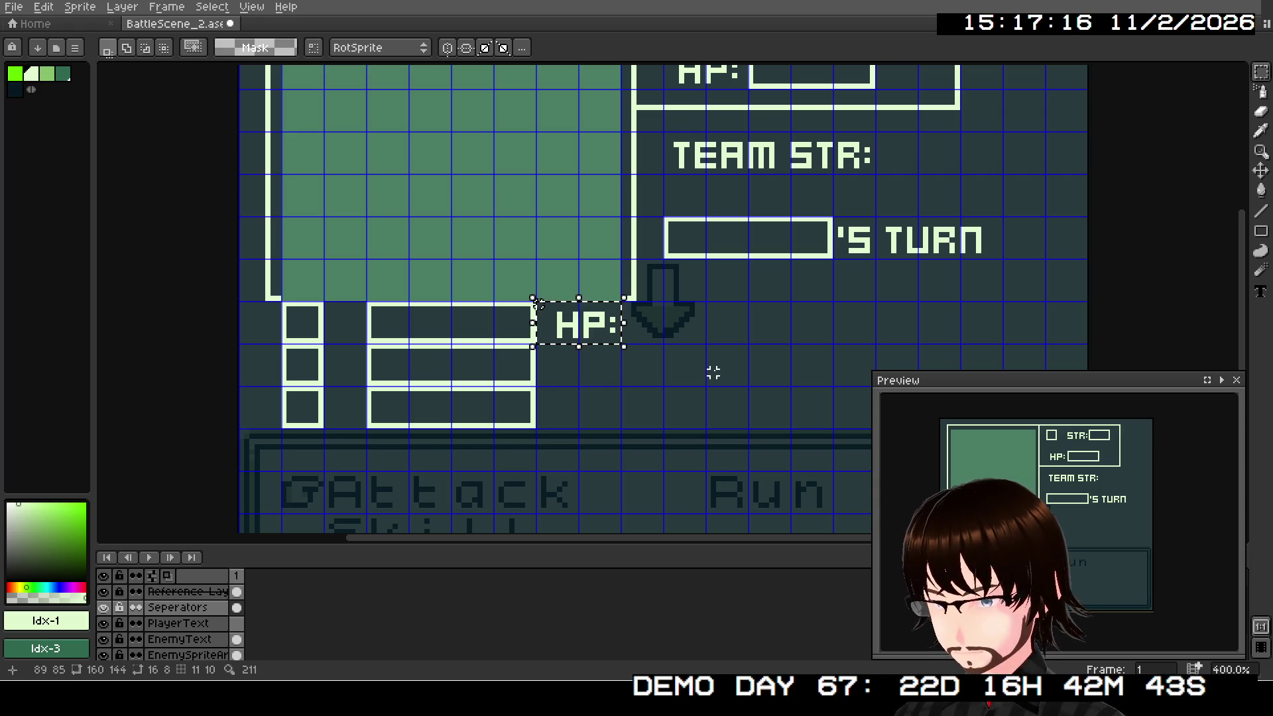
key(ctrl+d)
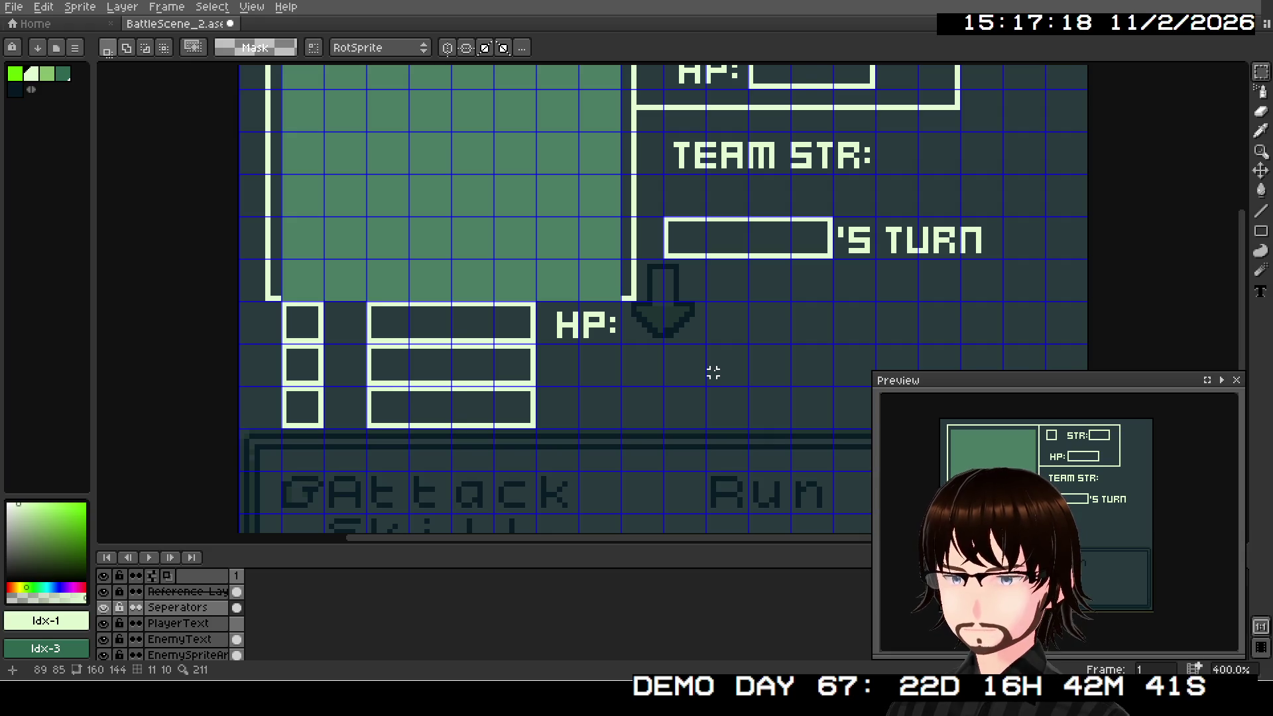
scroll(714, 372, down, 2)
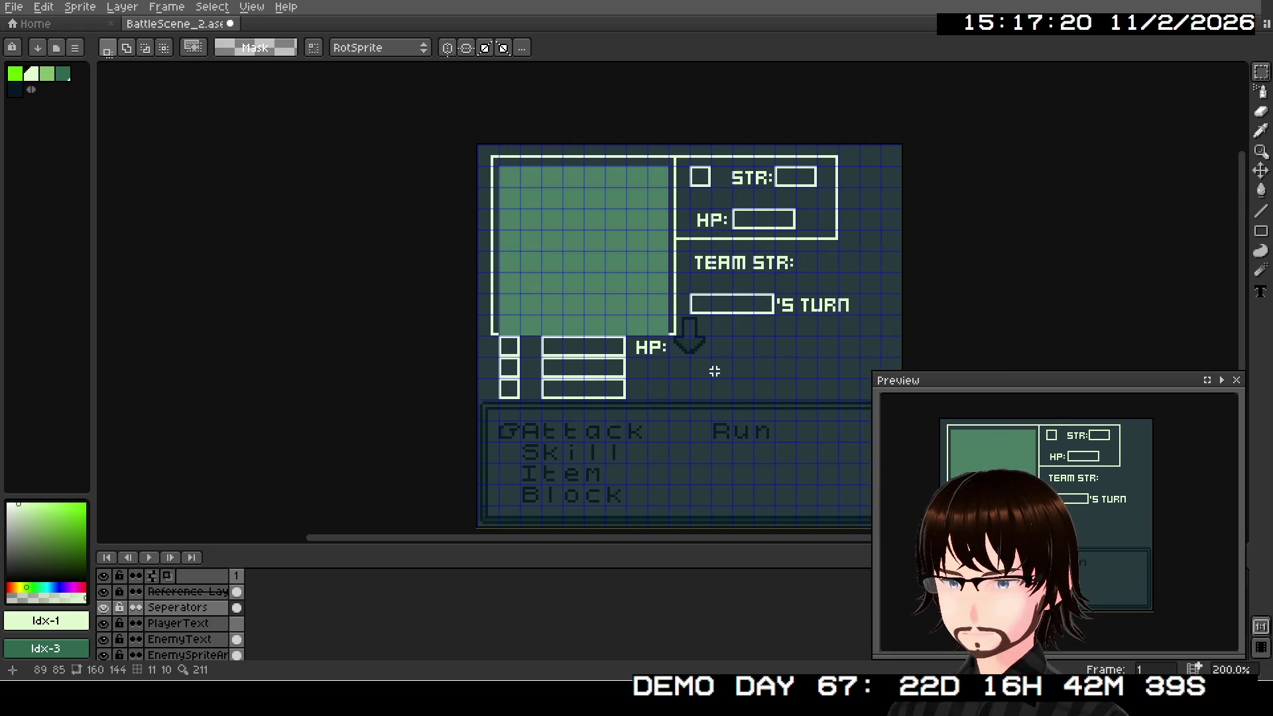
scroll(537, 377, up, 2)
Step: Move the party rows, HP: label, TEAM STR and 'S TURN onto the PlayerText layer
mouse_move(462, 297)
mouse_down()
mouse_move(808, 423)
mouse_move(798, 415)
mouse_up()
drag(913, 332, 716, 418)
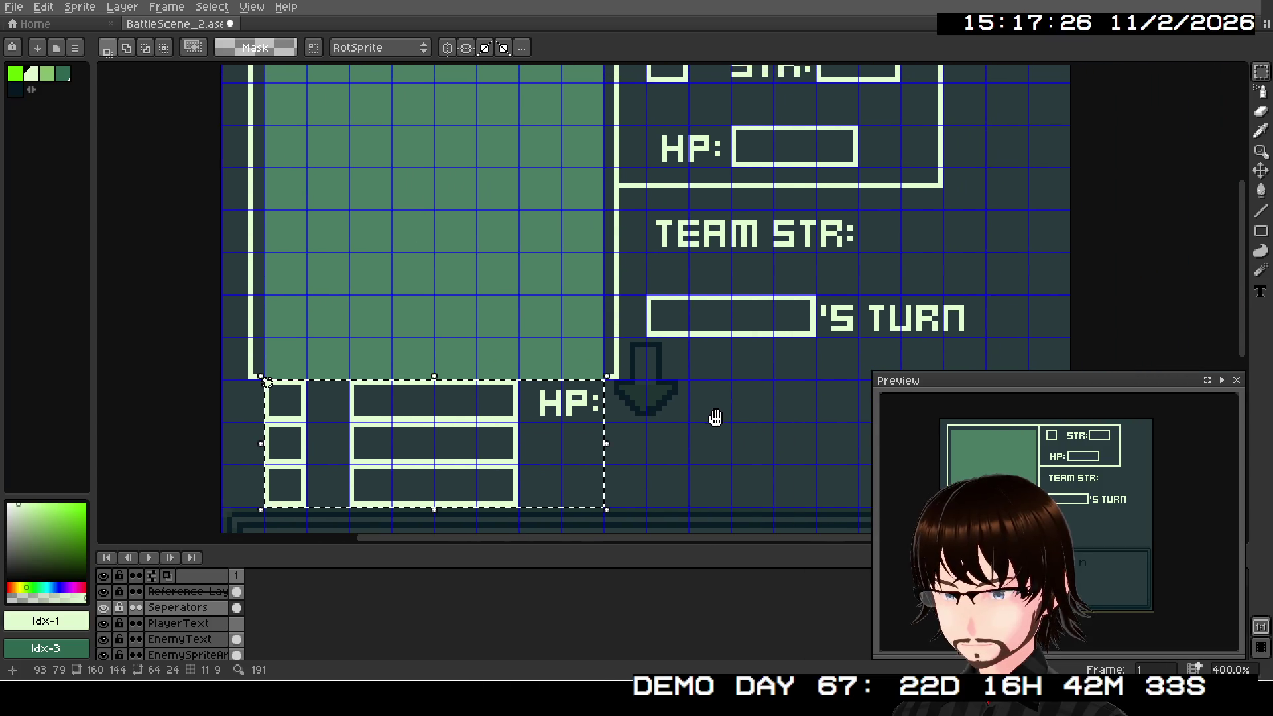
mouse_move(621, 193)
mouse_down()
mouse_move(767, 304)
mouse_move(972, 369)
mouse_up()
scroll(972, 369, down, 1)
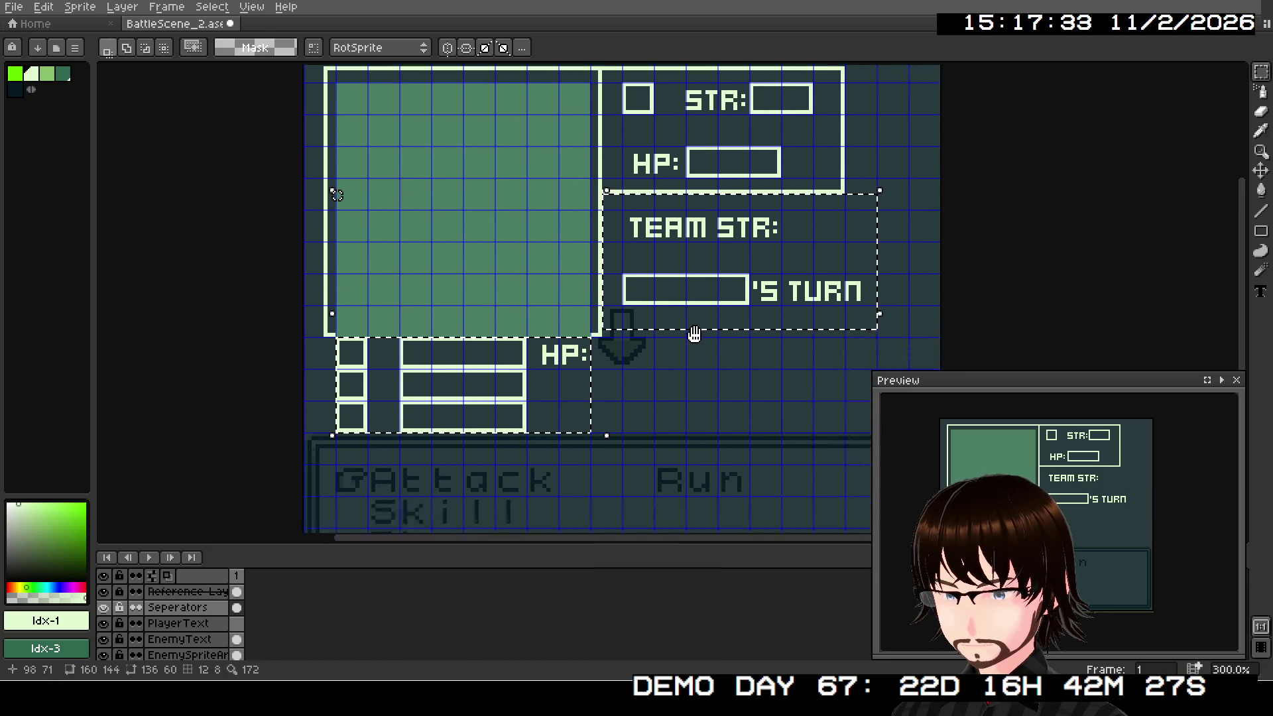
key(ctrl+x)
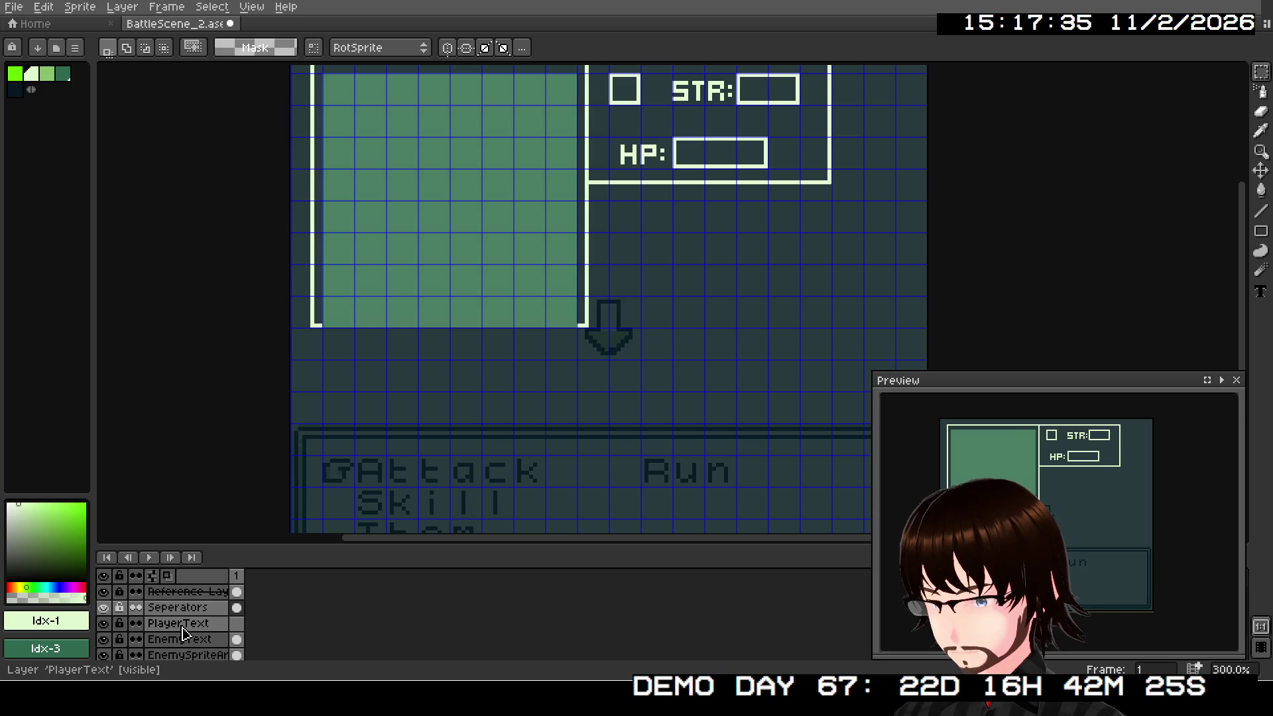
click(183, 627)
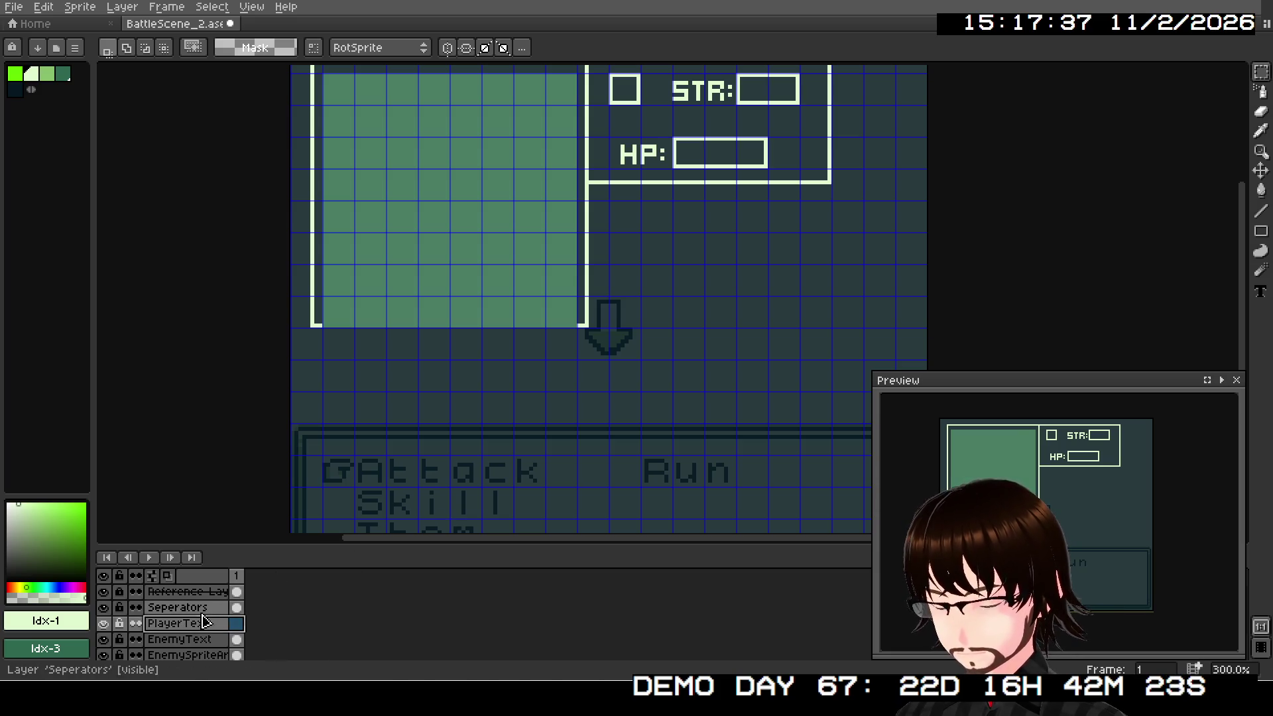
key(ctrl+v)
key(Return)
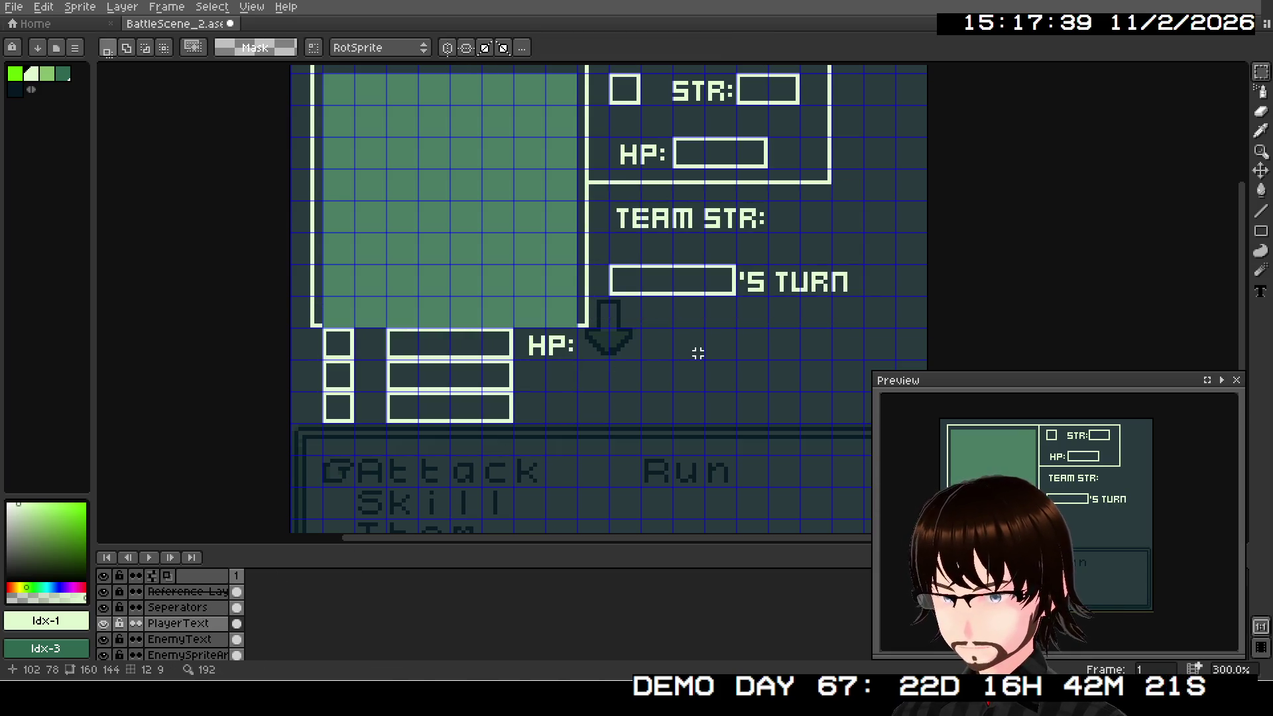
Step: Copy the HP: label into the second and third party rows
scroll(586, 376, up, 1)
scroll(585, 377, up, 3)
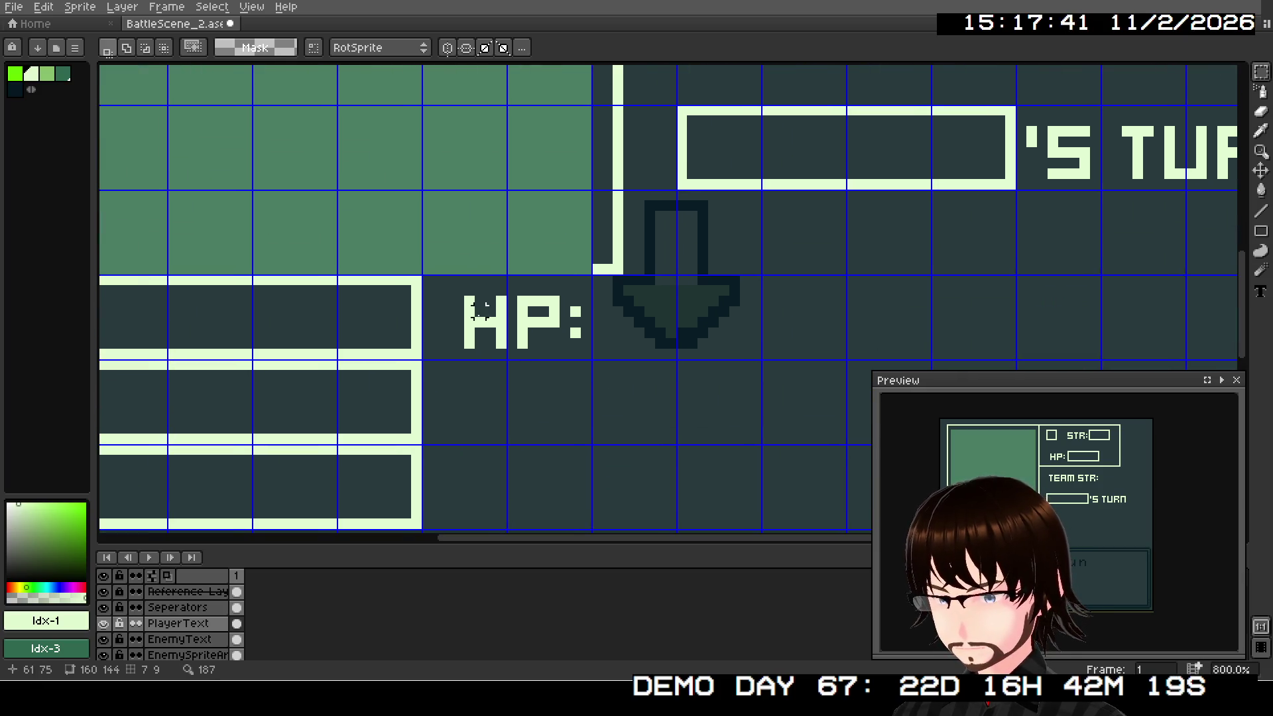
drag(424, 279, 595, 363)
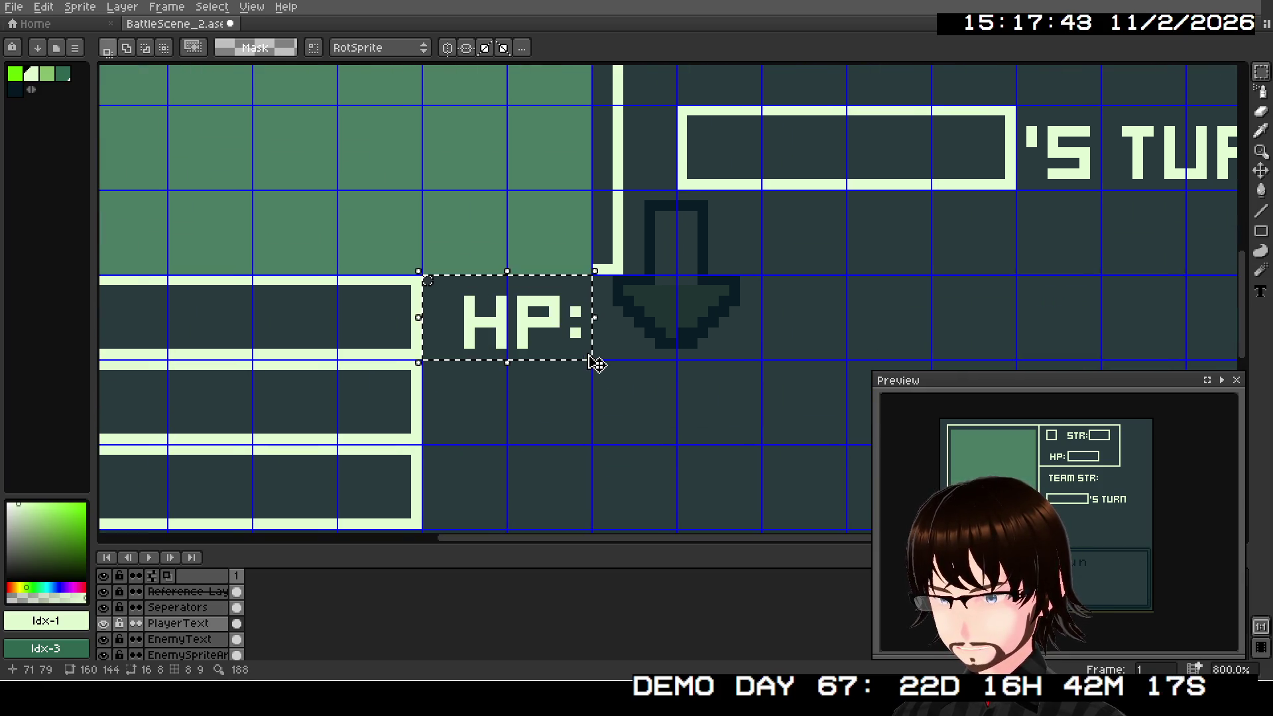
scroll(566, 417, down, 2)
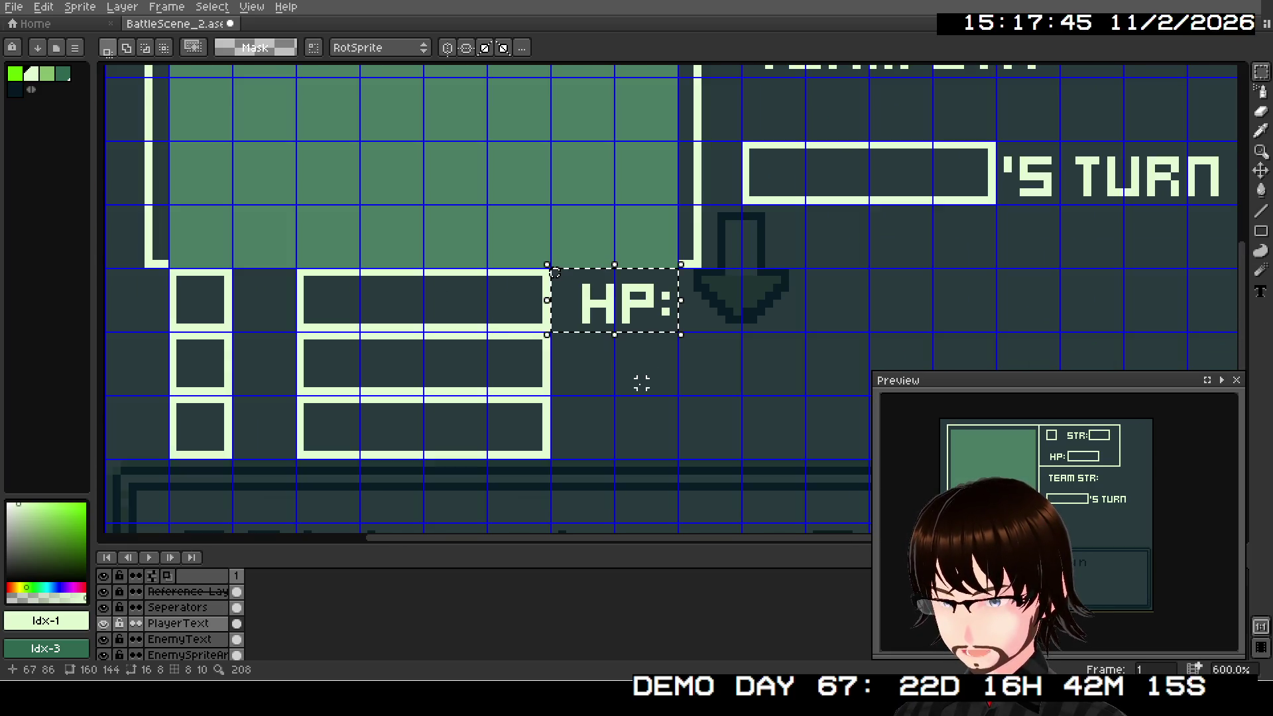
drag(646, 325, 651, 377)
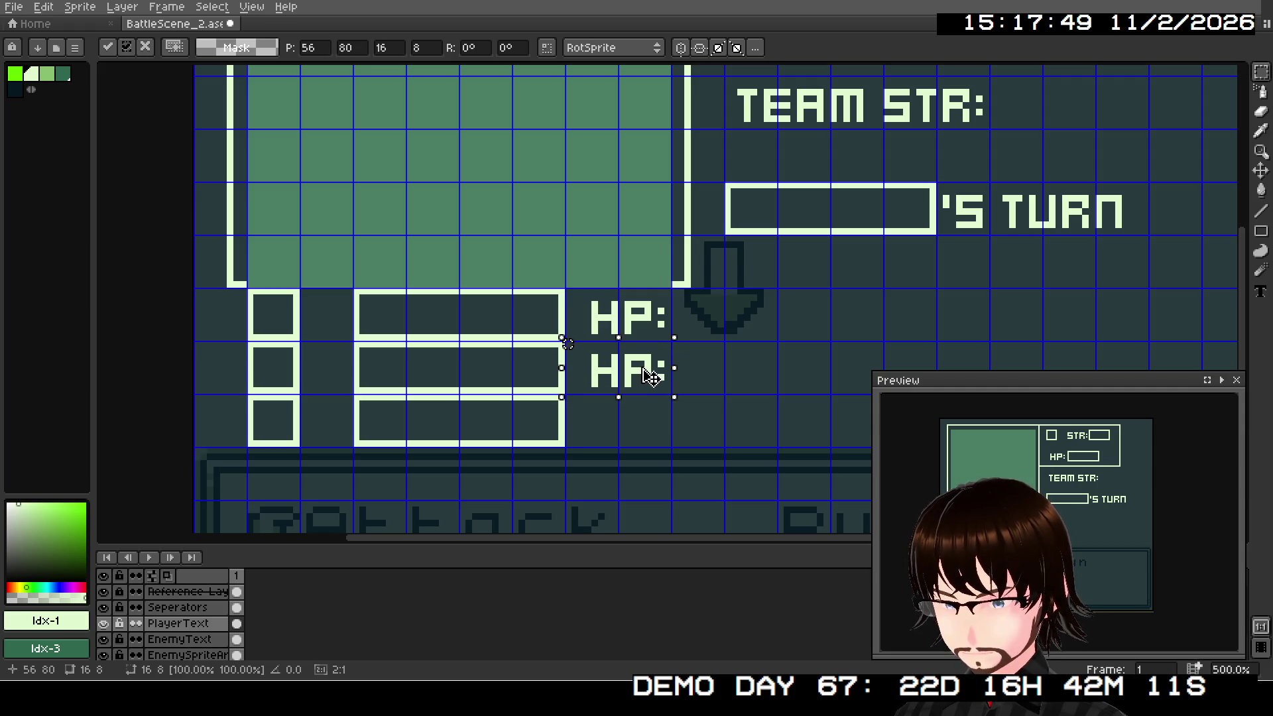
click(655, 416)
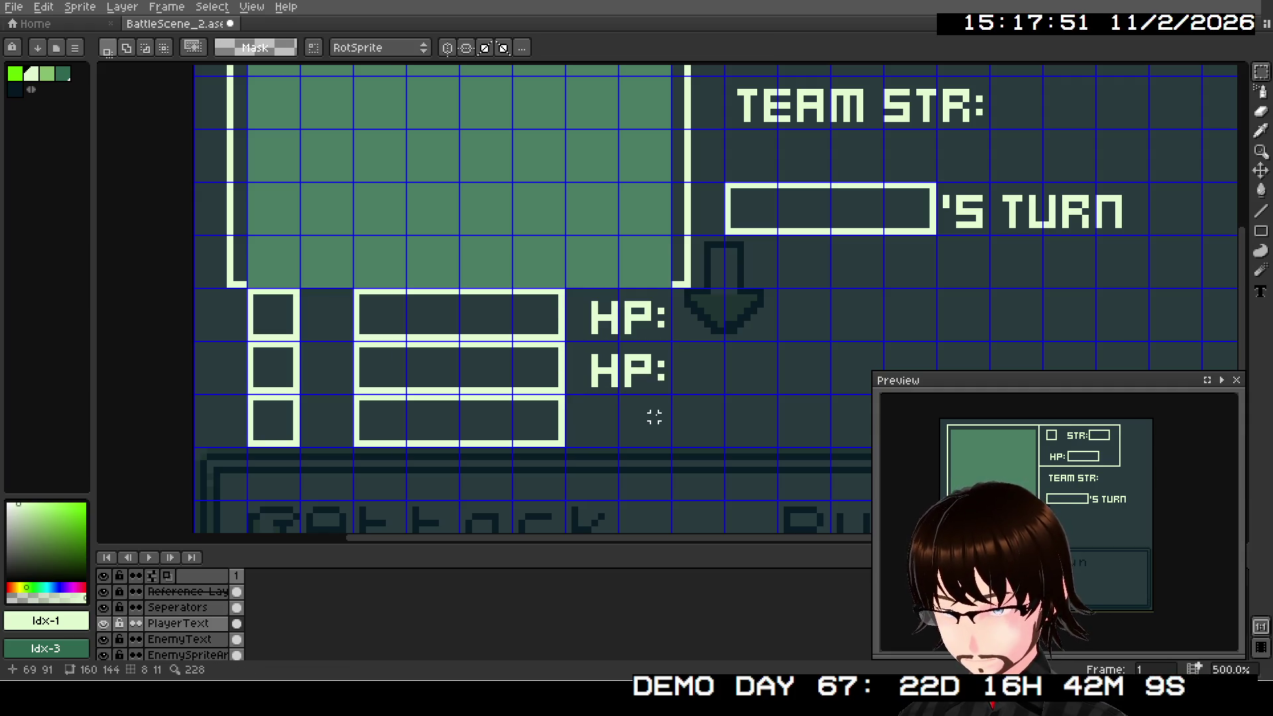
key(ctrl+shift+d)
drag(643, 336, 653, 439)
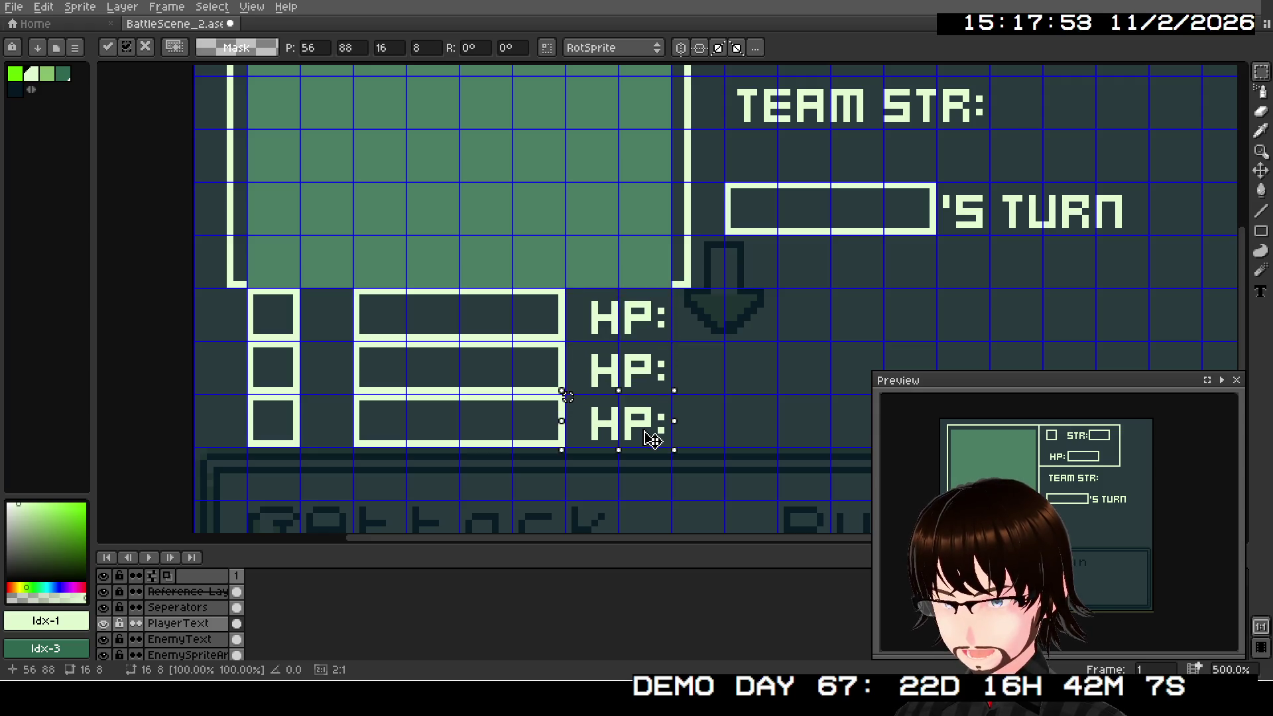
click(736, 423)
scroll(740, 423, down, 1)
drag(740, 422, 609, 408)
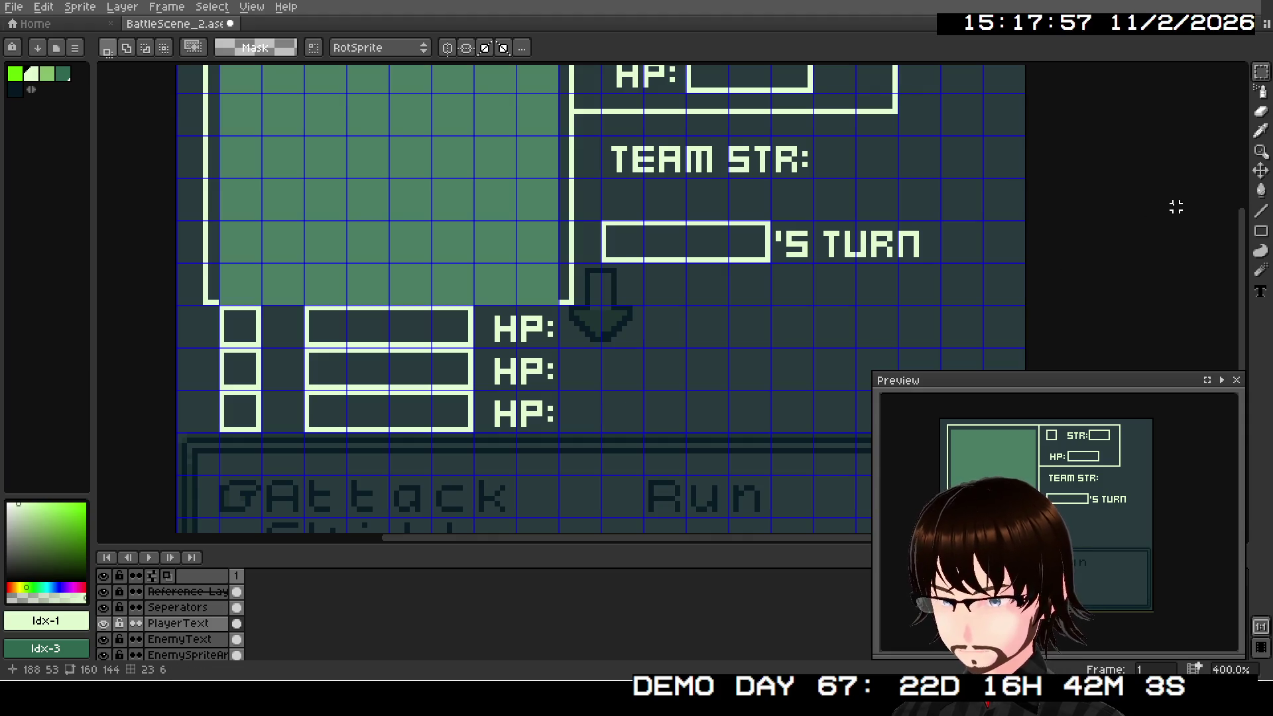
click(1261, 230)
scroll(576, 308, up, 2)
Step: Draw a bar outline right of each of the three HP: labels
drag(553, 307, 737, 364)
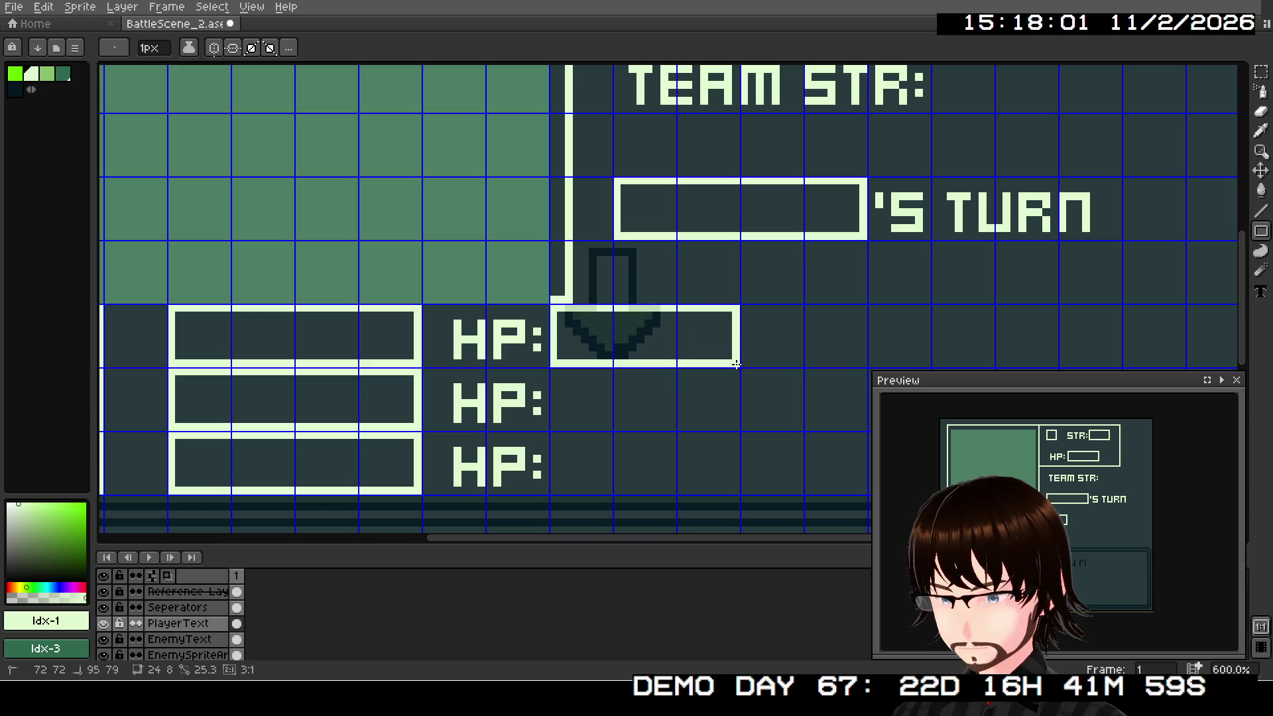
drag(561, 373, 738, 430)
drag(555, 434, 739, 493)
drag(757, 428, 619, 375)
scroll(723, 350, down, 1)
drag(723, 351, 626, 424)
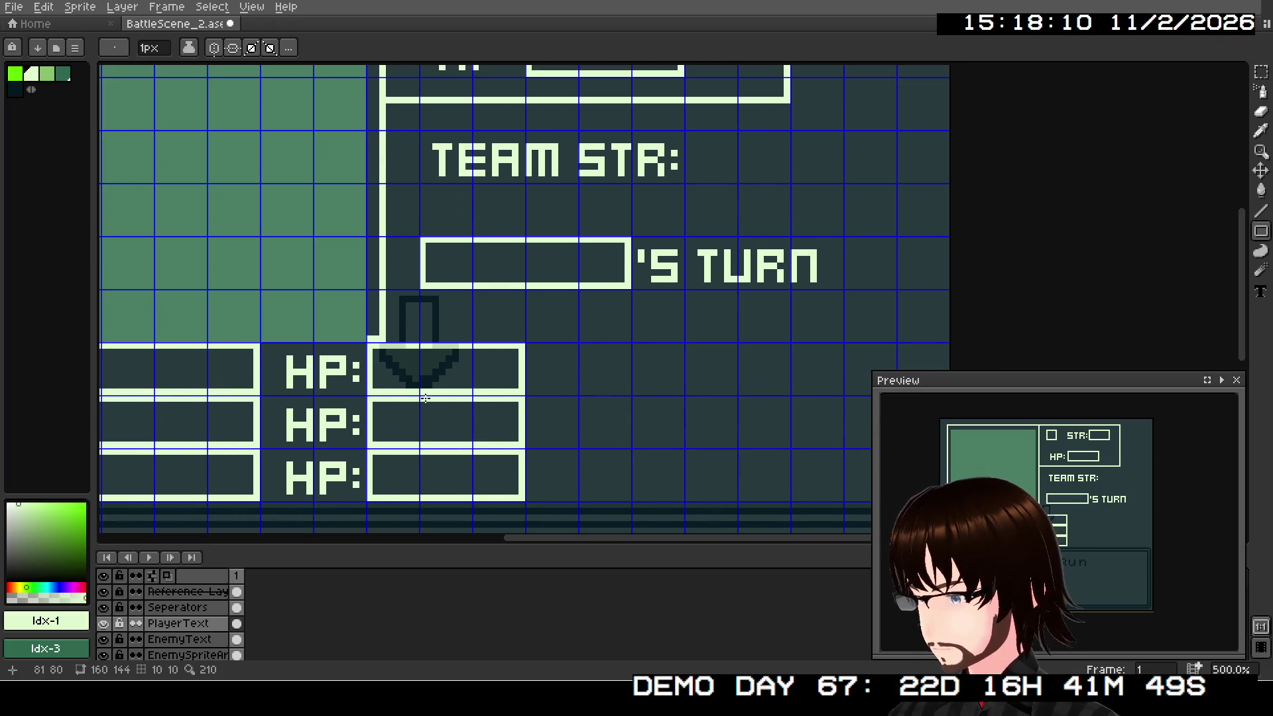
drag(570, 375, 777, 338)
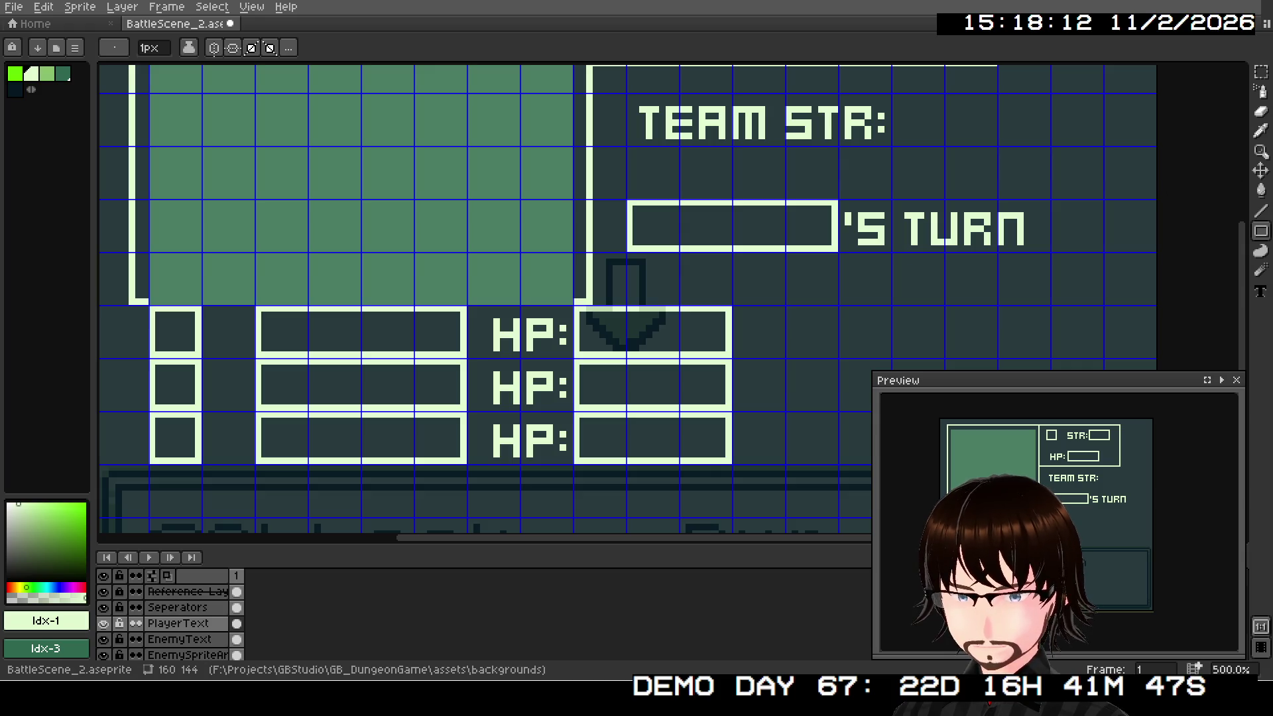
Step: Start typing an 'MP:' label right of the first HP bar
click(1260, 292)
drag(736, 310, 887, 353)
text(MP:)
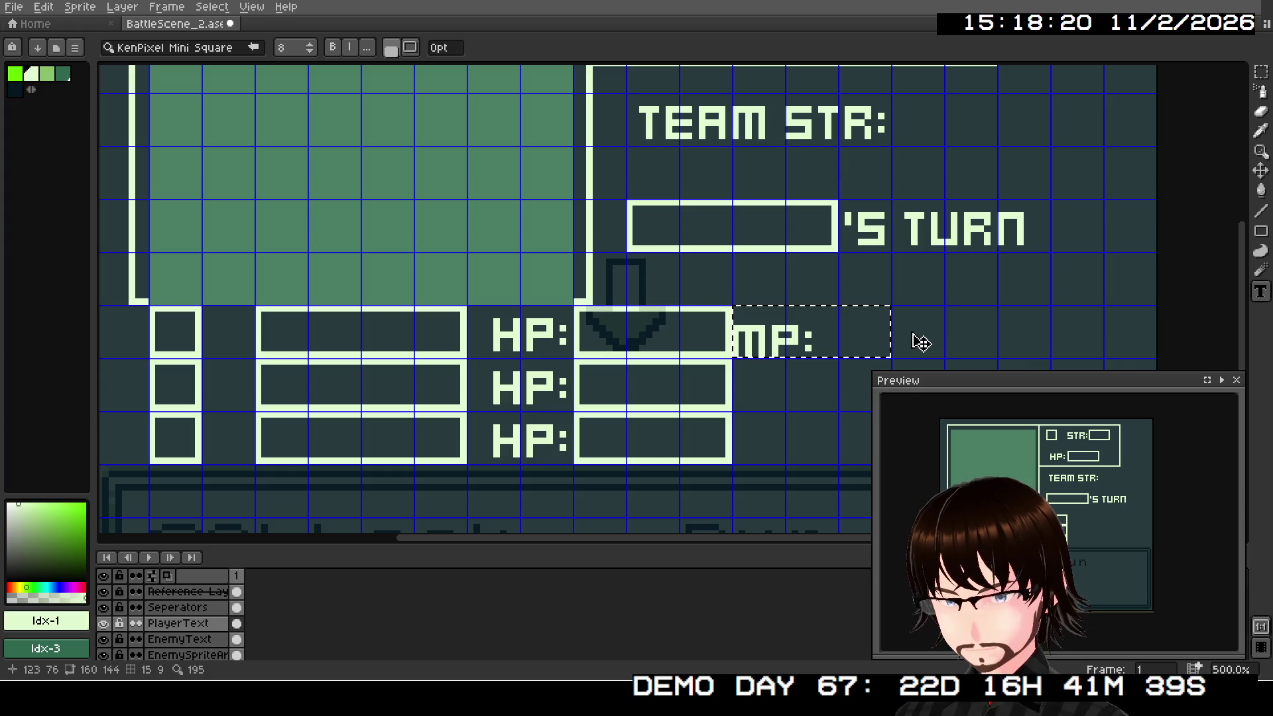
Step: Select the MP: label and copy it into the second and third party rows
key(w)
key(m)
mouse_move(734, 308)
mouse_down()
mouse_move(841, 362)
mouse_move(836, 346)
mouse_up()
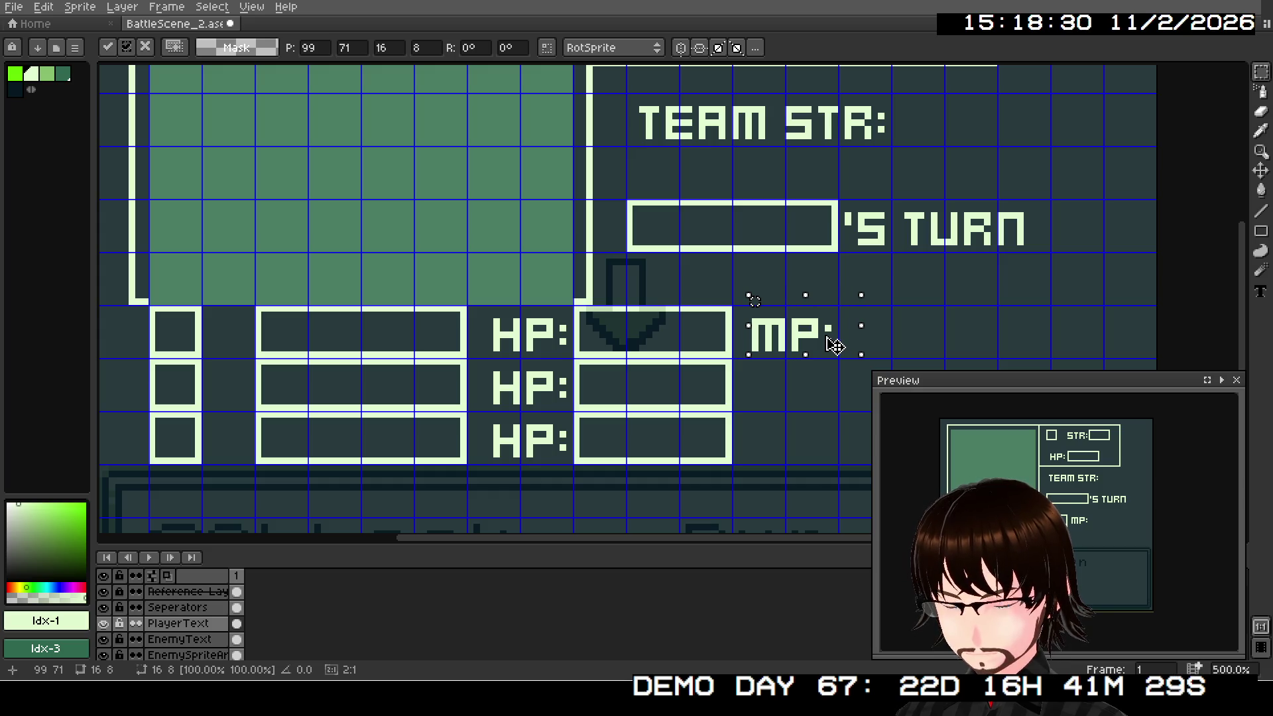
drag(801, 398, 722, 364)
key(ctrl+d)
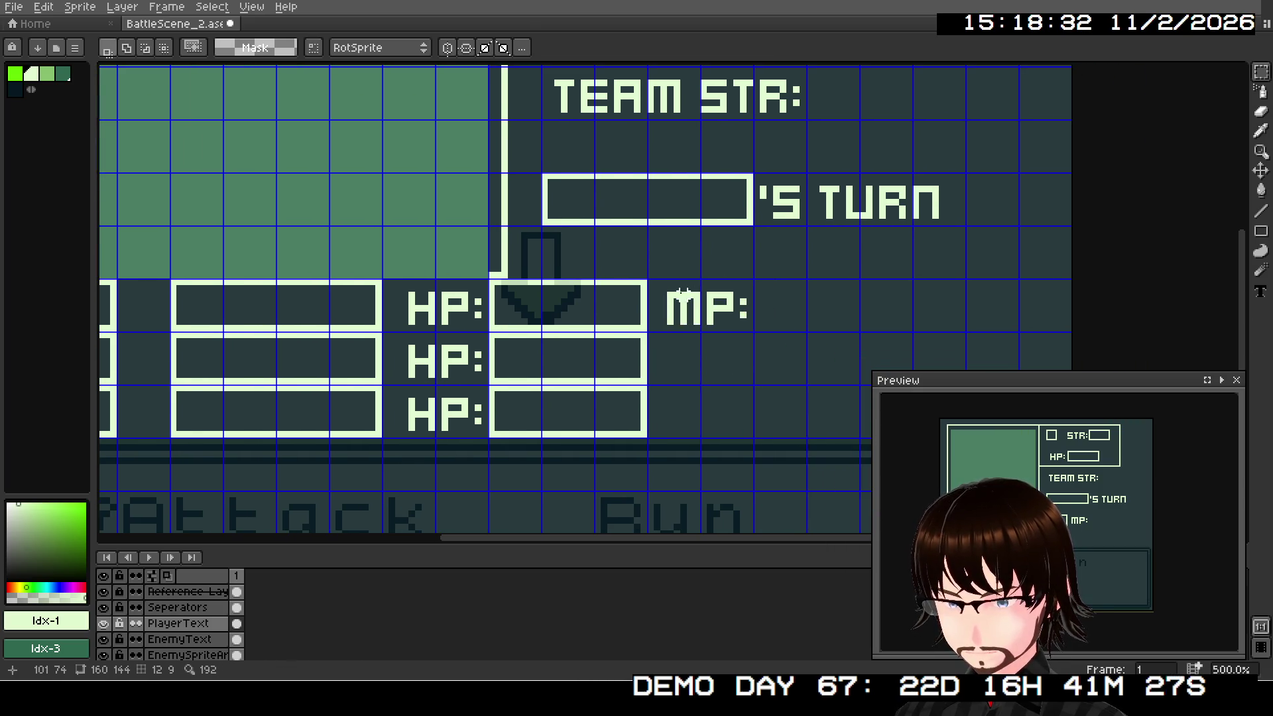
drag(656, 282, 757, 334)
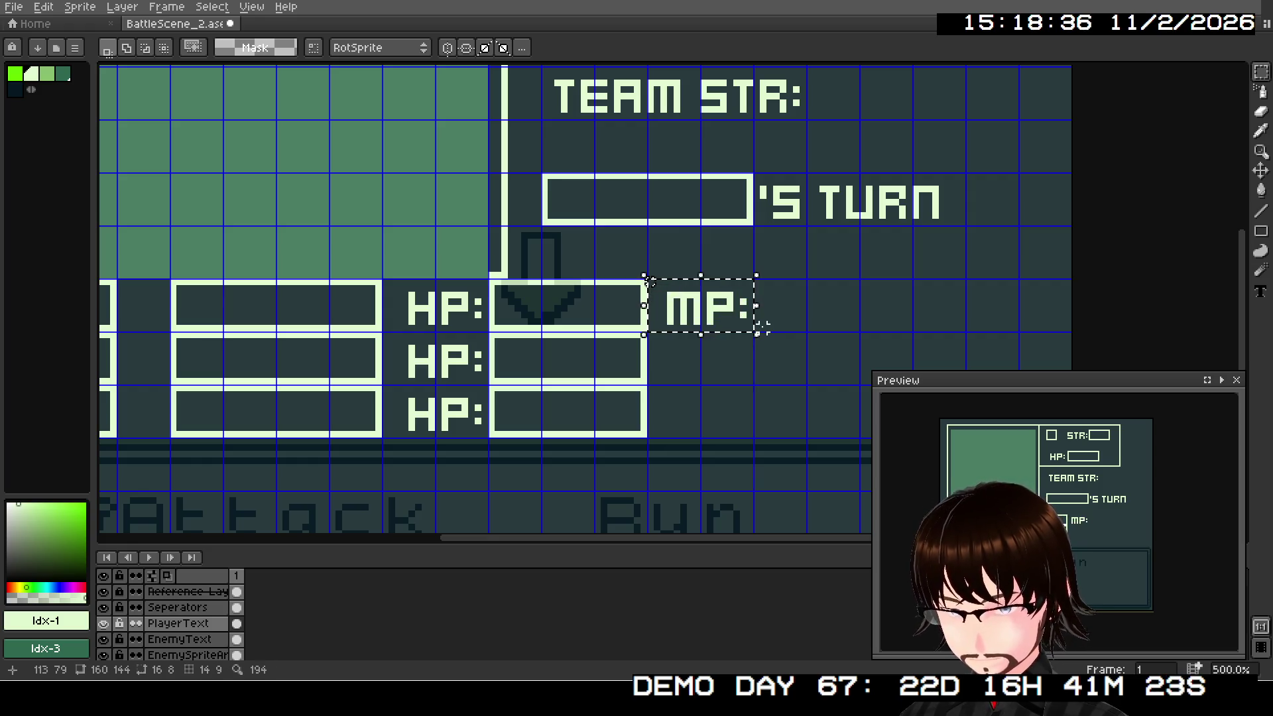
drag(721, 322, 725, 425)
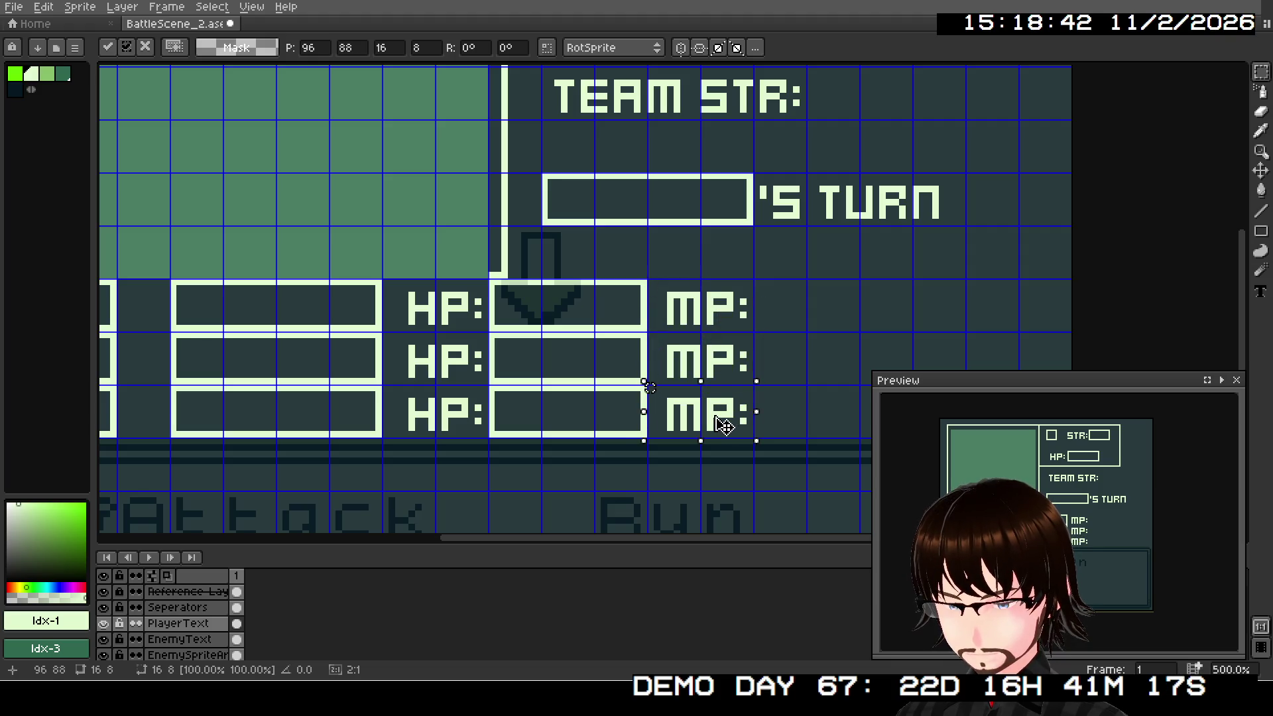
click(795, 332)
scroll(795, 332, down, 2)
mouse_move(830, 344)
mouse_down()
mouse_move(730, 346)
mouse_move(843, 346)
mouse_move(690, 347)
mouse_up()
click(1260, 231)
scroll(725, 346, up, 2)
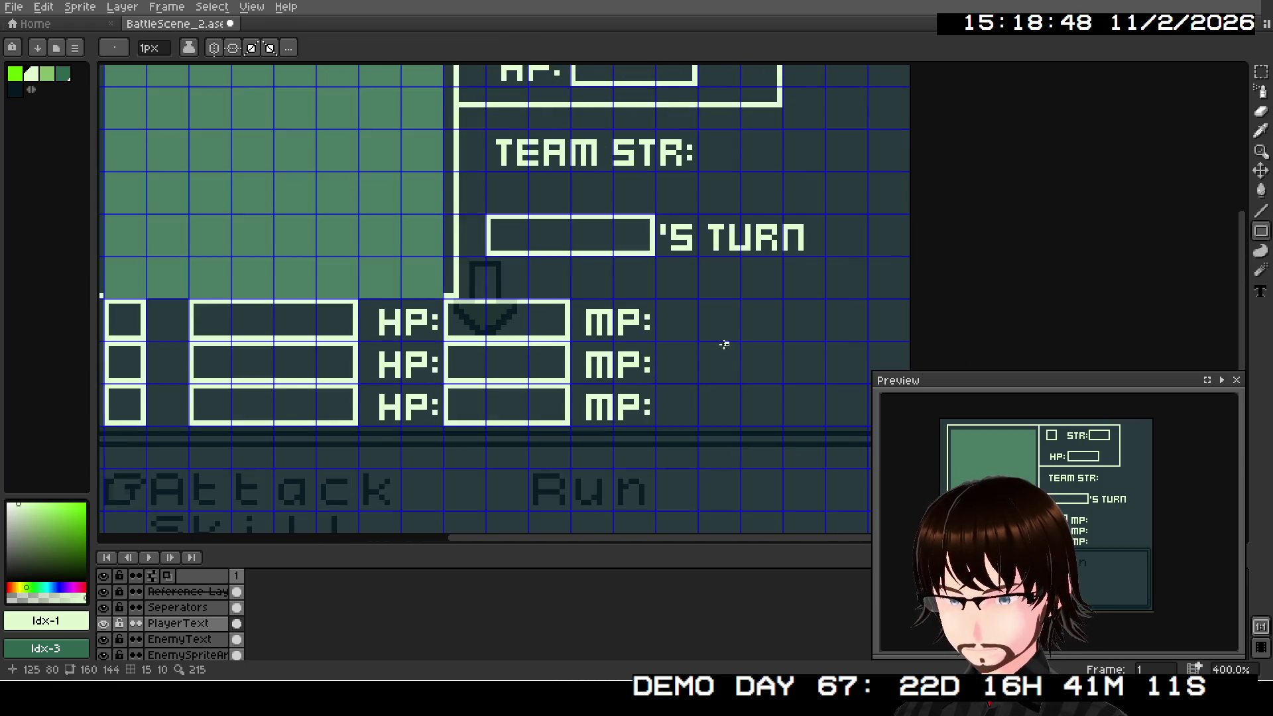
Step: Draw bar outlines right of all three MP: labels, plus a small square left of the top row
drag(640, 289, 795, 337)
drag(641, 341, 793, 392)
drag(640, 397, 798, 448)
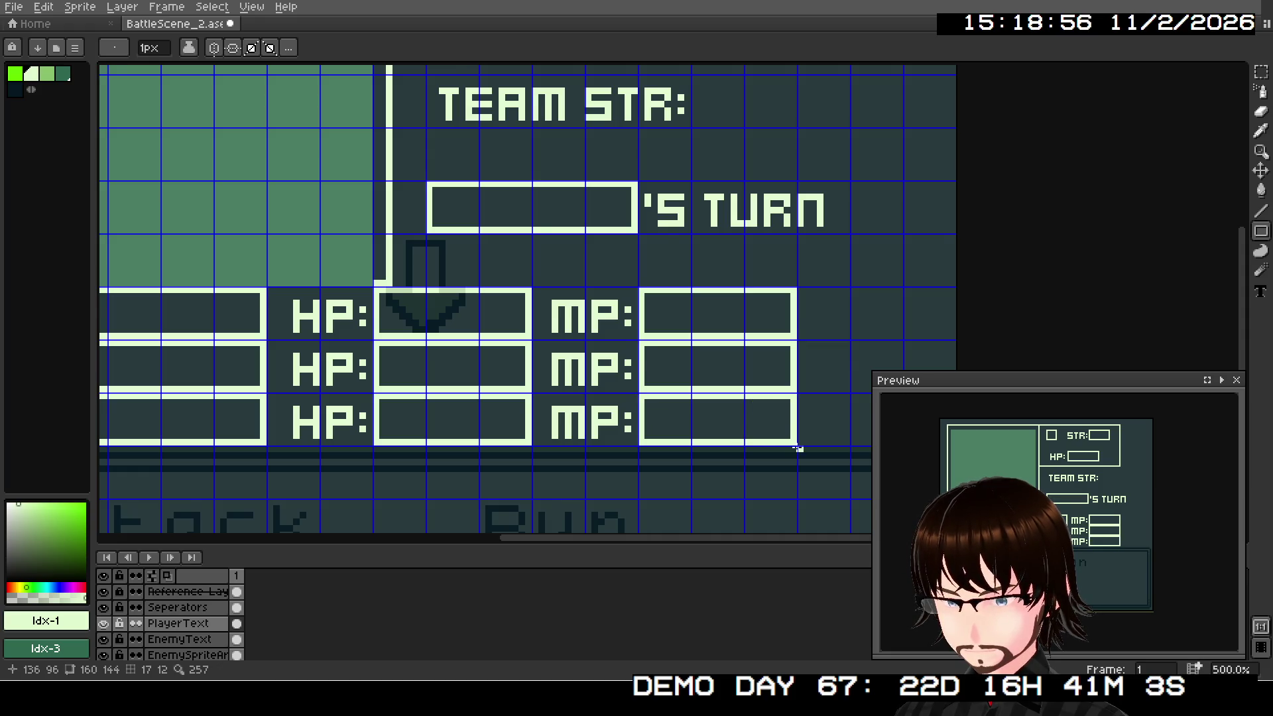
scroll(798, 449, down, 4)
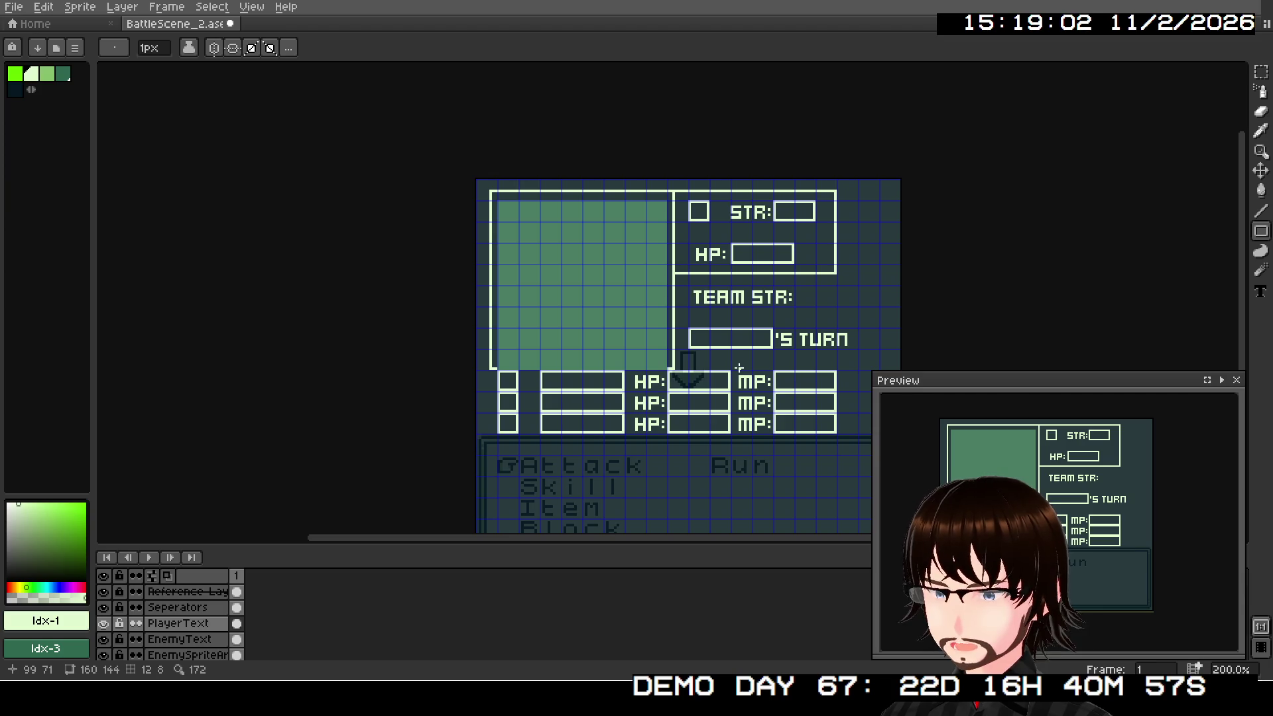
scroll(722, 368, up, 5)
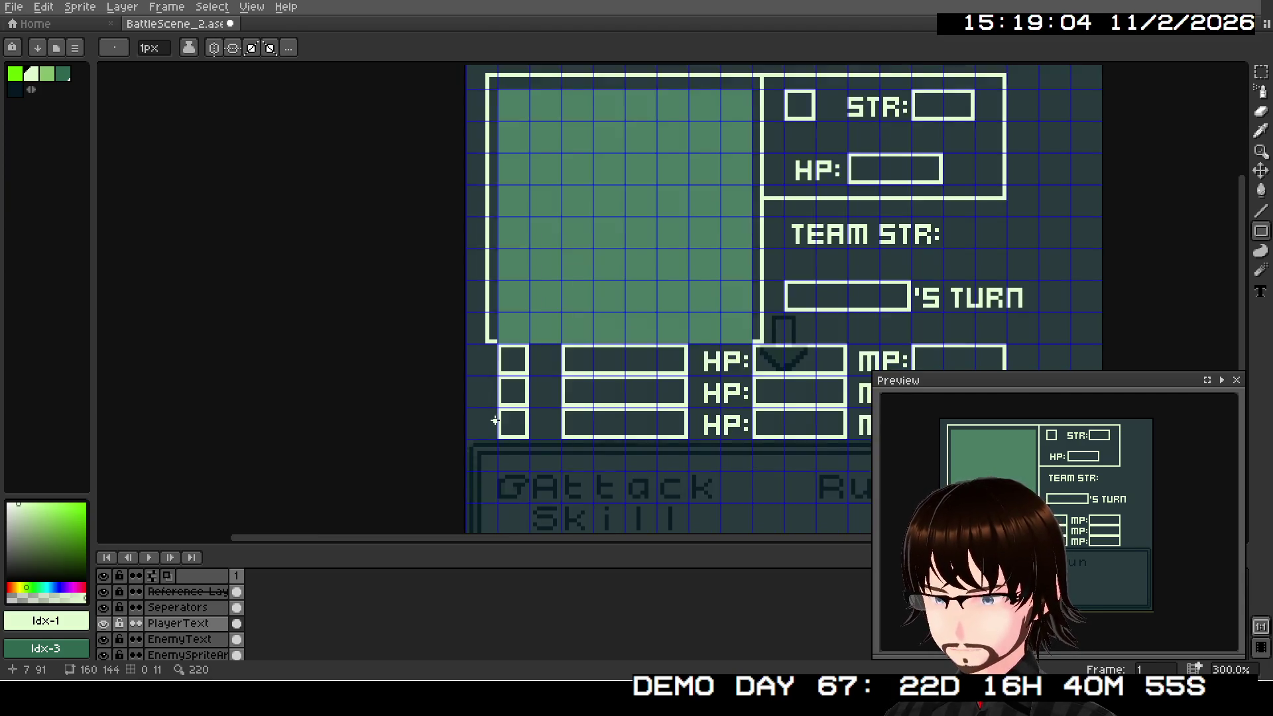
mouse_move(531, 292)
mouse_down()
mouse_move(609, 350)
mouse_move(601, 360)
mouse_up()
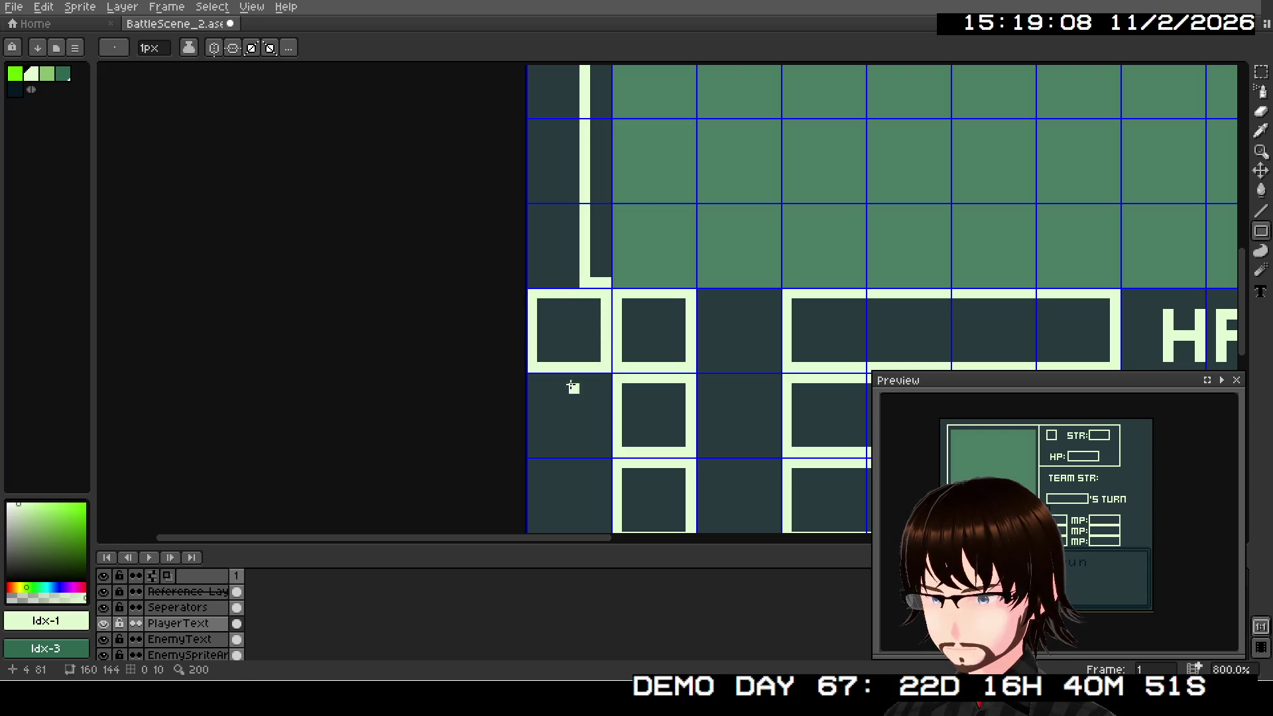
Step: Add small square outlines at the left of the second and third party rows, then recenter the layout
mouse_move(529, 376)
mouse_down()
mouse_move(552, 439)
mouse_move(607, 451)
mouse_up()
mouse_move(550, 481)
mouse_down()
mouse_move(528, 372)
mouse_move(589, 435)
mouse_up()
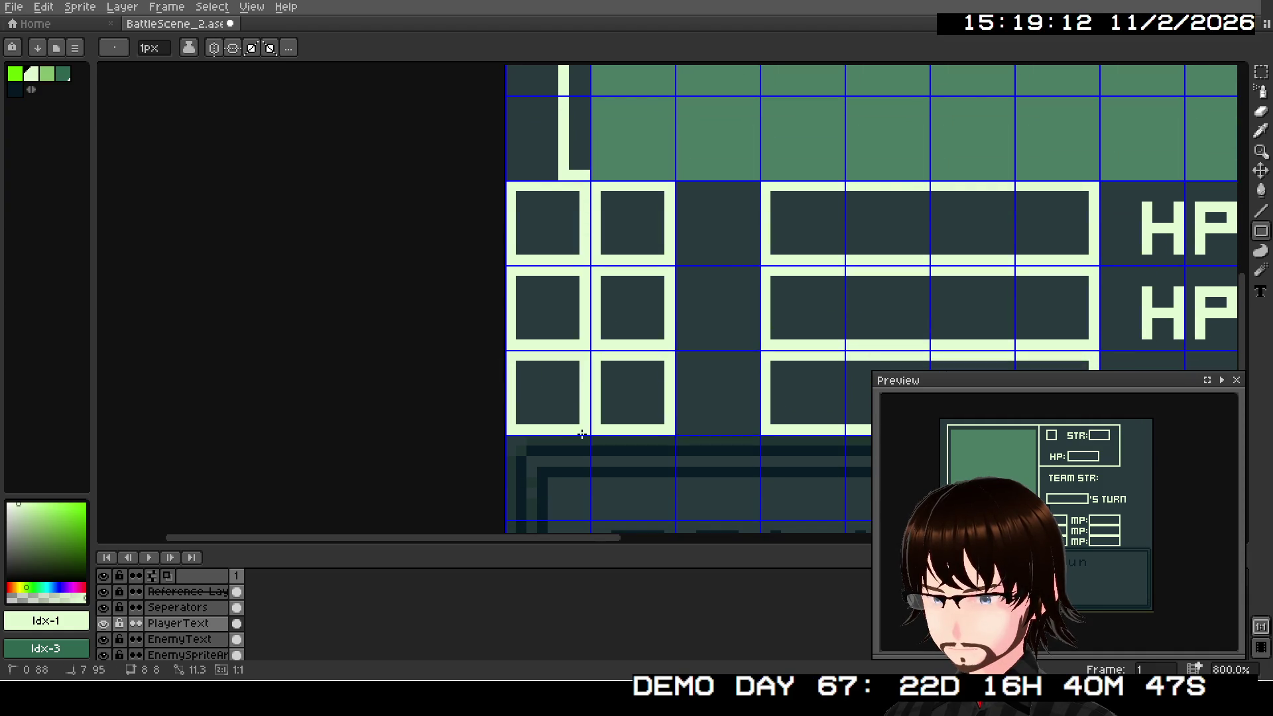
scroll(645, 483, down, 2)
scroll(733, 438, right, 5)
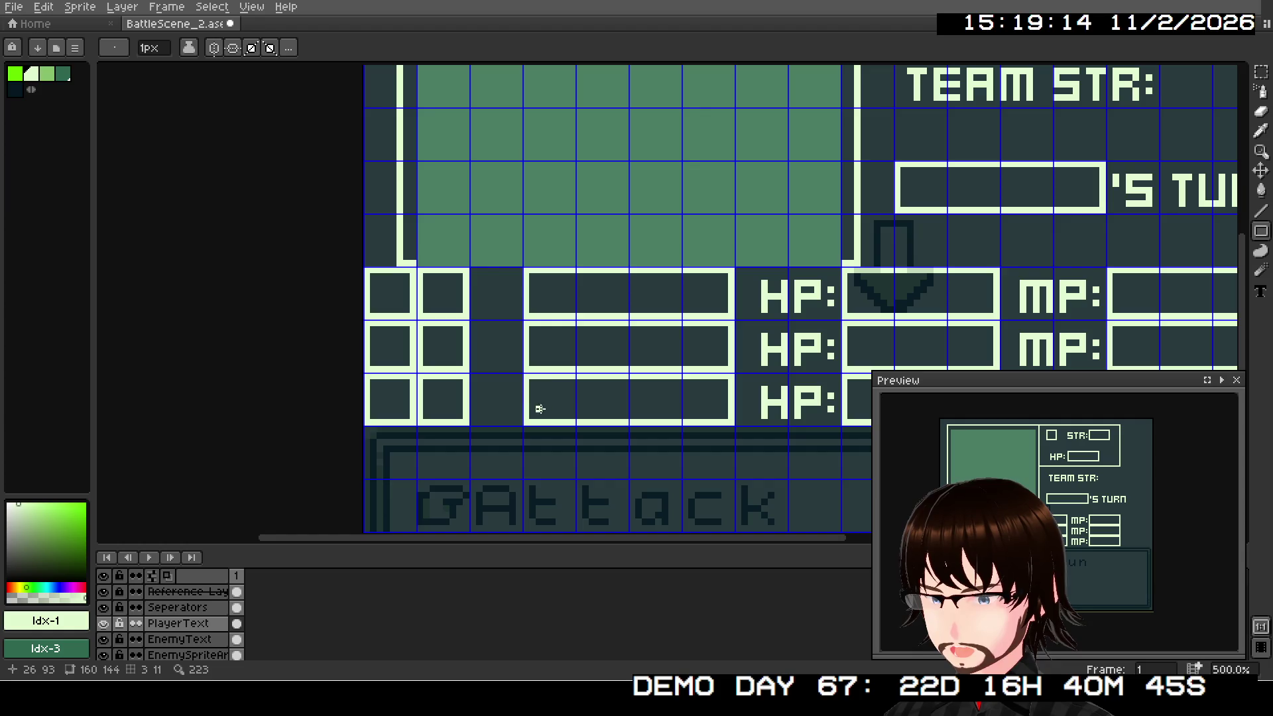
scroll(524, 331, down, 1)
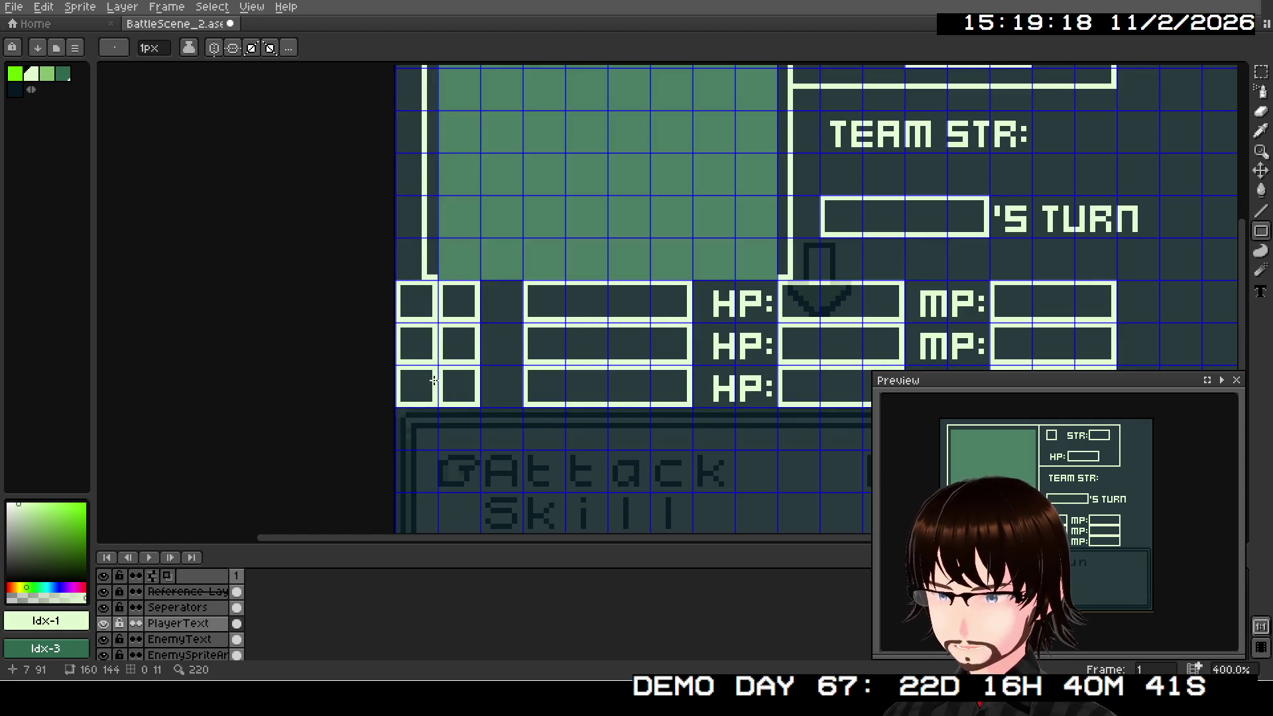
scroll(498, 341, up, 1)
scroll(501, 330, down, 1)
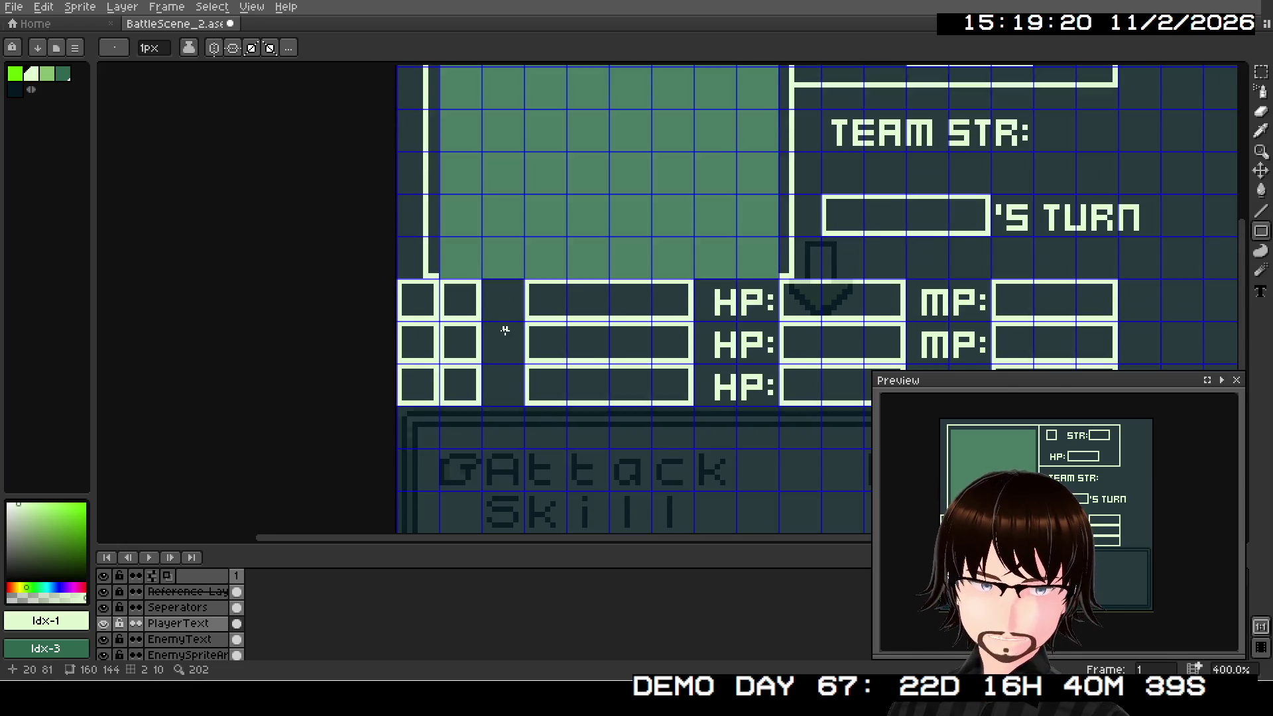
scroll(502, 330, down, 2)
drag(768, 262, 735, 337)
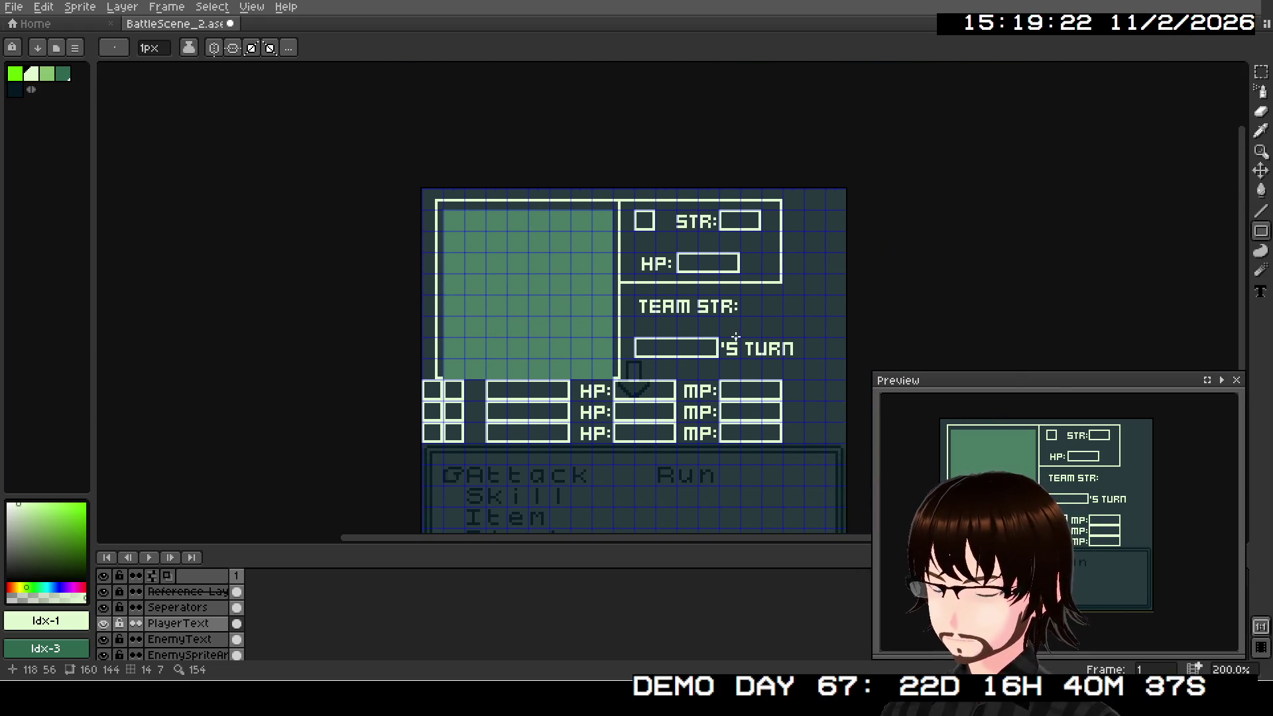
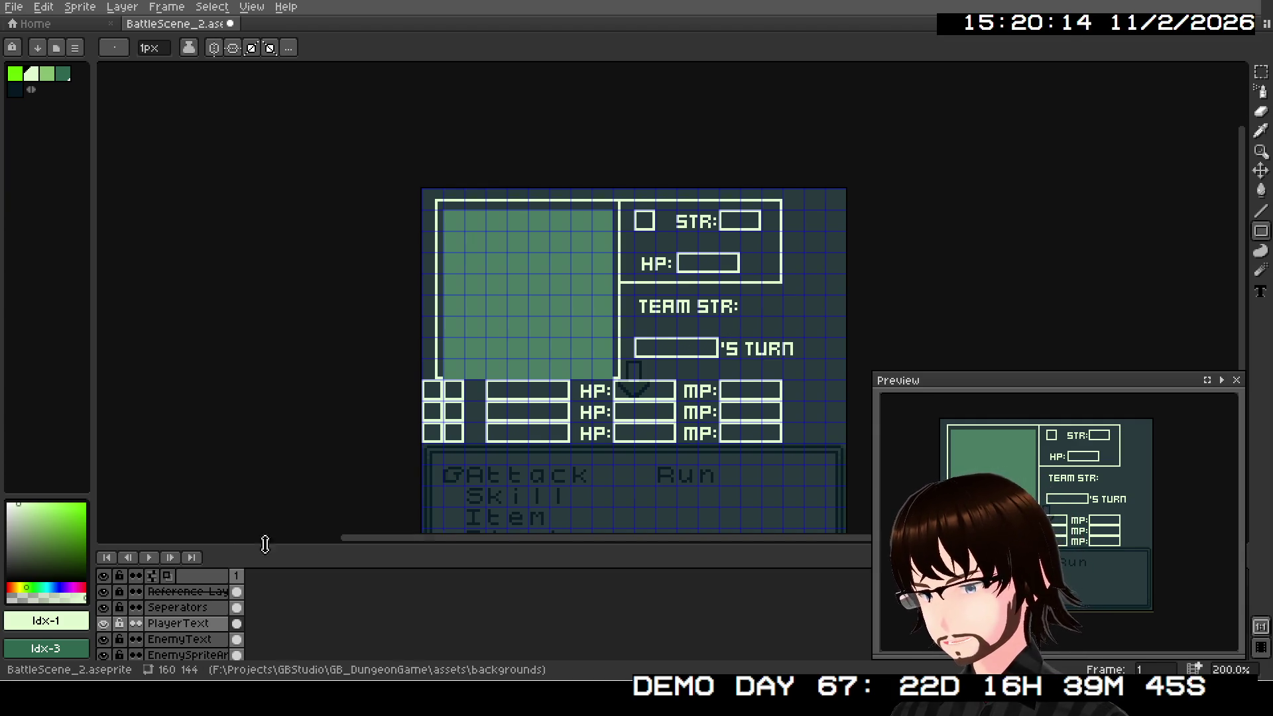
Step: Hide the Reference Layer, frame the whole battle-screen layout, and switch to the Rectangular Marquee
click(105, 593)
mouse_move(659, 355)
mouse_down()
mouse_move(668, 231)
mouse_move(636, 300)
mouse_up()
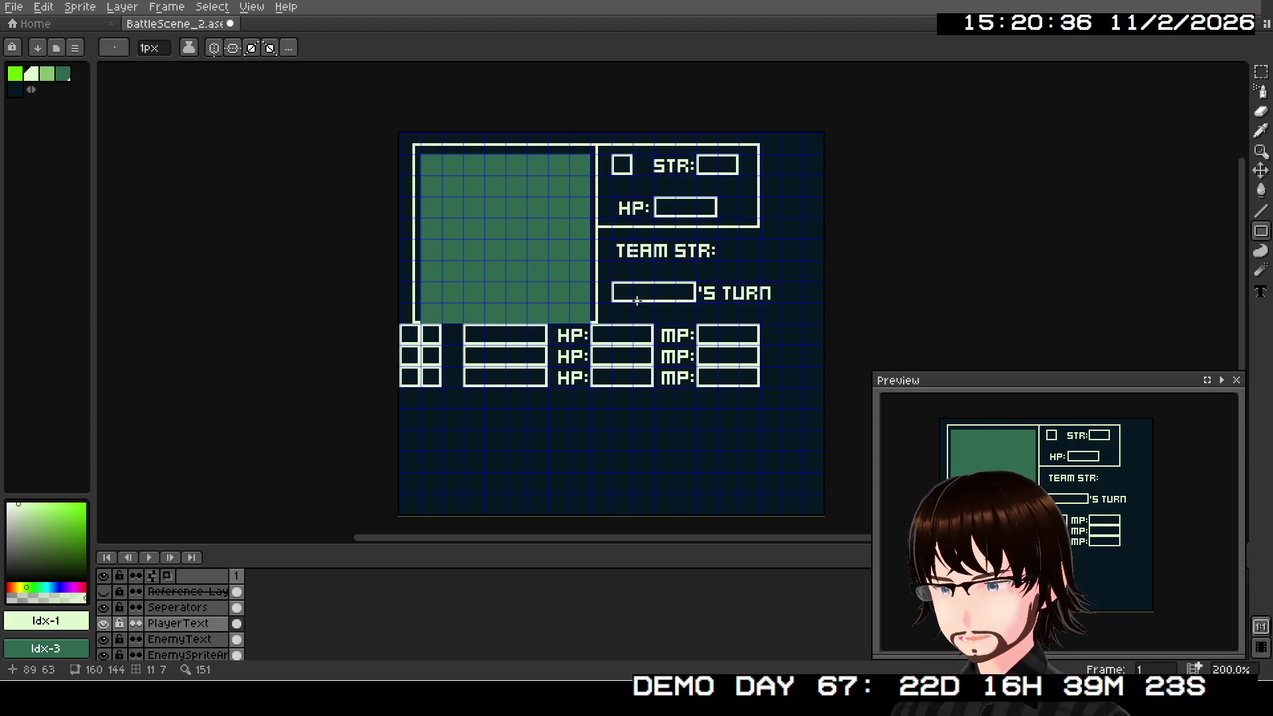
drag(604, 234, 612, 276)
scroll(612, 276, up, 2)
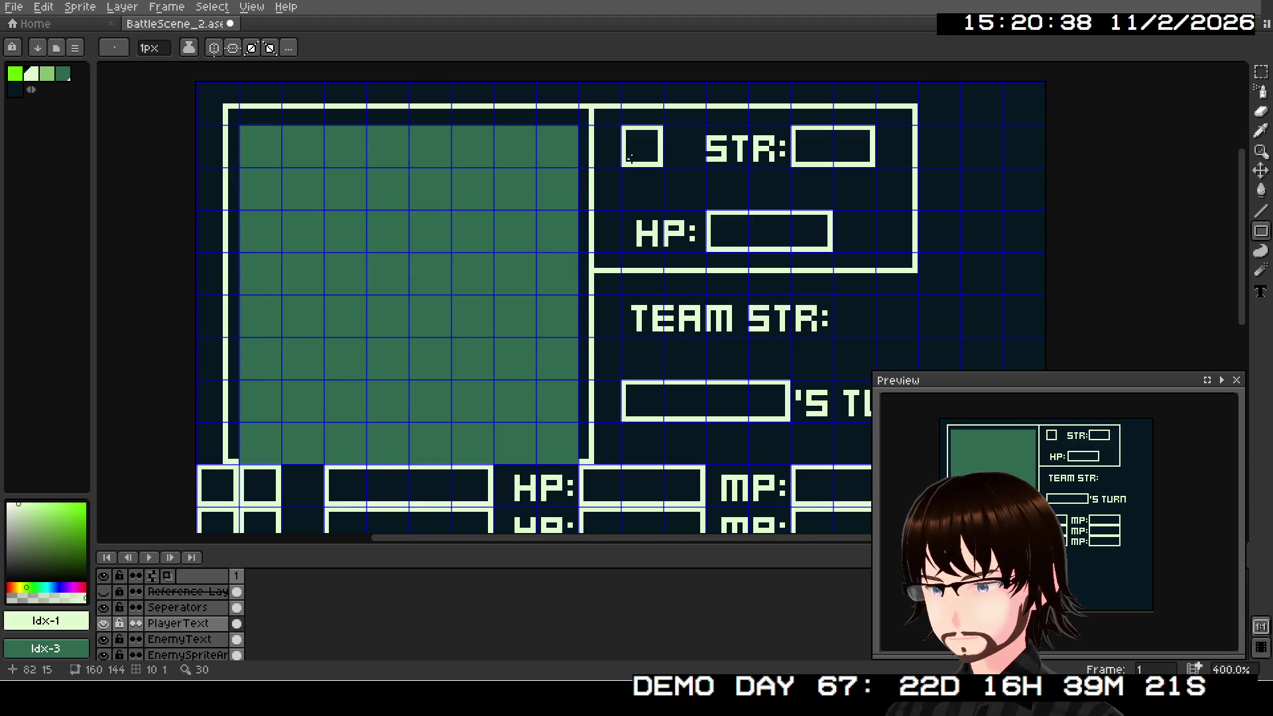
mouse_move(988, 327)
mouse_down()
mouse_move(960, 259)
mouse_move(861, 272)
mouse_up()
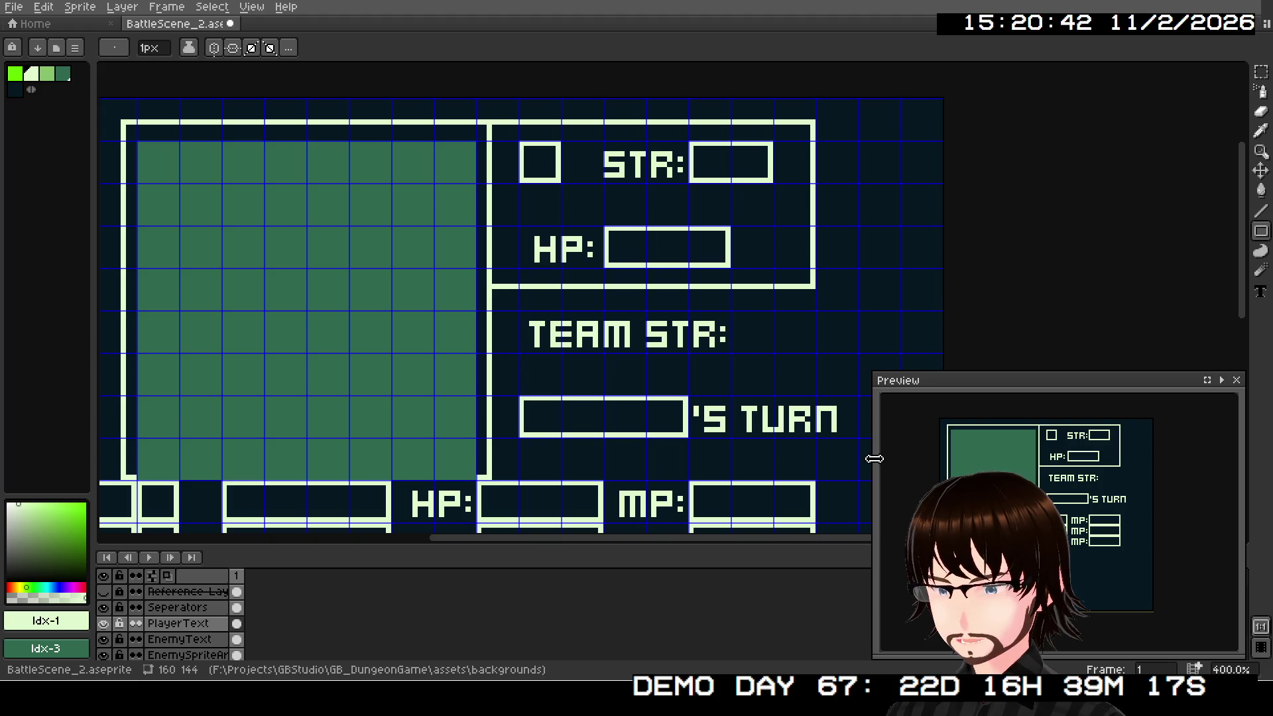
drag(863, 460, 762, 429)
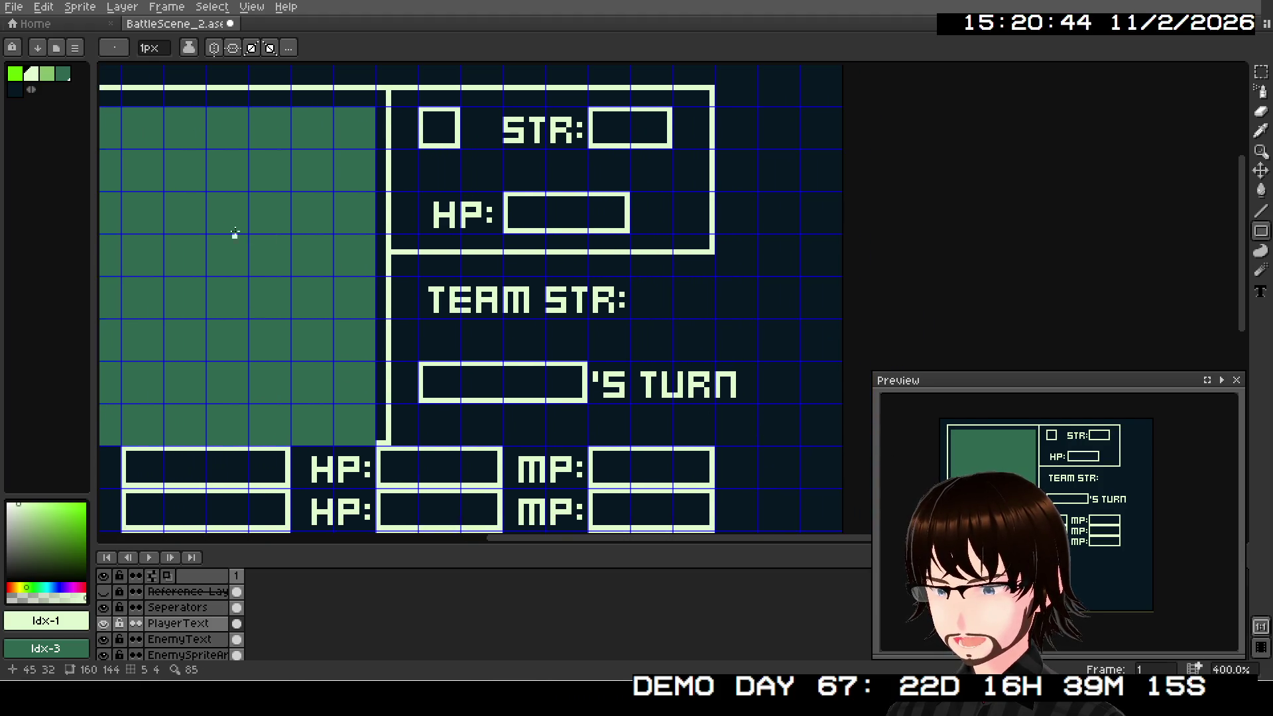
drag(472, 297, 581, 315)
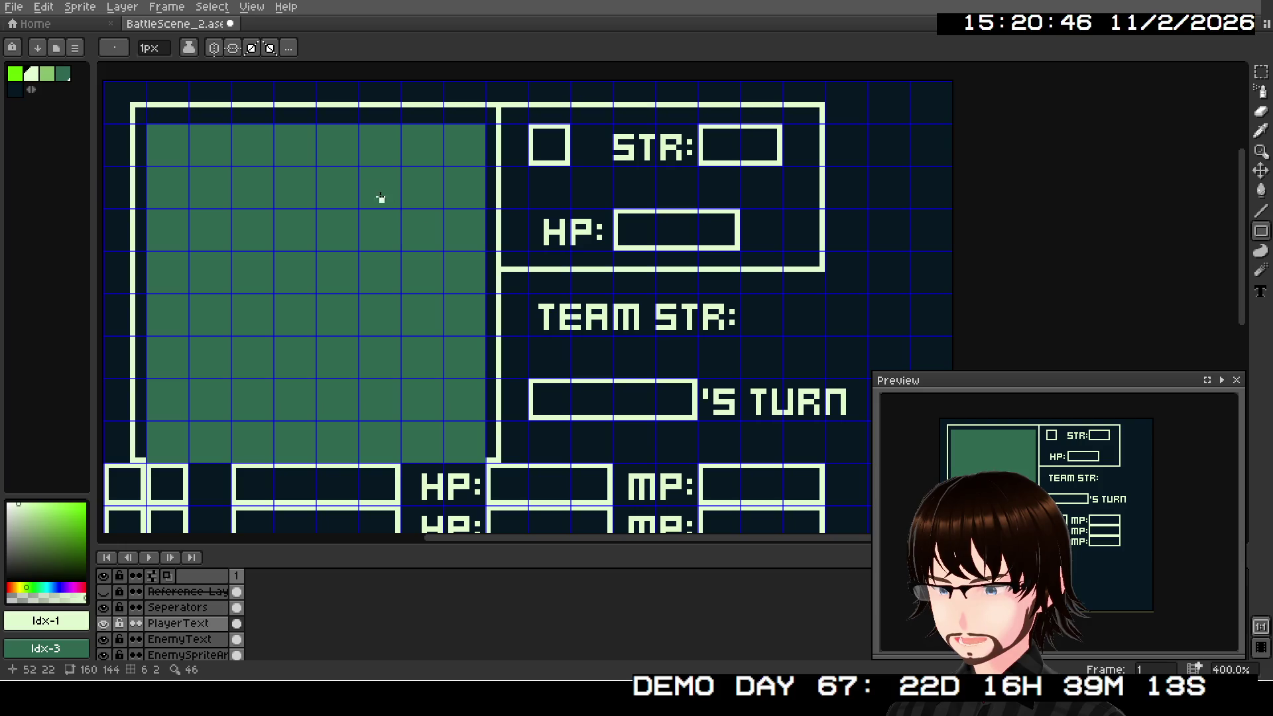
drag(639, 363, 557, 363)
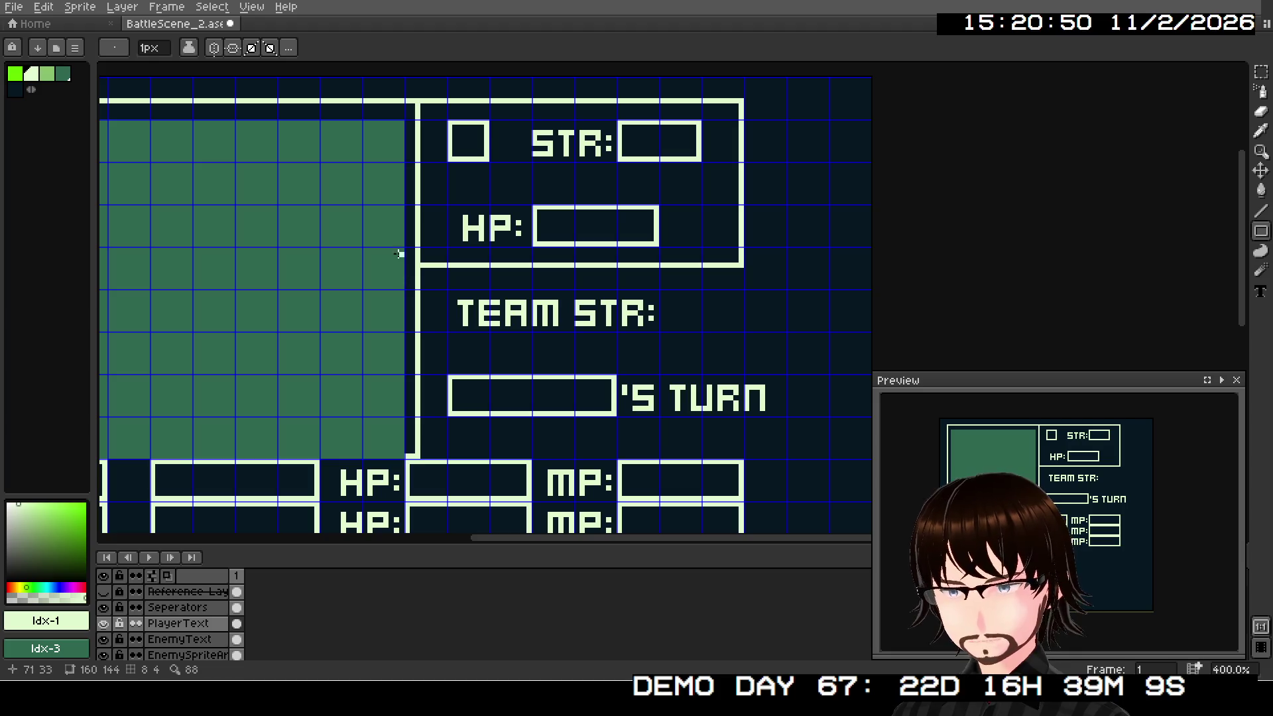
scroll(484, 369, right, 1)
scroll(426, 375, down, 1)
drag(426, 376, 565, 326)
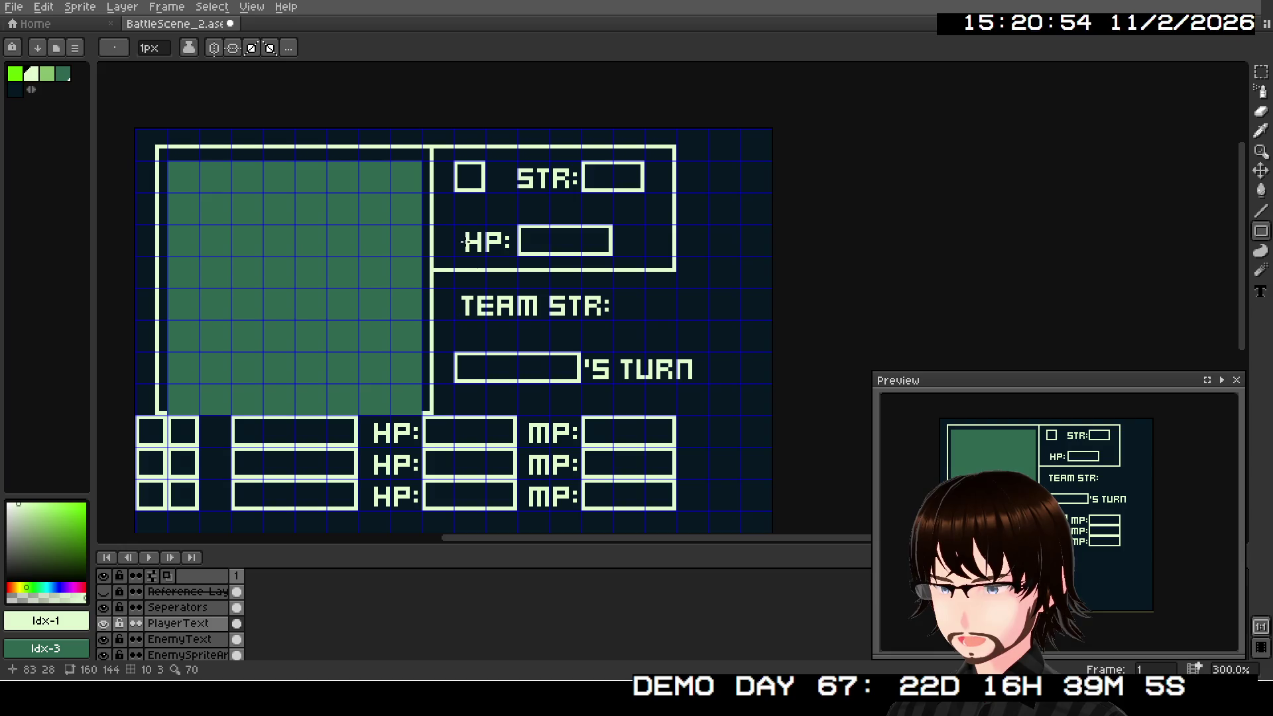
click(1260, 73)
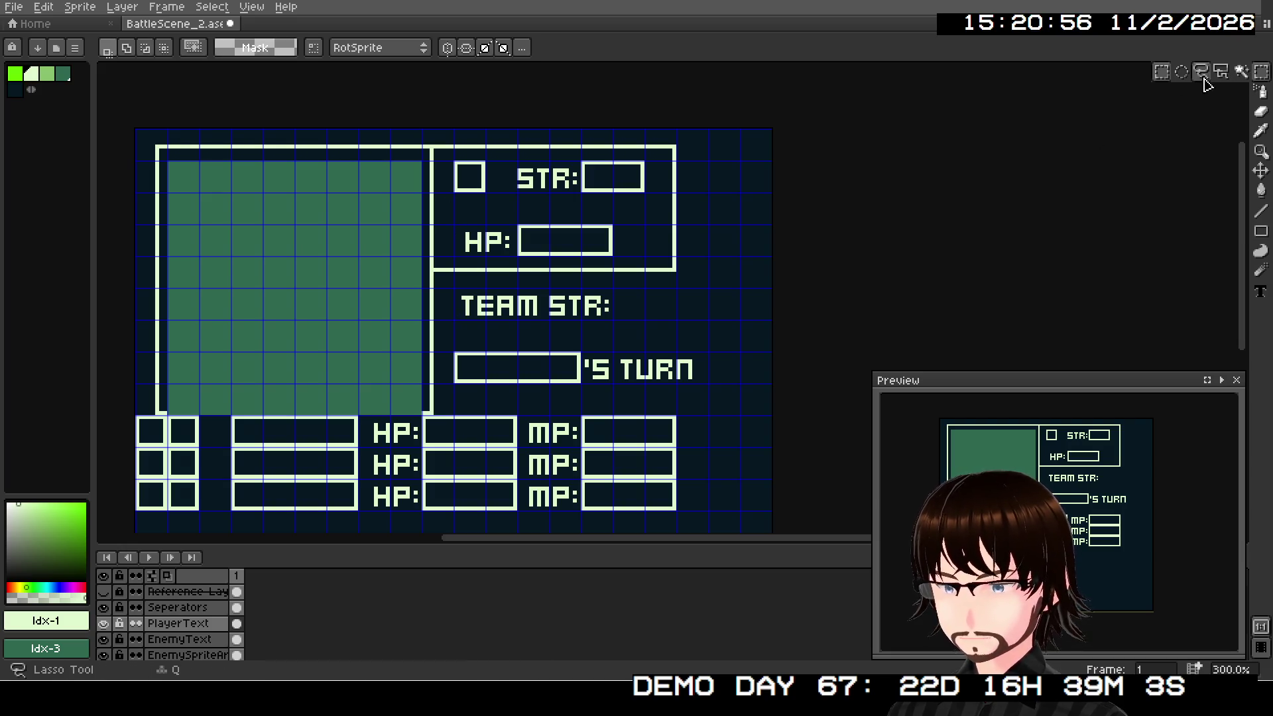
Step: On the Seperators layer, select the stats-panel frame lines and shift them right to x 88
click(237, 607)
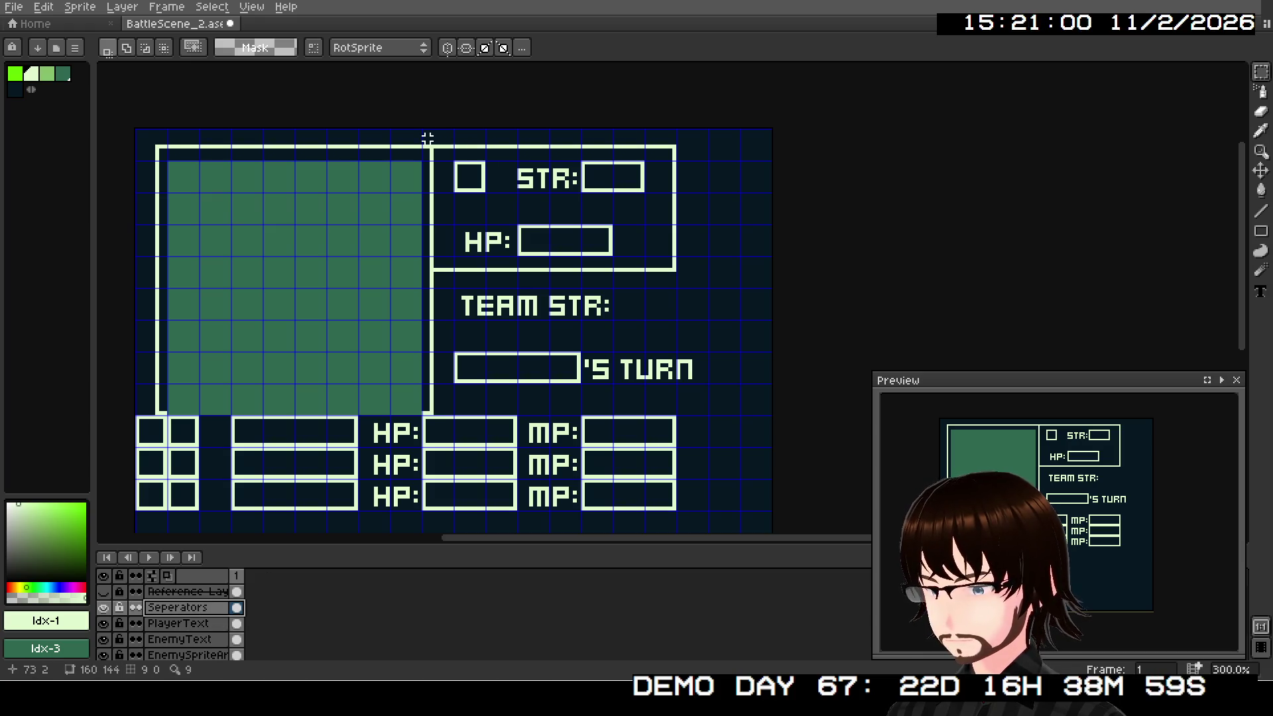
mouse_move(423, 130)
mouse_down()
mouse_move(592, 272)
mouse_move(687, 417)
mouse_up()
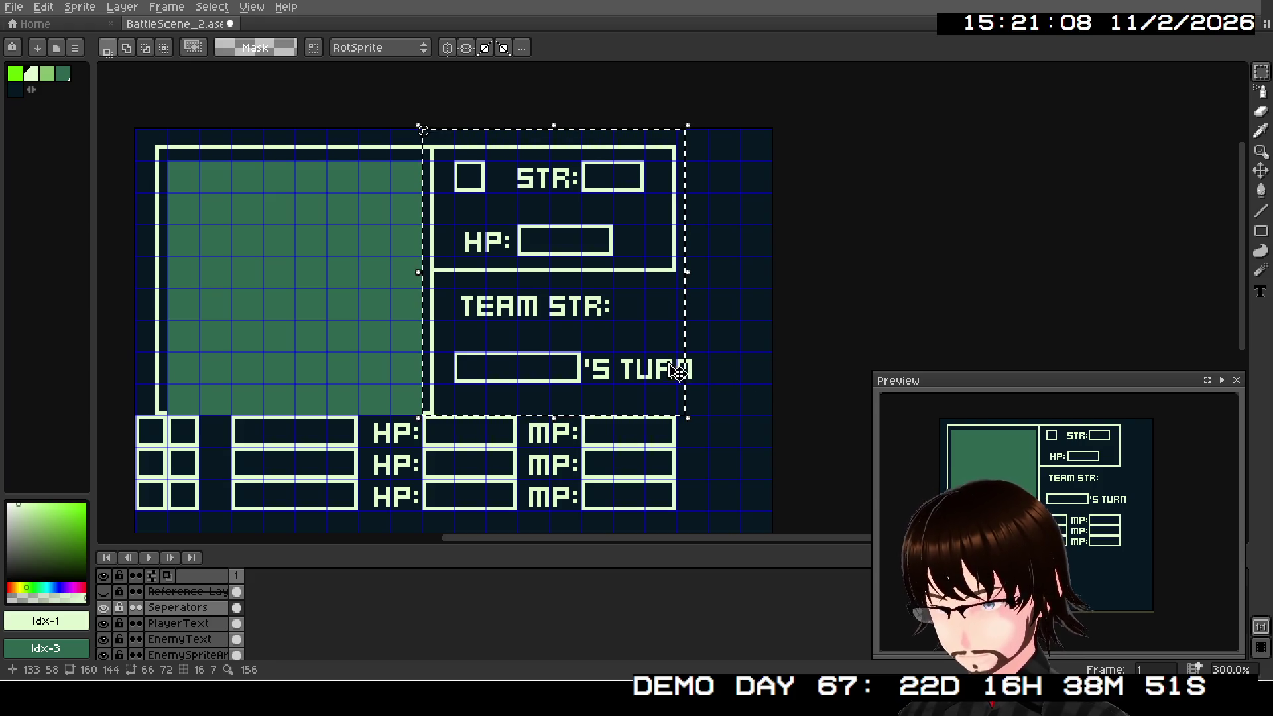
click(649, 354)
drag(650, 355, 712, 354)
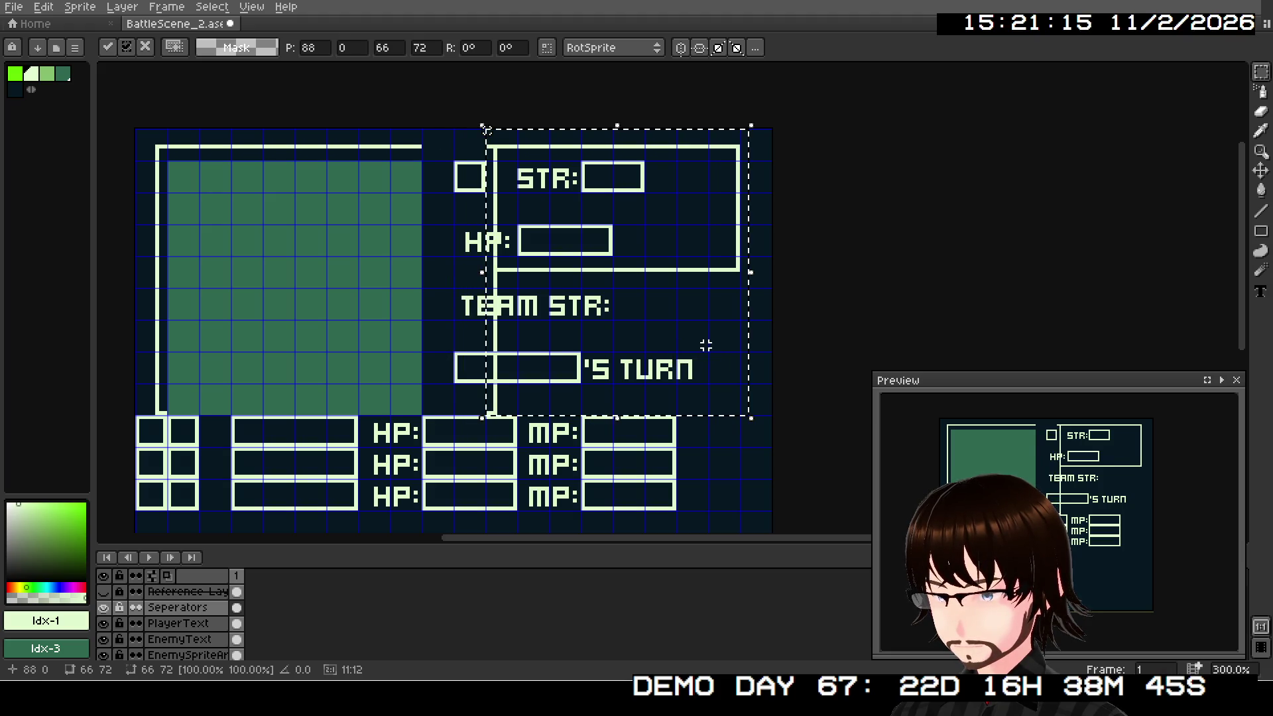
click(797, 365)
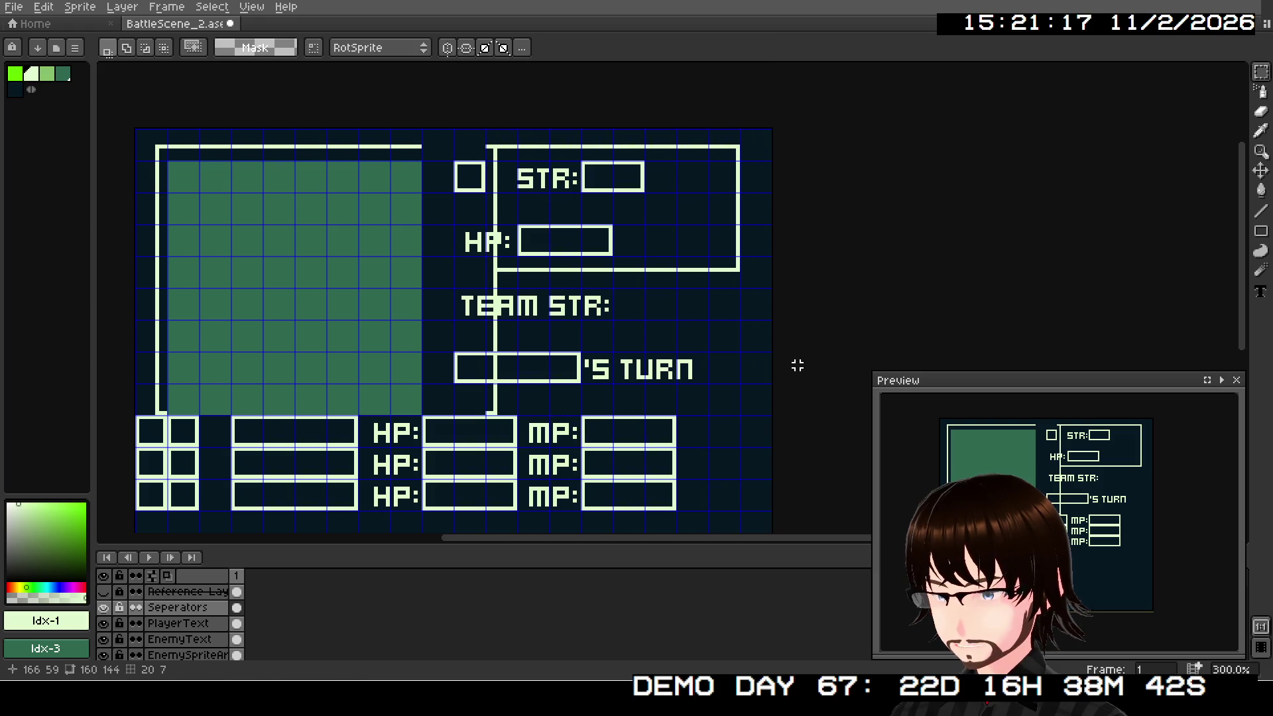
Step: On PlayerText, select the TEAM STR and 'S TURN text, nudge it one pixel left, and deselect
click(200, 624)
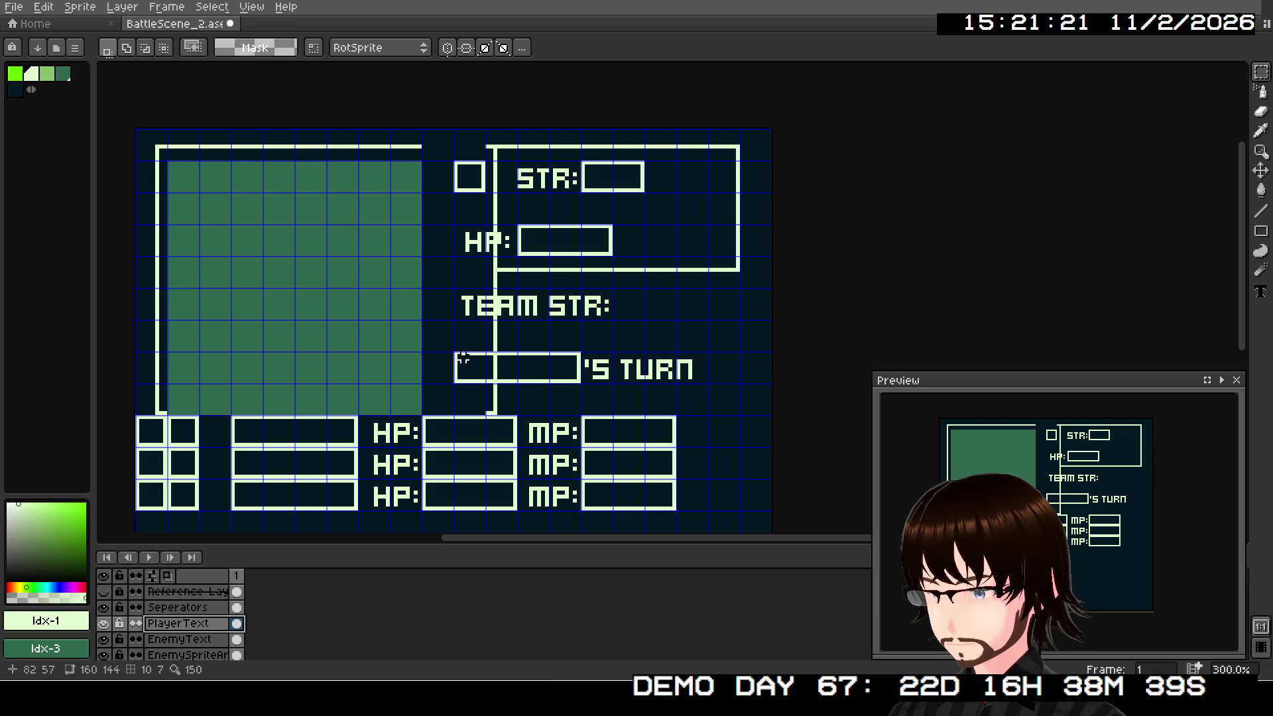
mouse_move(455, 290)
mouse_down()
mouse_move(490, 338)
mouse_move(585, 375)
mouse_move(705, 413)
mouse_move(663, 383)
mouse_move(730, 386)
mouse_up()
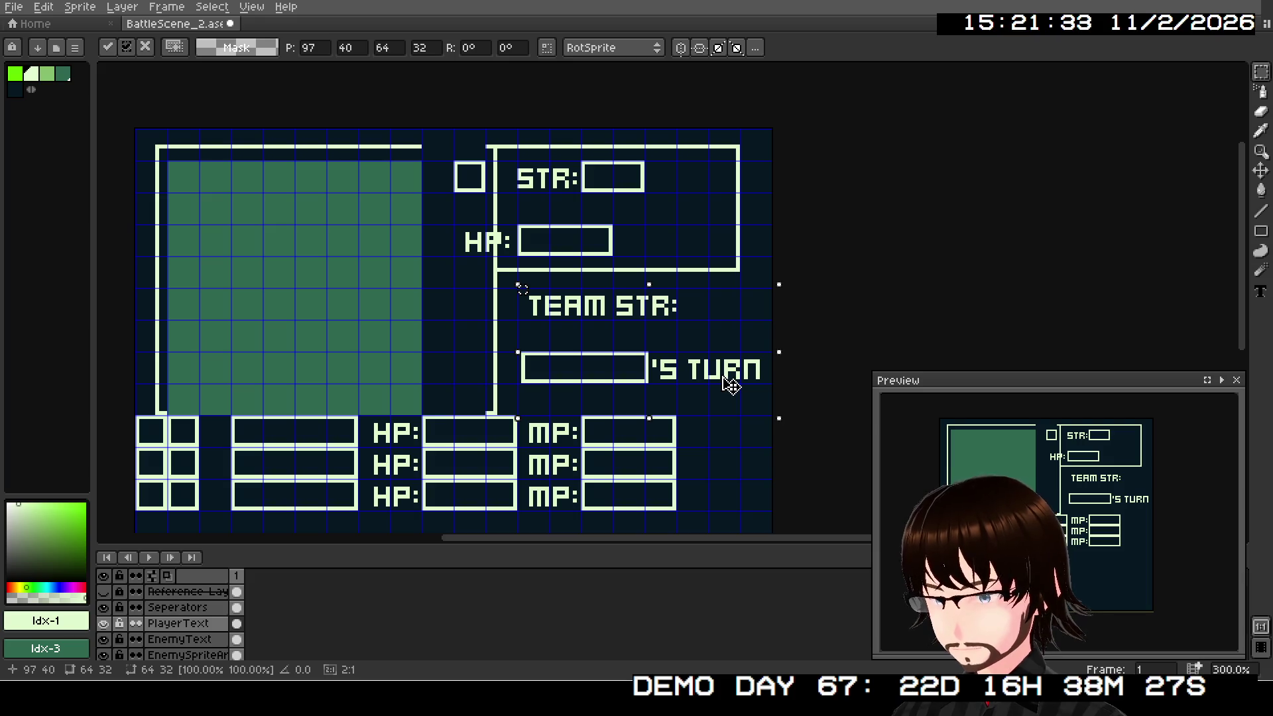
scroll(723, 383, up, 3)
scroll(614, 366, left, 2)
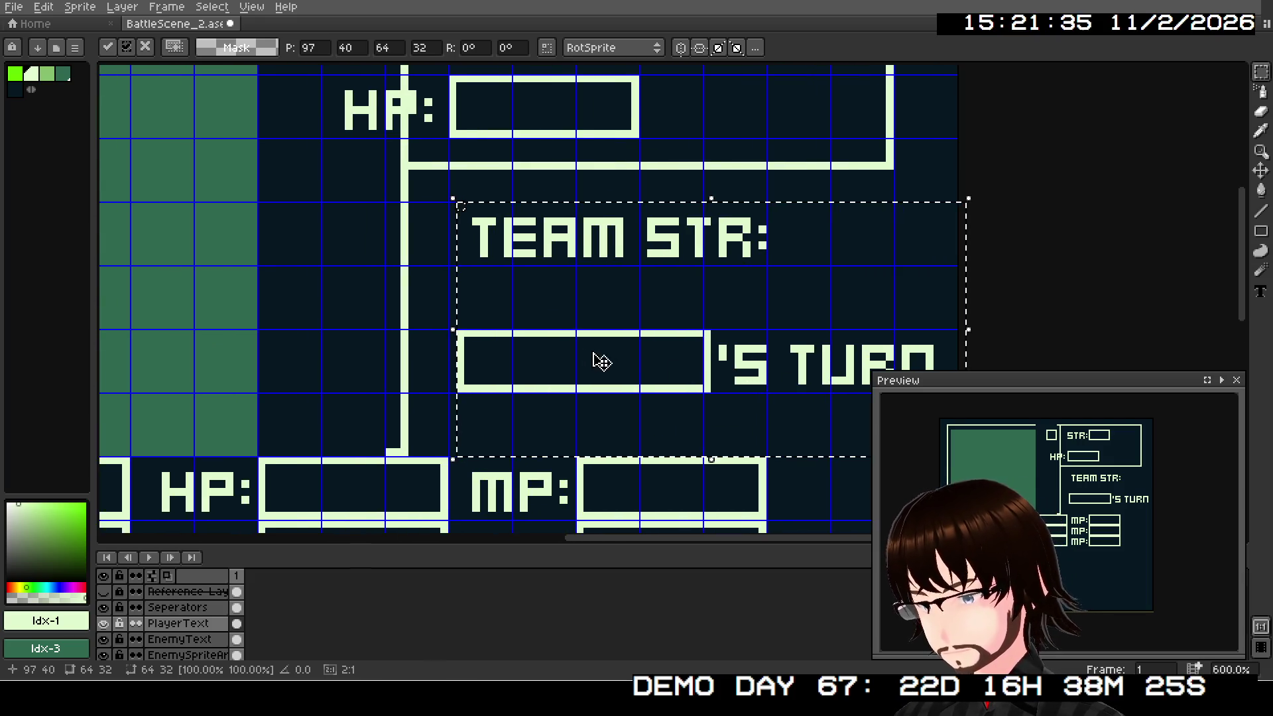
drag(599, 366, 588, 362)
scroll(588, 363, down, 1)
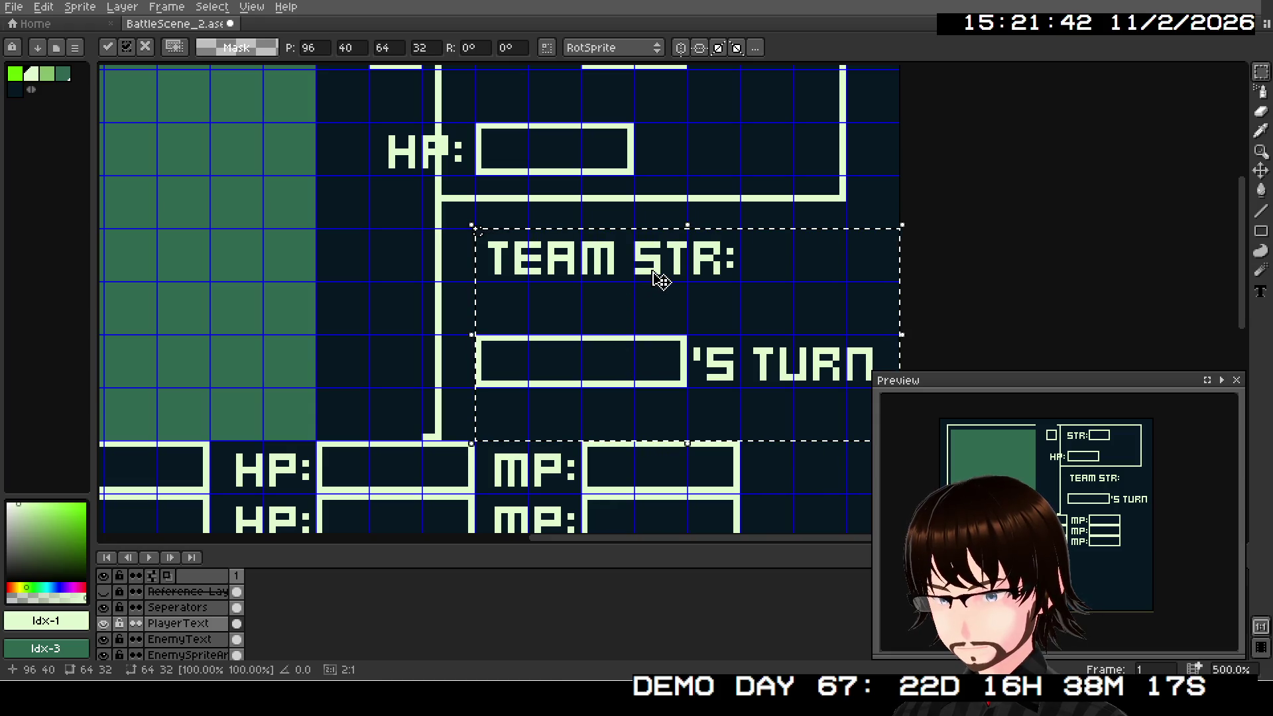
scroll(659, 238, down, 2)
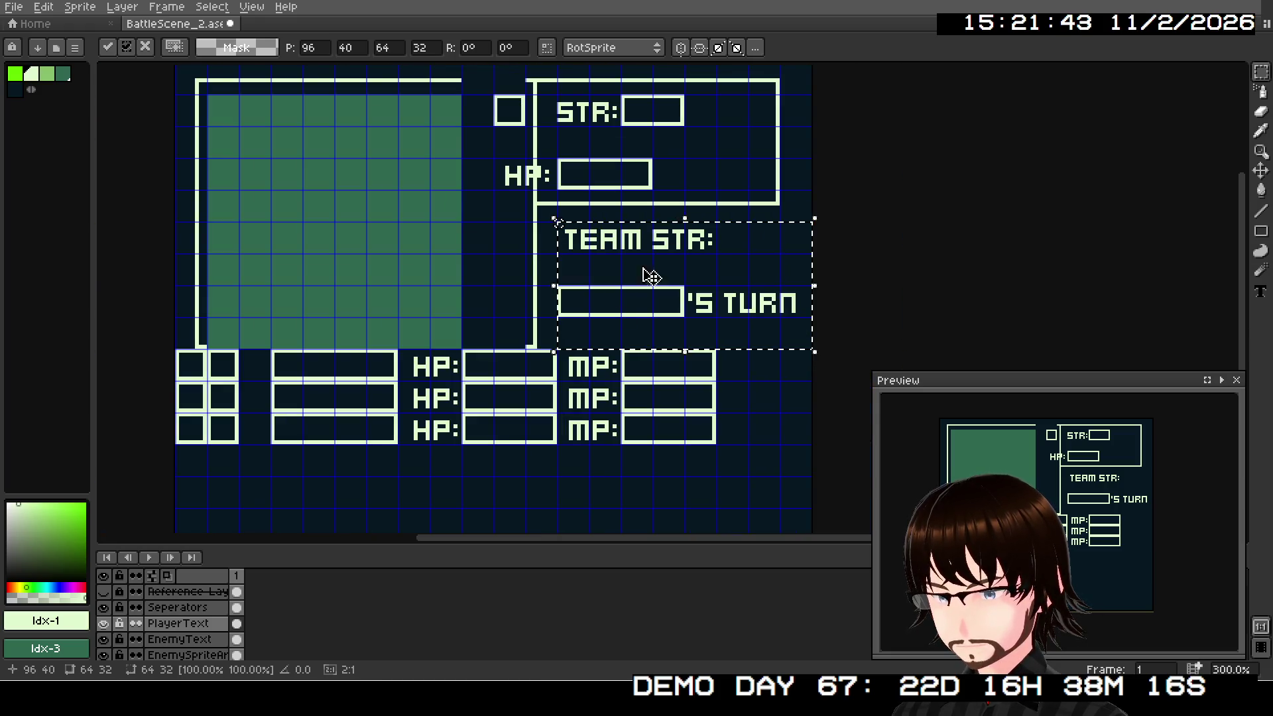
key(ctrl+d)
Step: On EnemyText, move the STR and HP labels right to x 94 inside the panel frame
click(198, 638)
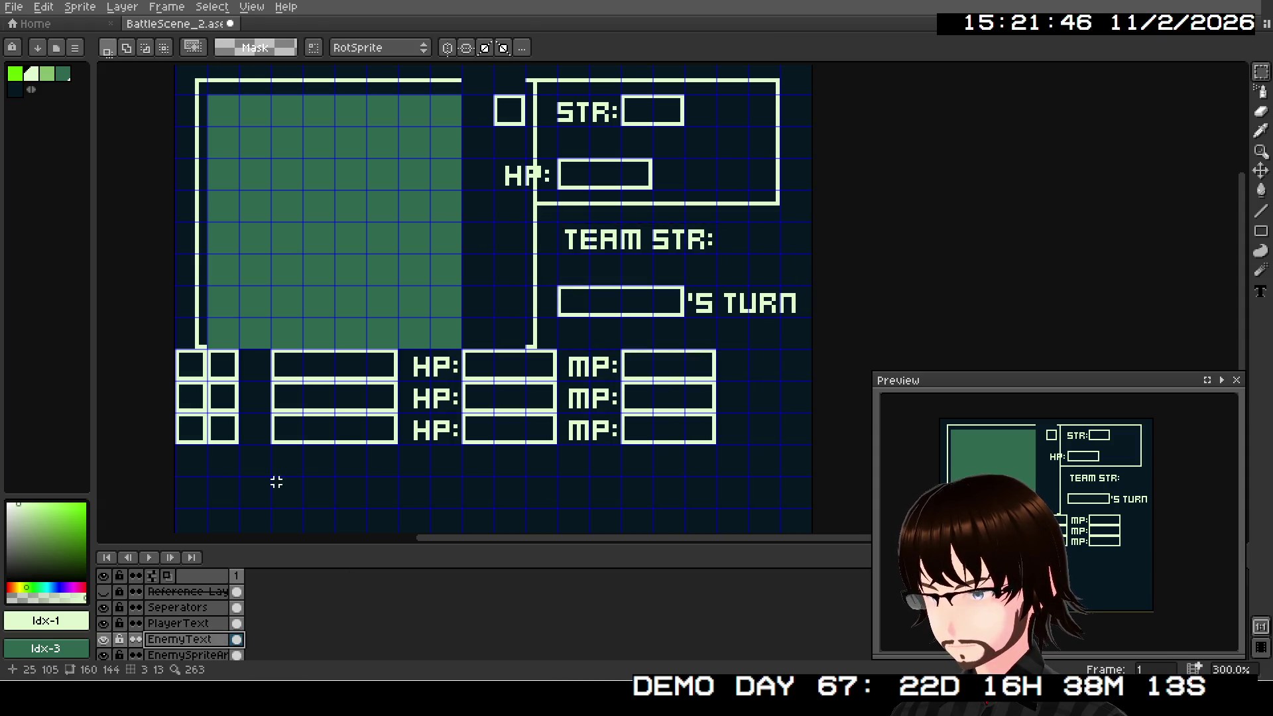
drag(487, 84, 706, 202)
drag(648, 170, 713, 177)
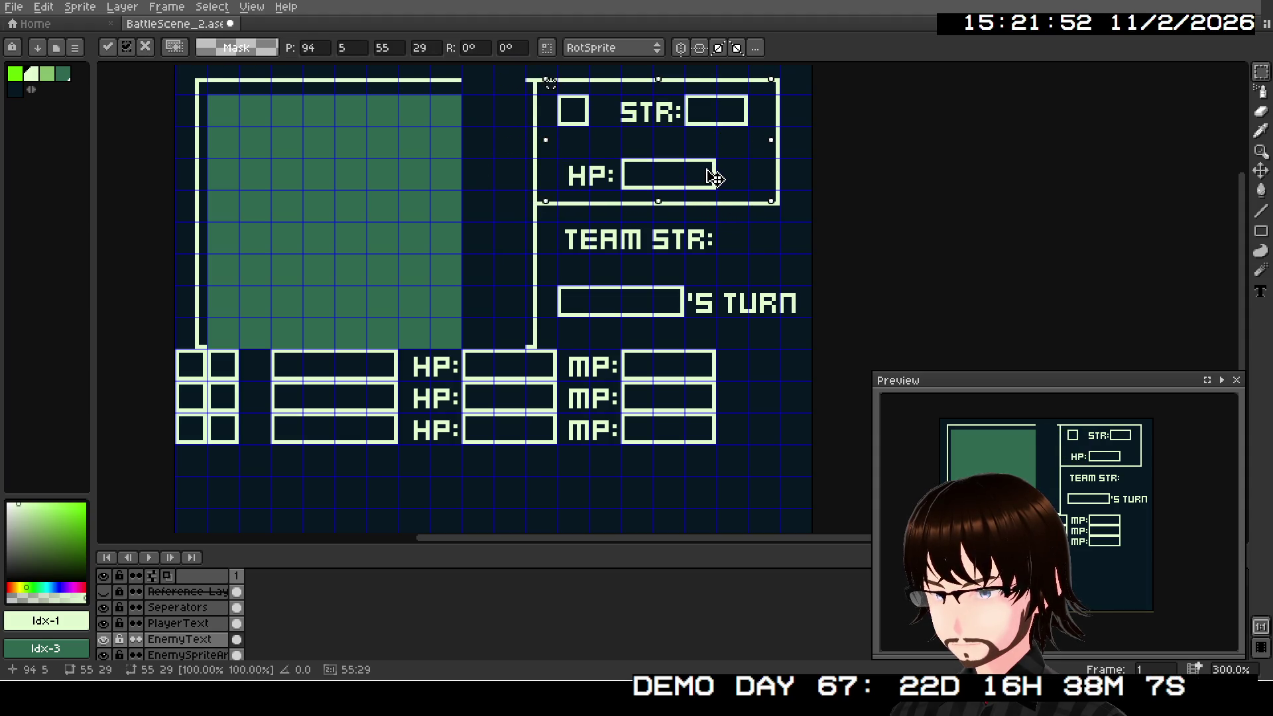
scroll(686, 130, up, 2)
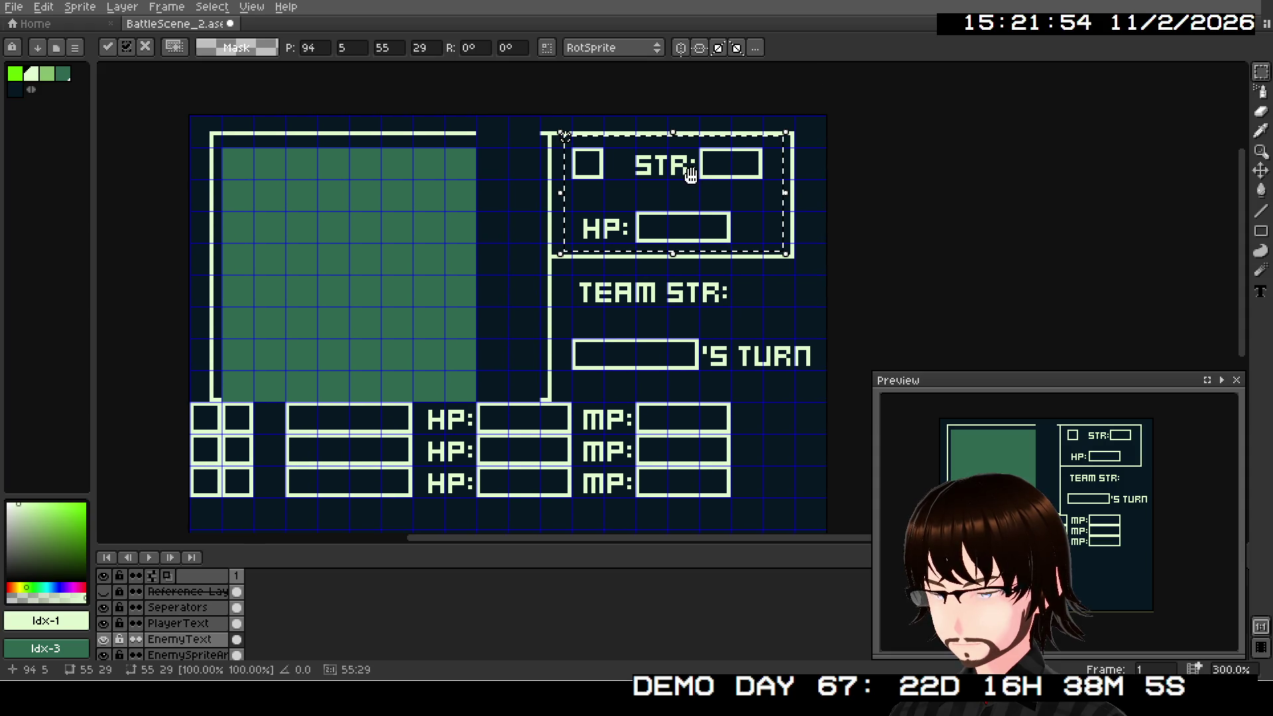
scroll(703, 189, down, 2)
key(ctrl+d)
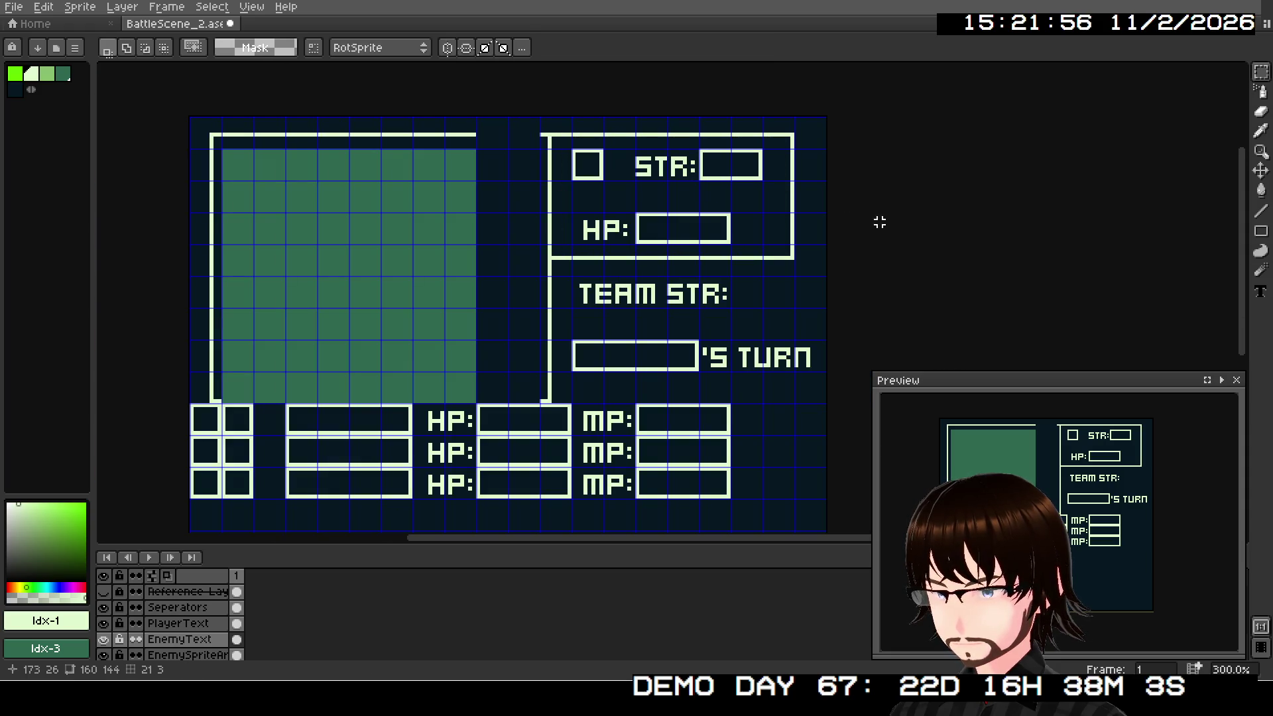
scroll(514, 304, down, 2)
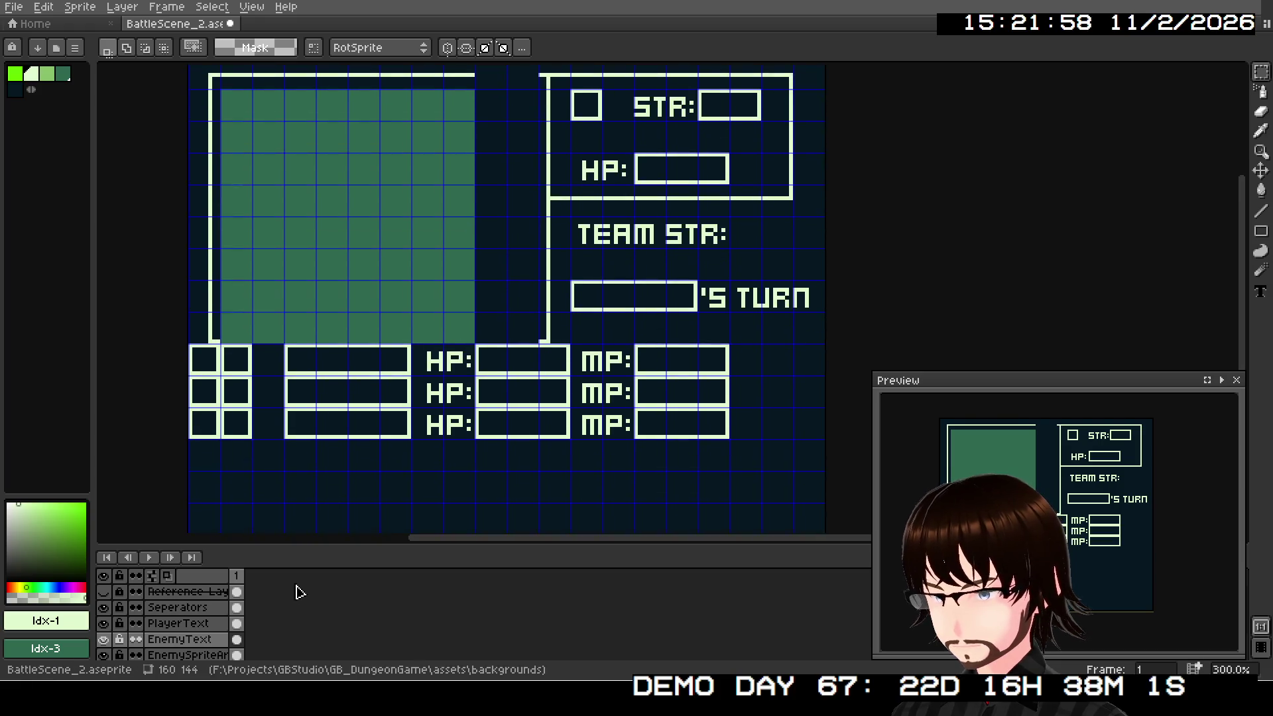
click(214, 610)
Step: Try a horizontal separator at the panel's bottom with the Line tool, then undo it
click(1260, 210)
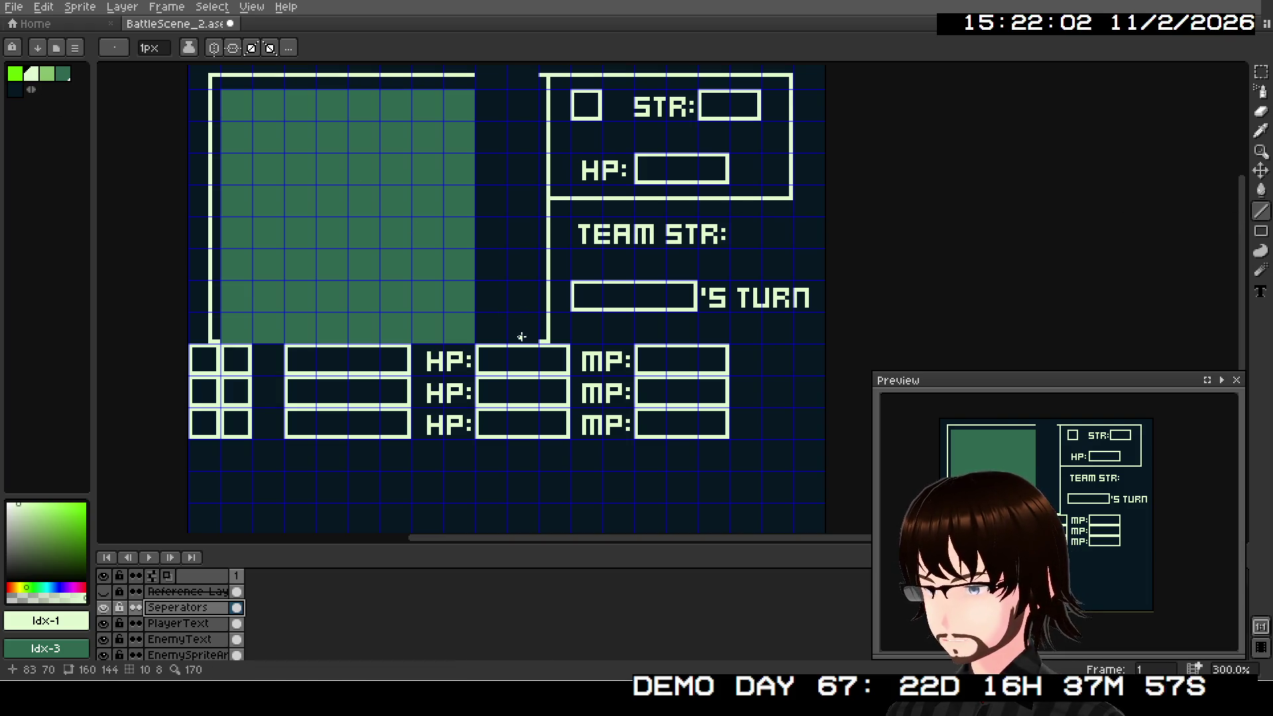
scroll(520, 336, up, 2)
drag(562, 343, 445, 344)
mouse_move(497, 183)
mouse_down()
mouse_move(500, 483)
mouse_move(544, 277)
mouse_up()
key(ctrl+z)
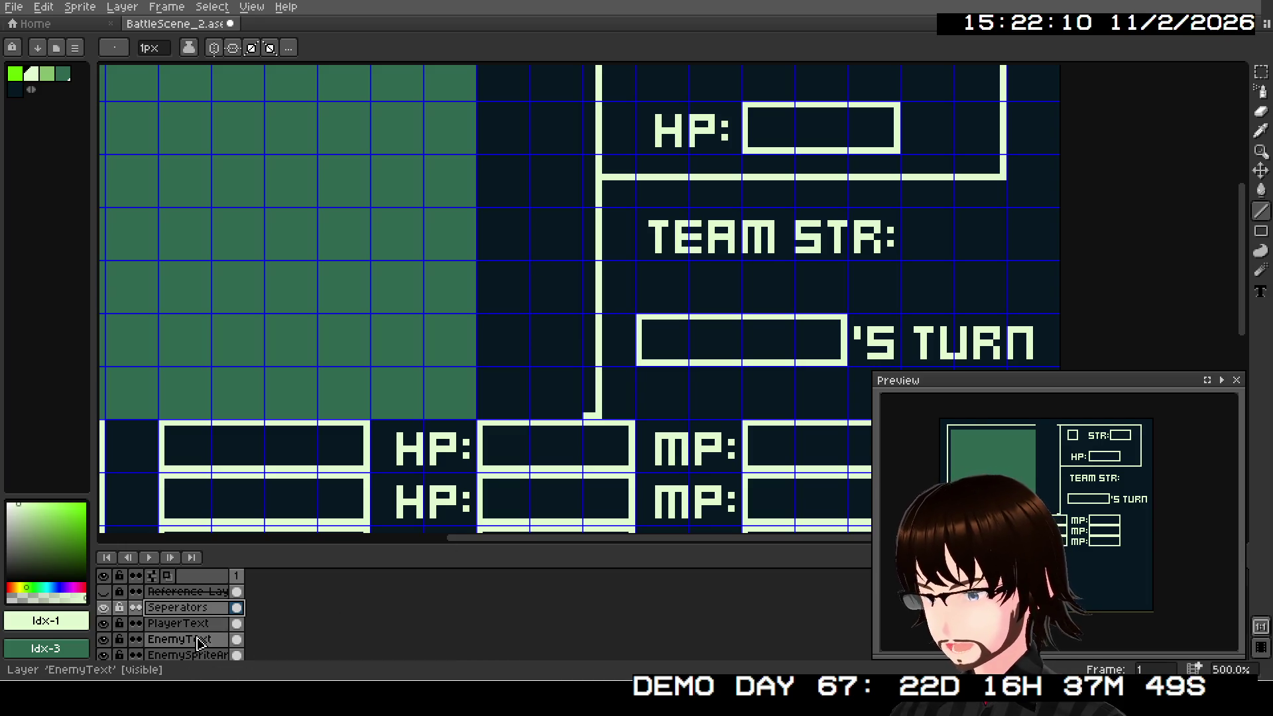
scroll(199, 636, down, 2)
Step: Switch to the EnemySpriteArea layer and open the Rectangle tool options
click(189, 624)
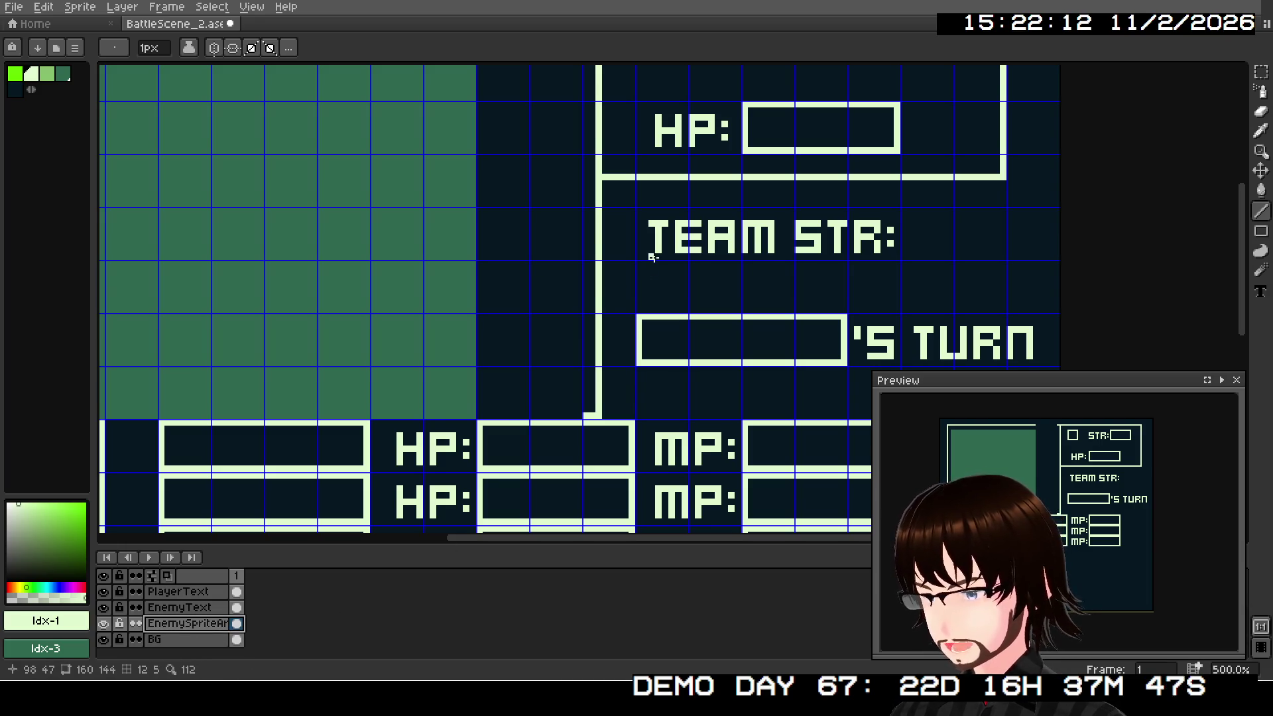
scroll(648, 243, down, 2)
drag(677, 335, 696, 219)
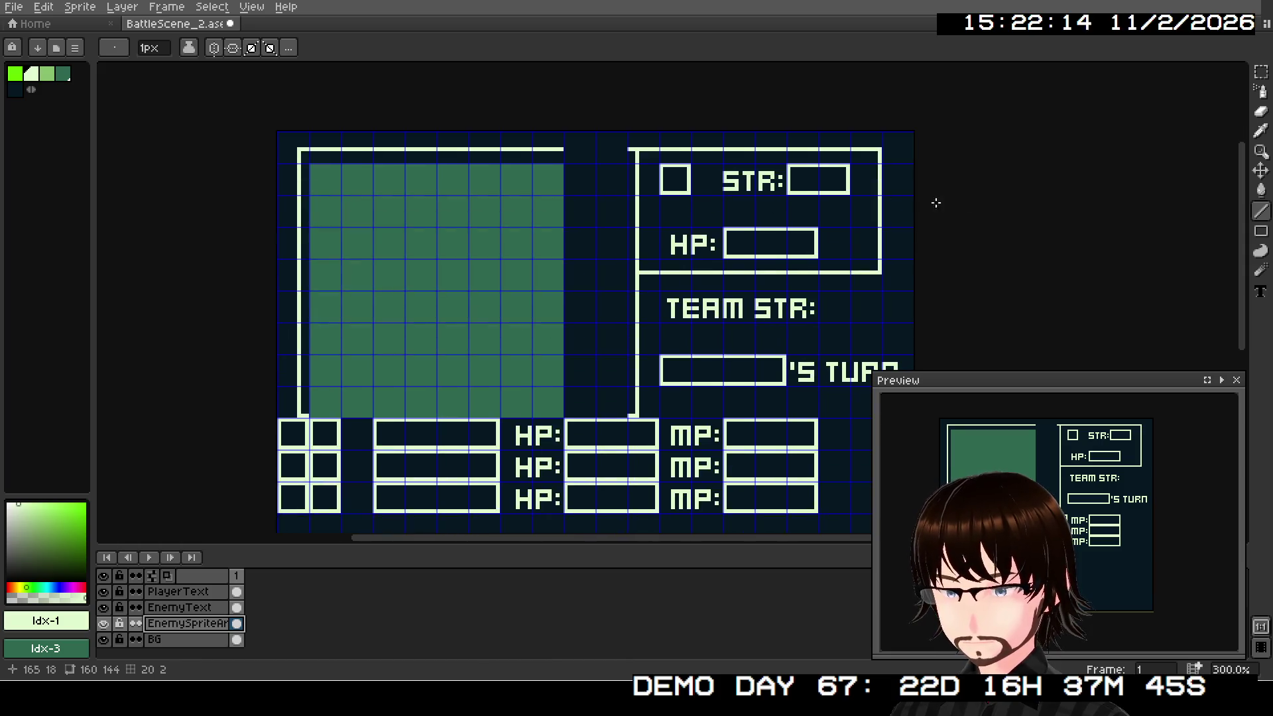
click(1261, 231)
Step: Fill the gap right of the green panel with an Idx-3 filled rectangle, redoing the misplaced first attempt
click(1201, 232)
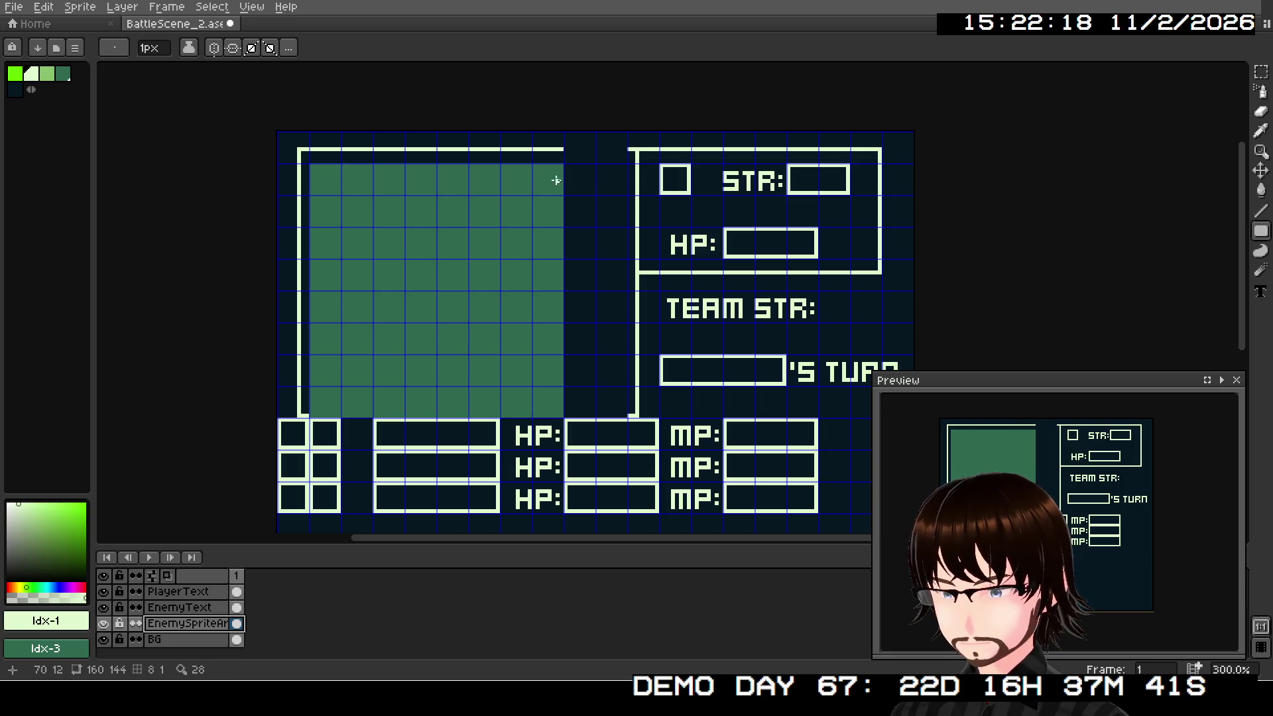
click(52, 74)
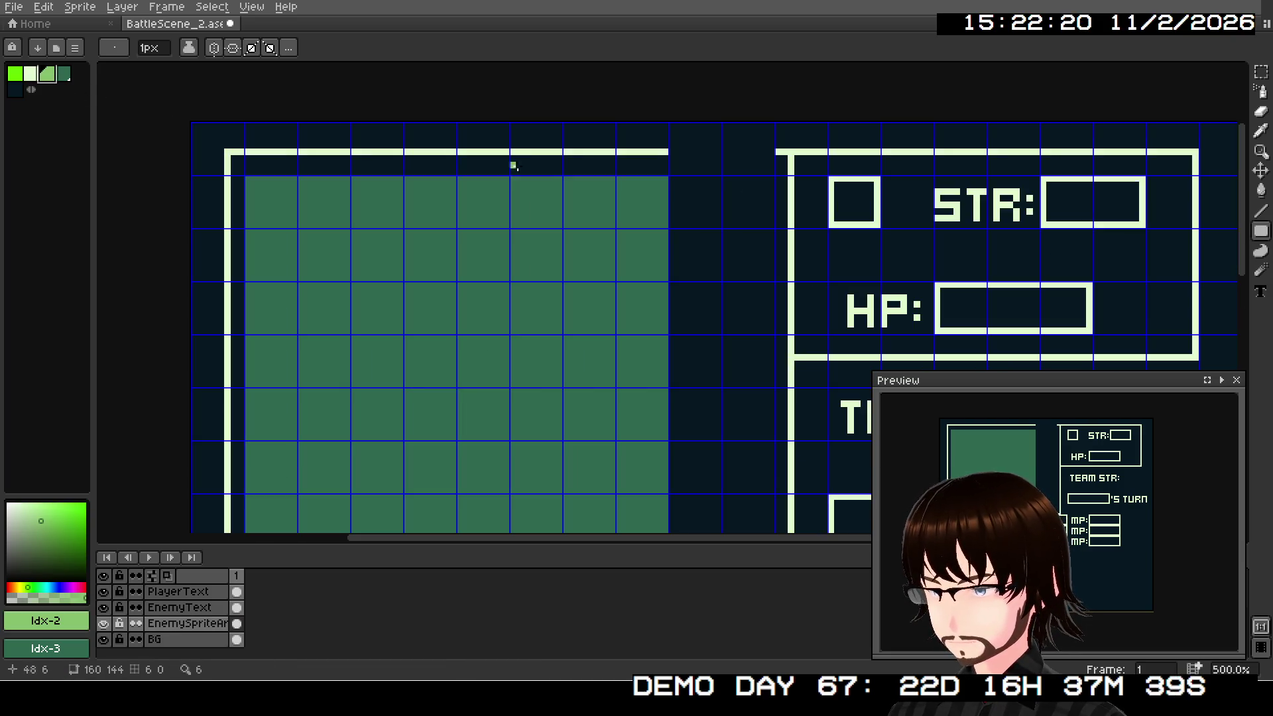
scroll(483, 162, up, 2)
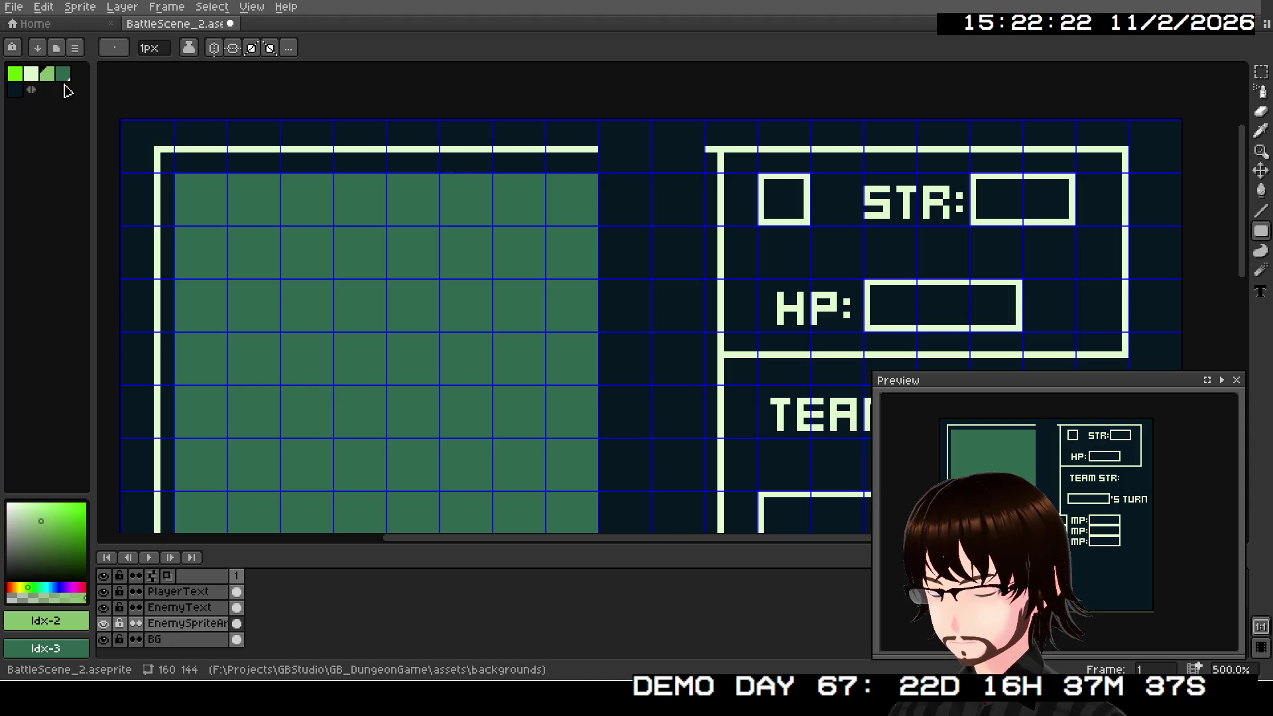
key(bracketright)
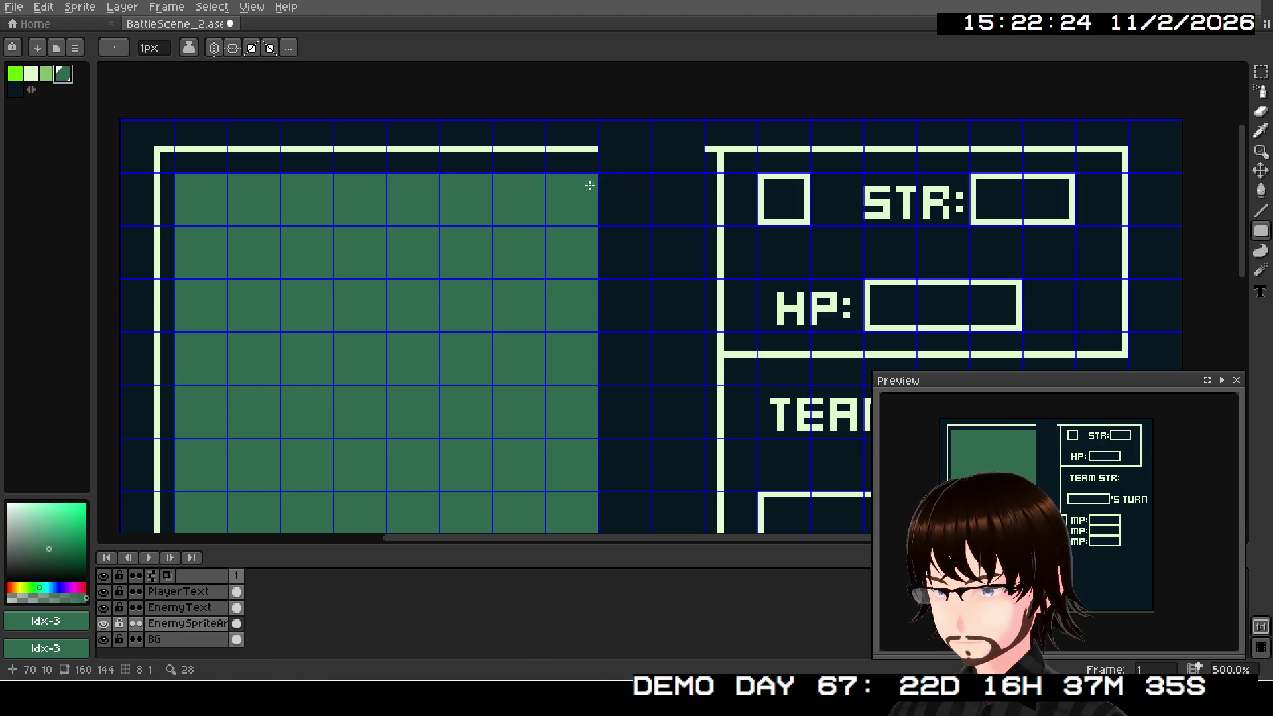
drag(600, 189, 646, 261)
key(ctrl+z)
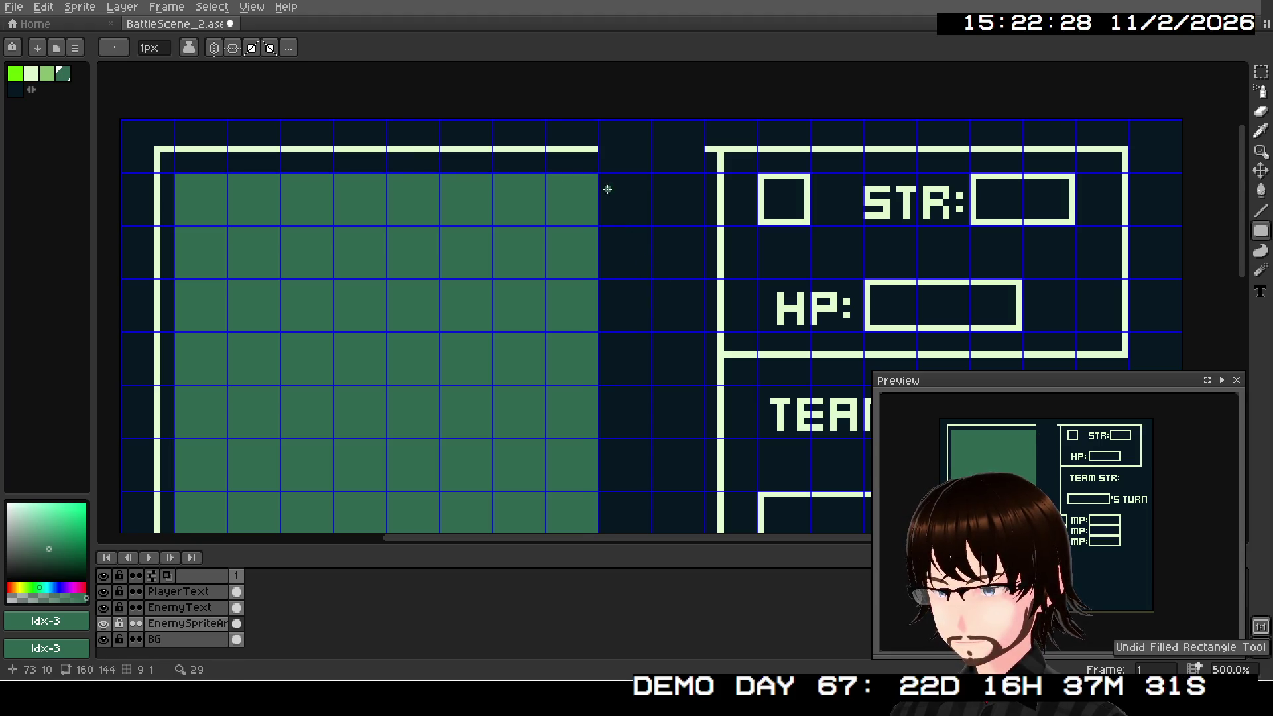
mouse_move(600, 176)
mouse_down()
mouse_move(681, 531)
mouse_move(698, 395)
mouse_up()
scroll(671, 233, down, 2)
scroll(670, 409, down, 1)
scroll(654, 217, up, 2)
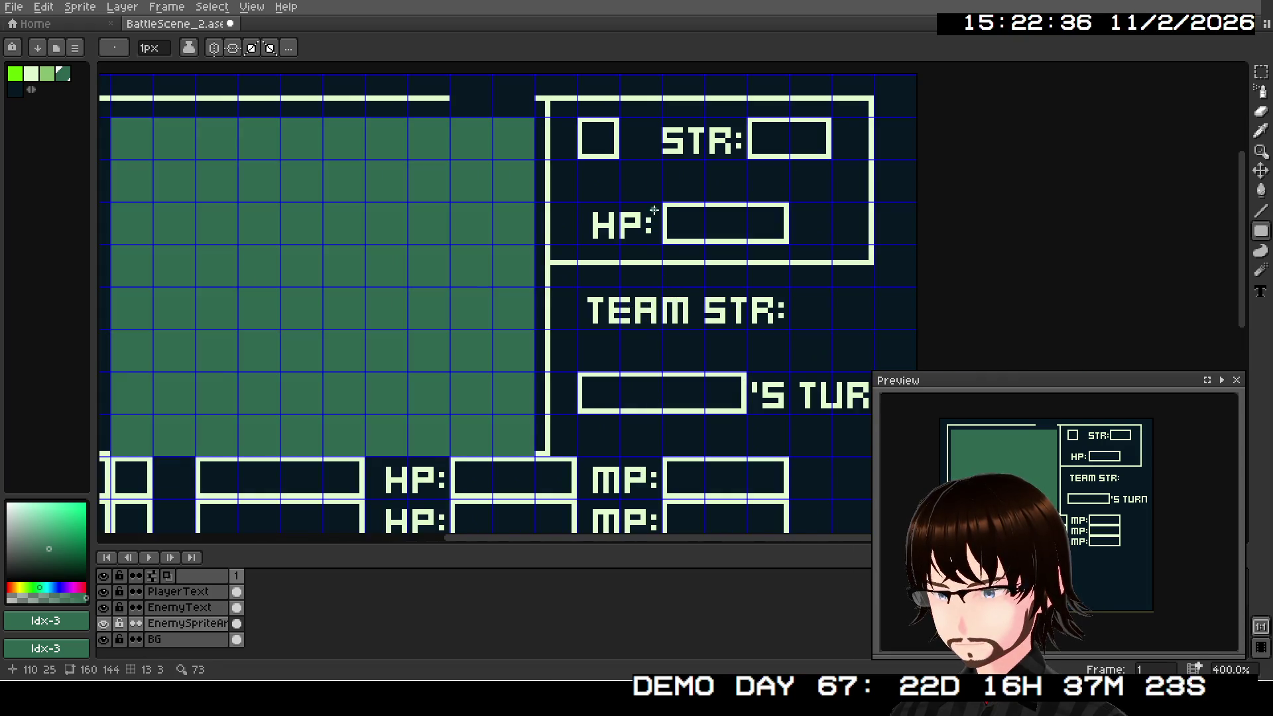
Step: On the Seperators layer, draw a light Idx-1 line extending the top border across the gap
drag(653, 218, 680, 265)
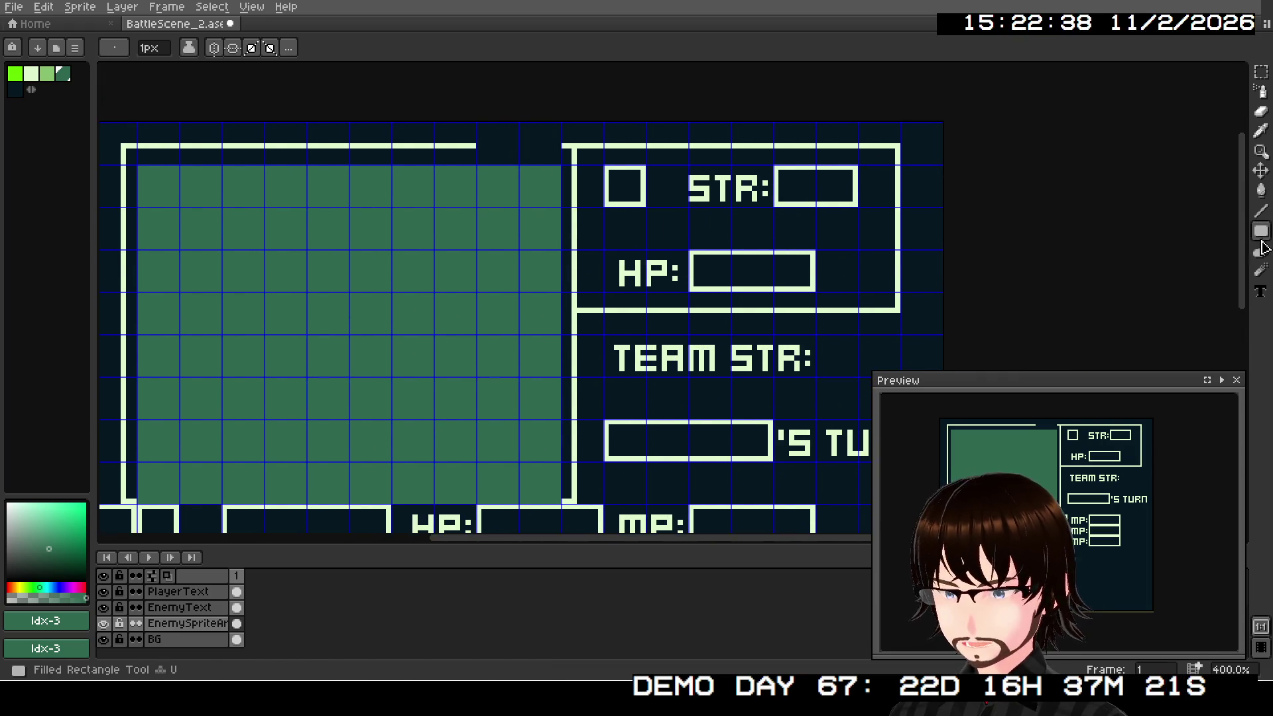
scroll(224, 604, up, 1)
scroll(223, 604, up, 1)
click(213, 607)
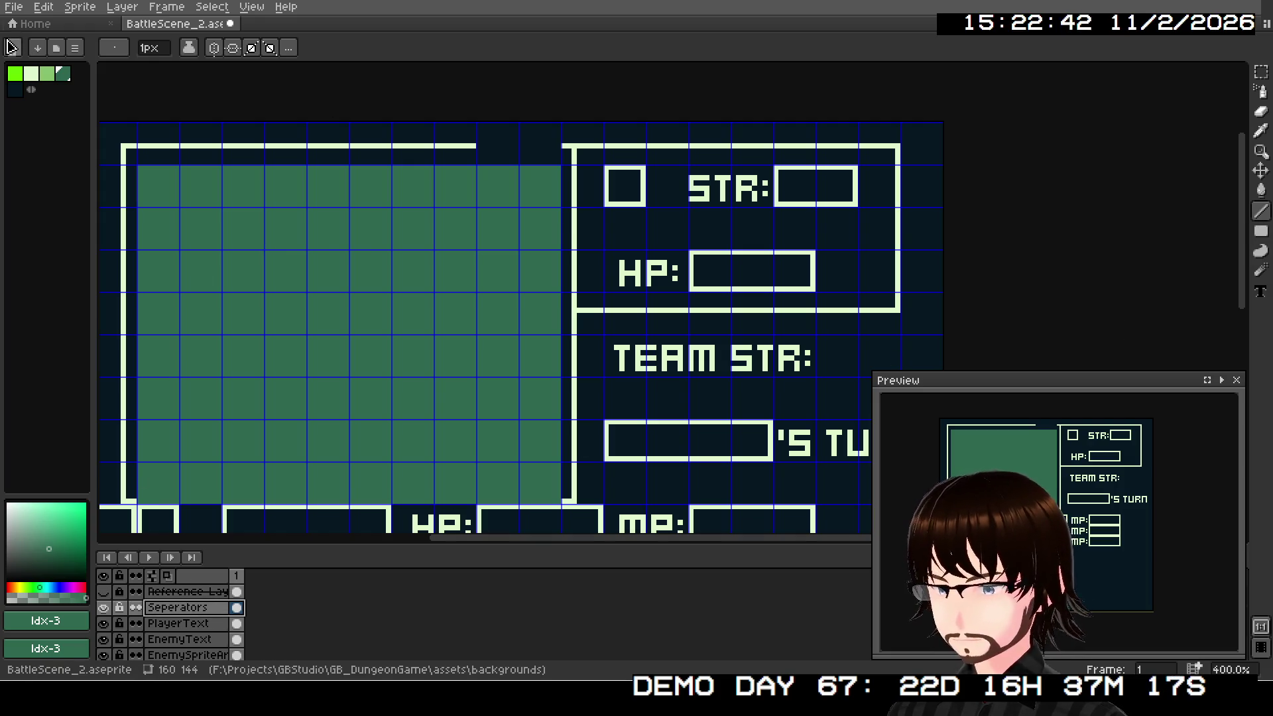
click(32, 74)
drag(483, 144, 562, 144)
Step: Select the PlayerText layer and the Rectangular Marquee tool
scroll(561, 283, down, 1)
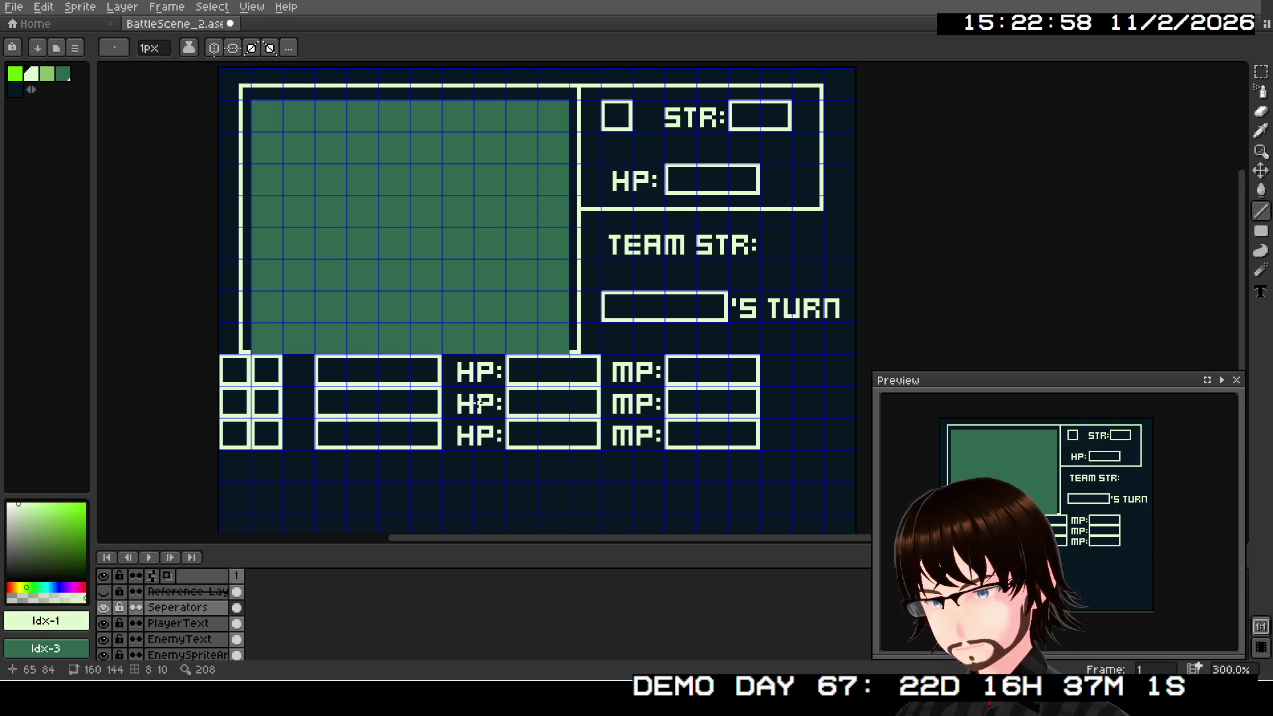
click(199, 623)
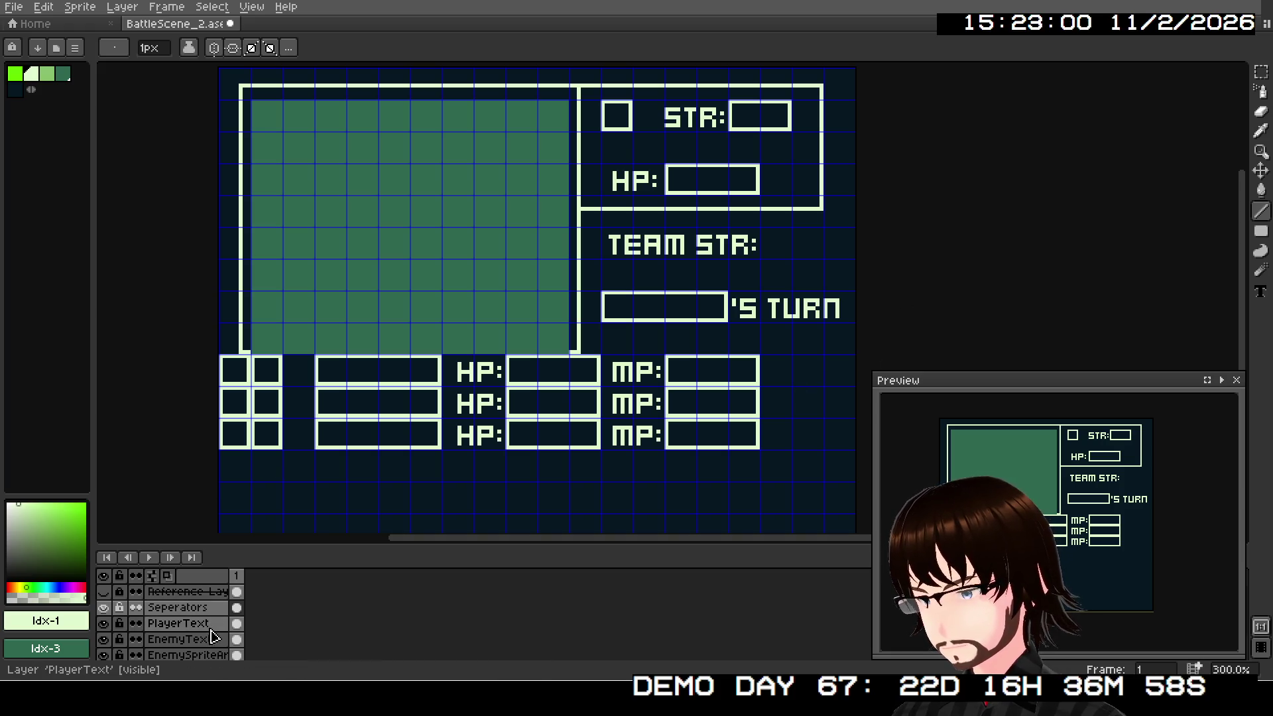
click(1261, 73)
Step: Move the three HP/MP rows right and shift the leftmost column of small boxes inward
mouse_move(758, 356)
mouse_down()
mouse_move(714, 418)
mouse_move(418, 449)
mouse_move(240, 450)
mouse_move(252, 447)
mouse_up()
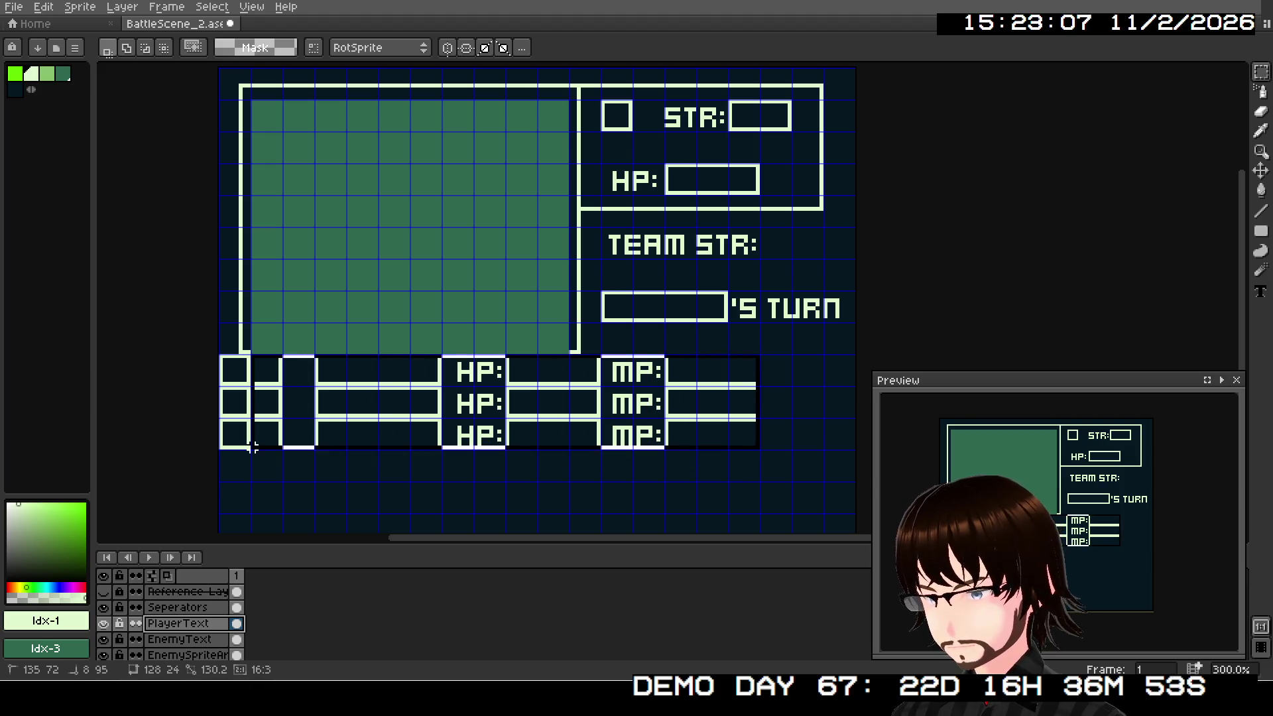
drag(356, 435, 418, 439)
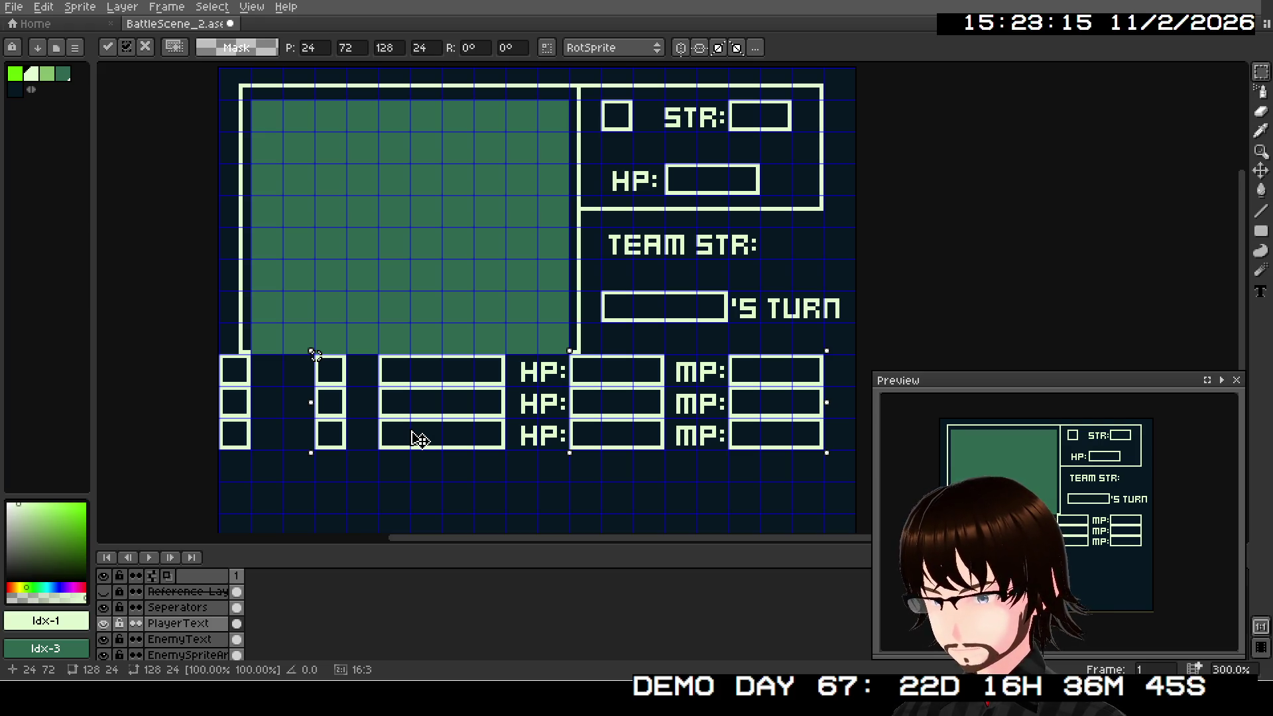
drag(420, 439, 412, 433)
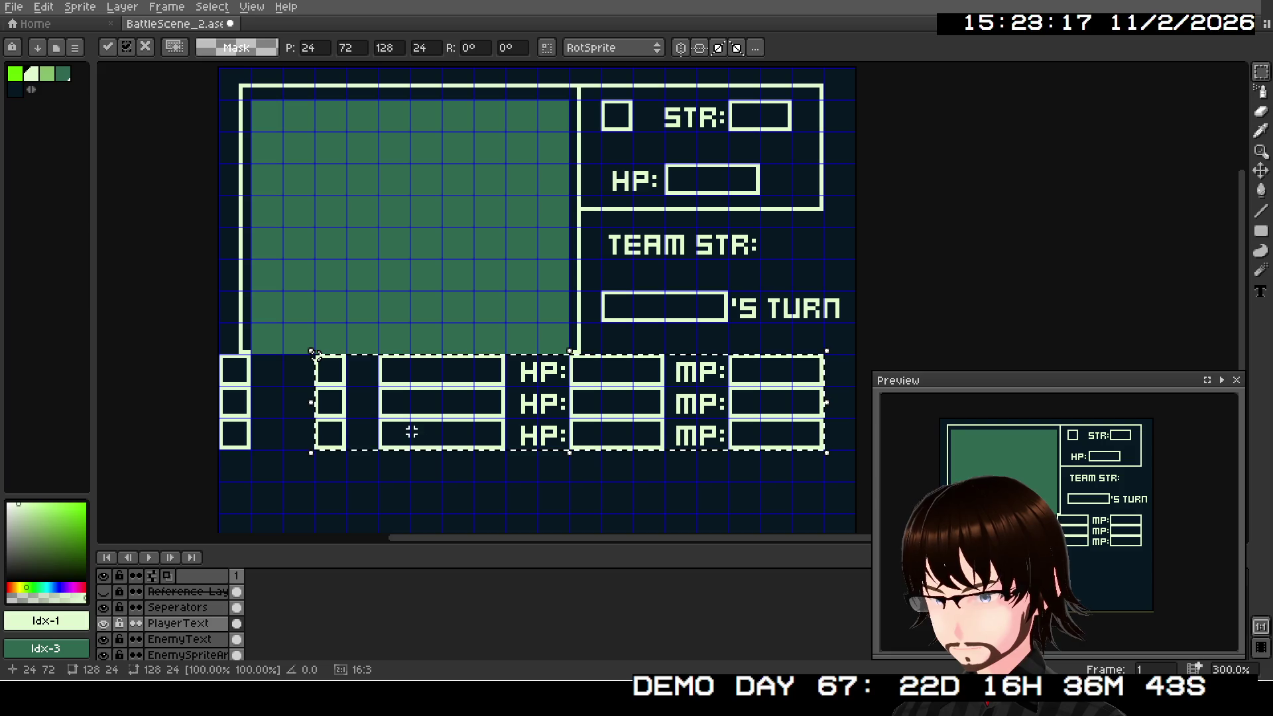
click(190, 355)
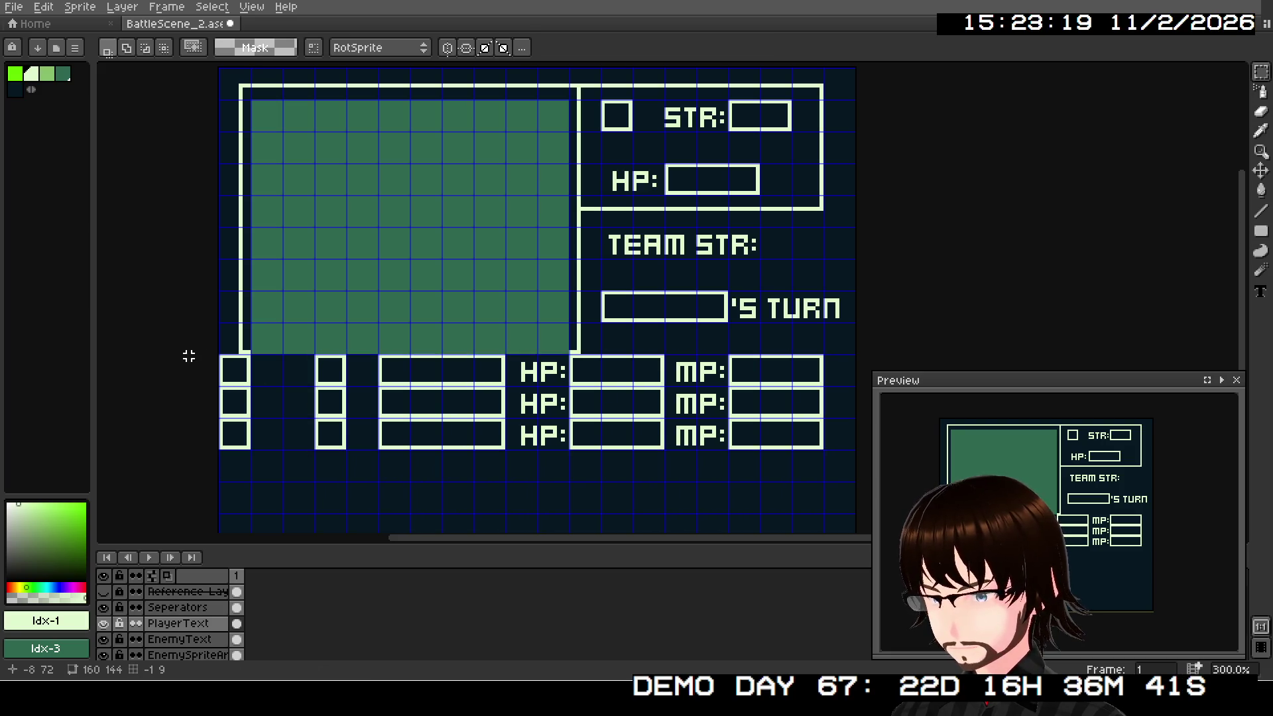
mouse_move(221, 356)
mouse_down()
mouse_move(253, 451)
mouse_move(279, 440)
mouse_up()
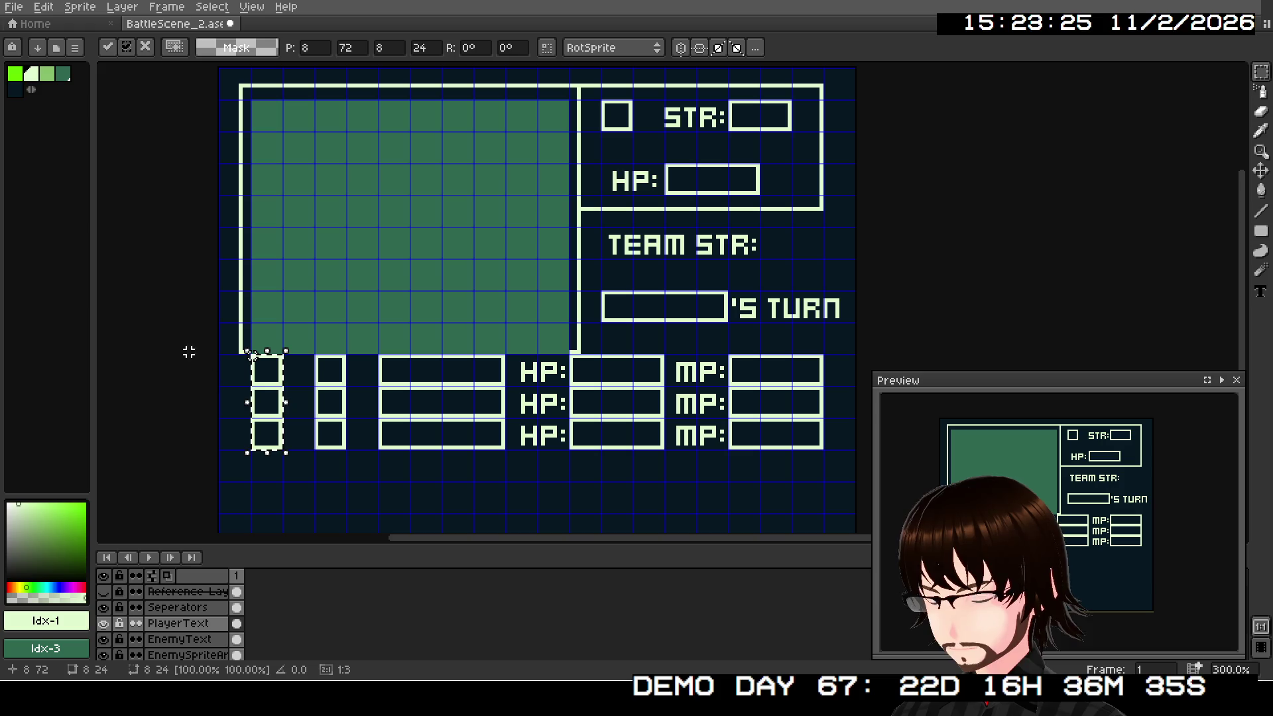
click(173, 324)
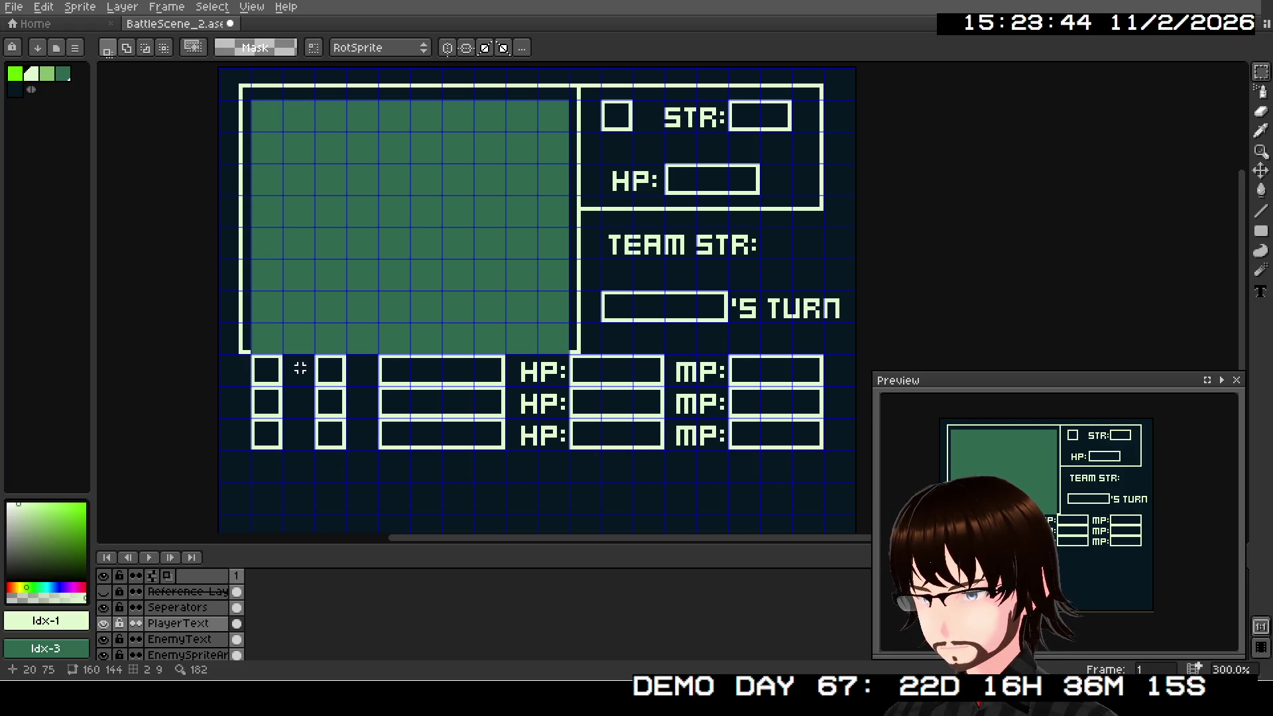
scroll(301, 368, up, 2)
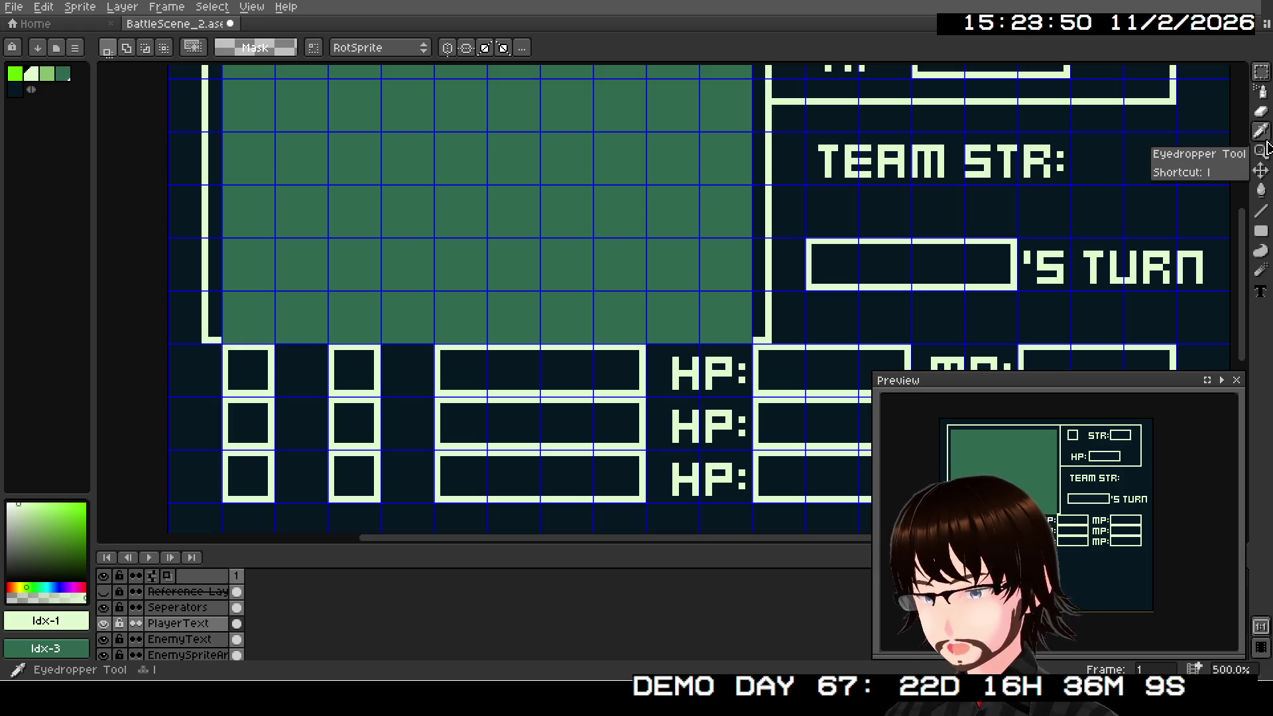
scroll(853, 262, down, 2)
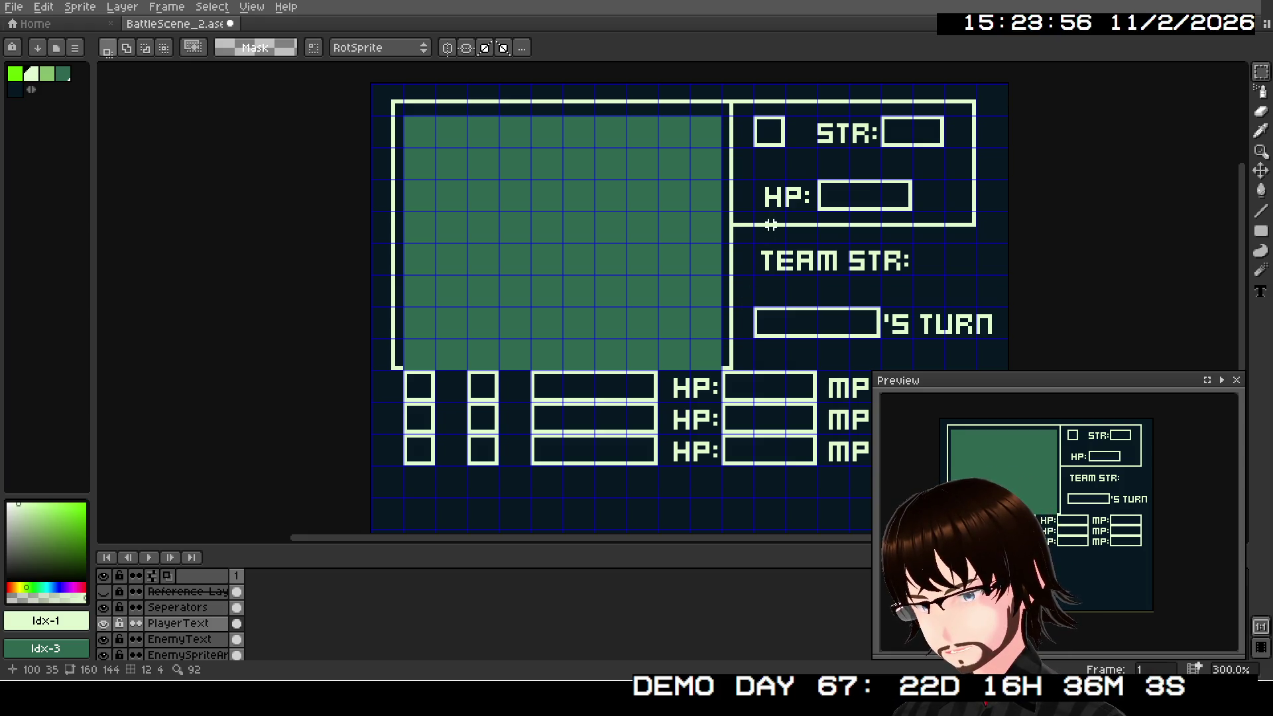
scroll(783, 232, down, 1)
scroll(564, 408, up, 2)
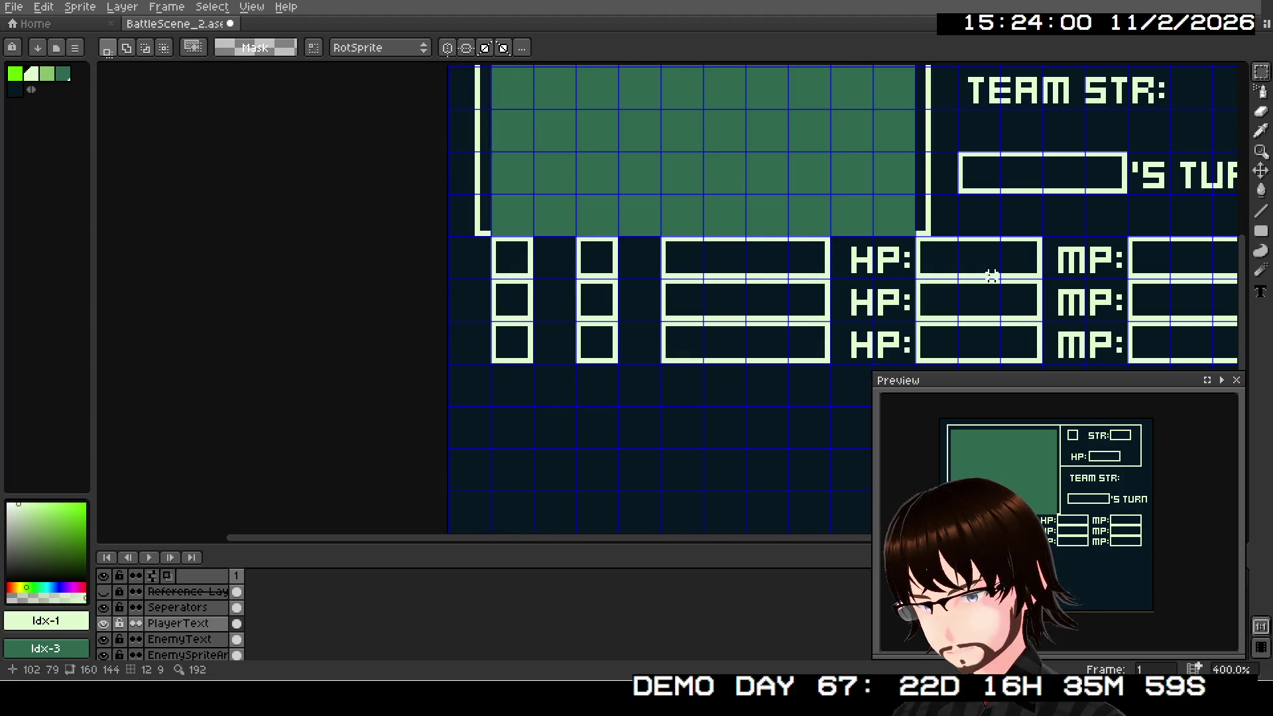
click(1260, 231)
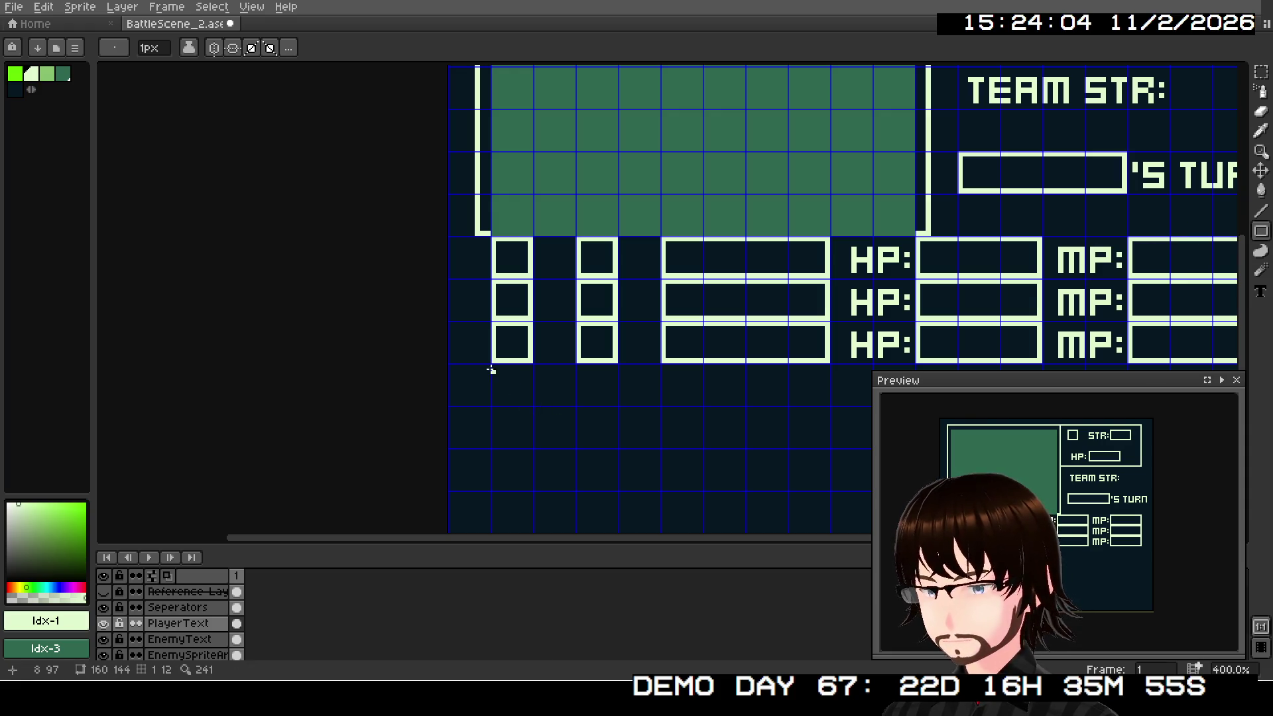
scroll(514, 384, down, 2)
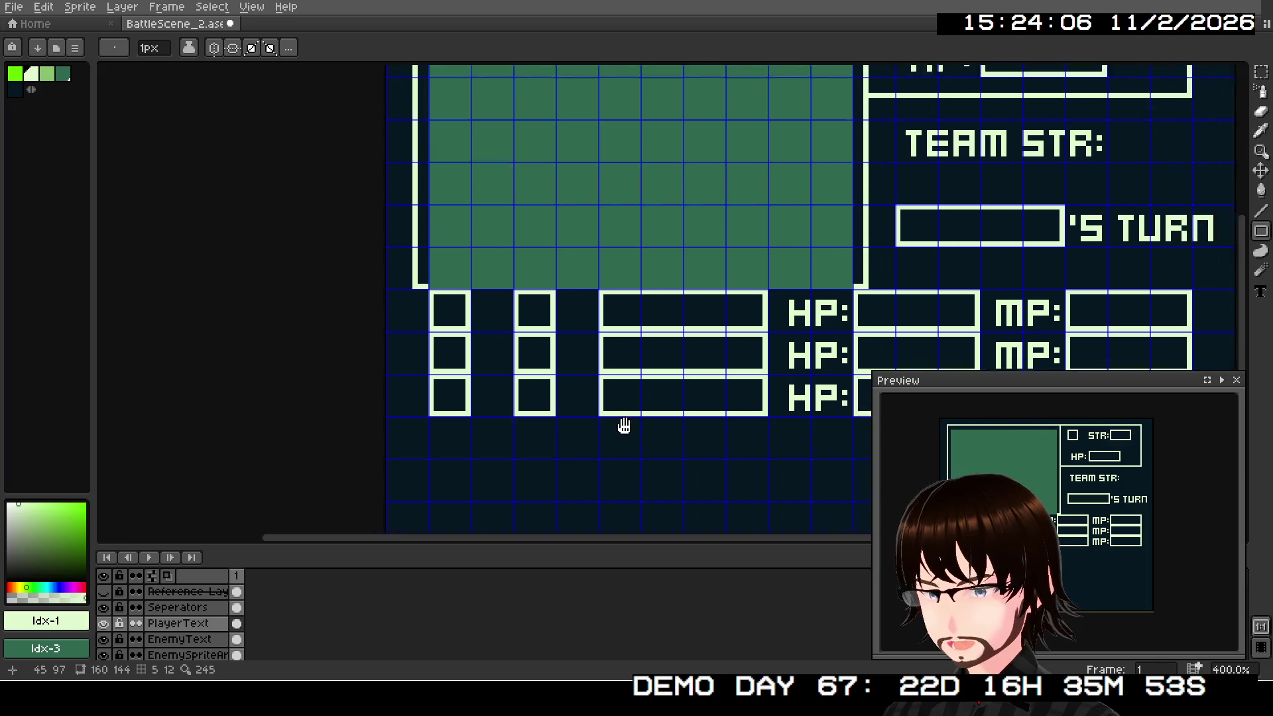
mouse_move(720, 325)
mouse_down()
mouse_move(691, 367)
mouse_move(704, 319)
mouse_up()
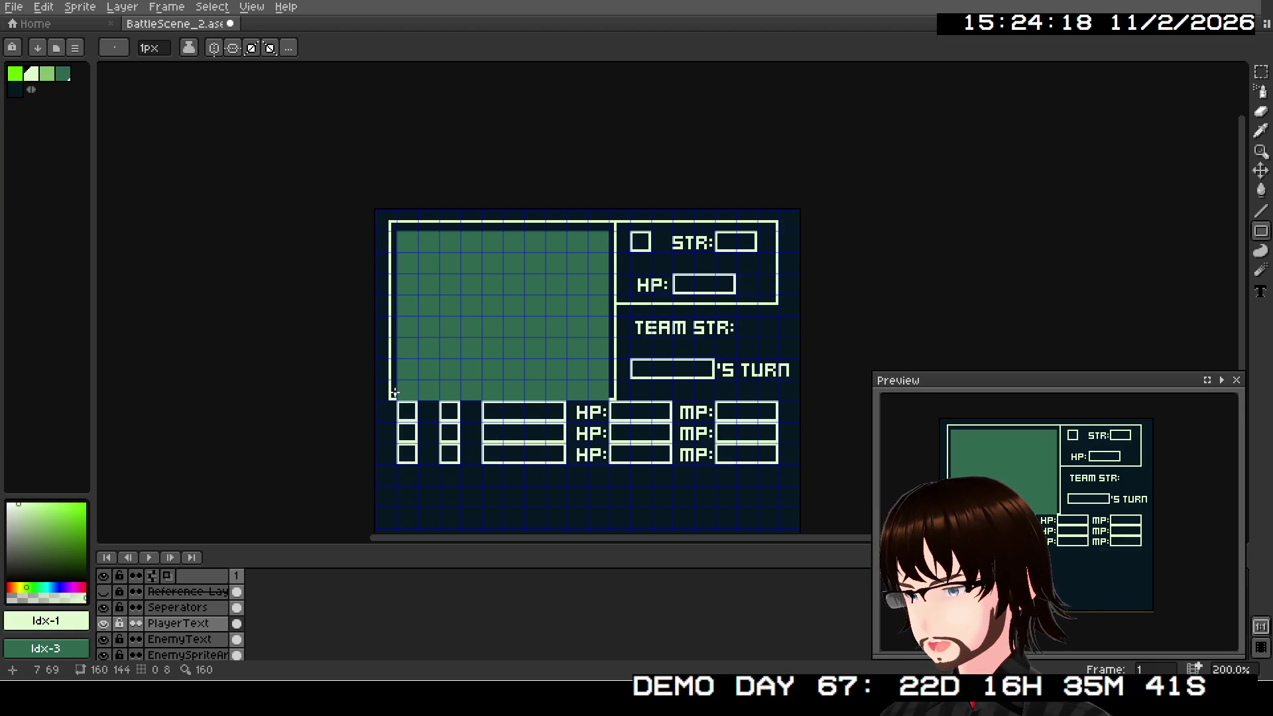
scroll(457, 308, up, 2)
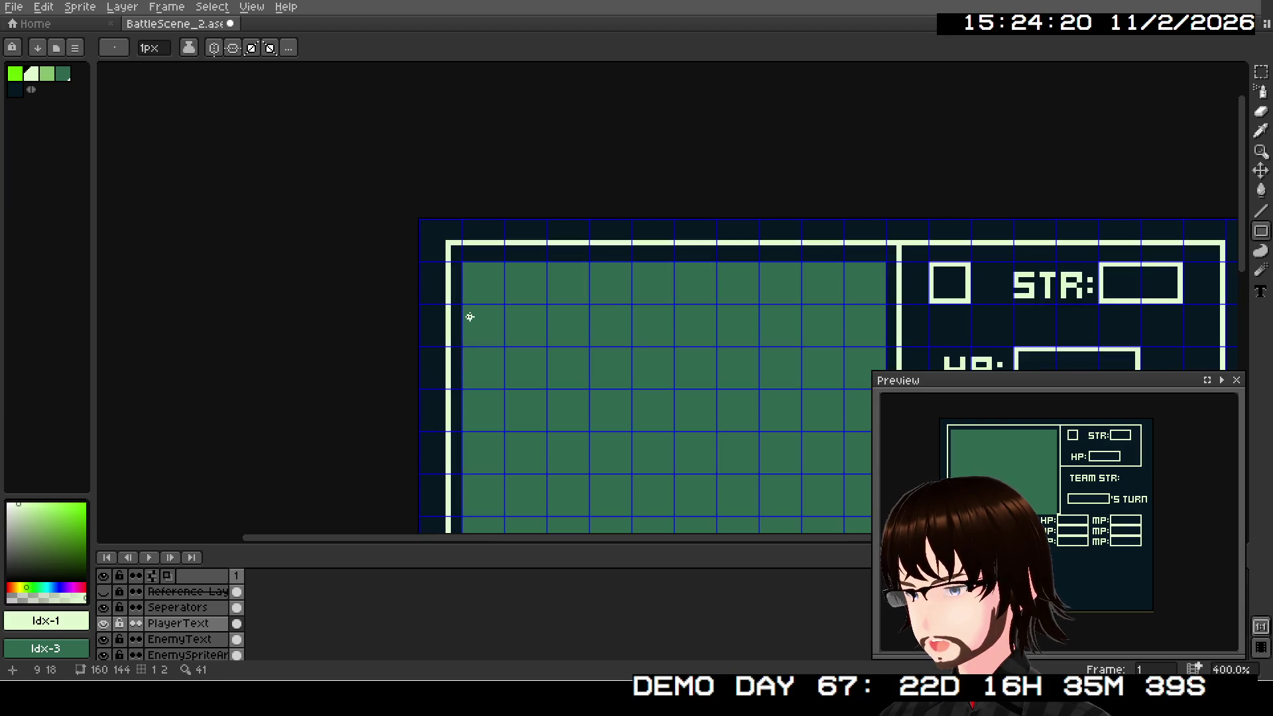
scroll(470, 317, up, 1)
mouse_move(398, 238)
mouse_down()
mouse_move(456, 263)
mouse_move(456, 296)
mouse_up()
scroll(525, 308, down, 1)
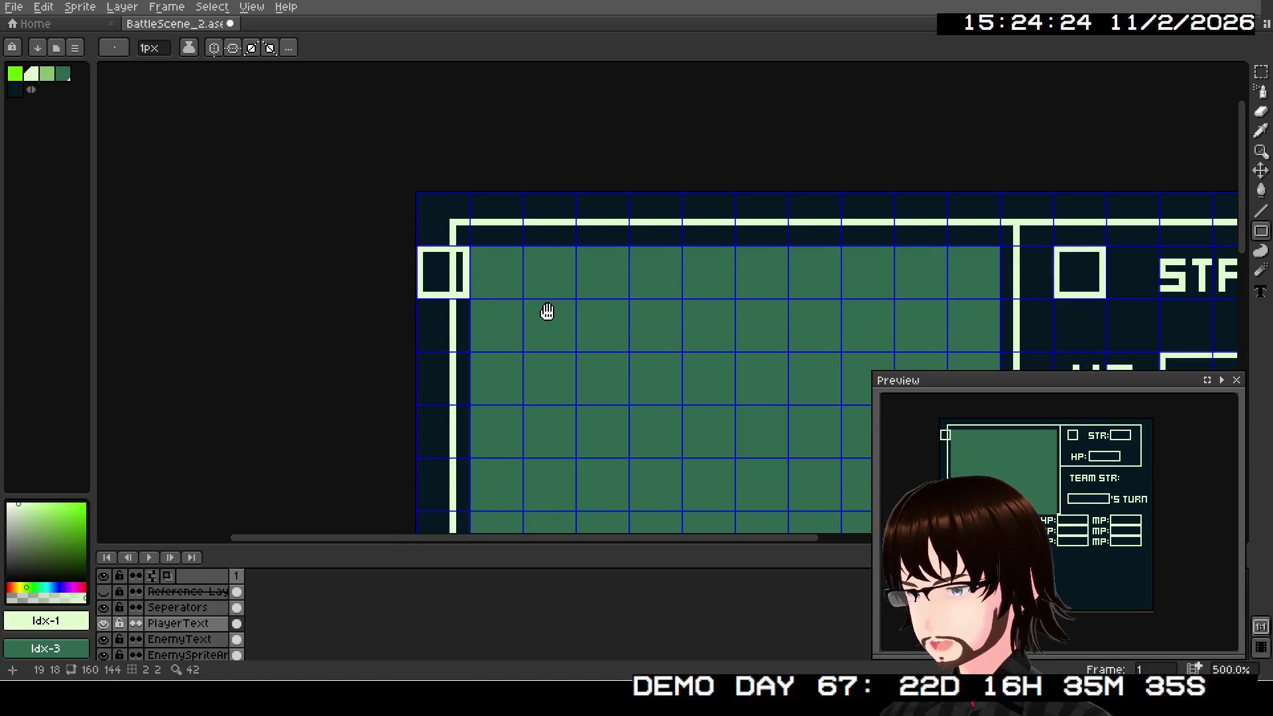
drag(545, 312, 517, 164)
scroll(526, 228, down, 2)
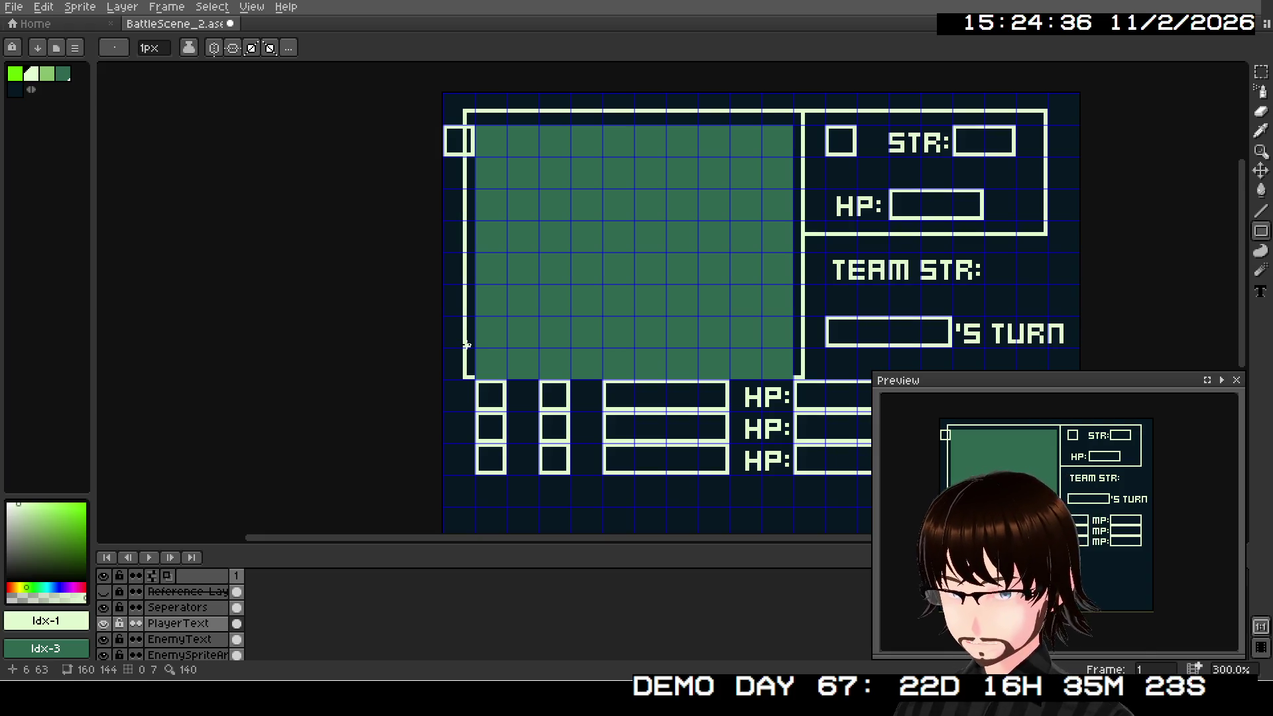
key(ctrl+z)
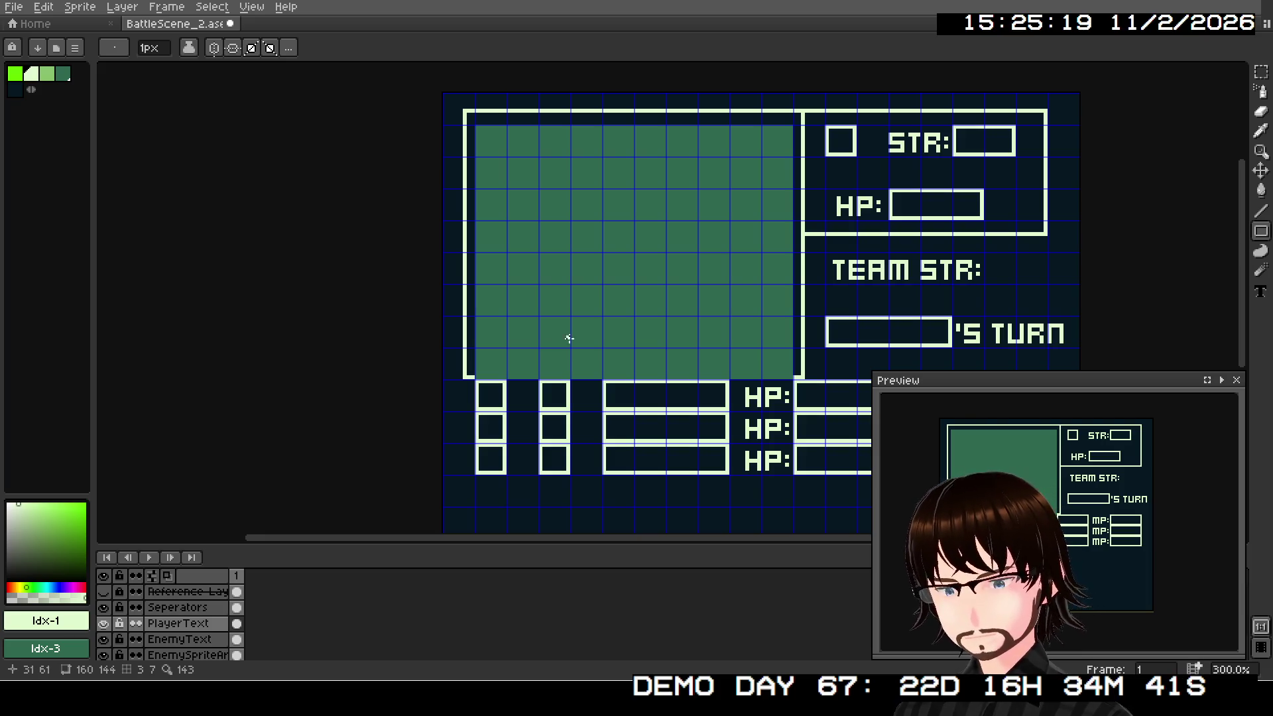
mouse_move(767, 307)
mouse_down()
mouse_move(696, 269)
mouse_move(618, 255)
mouse_up()
scroll(618, 256, down, 1)
scroll(616, 256, up, 2)
scroll(589, 222, down, 1)
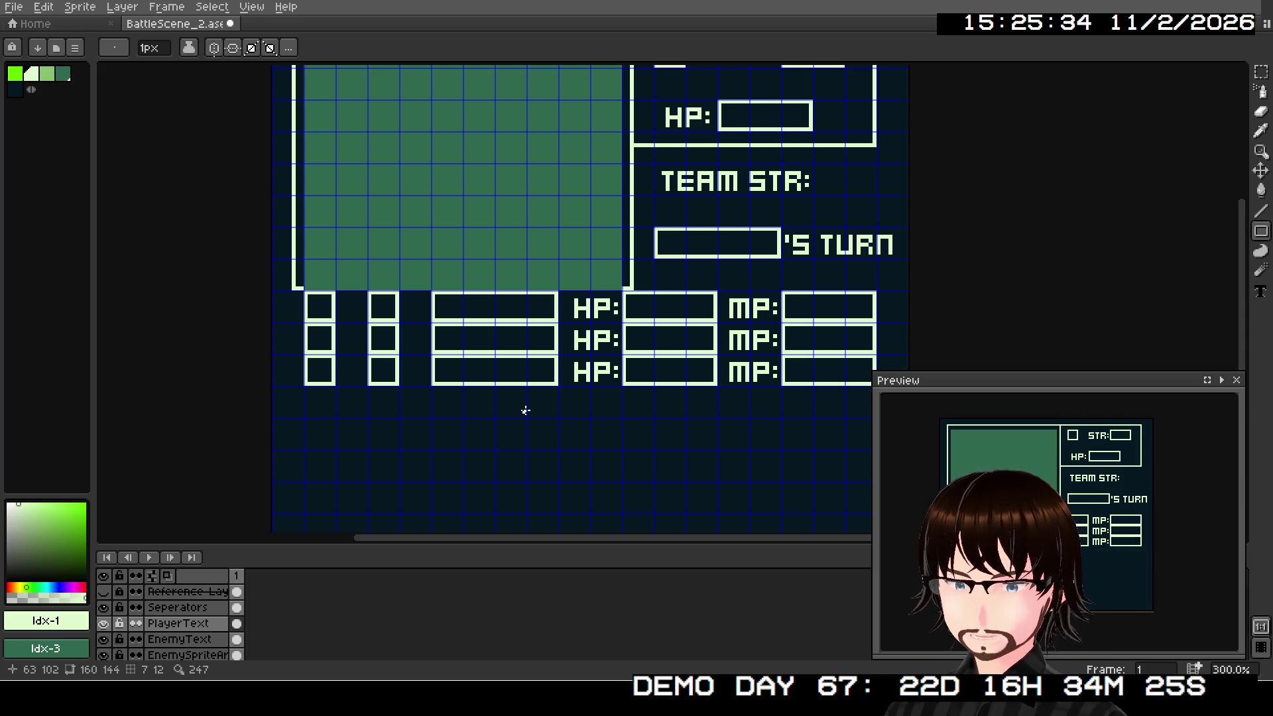
drag(511, 225, 542, 335)
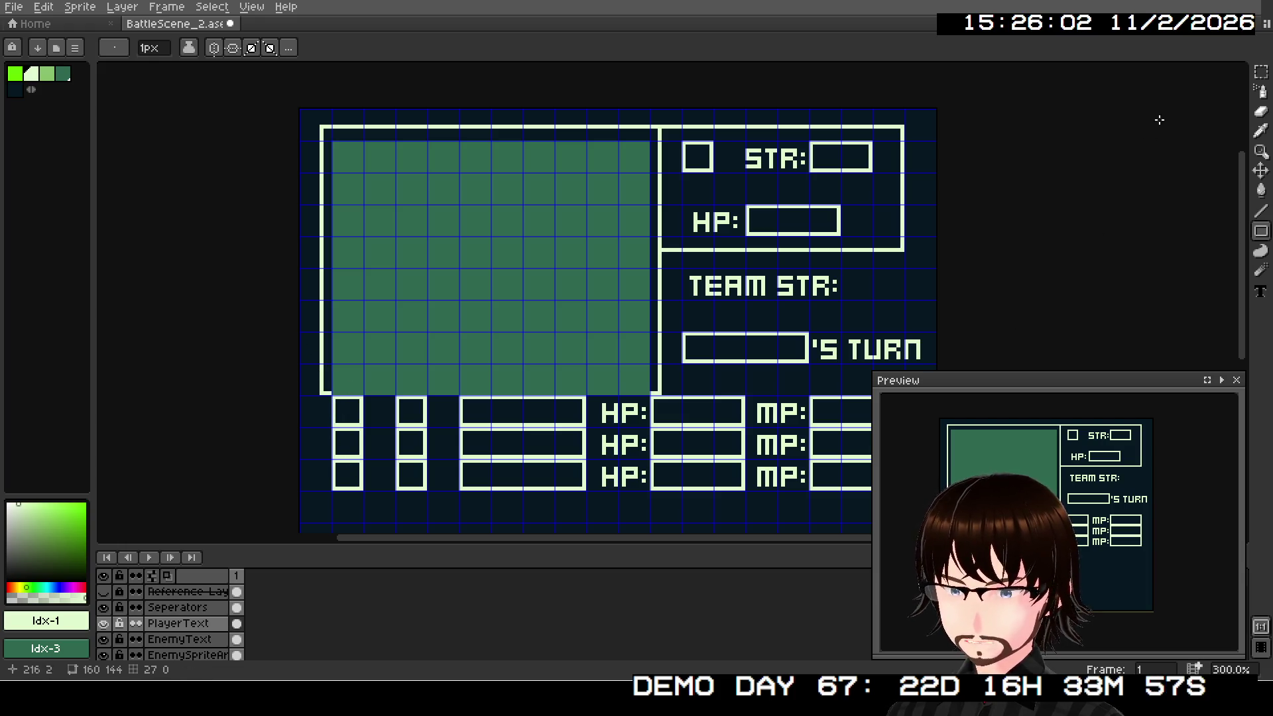
Step: Reselect the left column of small boxes and move it one grid cell right
key(m)
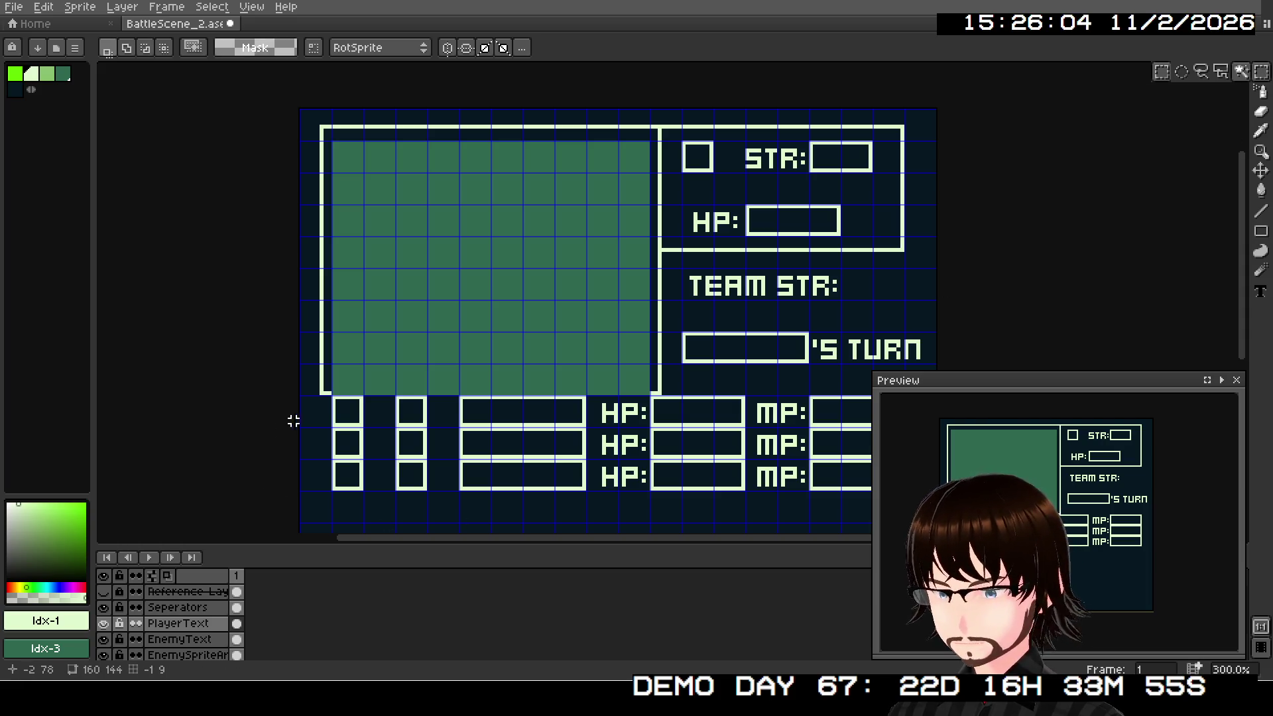
mouse_move(332, 397)
mouse_down()
mouse_move(362, 491)
mouse_move(330, 471)
mouse_move(440, 403)
mouse_up()
click(361, 472)
click(347, 455)
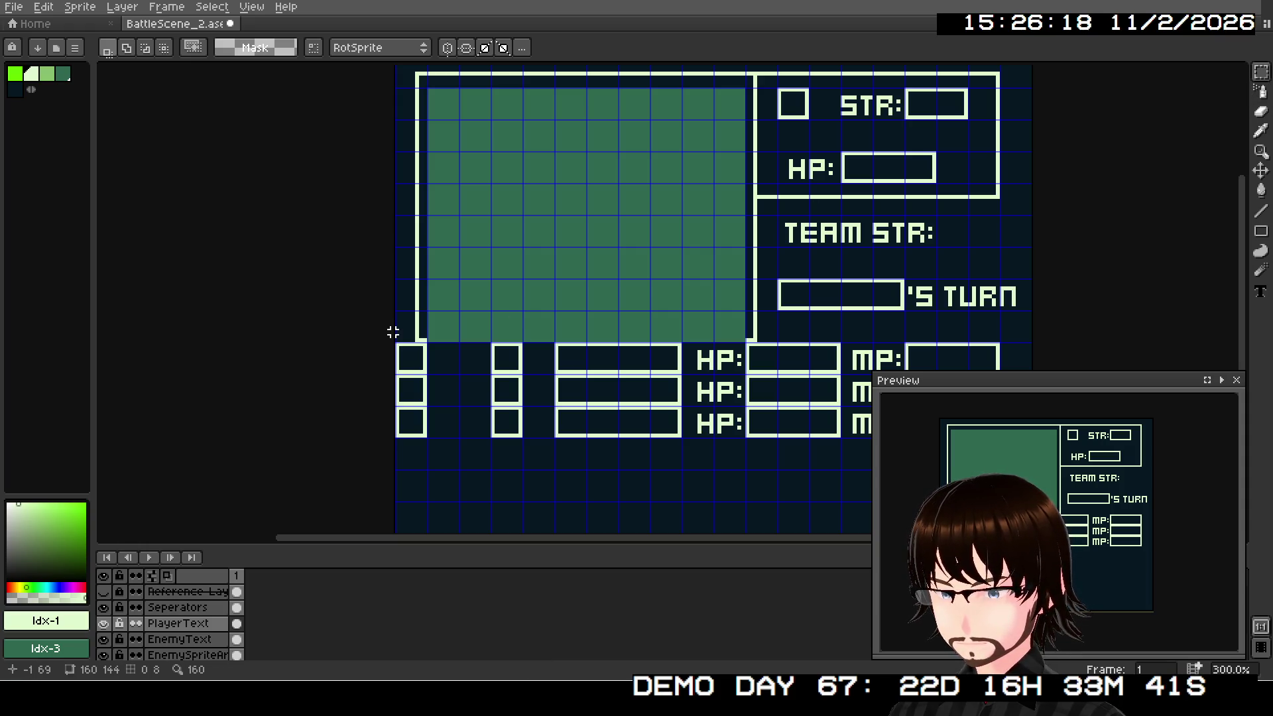
key(ctrl+z)
mouse_move(390, 368)
mouse_down()
mouse_move(440, 361)
mouse_move(441, 383)
mouse_up()
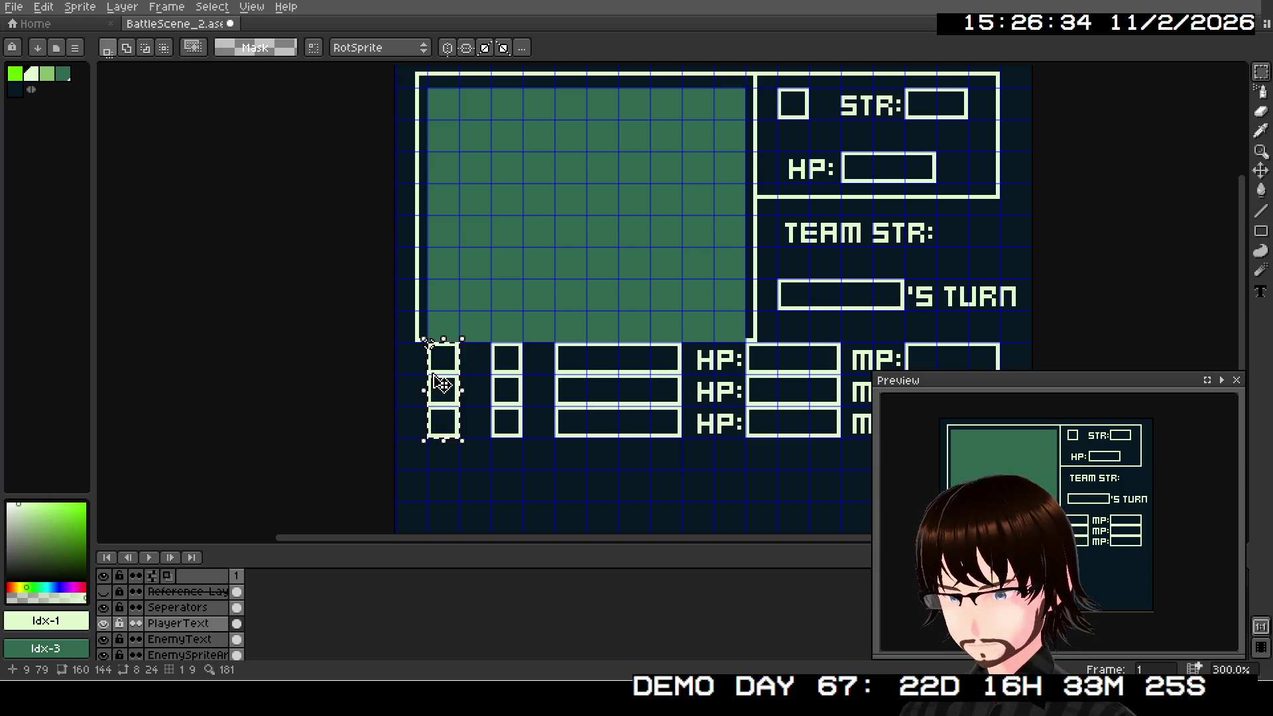
Step: Pick the darkest palette colour, deselect, and take the Line tool on the EnemySpriteArea layer
click(1258, 213)
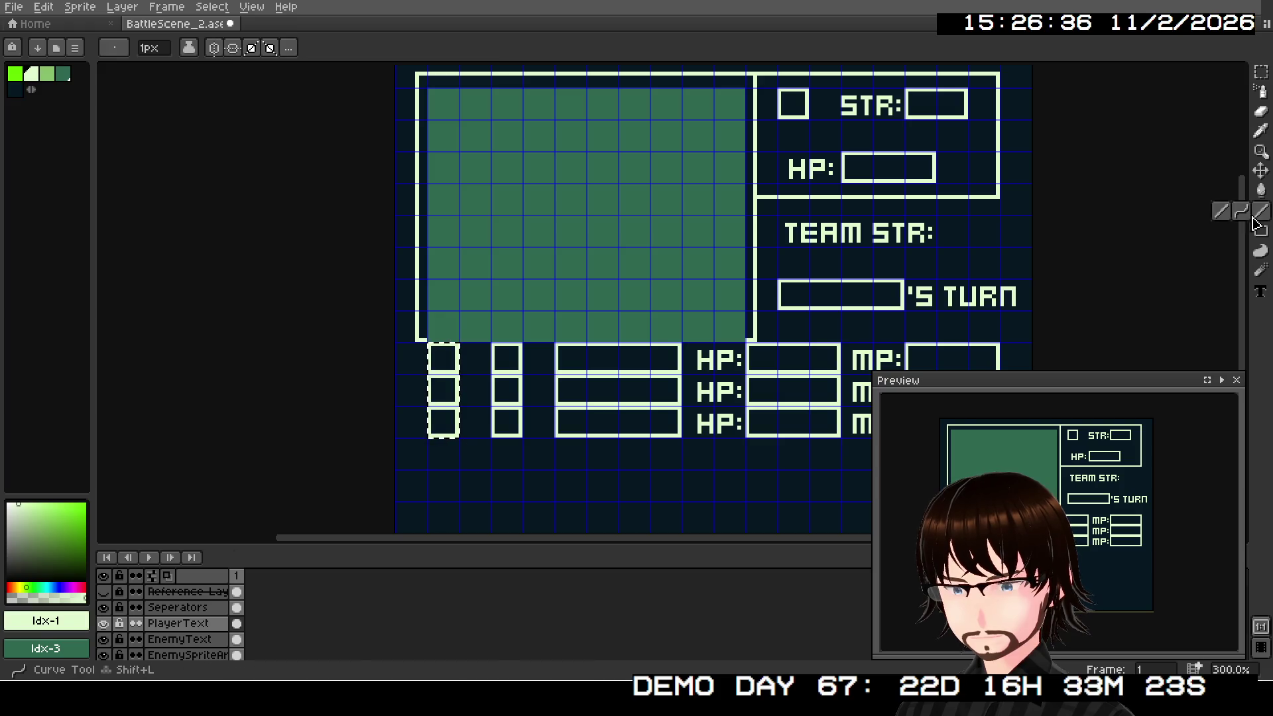
click(15, 93)
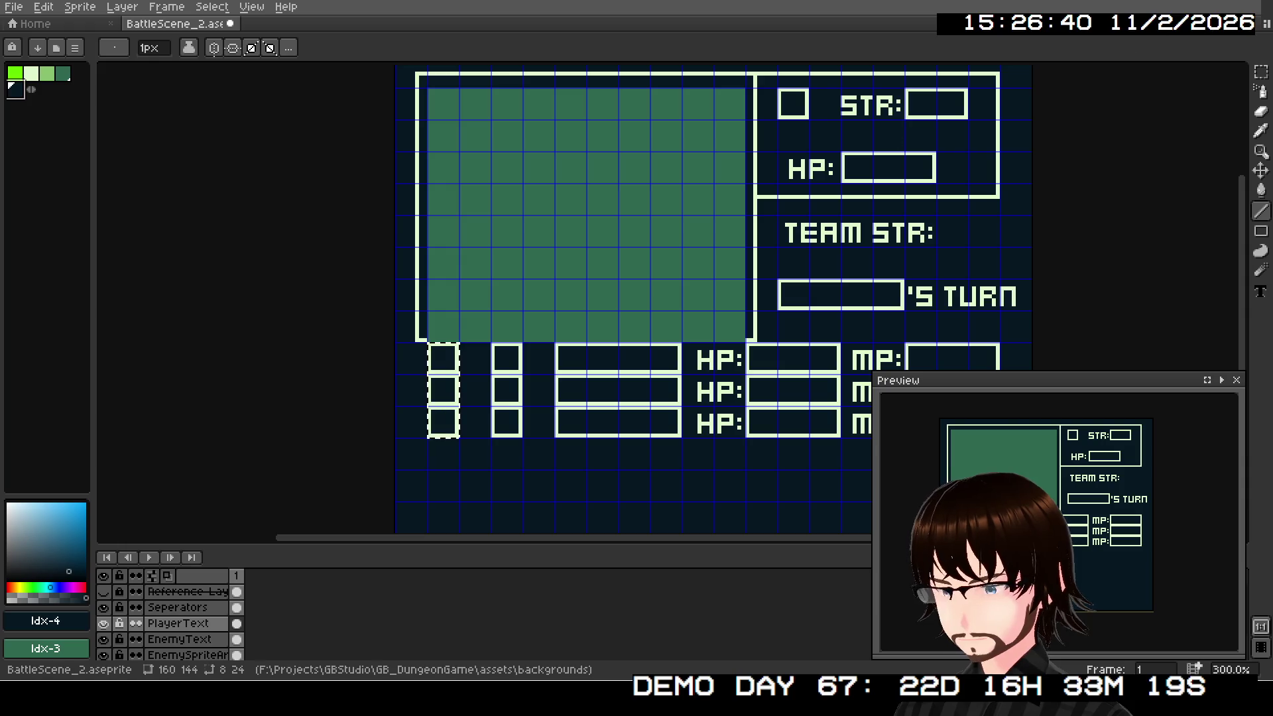
click(1261, 72)
click(583, 421)
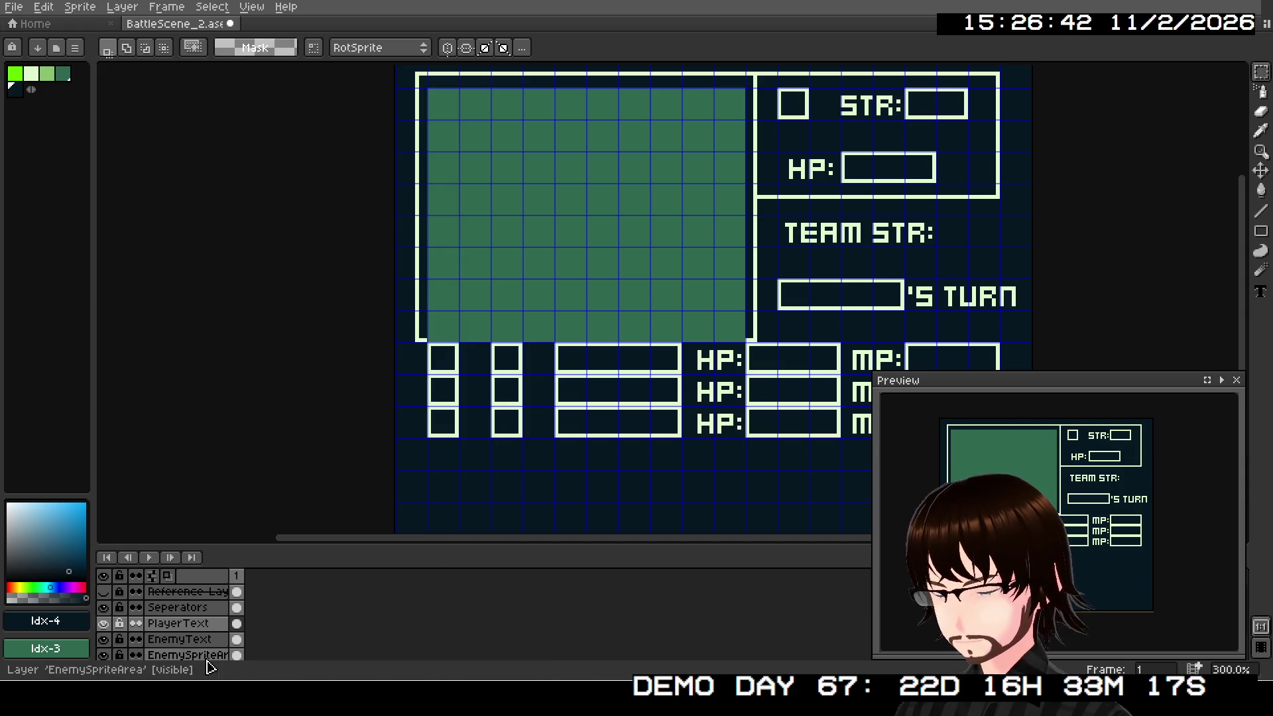
scroll(204, 627, down, 2)
click(204, 624)
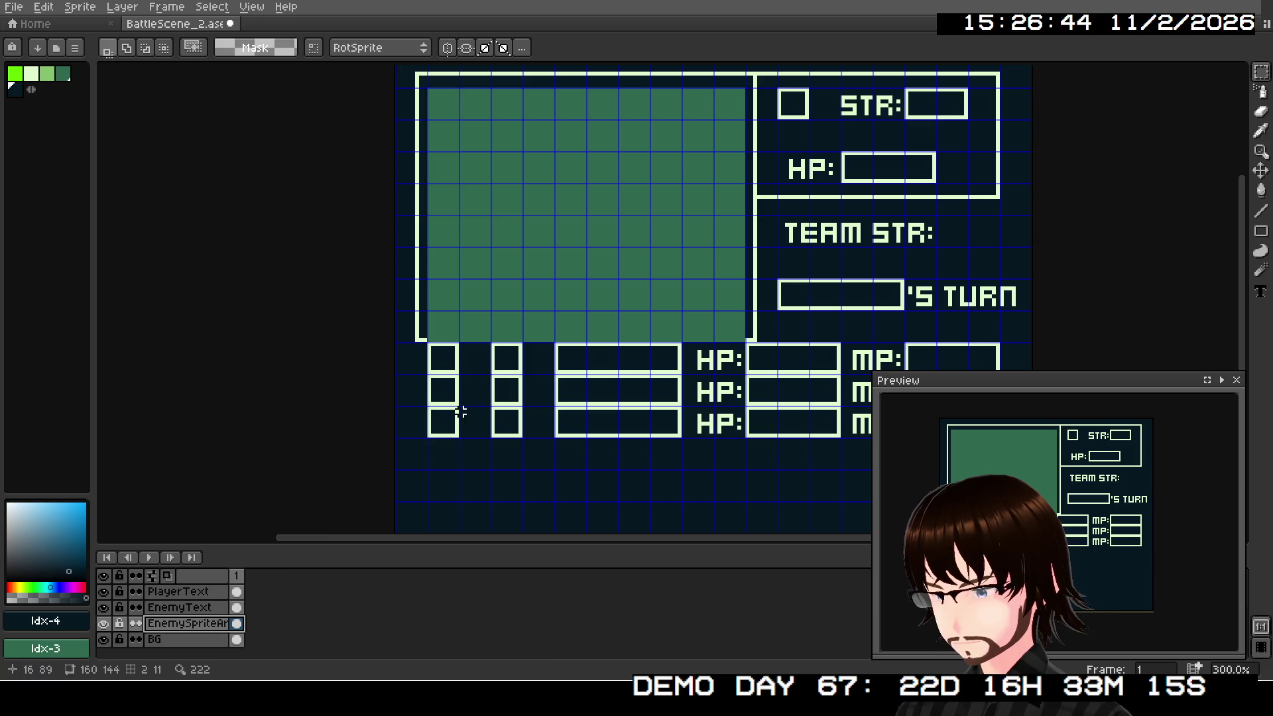
click(1261, 210)
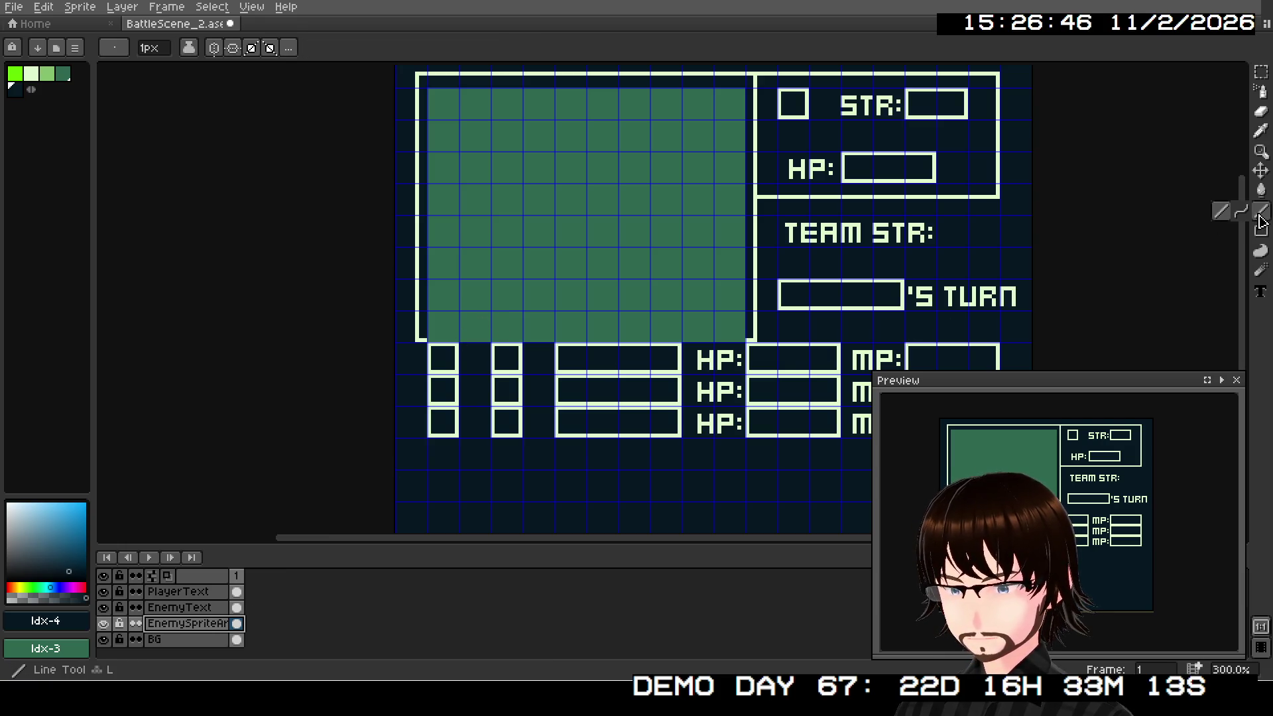
Step: Draw the bottom-left and top-left dark diagonals and the inner rectangle's left wall
scroll(403, 340, up, 2)
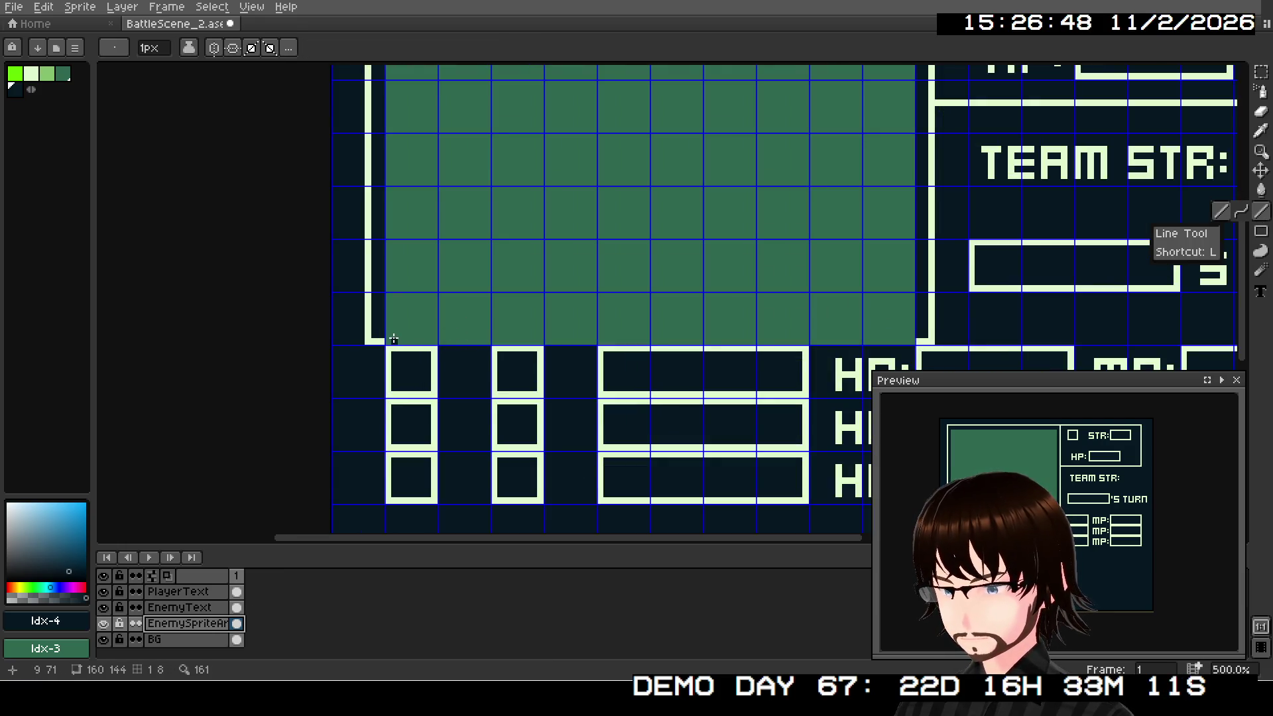
mouse_move(391, 340)
mouse_down()
mouse_move(456, 282)
mouse_move(462, 64)
mouse_move(456, 212)
mouse_move(457, 201)
mouse_up()
scroll(475, 319, down, 2)
scroll(491, 298, up, 2)
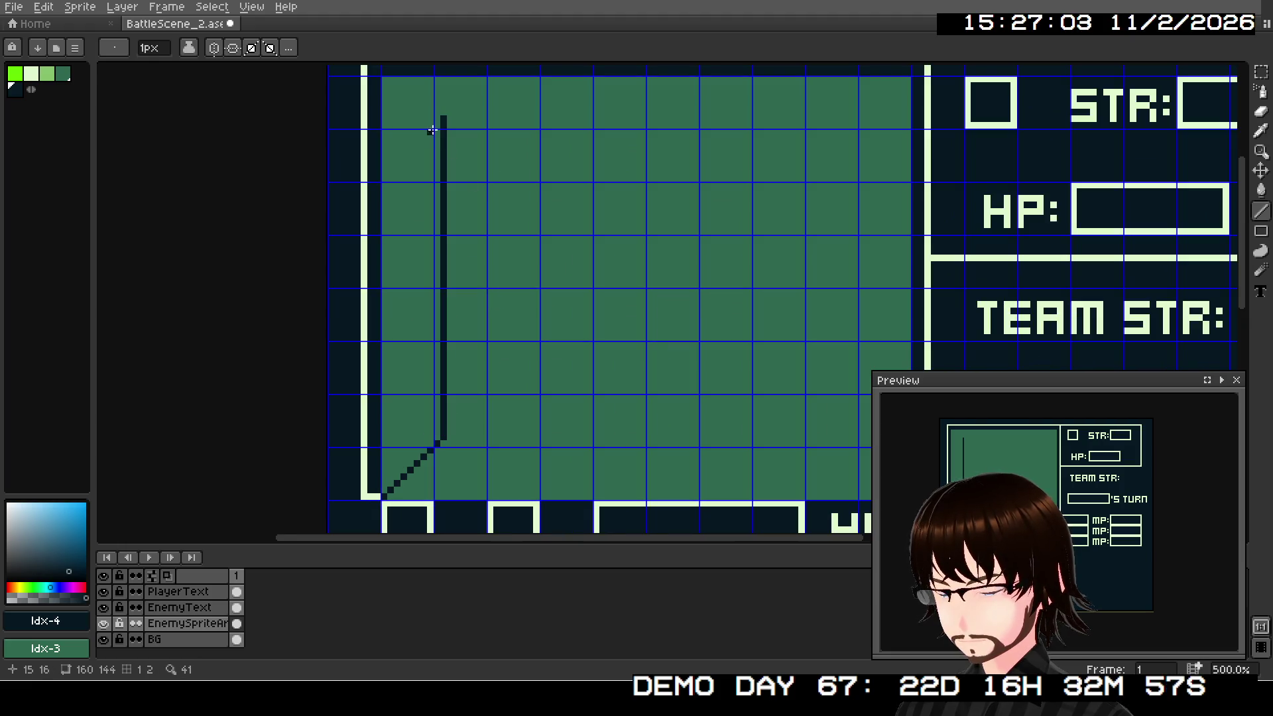
drag(443, 117, 395, 70)
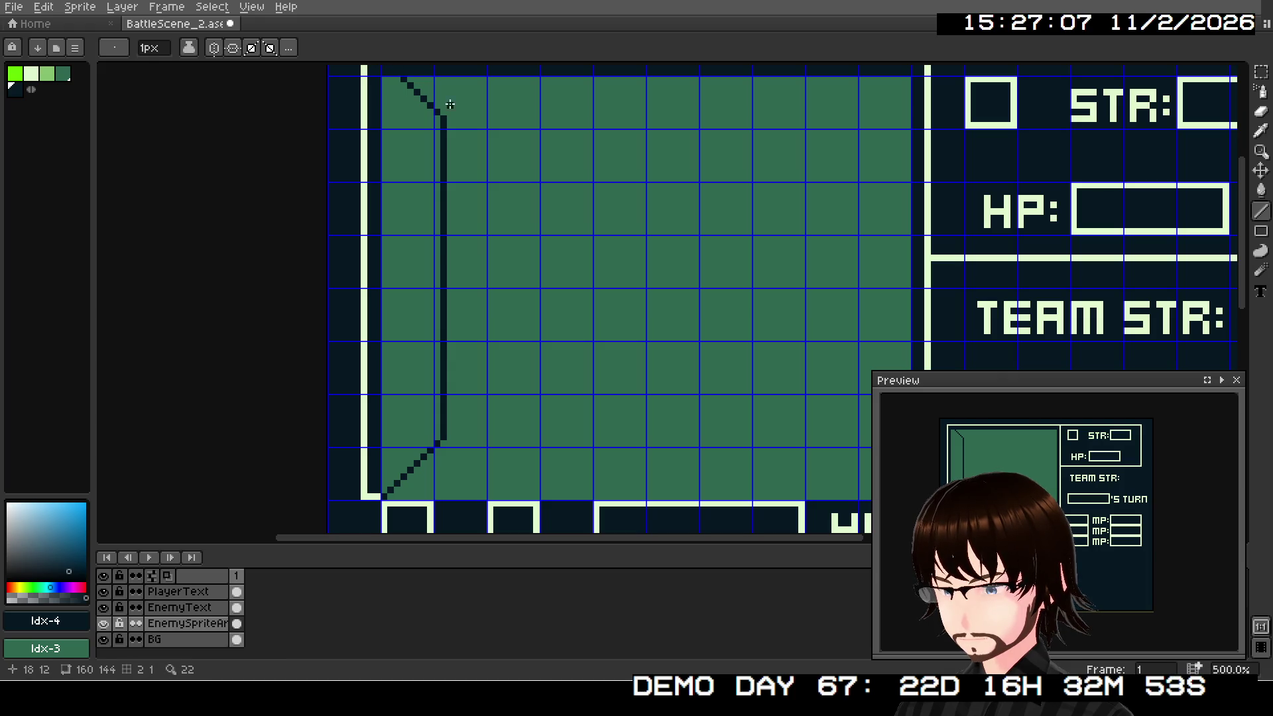
Step: Draw the inner rectangle's top edge, redrawing it and tidying its right end
drag(448, 117, 863, 119)
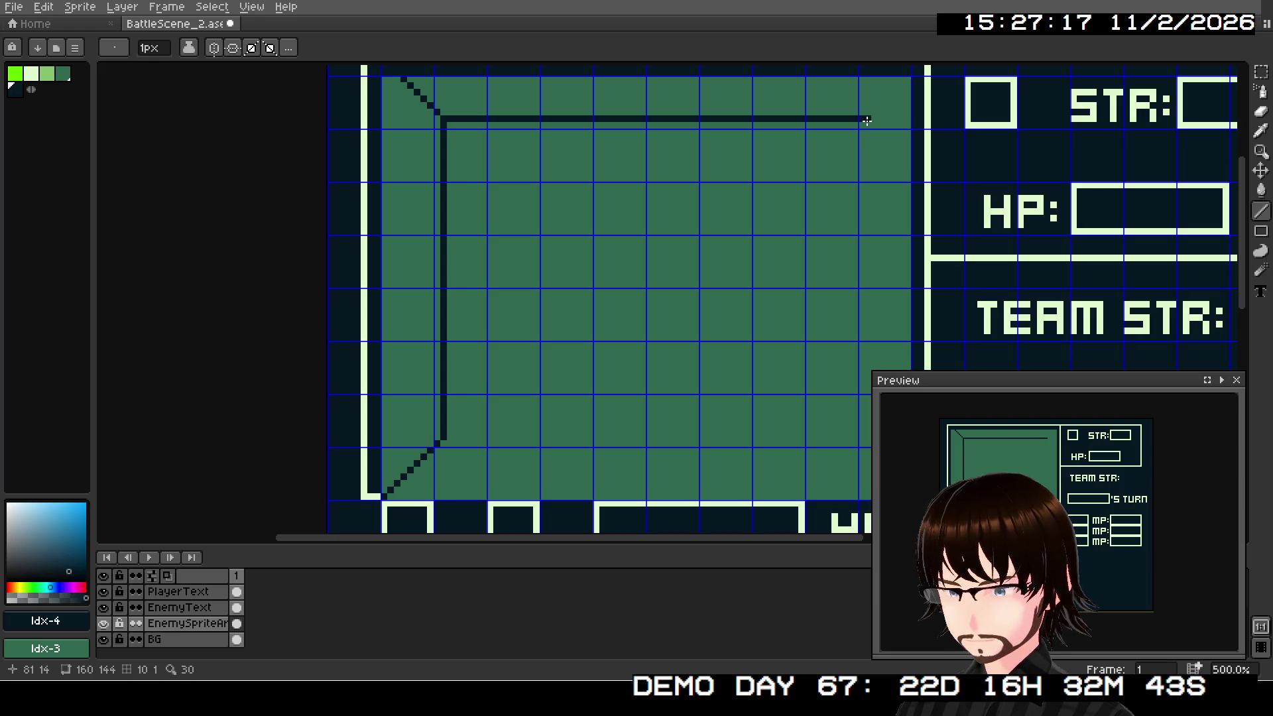
key(ctrl+z)
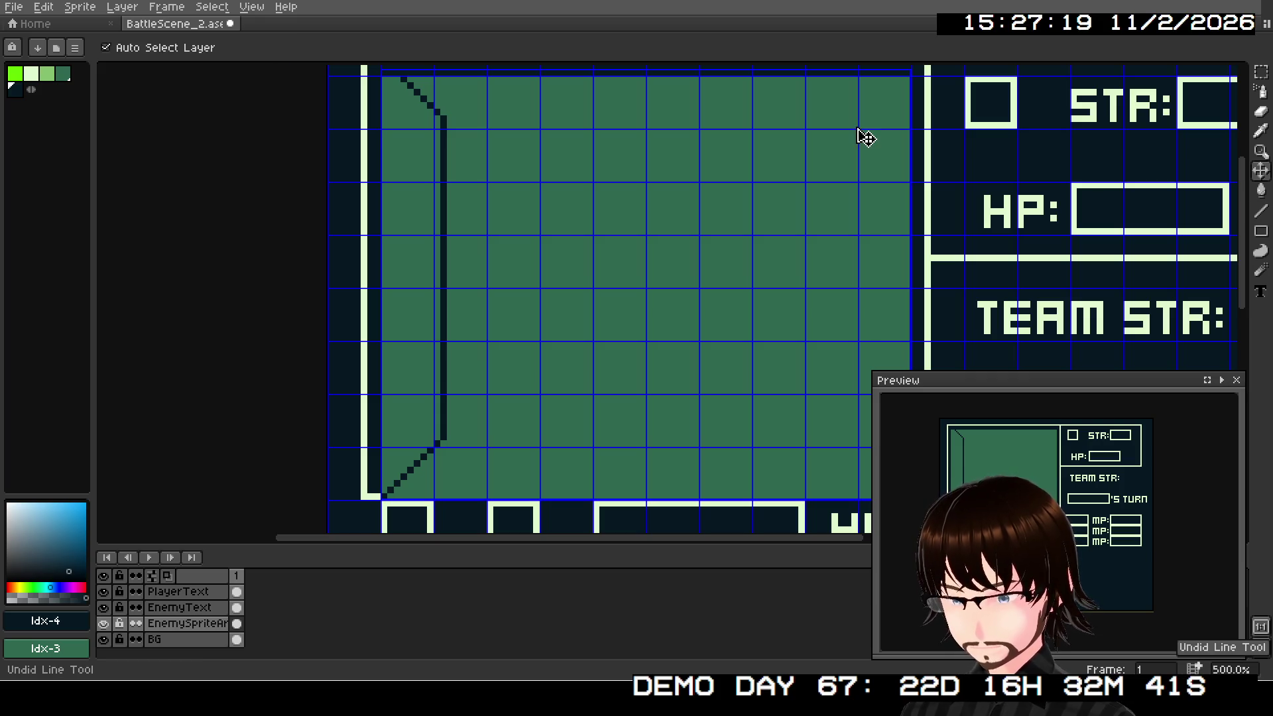
drag(444, 119, 851, 127)
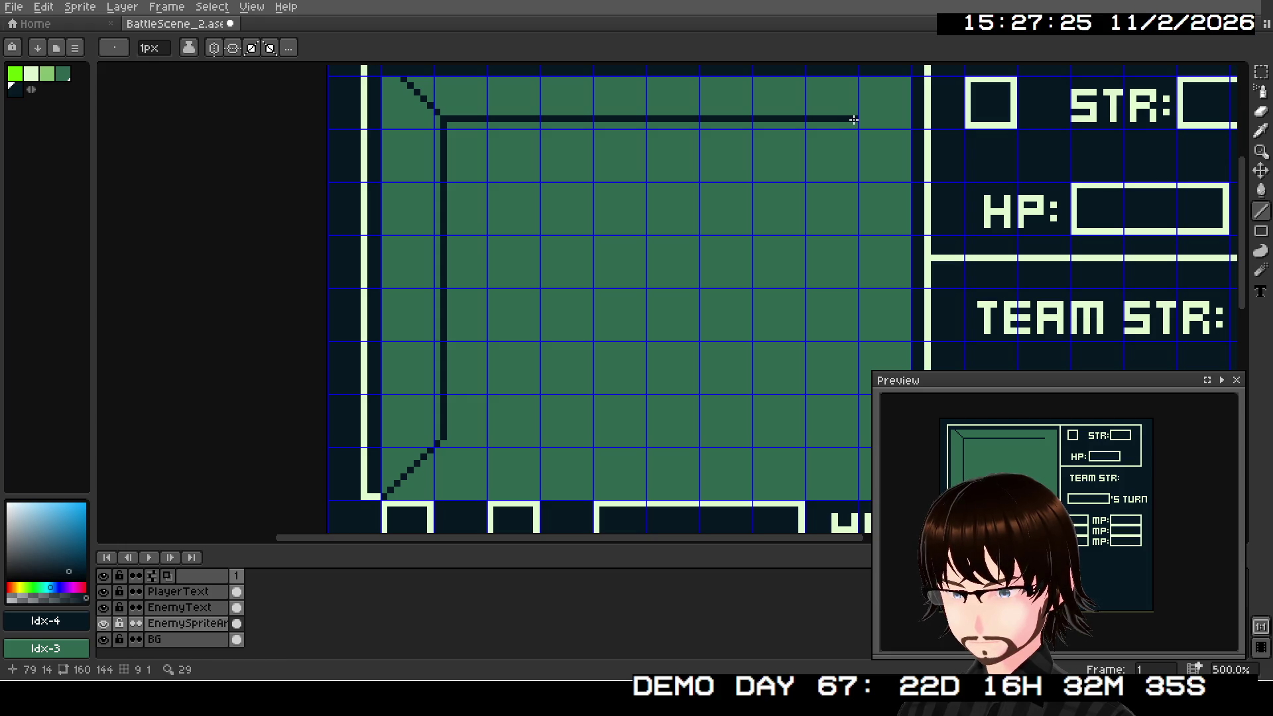
click(854, 119)
drag(846, 126, 856, 124)
click(855, 119)
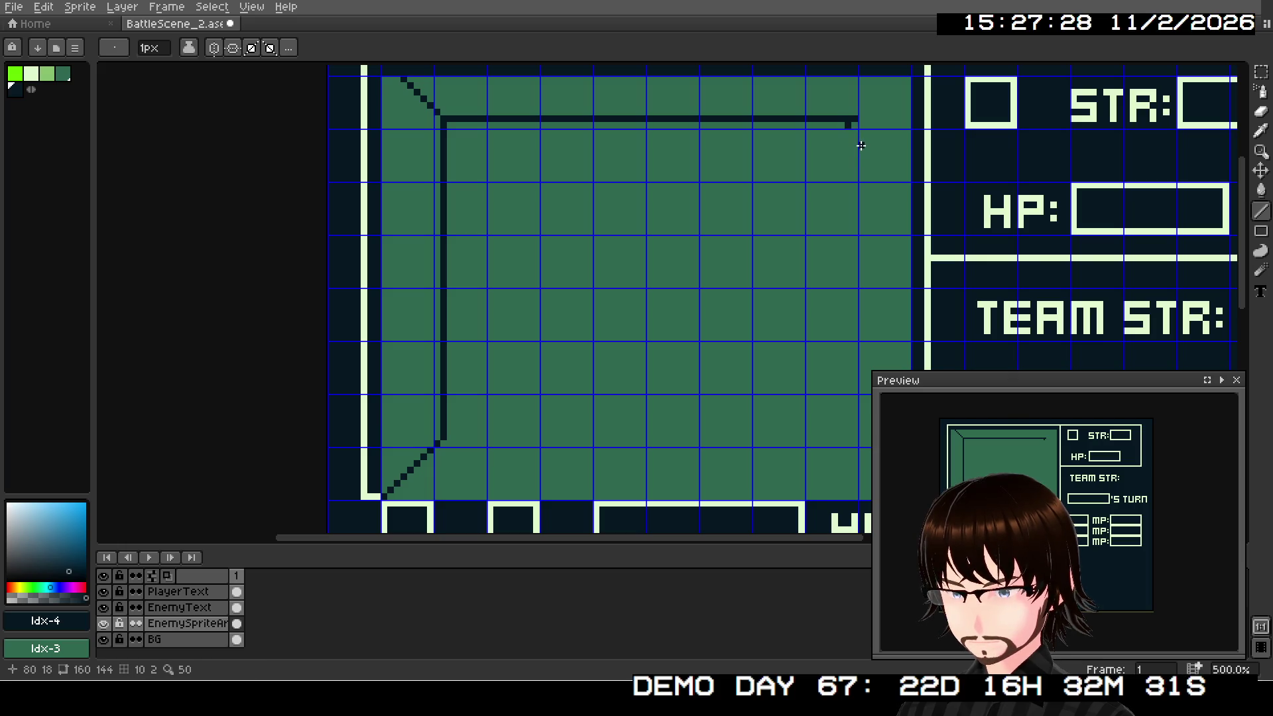
key(v)
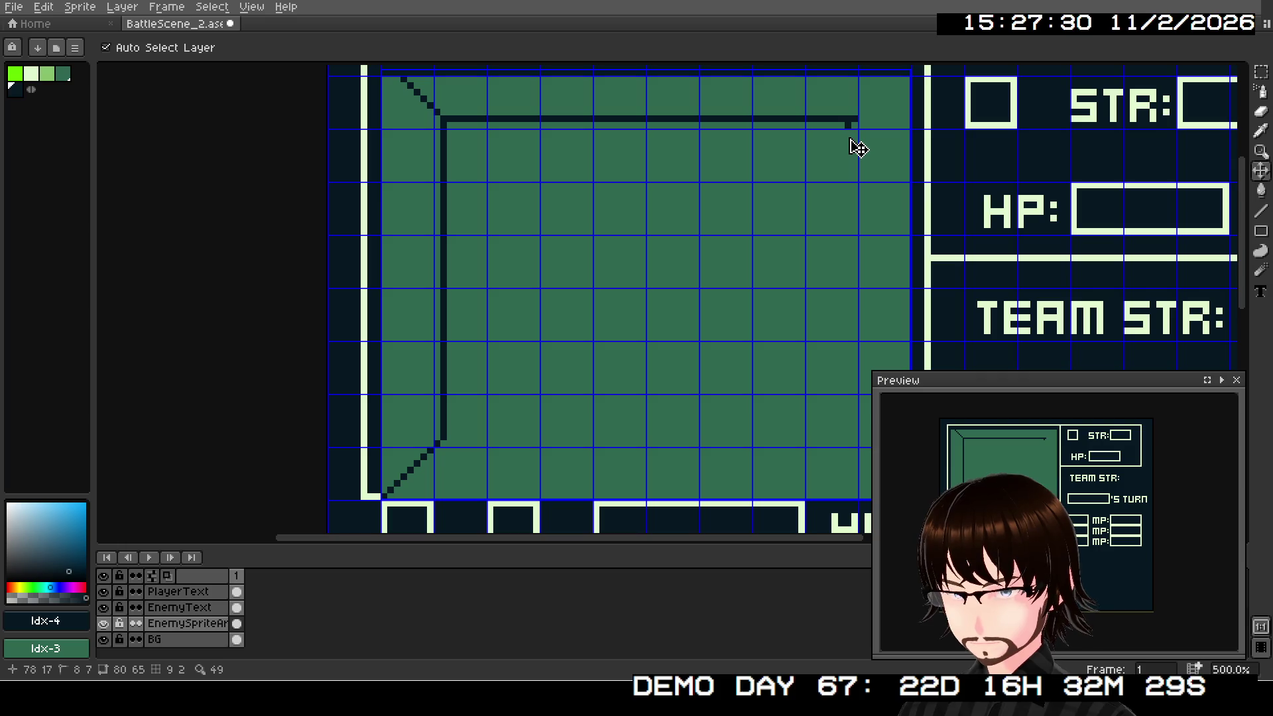
key(ctrl+z)
key(l)
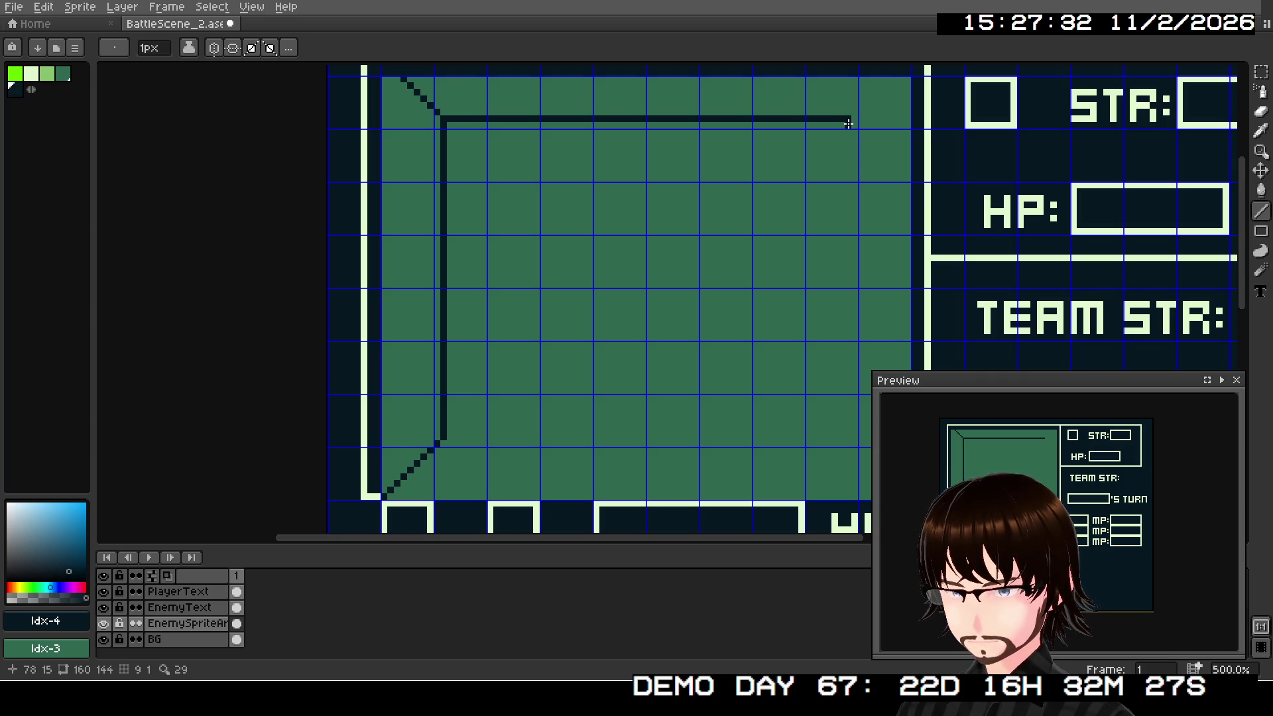
Step: Draw the inner rectangle's right and bottom edges plus the top-right and bottom-right corner diagonals
mouse_move(848, 123)
mouse_down()
mouse_move(834, 356)
mouse_move(856, 440)
mouse_move(446, 439)
mouse_up()
drag(673, 279, 582, 341)
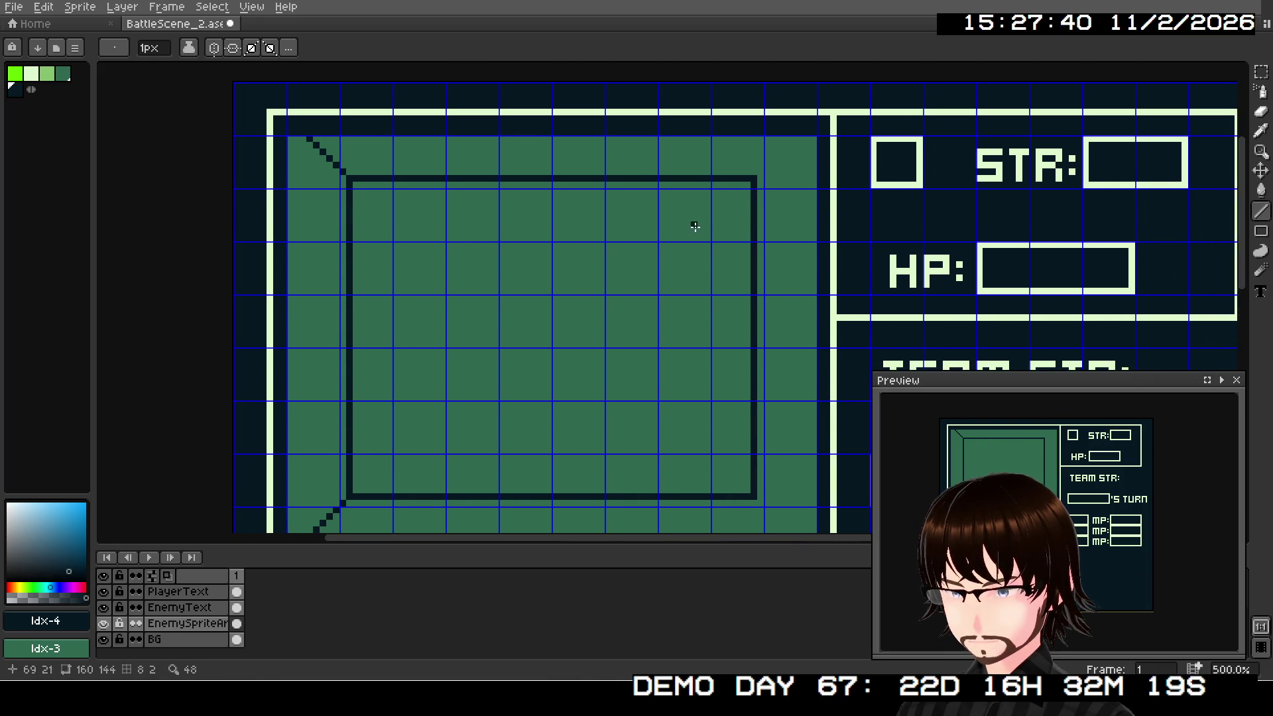
mouse_move(756, 178)
mouse_down()
mouse_move(815, 146)
mouse_move(811, 129)
mouse_up()
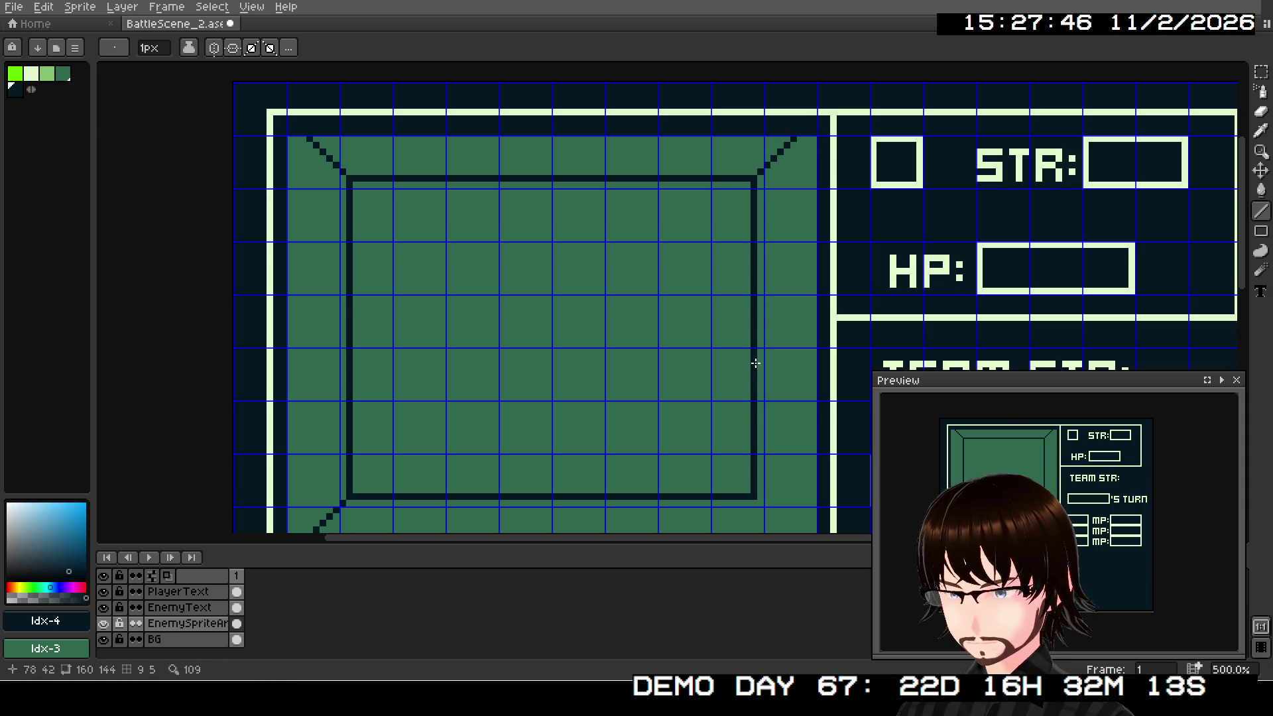
scroll(753, 364, down, 5)
drag(751, 300, 791, 348)
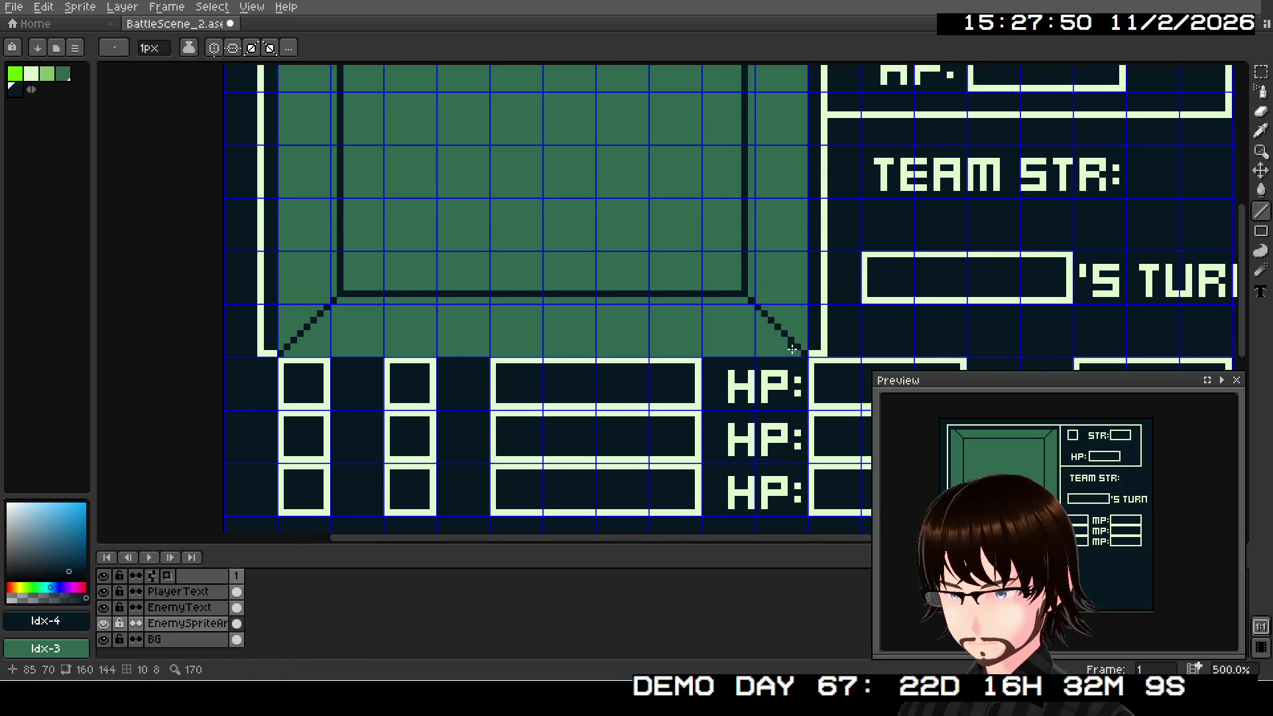
scroll(737, 305, down, 1)
drag(737, 249, 744, 384)
scroll(743, 383, down, 1)
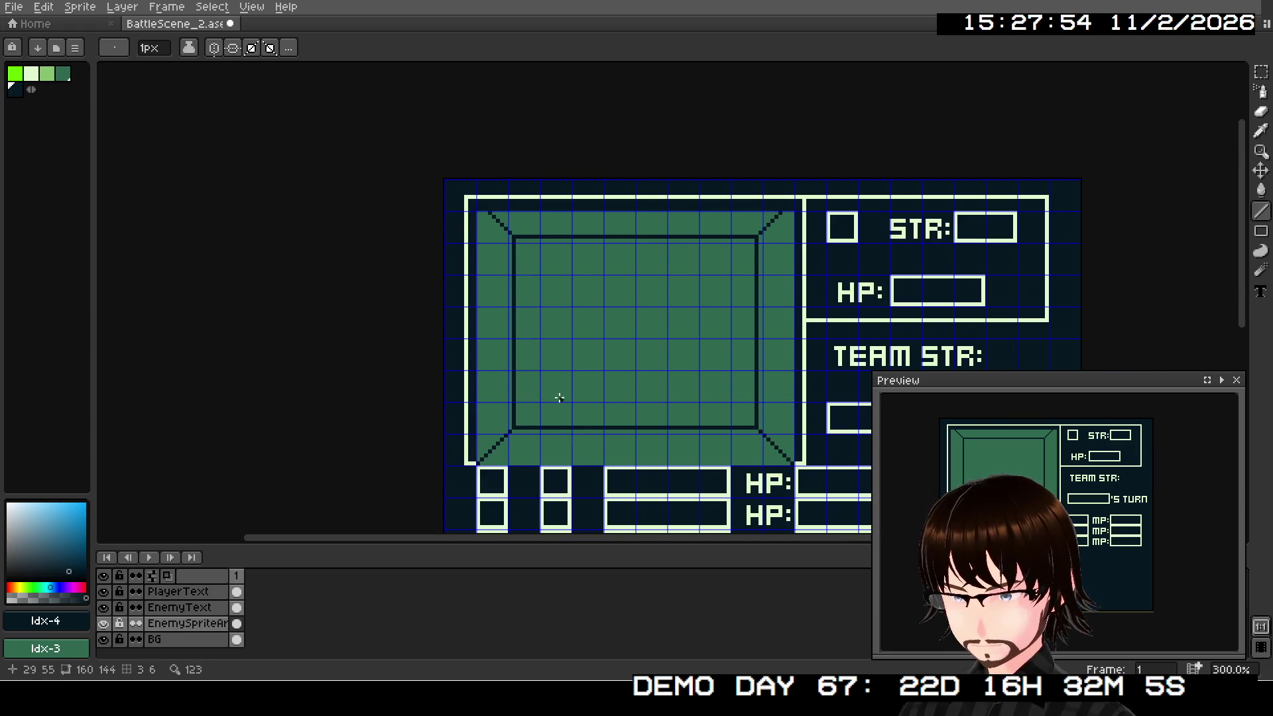
scroll(628, 346, up, 2)
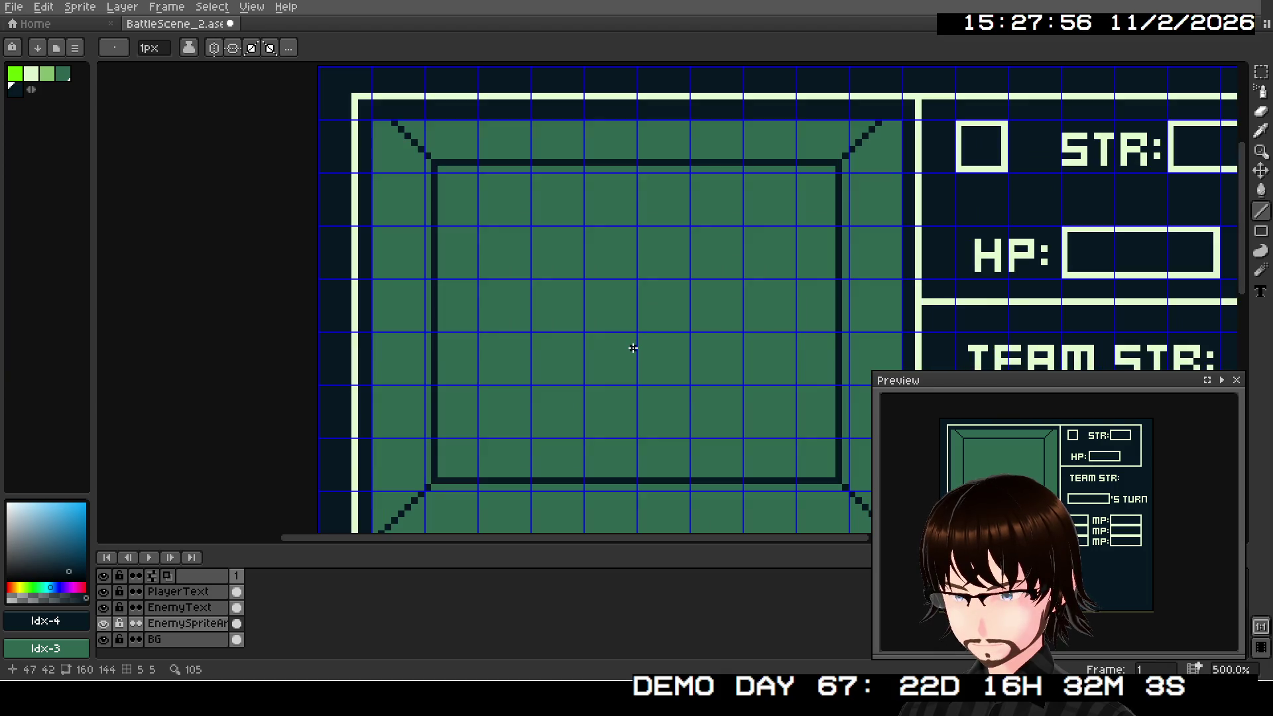
drag(553, 448, 555, 370)
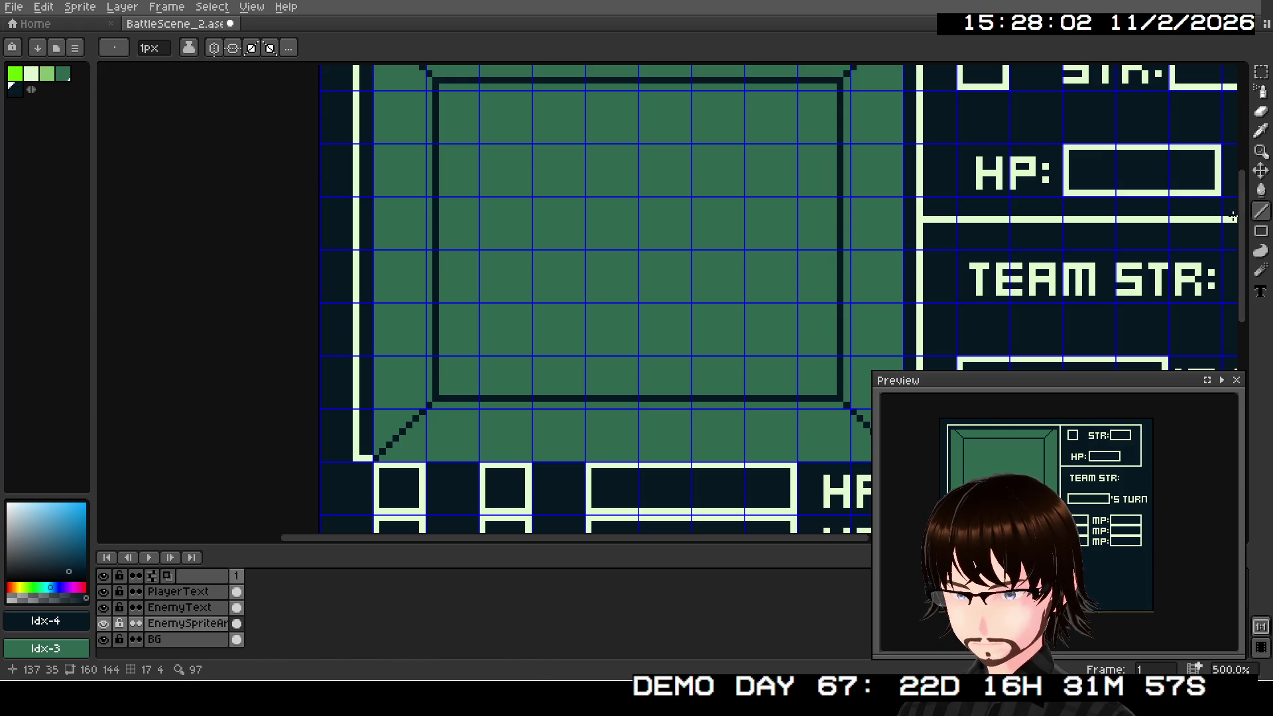
drag(1261, 191, 1221, 191)
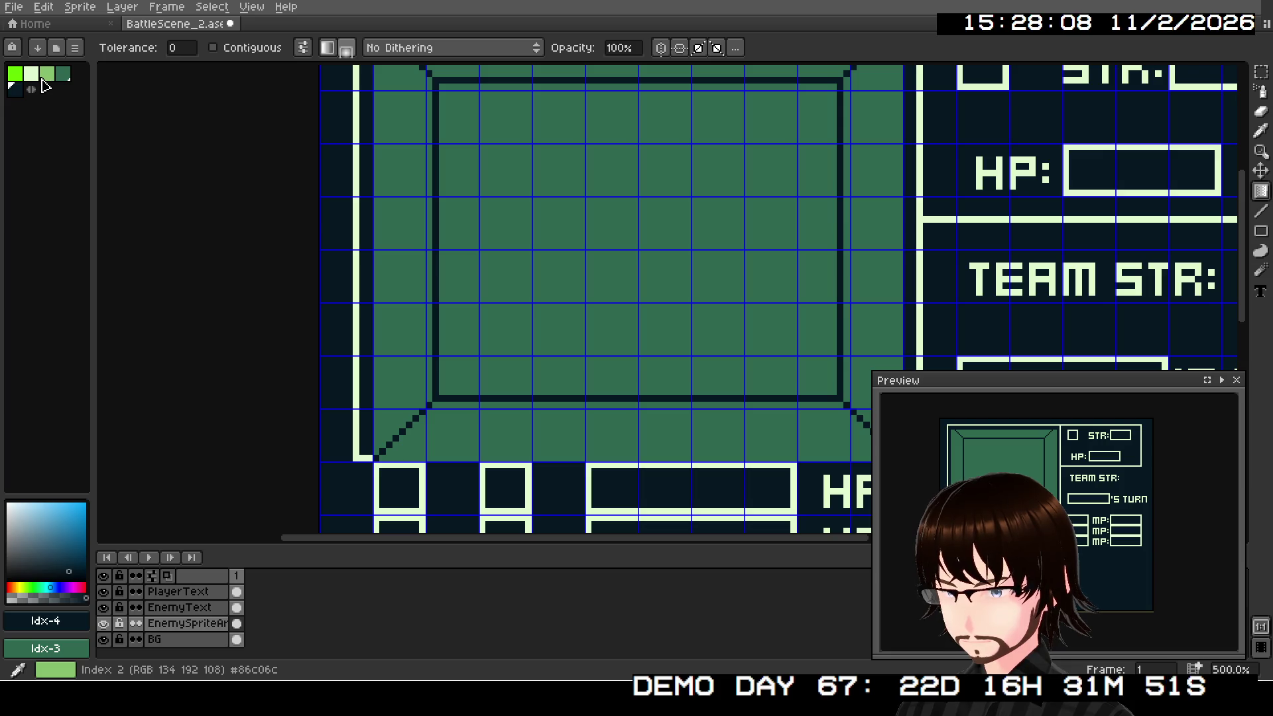
Step: Set dark green and light green as gradient colours with Bayer Matrix 8x8 dithering
click(44, 78)
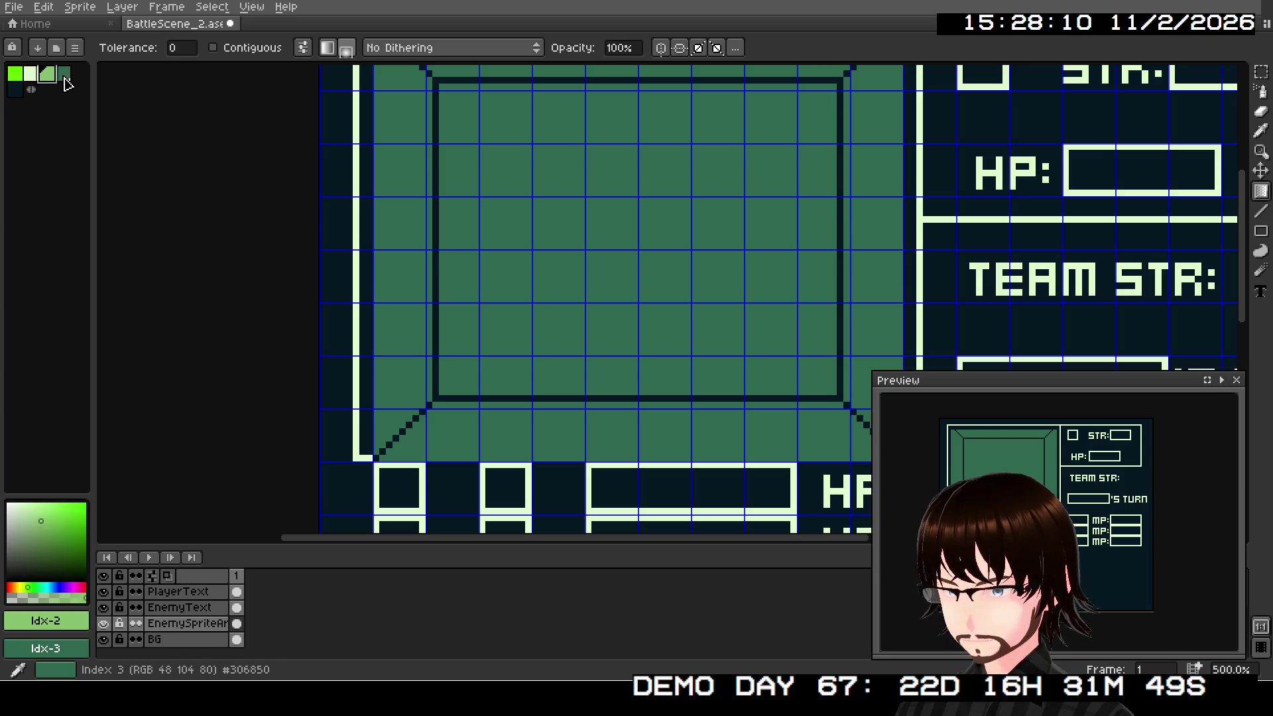
click(64, 75)
right_click(47, 74)
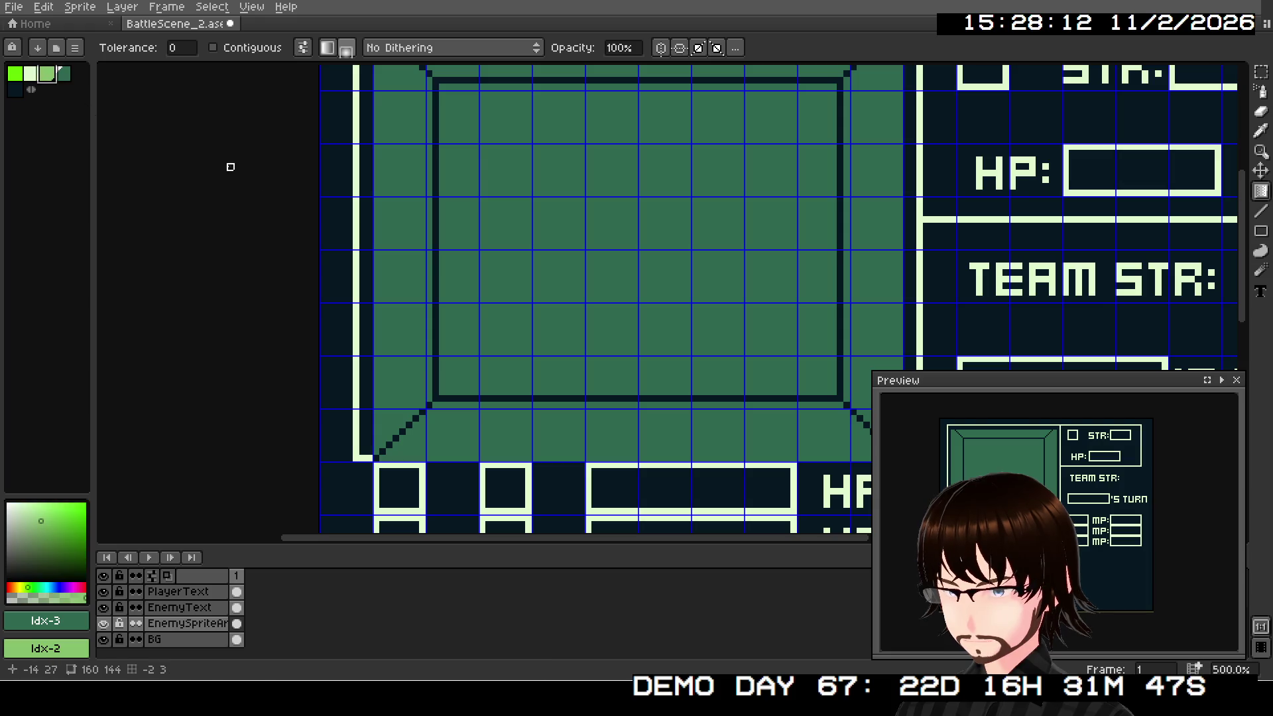
drag(667, 417, 596, 449)
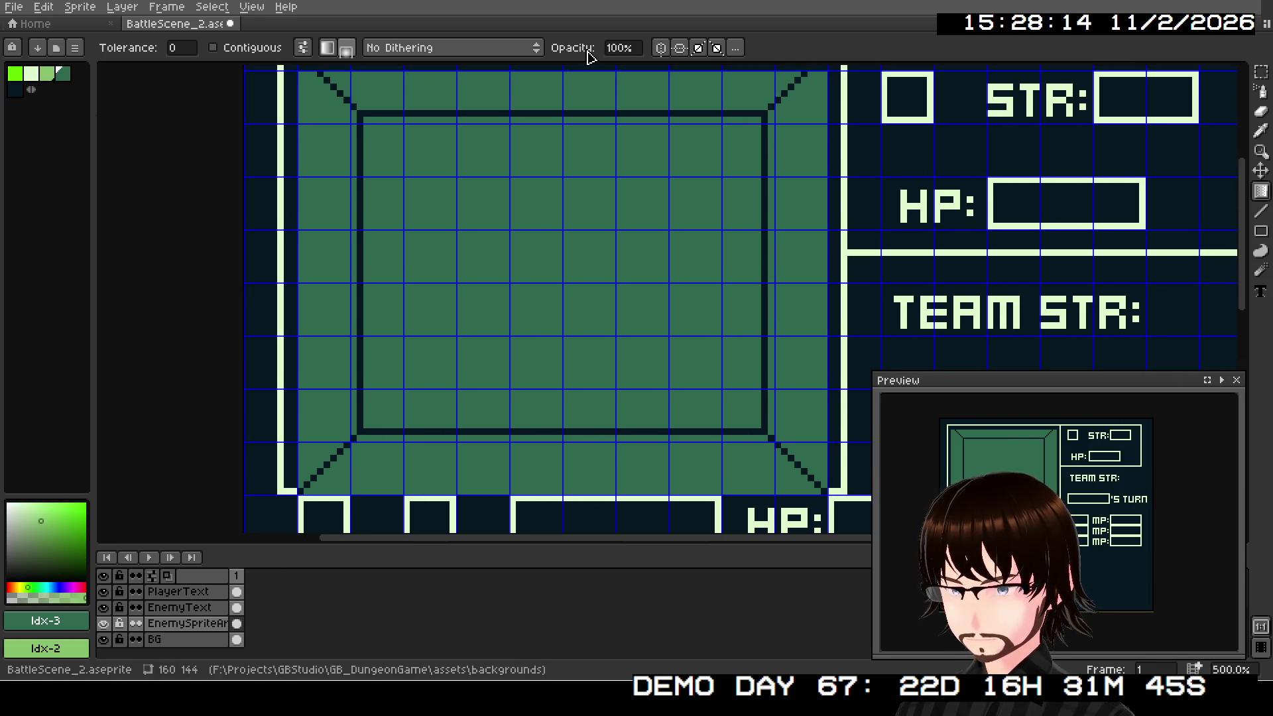
click(470, 53)
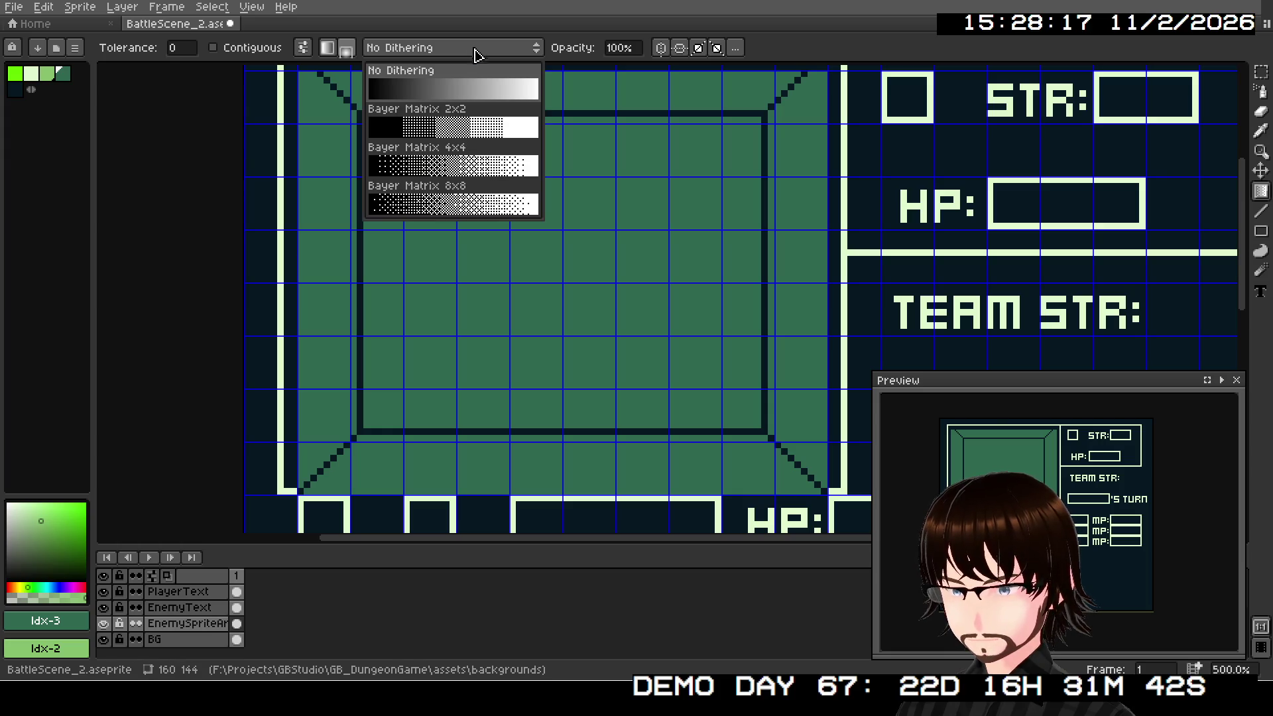
click(456, 207)
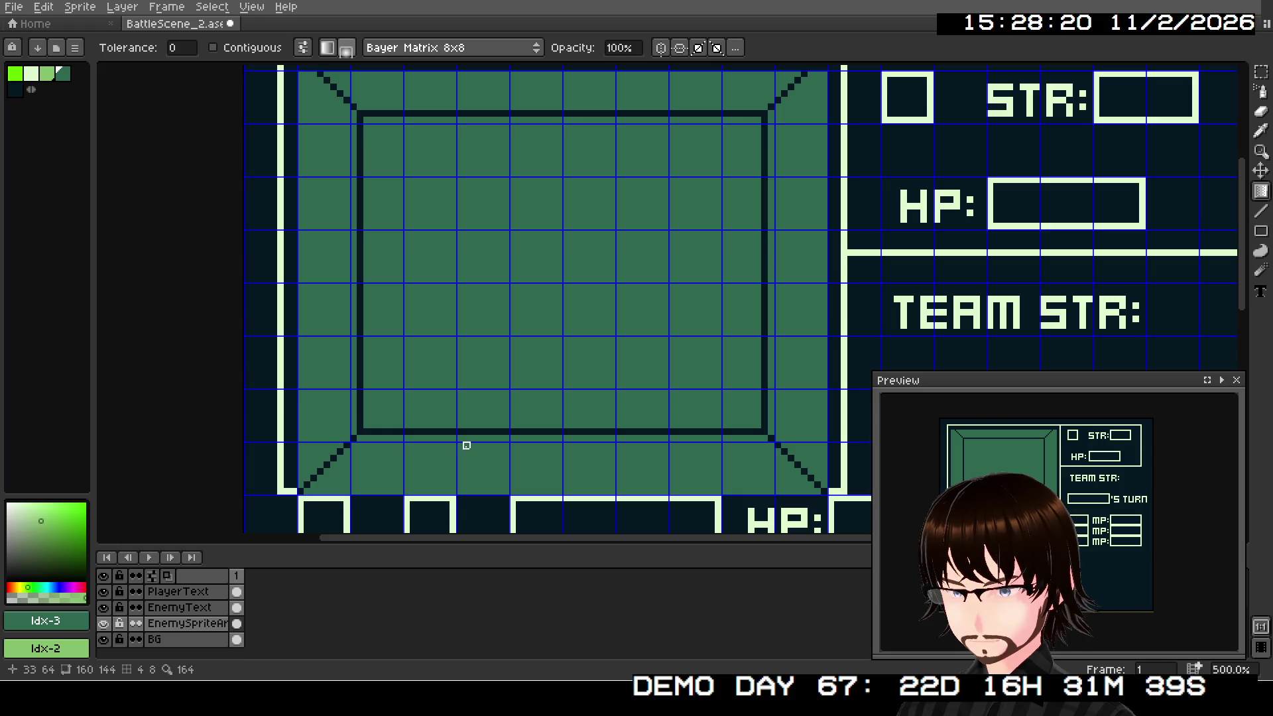
Step: Flood-fill the sprite panel with light green and try a gradient, undoing it
click(1201, 71)
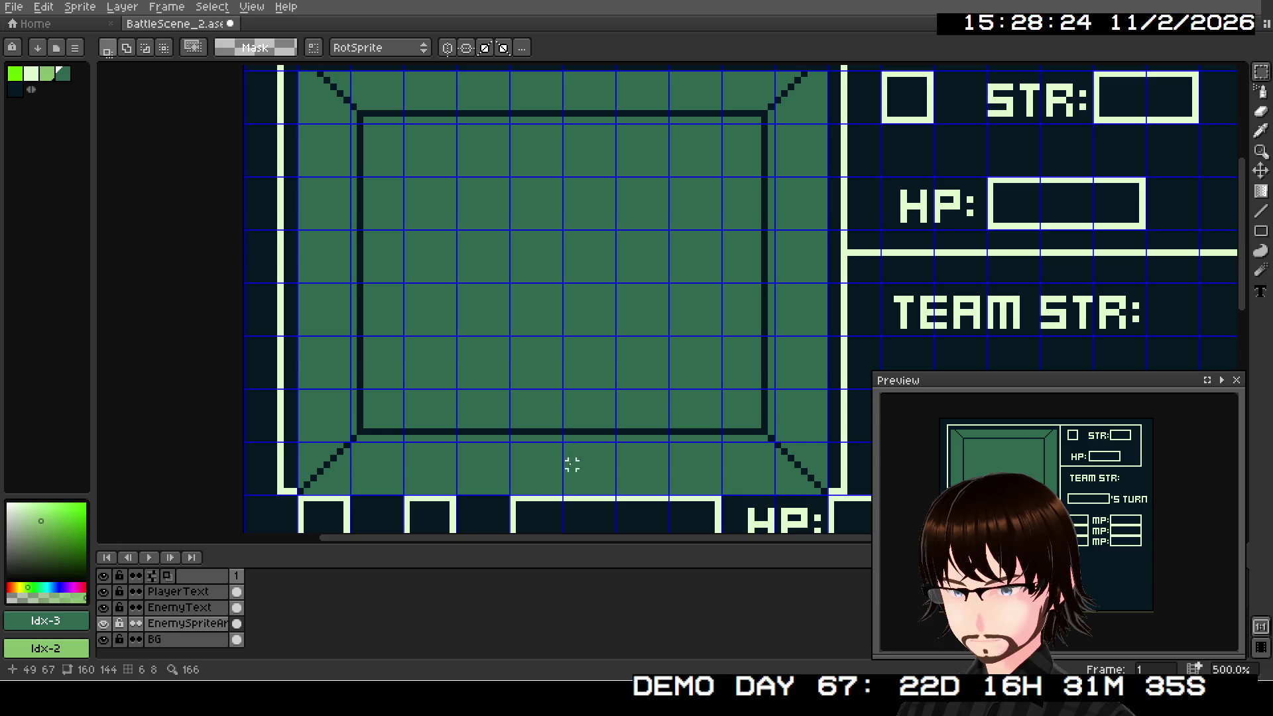
click(1261, 190)
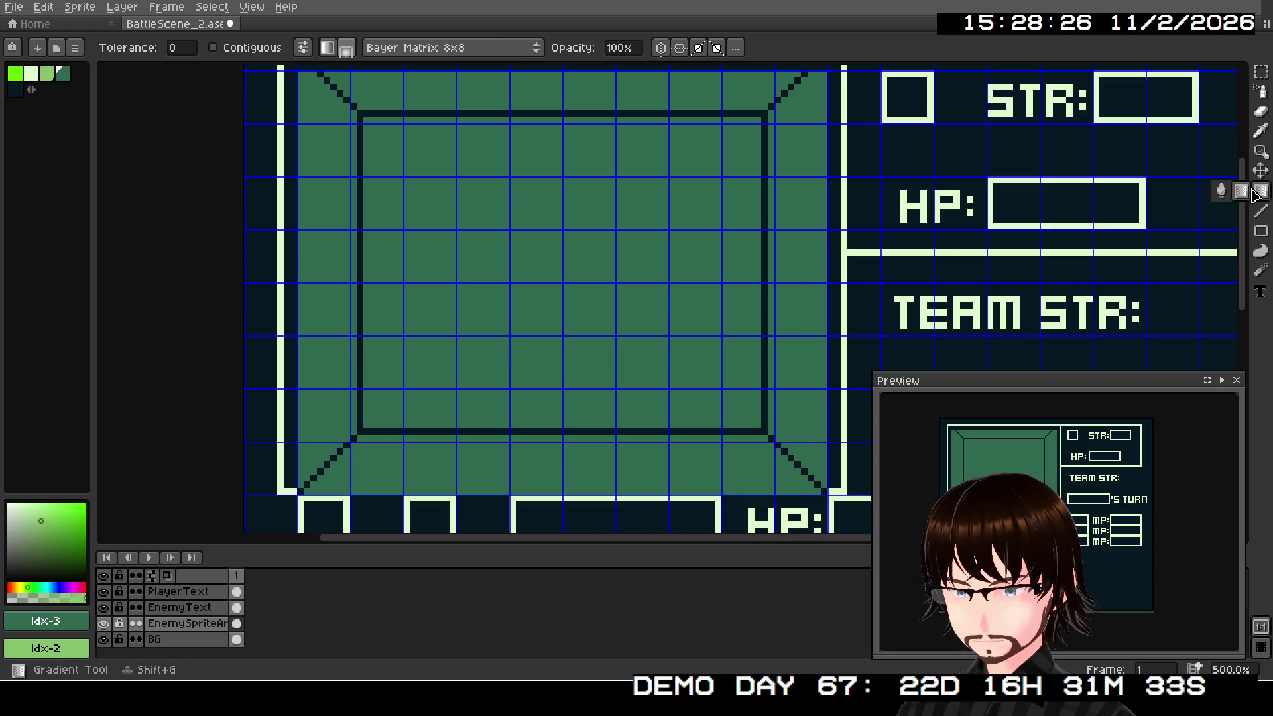
click(538, 480)
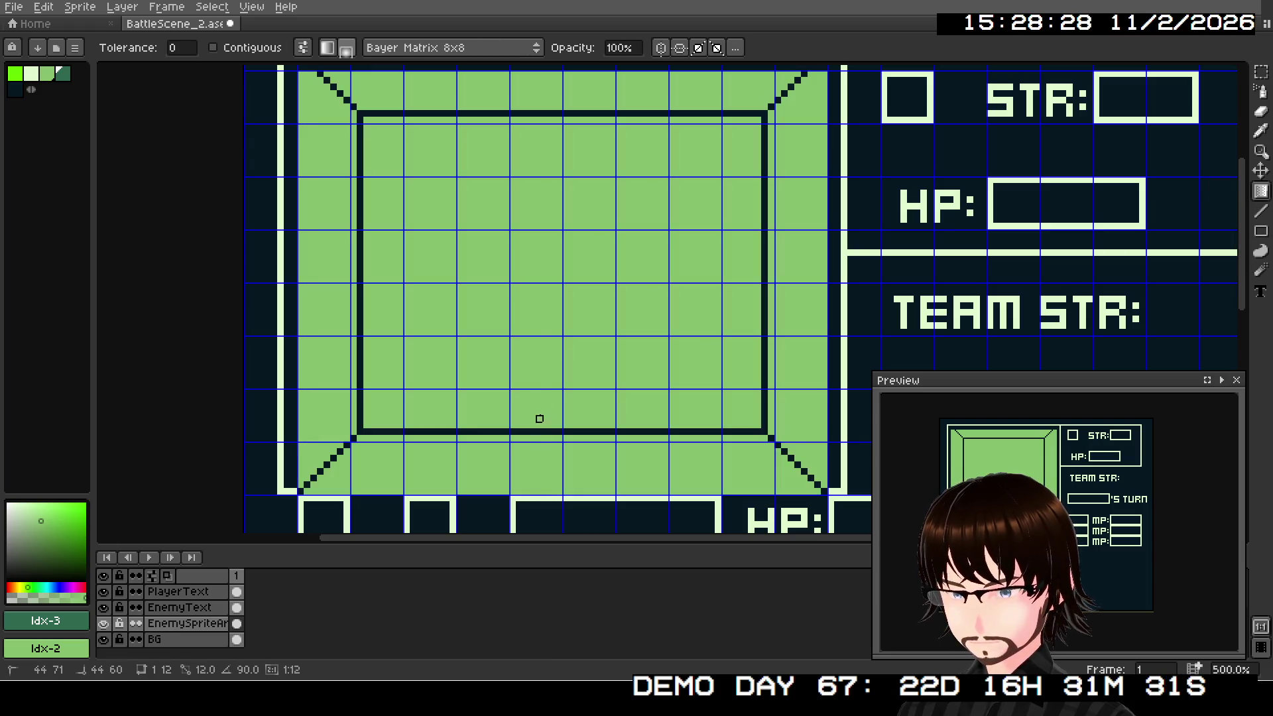
mouse_move(577, 458)
mouse_down()
mouse_move(591, 318)
mouse_move(619, 221)
mouse_up()
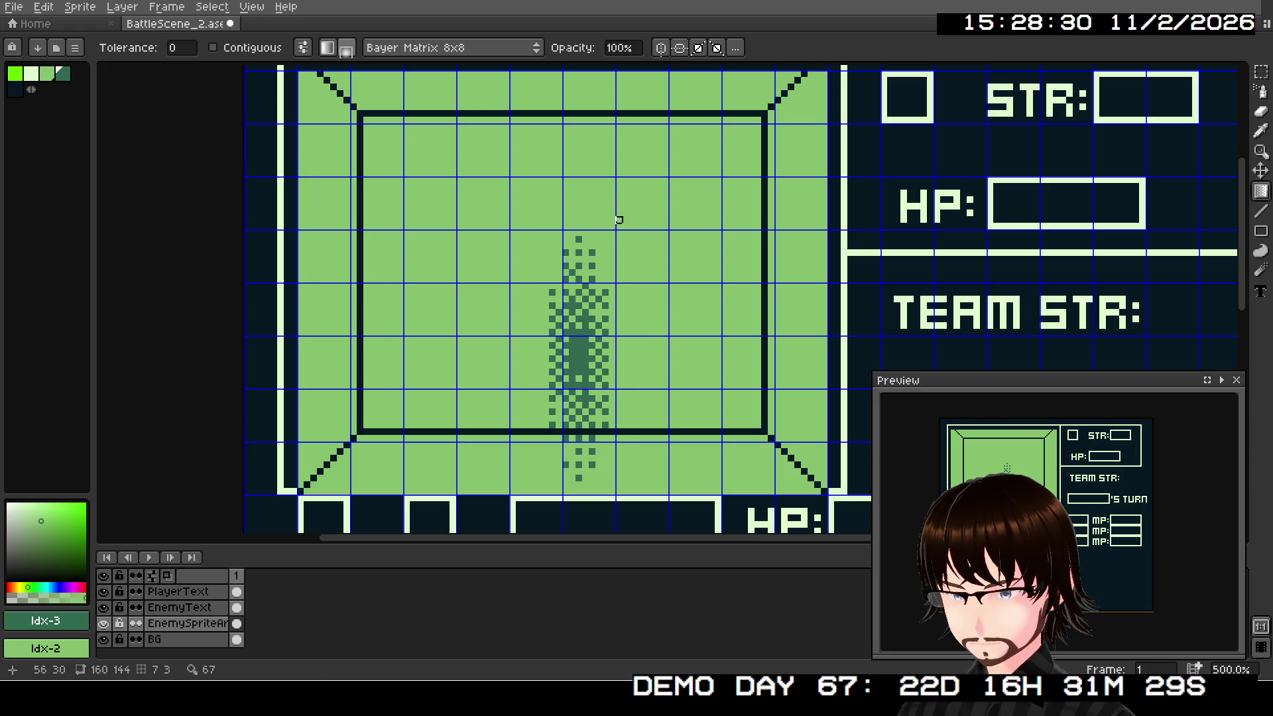
key(ctrl+z)
key(ctrl+z)
Step: Apply a linear vertical dithered gradient across the panel, light green at the top
click(346, 48)
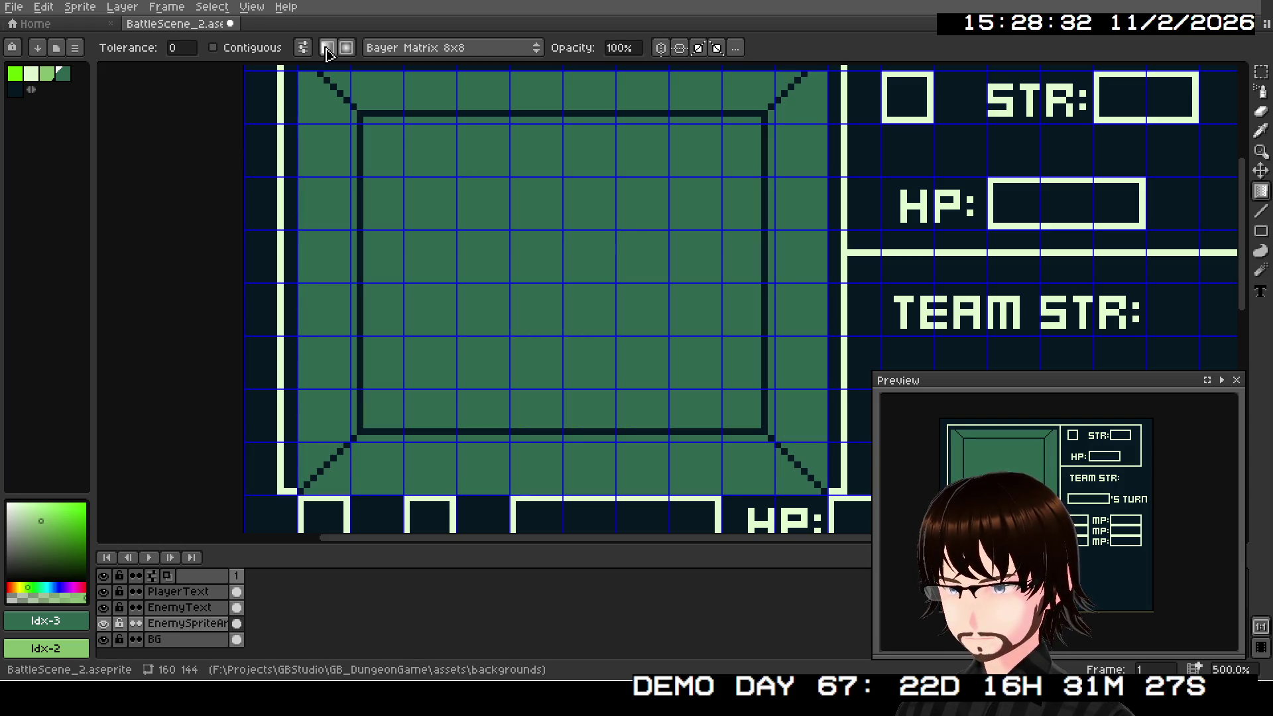
drag(558, 488, 572, 66)
mouse_move(576, 317)
mouse_down()
mouse_move(579, 131)
mouse_move(586, 82)
mouse_move(595, 107)
mouse_move(598, 85)
mouse_up()
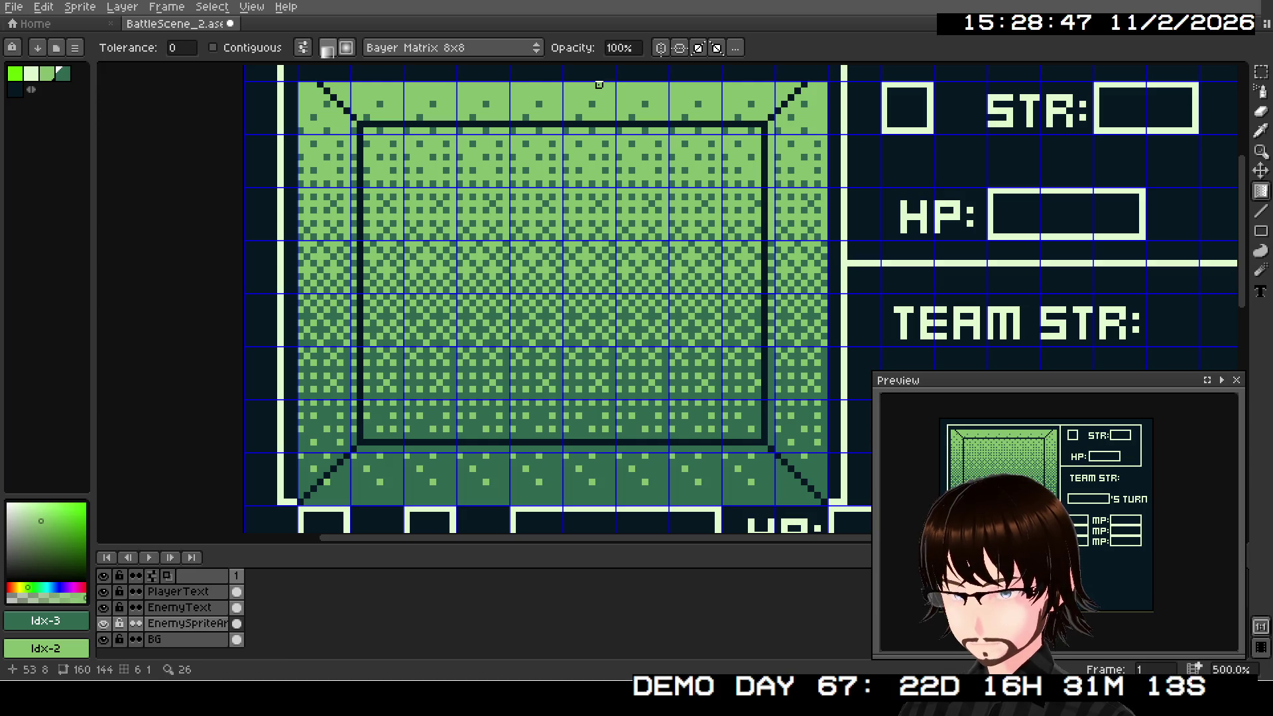
scroll(598, 416, down, 1)
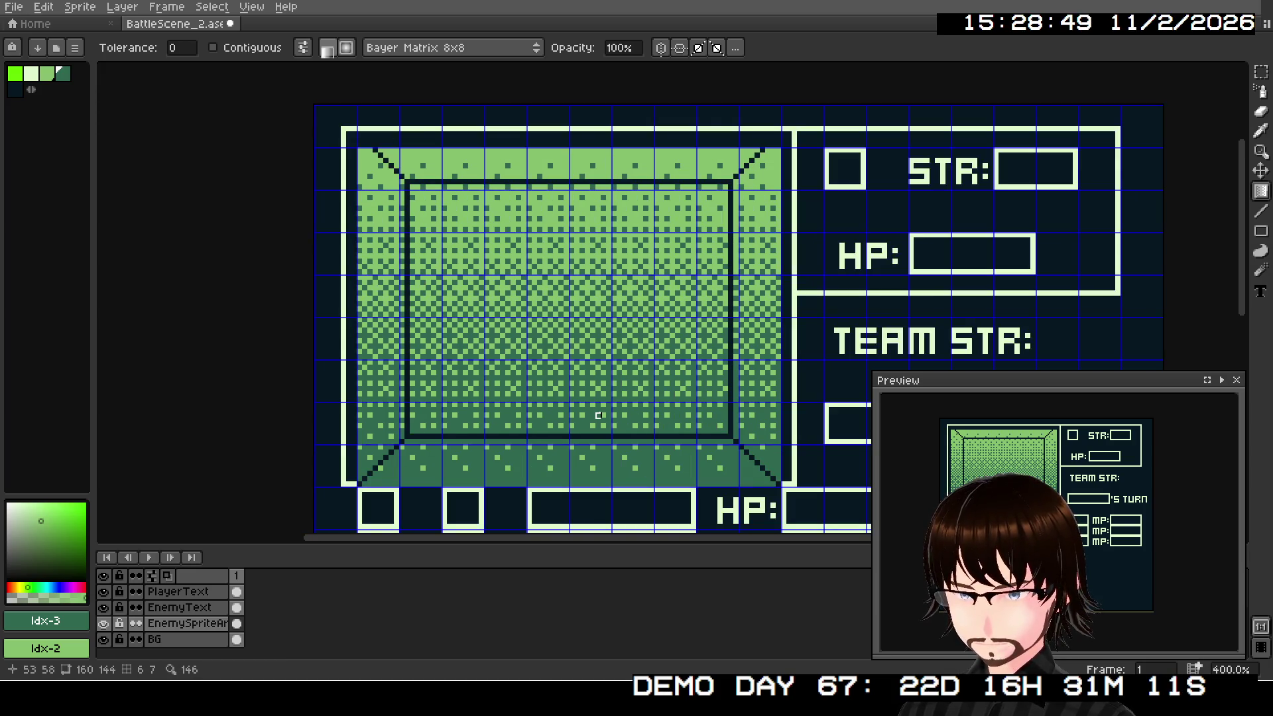
scroll(598, 416, up, 1)
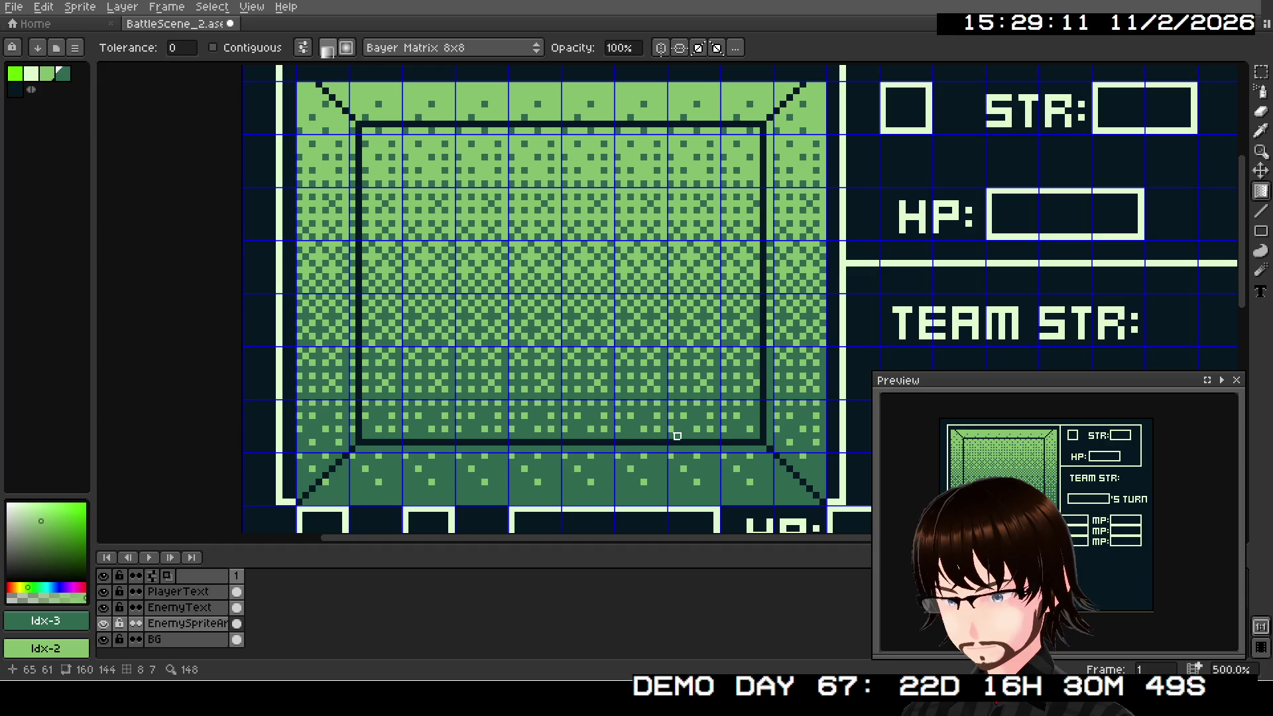
scroll(677, 436, down, 3)
scroll(675, 433, up, 1)
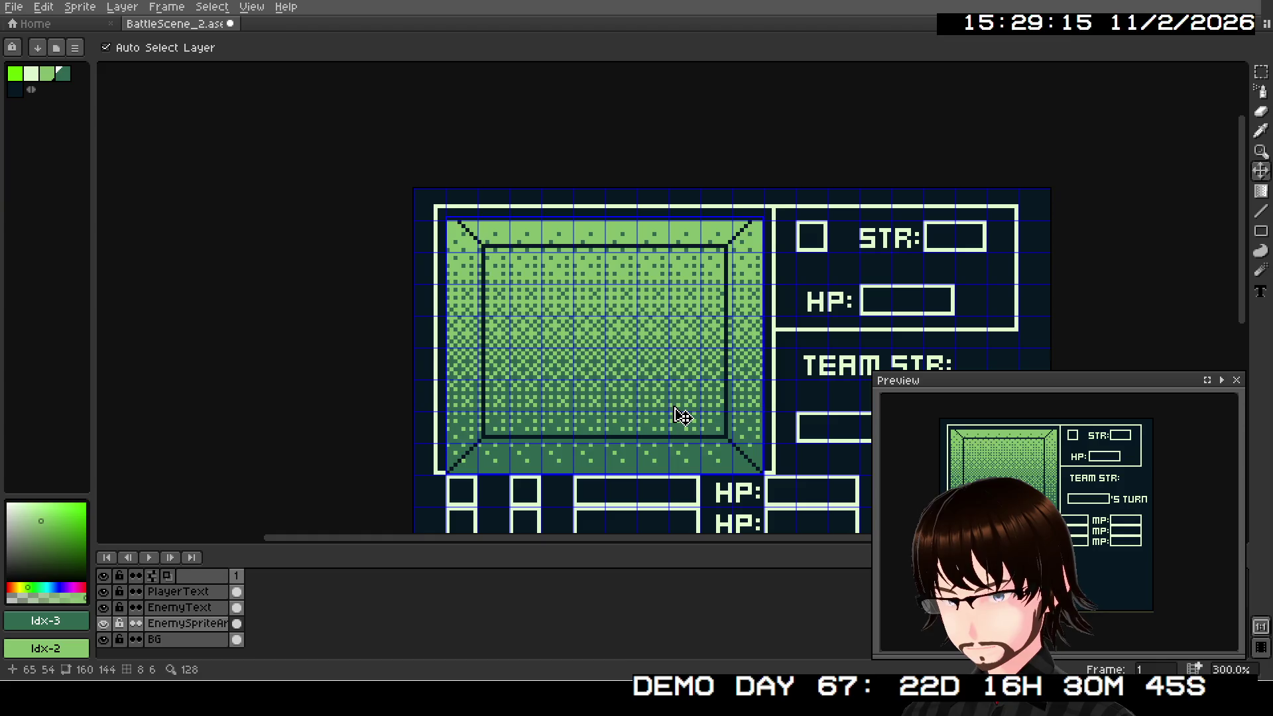
Step: Undo the vertical gradient and switch the gradient tool to radial
key(ctrl+z)
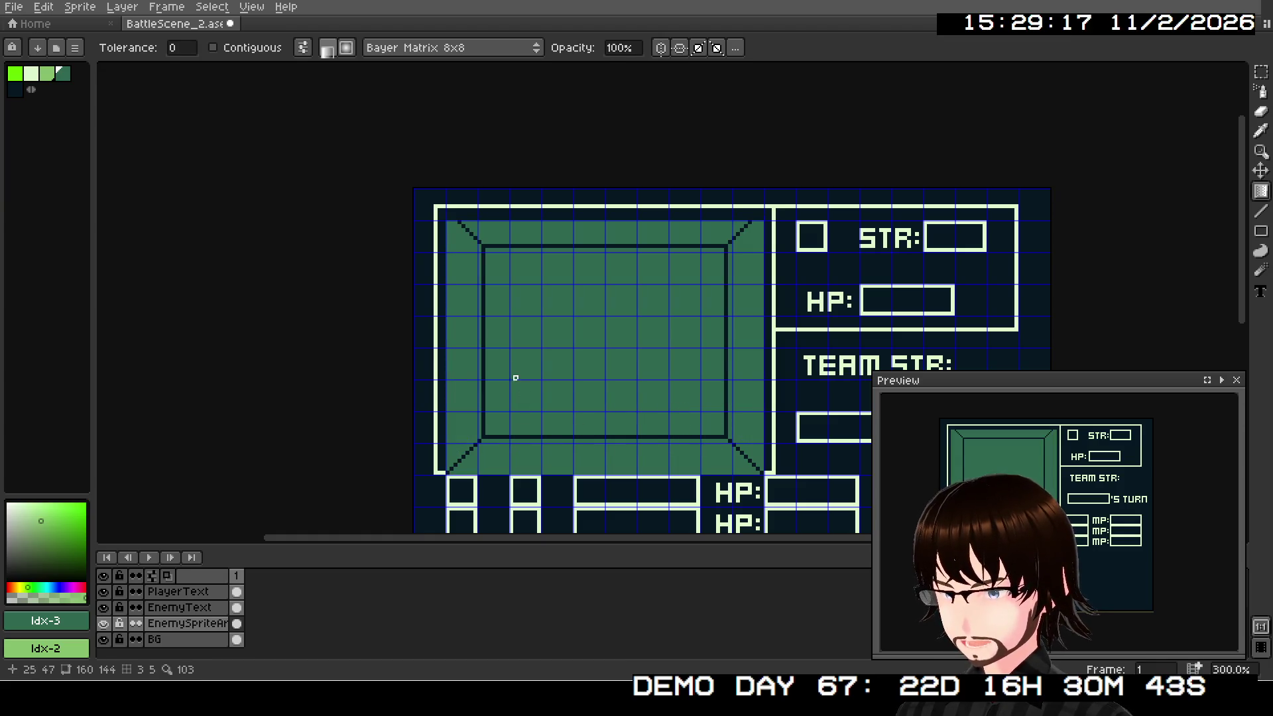
click(346, 48)
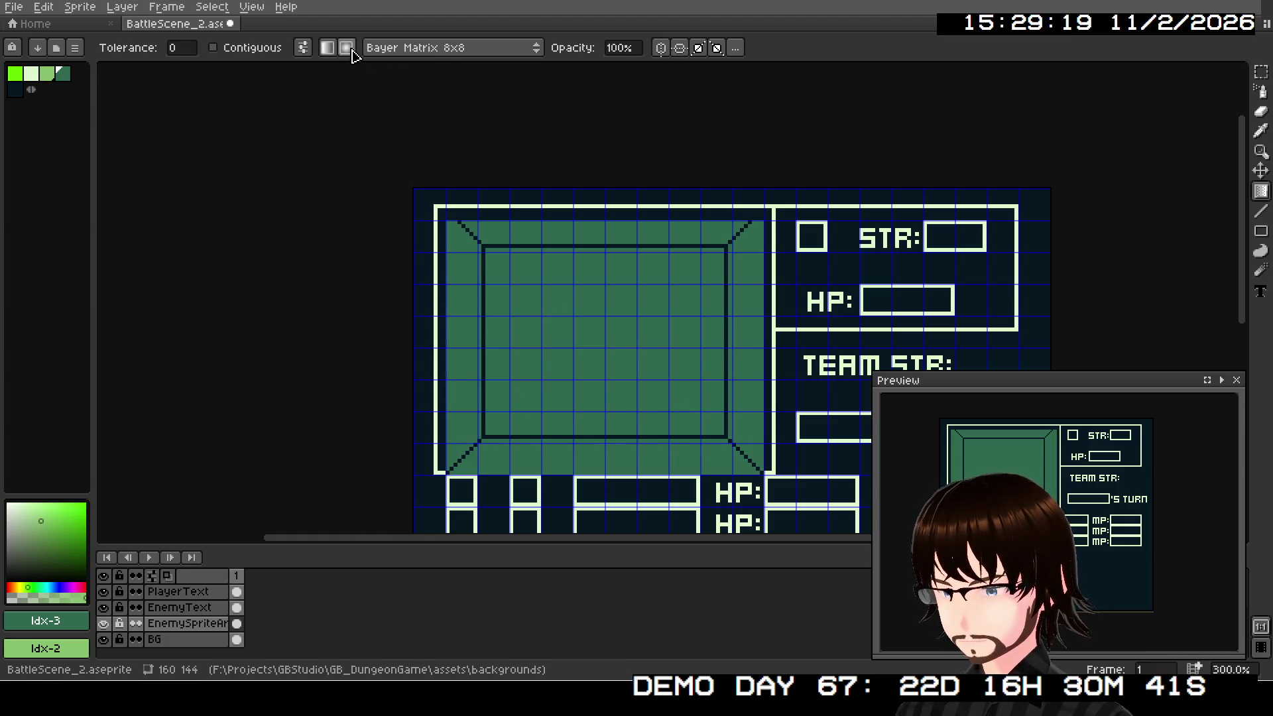
click(483, 433)
key(ctrl+z)
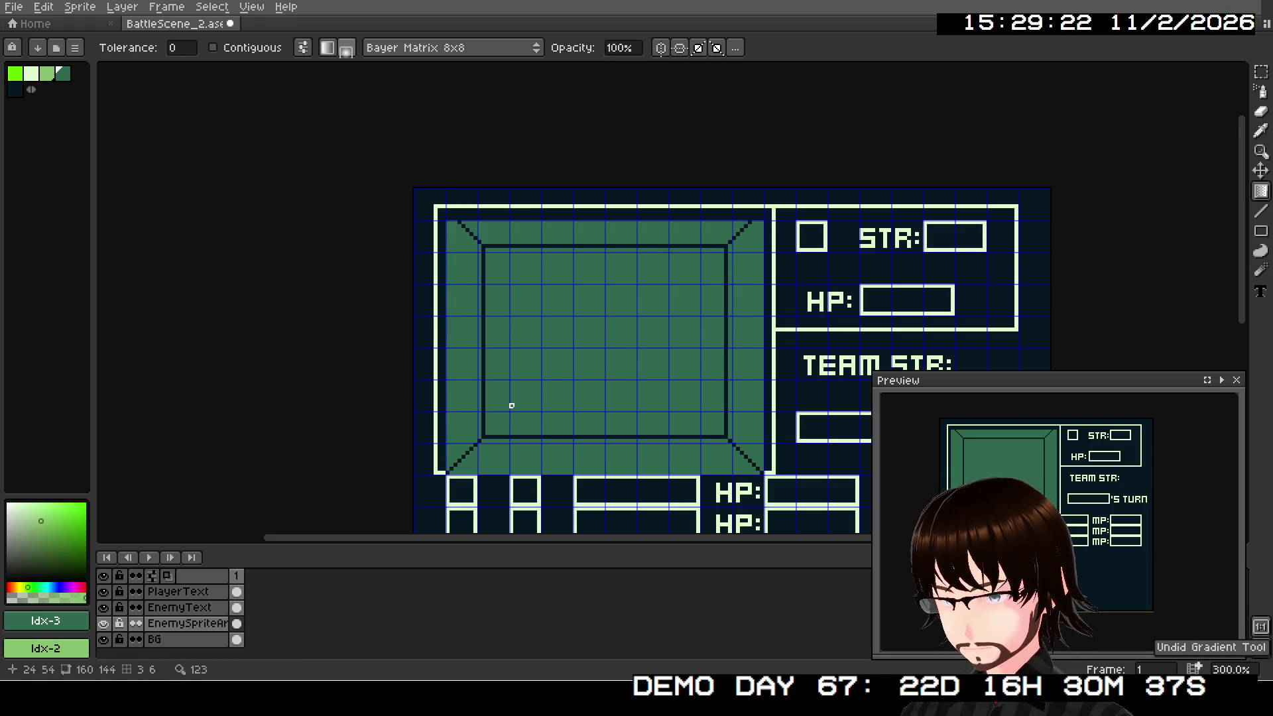
Step: Drag a dithered radial gradient, dark green at the inner square's centre fading to light green
mouse_move(495, 429)
mouse_down()
mouse_move(619, 304)
mouse_move(676, 268)
mouse_move(706, 258)
mouse_move(762, 292)
mouse_move(756, 239)
mouse_move(774, 222)
mouse_move(761, 247)
mouse_up()
key(ctrl+z)
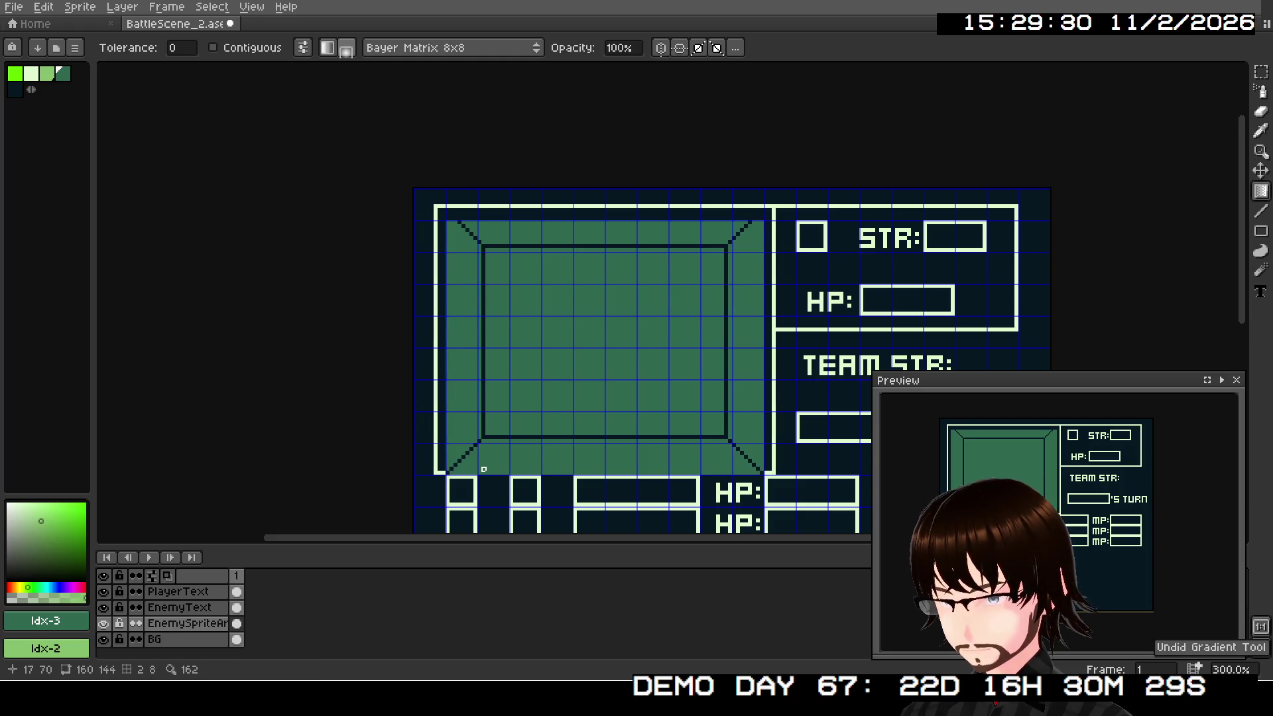
drag(496, 424, 826, 165)
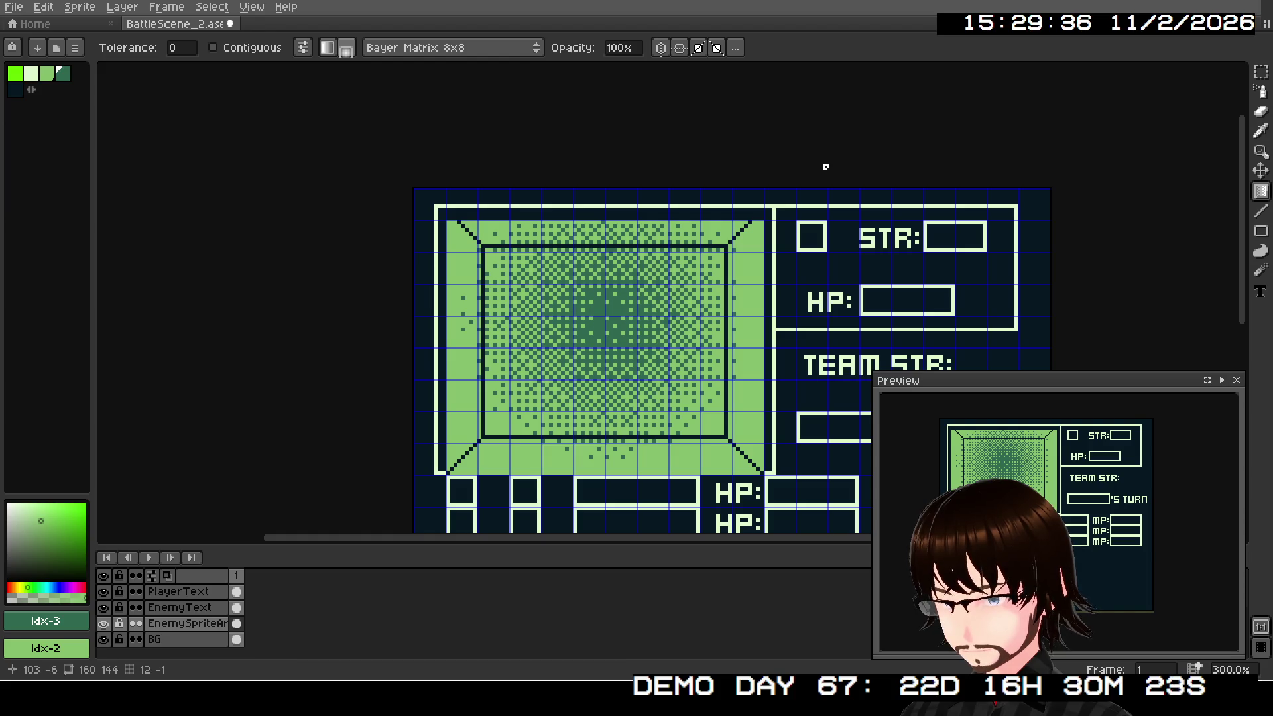
scroll(641, 340, up, 1)
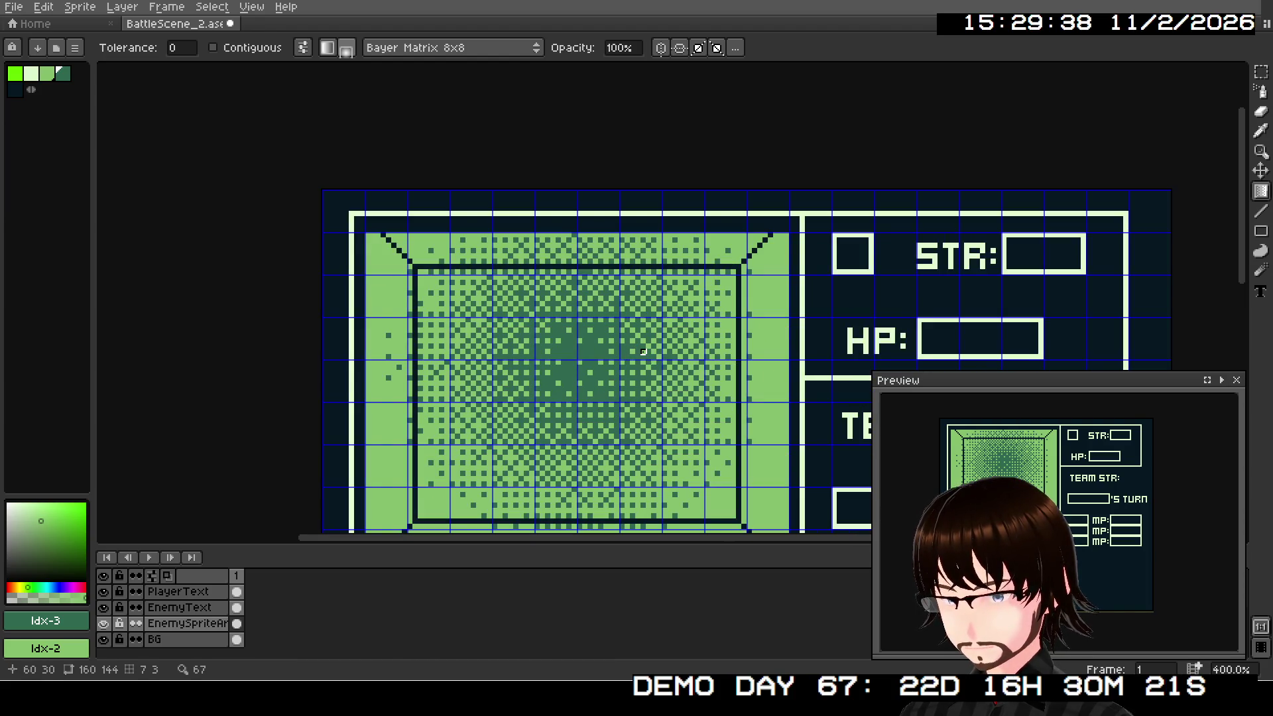
scroll(643, 352, down, 1)
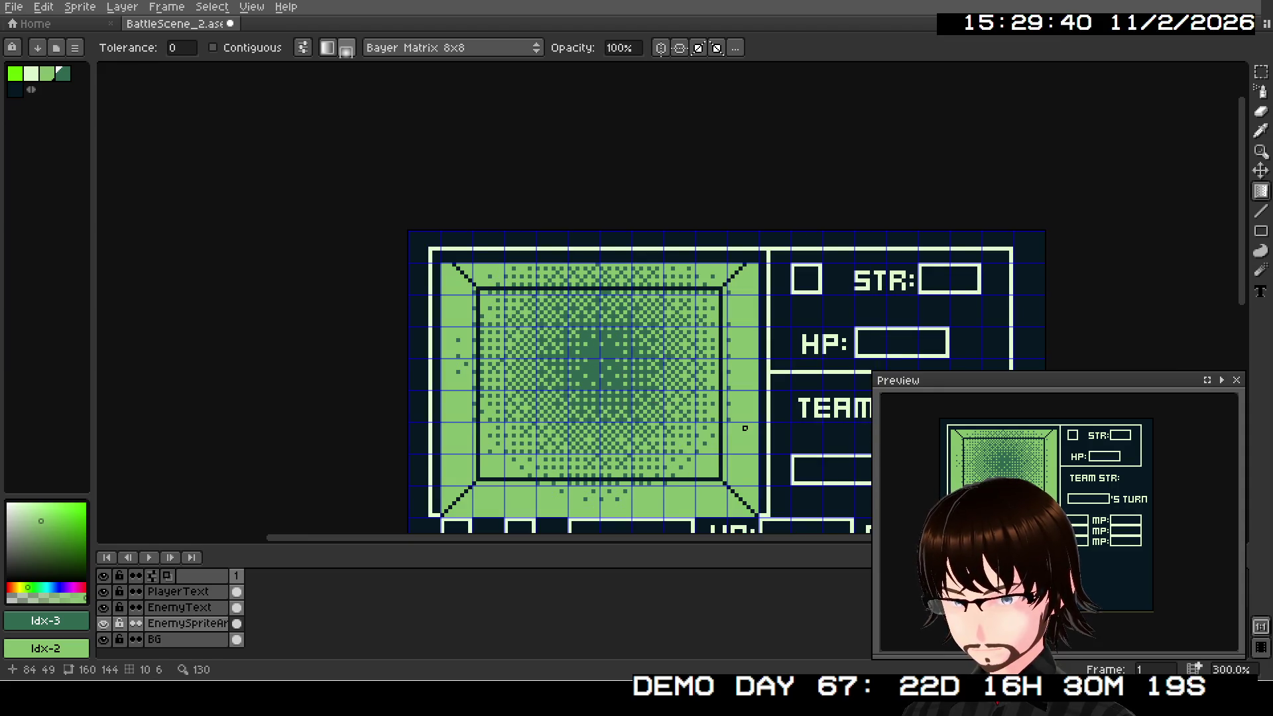
scroll(745, 428, down, 3)
scroll(795, 365, up, 1)
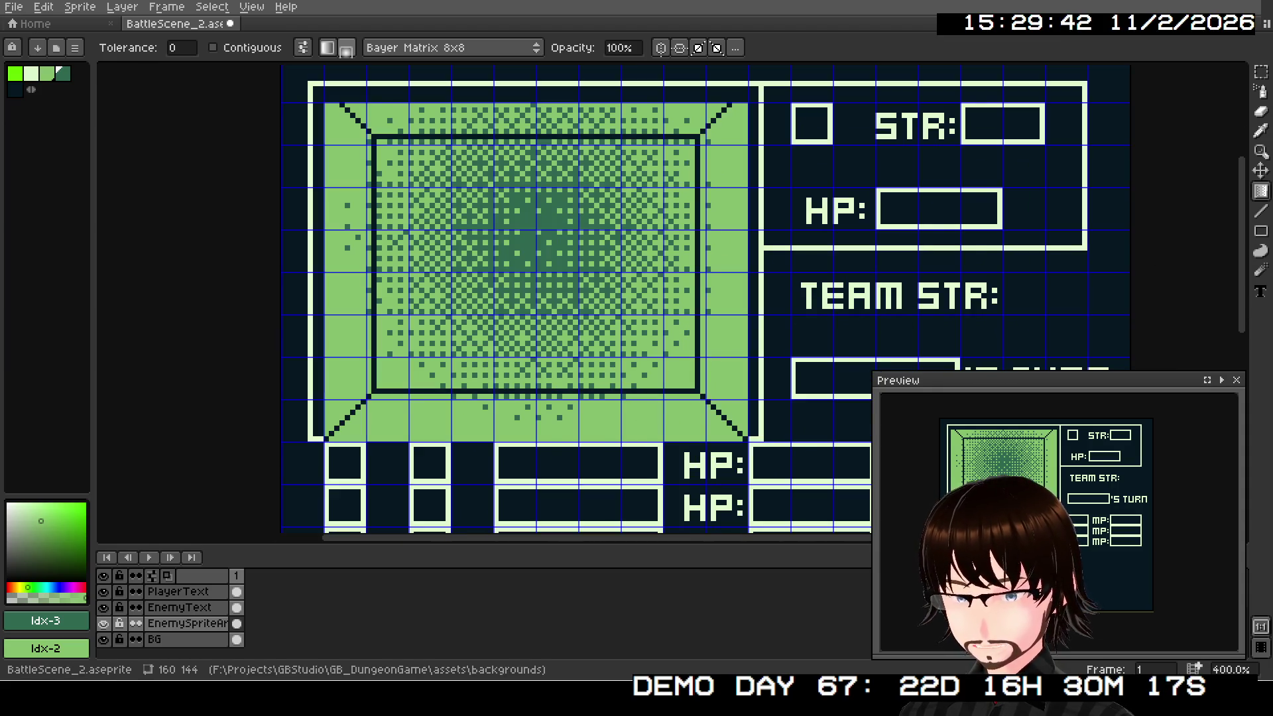
Step: With the Pencil, paint dark green pixels down the frame's lower-right corner bevel
click(1262, 92)
drag(1261, 92, 1225, 101)
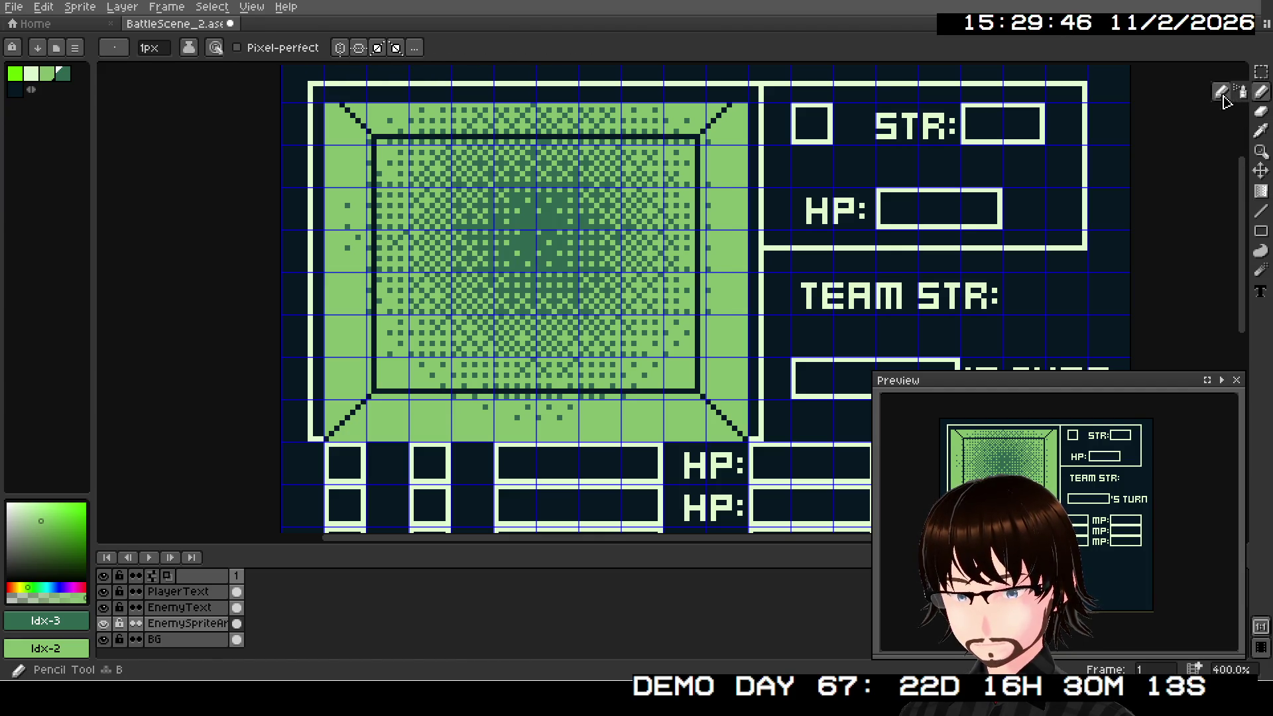
scroll(654, 349, up, 1)
drag(678, 340, 752, 281)
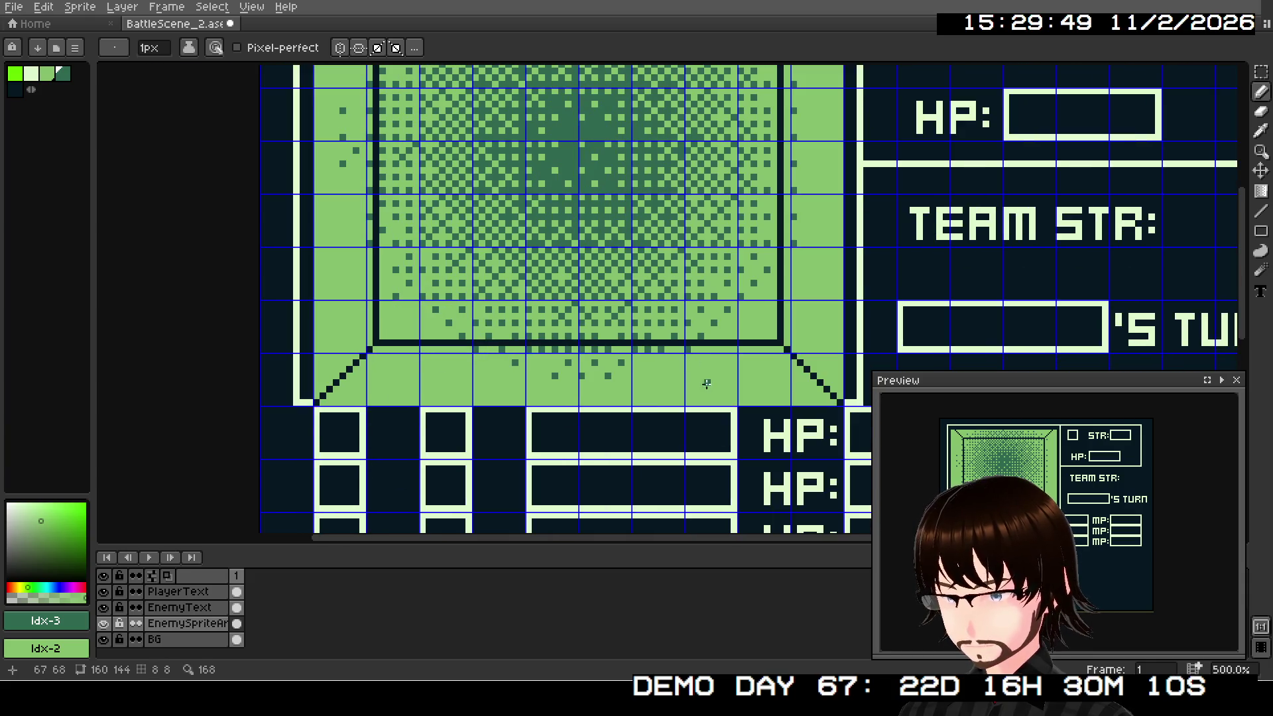
click(781, 350)
mouse_move(792, 363)
mouse_down()
mouse_move(828, 401)
mouse_move(796, 399)
mouse_move(810, 397)
mouse_up()
click(804, 395)
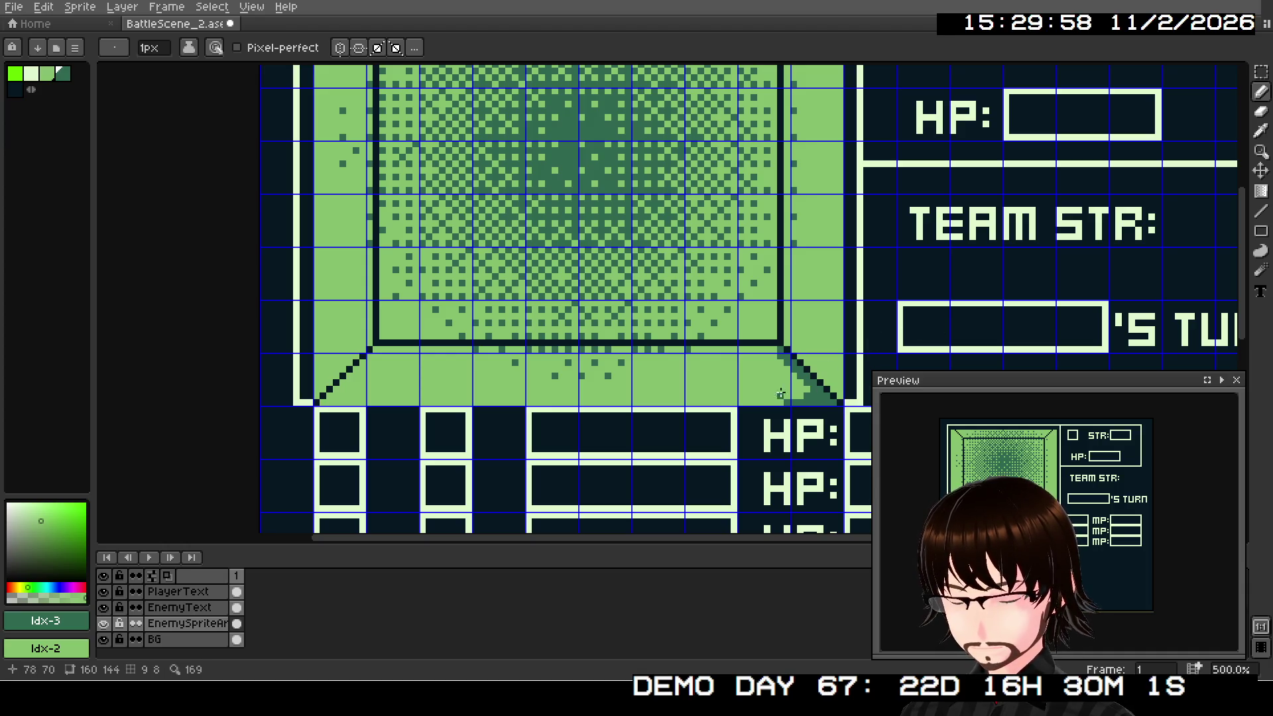
click(1261, 71)
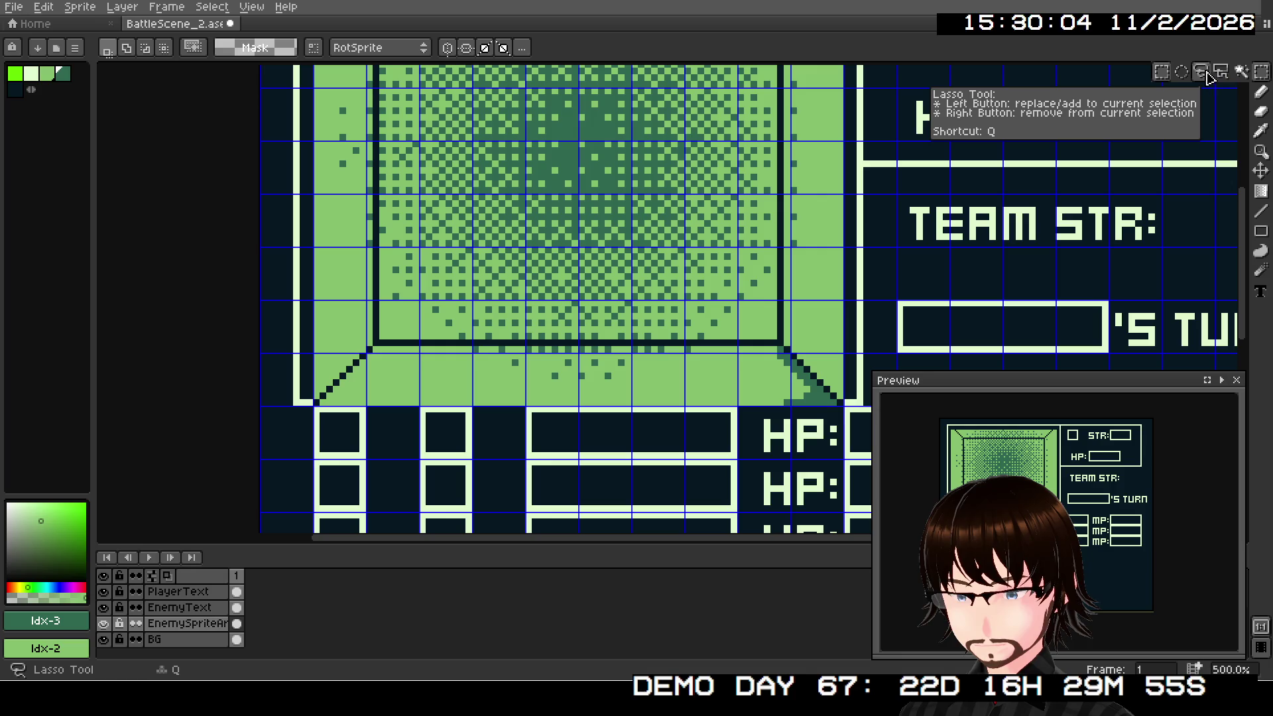
Step: Magic-wand select the dark green corner triangle and try moving and flipping it, then revert
click(1241, 71)
click(820, 396)
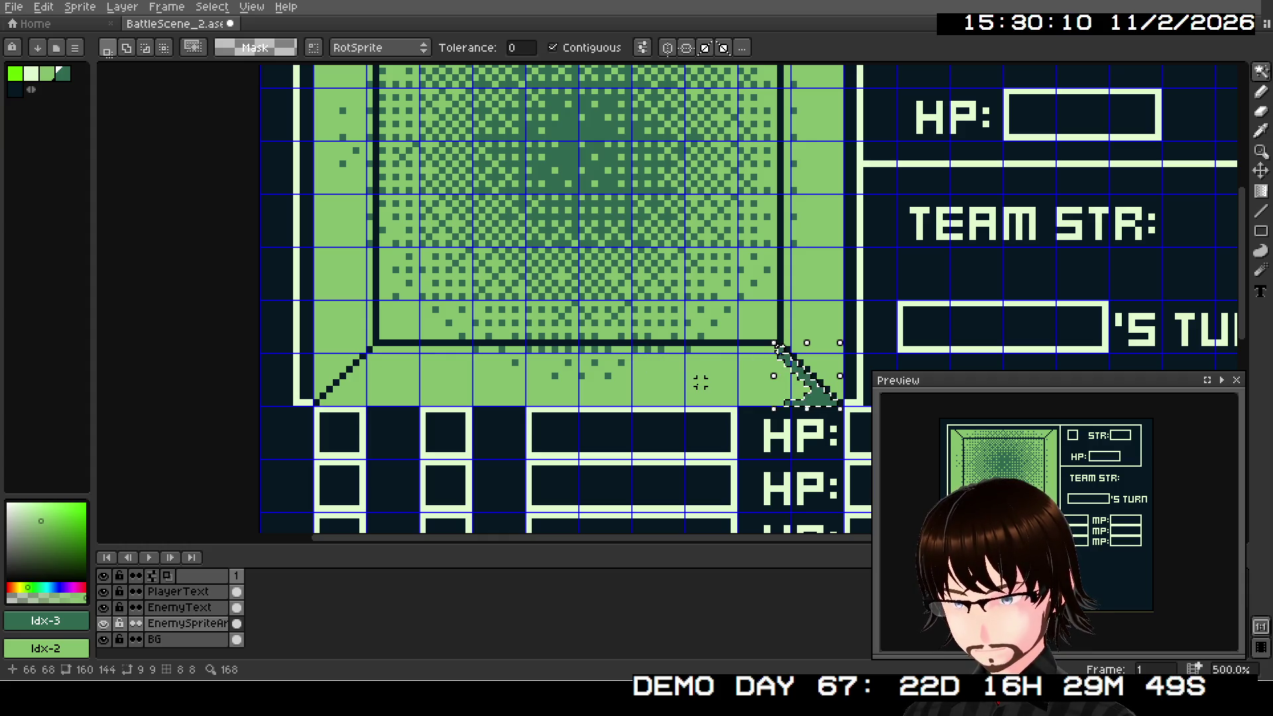
click(812, 378)
drag(828, 406, 703, 406)
mouse_move(653, 348)
mouse_down()
mouse_move(653, 384)
mouse_move(636, 378)
mouse_move(774, 386)
mouse_move(699, 379)
mouse_move(768, 376)
mouse_move(818, 406)
mouse_move(753, 404)
mouse_up()
key(Escape)
key(ctrl+z)
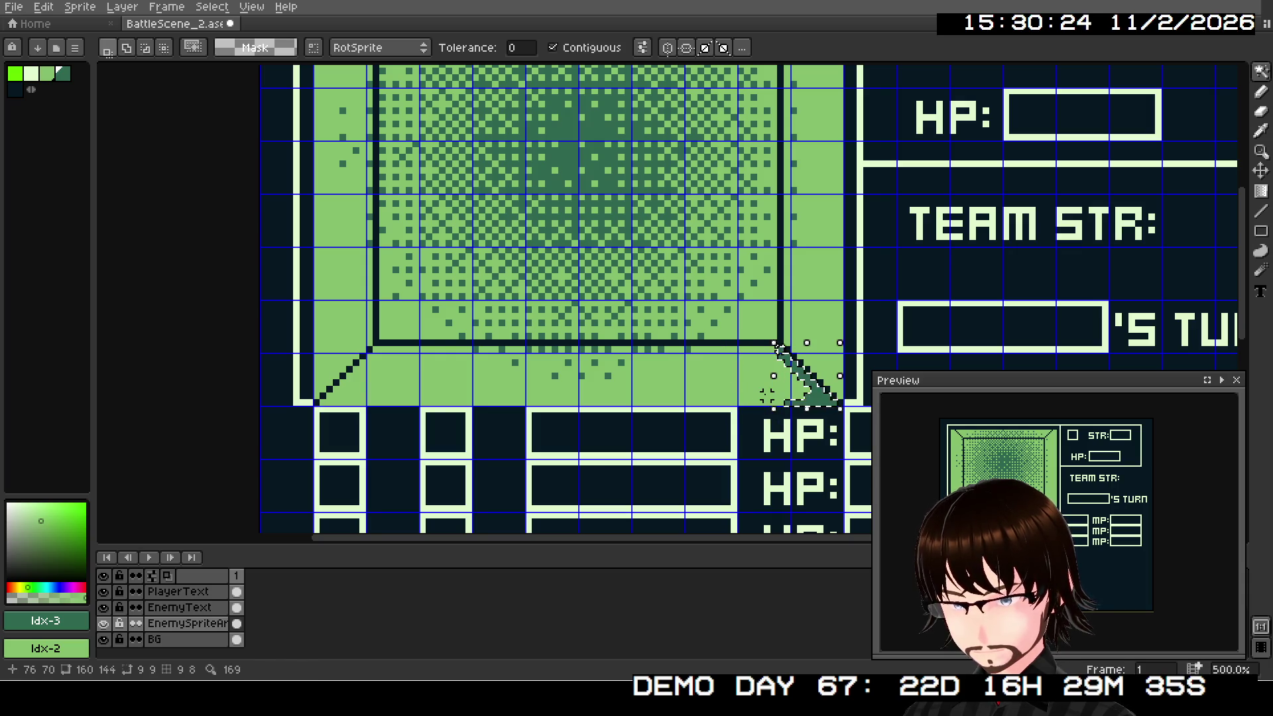
Step: Move the flipped triangle into the bottom-right corner of the frame and commit it
click(813, 403)
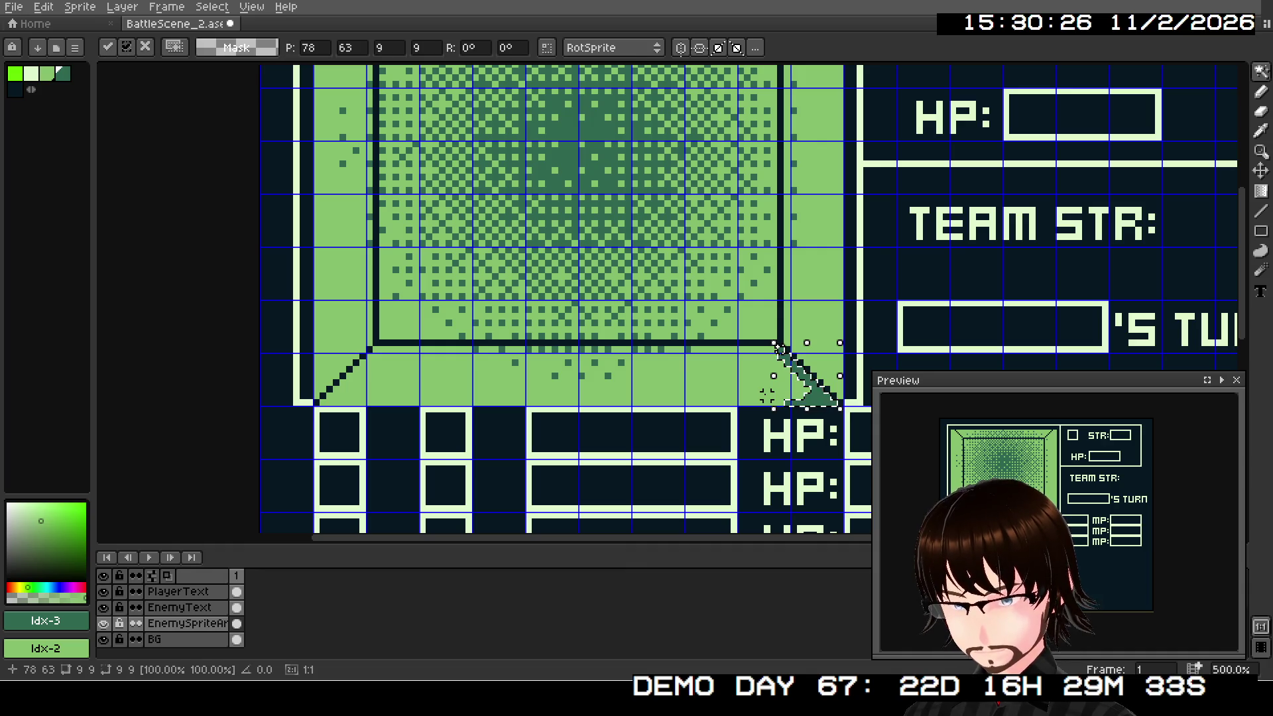
mouse_move(813, 403)
mouse_down()
mouse_move(677, 403)
mouse_move(659, 371)
mouse_move(767, 388)
mouse_up()
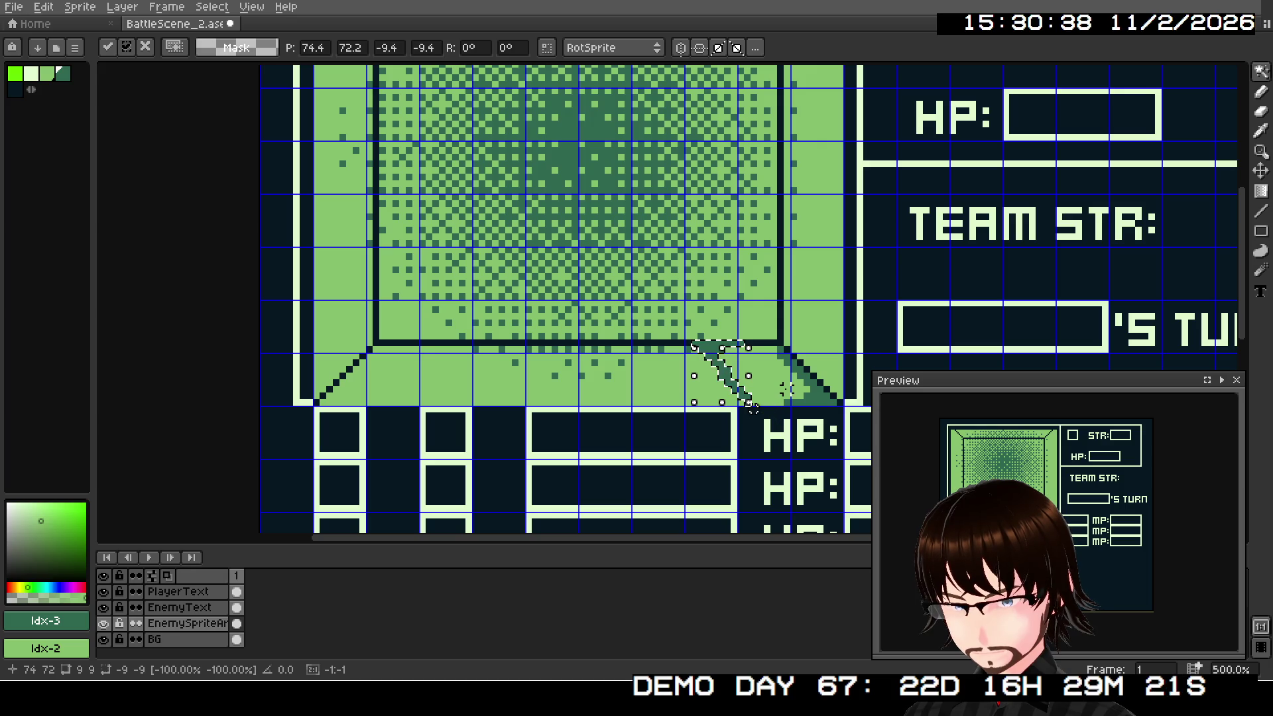
drag(700, 352, 779, 348)
key(Return)
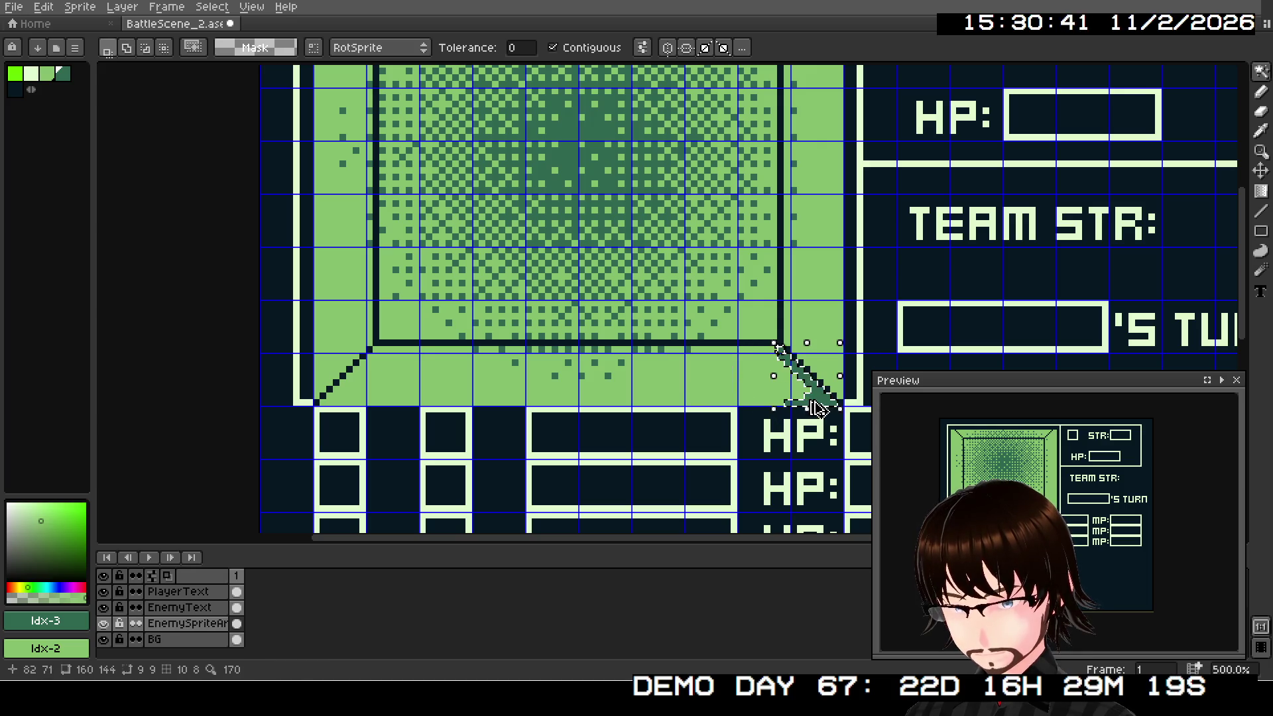